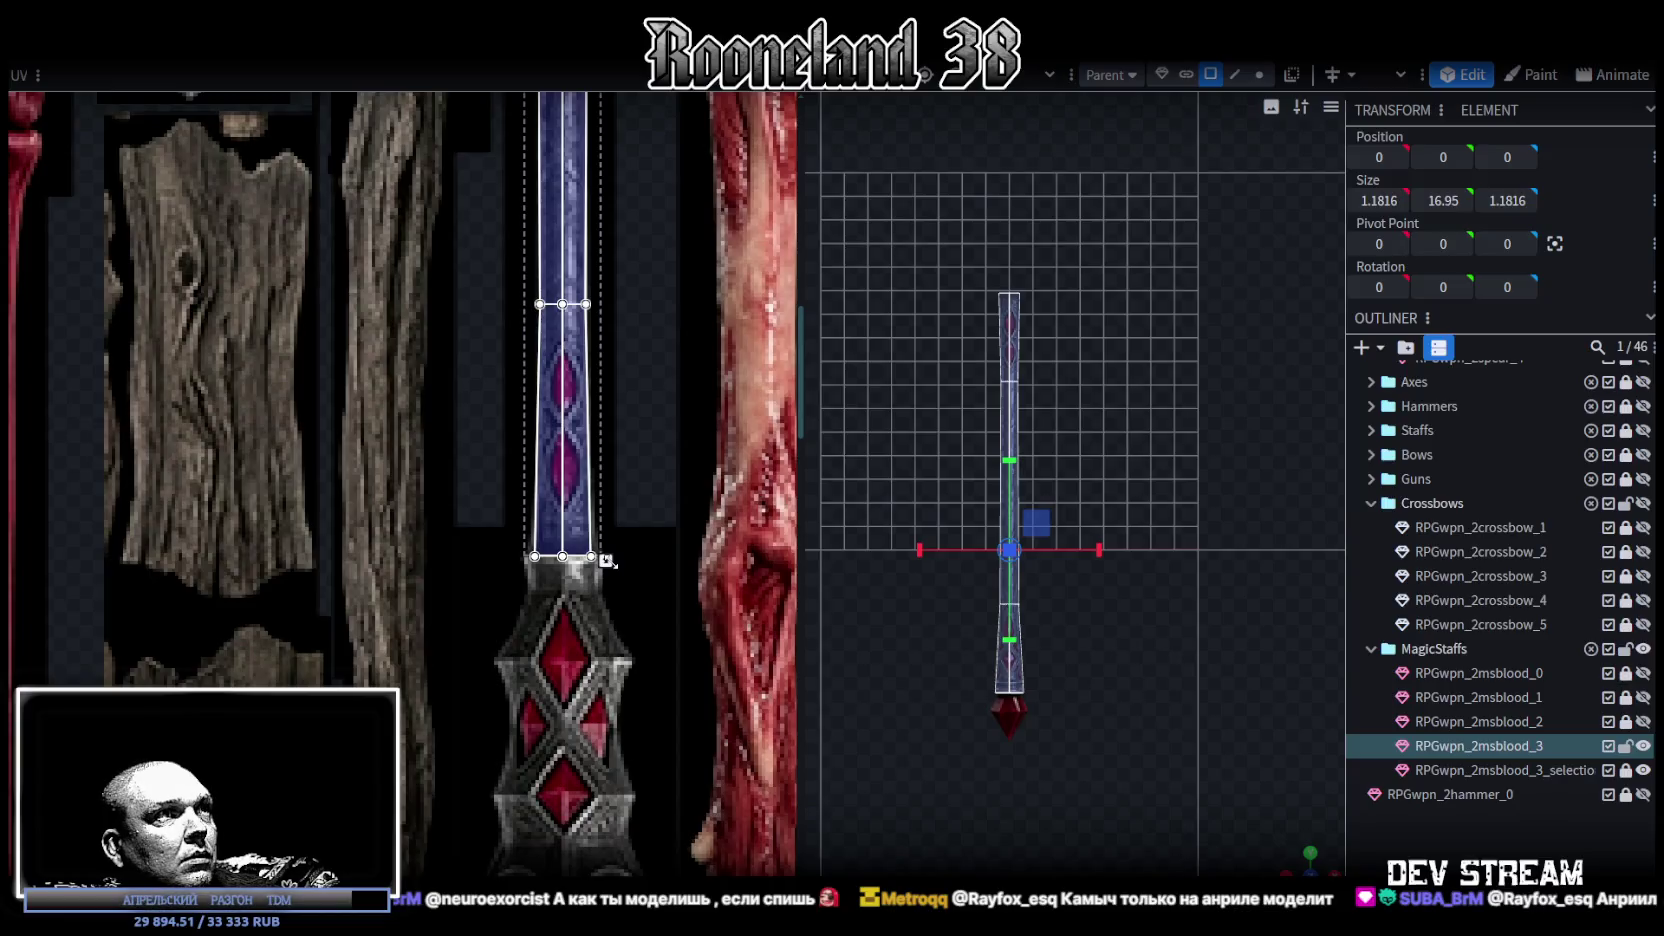
# - Widen the staff shaft's UV face slightly right onto the atlas's gem-patterned strip
pyautogui.moveTo(570, 556); pyautogui.dragTo(573, 558)
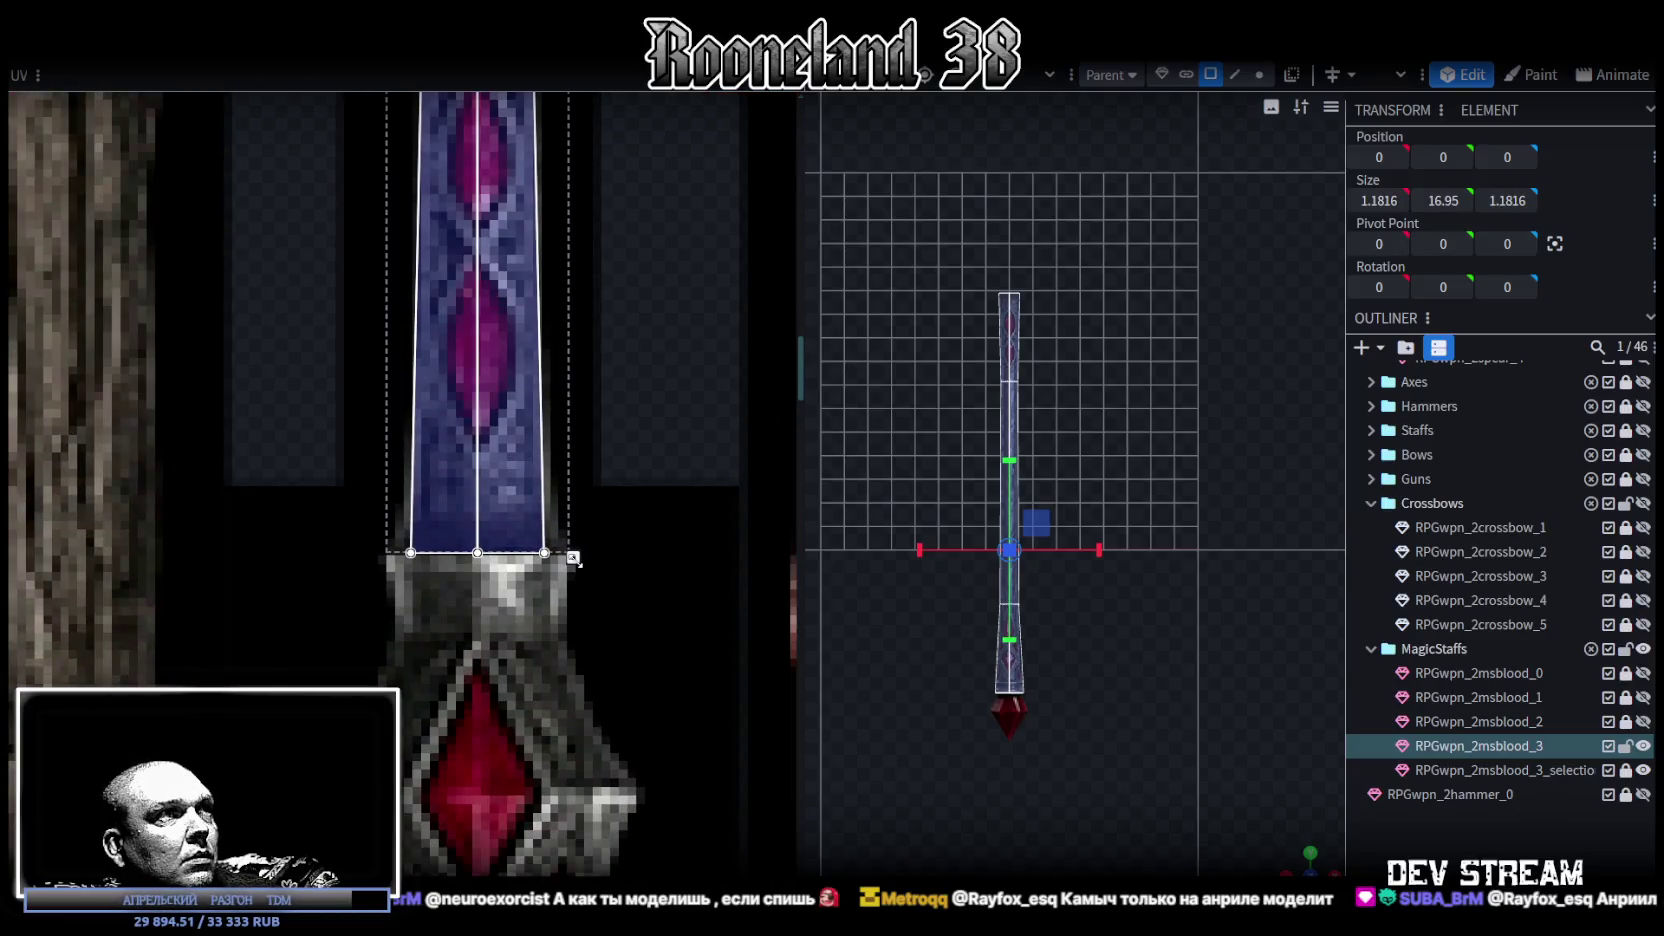
pyautogui.scroll(-3, 579, 541)
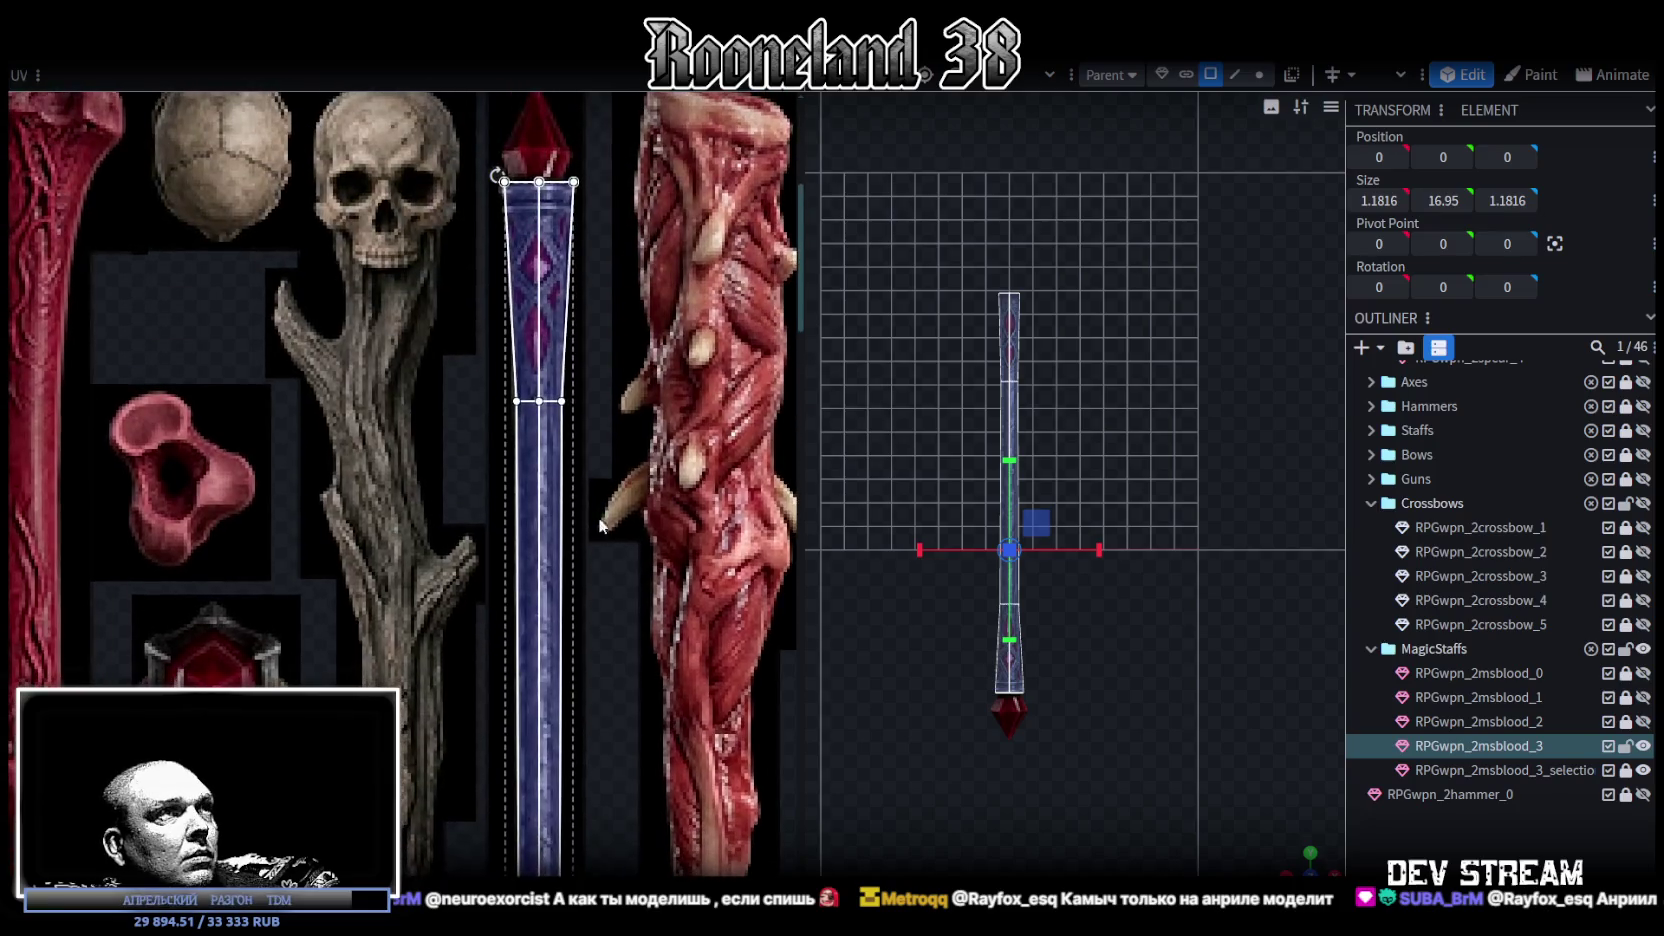
pyautogui.scroll(3, 550, 400)
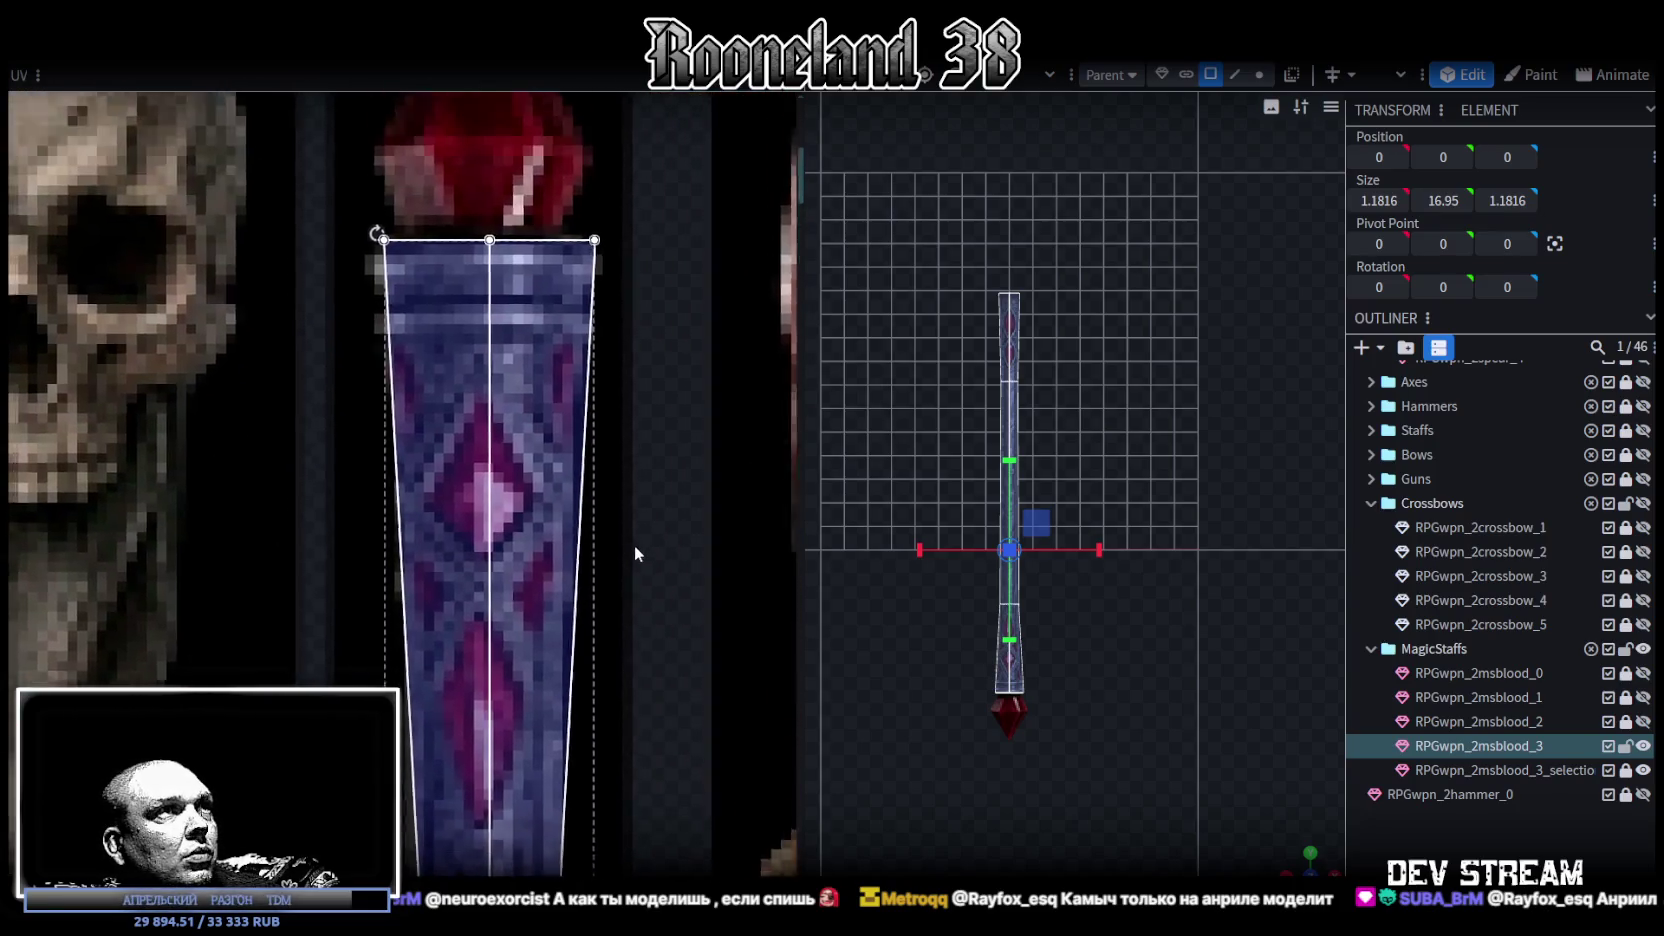
pyautogui.scroll(3, 1046, 800)
pyautogui.scroll(2, 1110, 786)
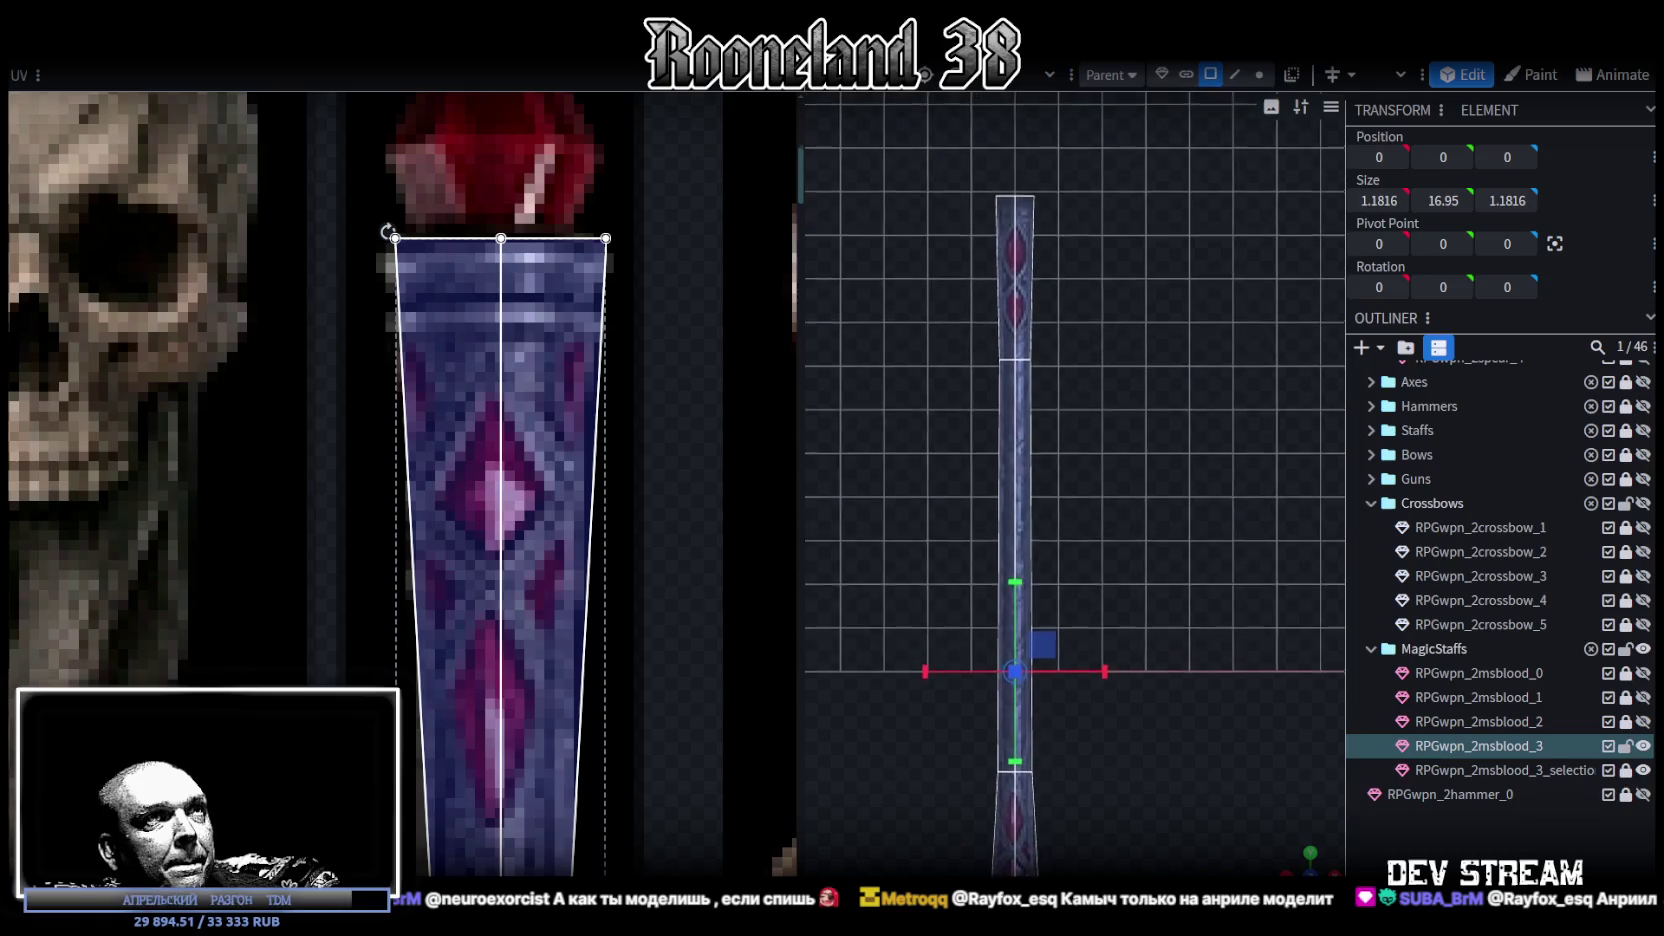
pyautogui.scroll(-3, 438, 637)
pyautogui.scroll(-2, 480, 550)
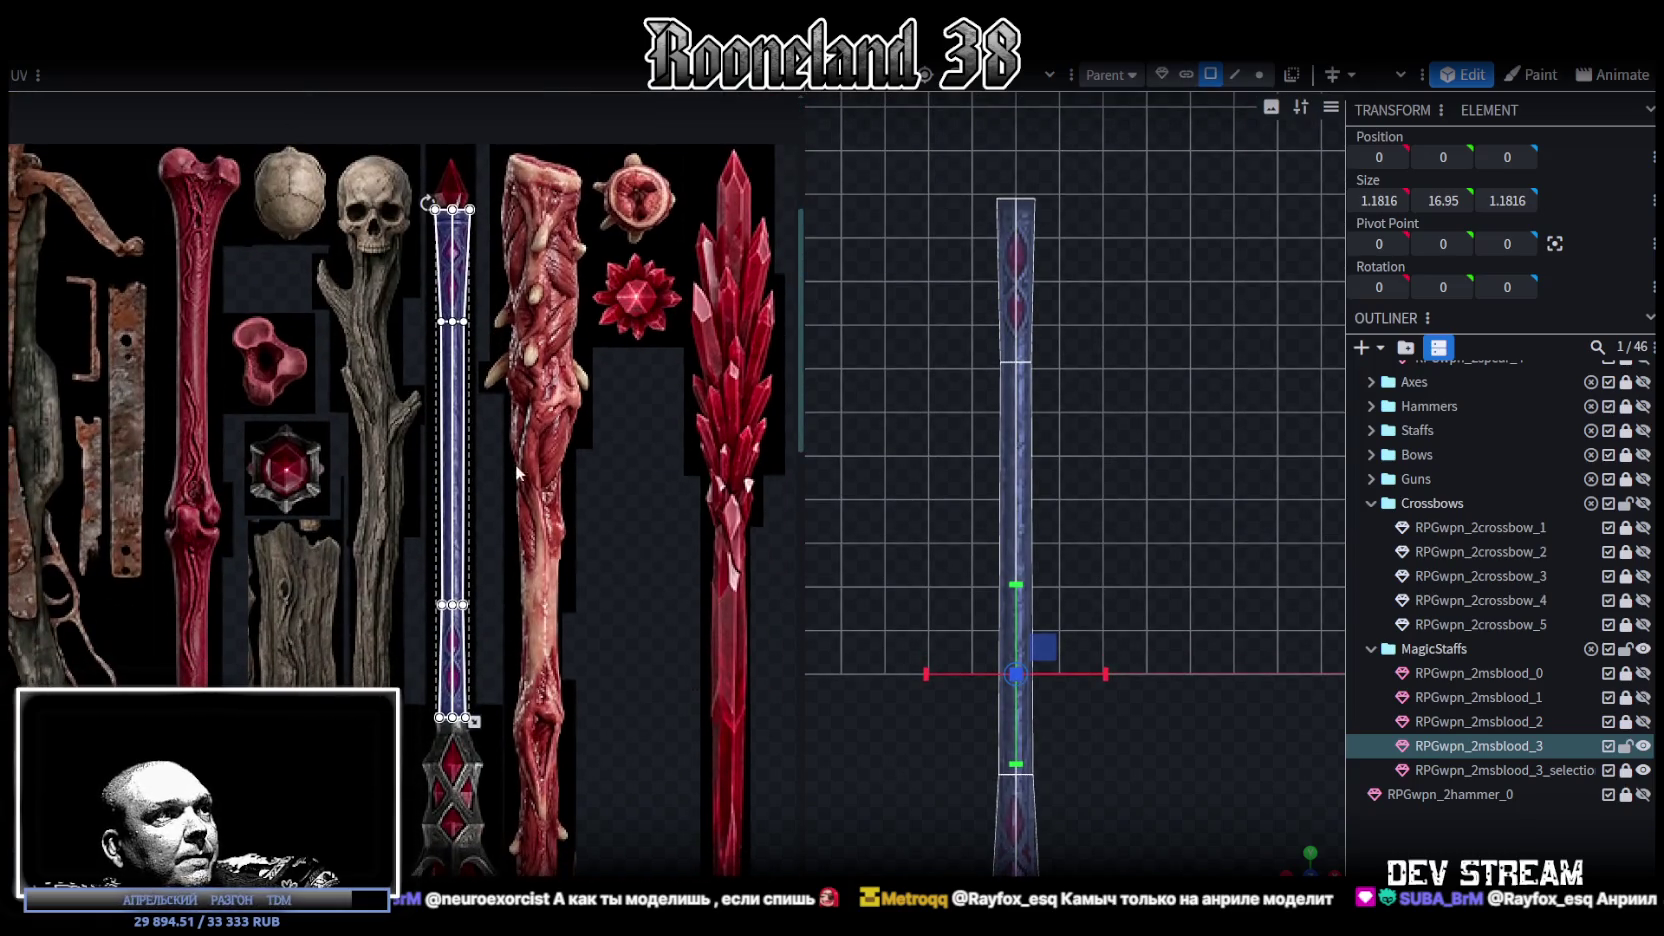
# - Orbit around the staff in perspective and deselect it
pyautogui.moveTo(1297, 862); pyautogui.dragTo(1140, 670)
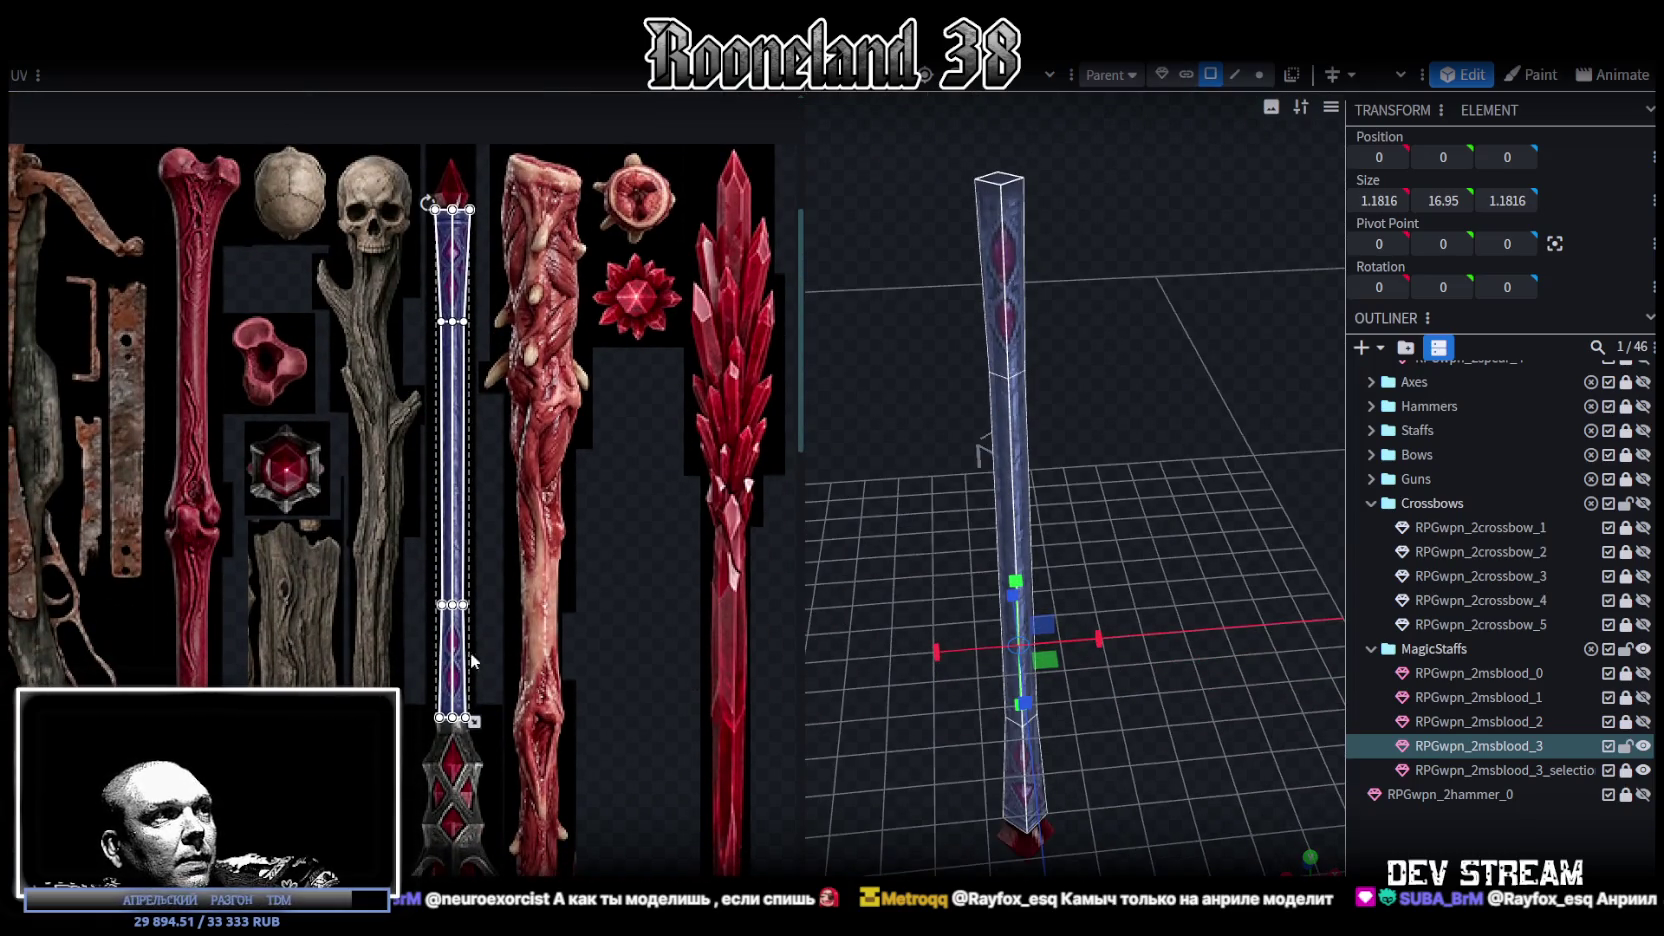
pyautogui.scroll(-2, 464, 670)
pyautogui.moveTo(1156, 398); pyautogui.dragTo(1089, 401)
pyautogui.click(449, 622)
pyautogui.scroll(2, 460, 600)
pyautogui.scroll(1, 480, 540)
pyautogui.scroll(-3, 486, 523)
pyautogui.moveTo(1100, 420)
pyautogui.mouseDown()
pyautogui.moveTo(1105, 491)
pyautogui.moveTo(1069, 346)
pyautogui.mouseUp()
pyautogui.click(1235, 75)
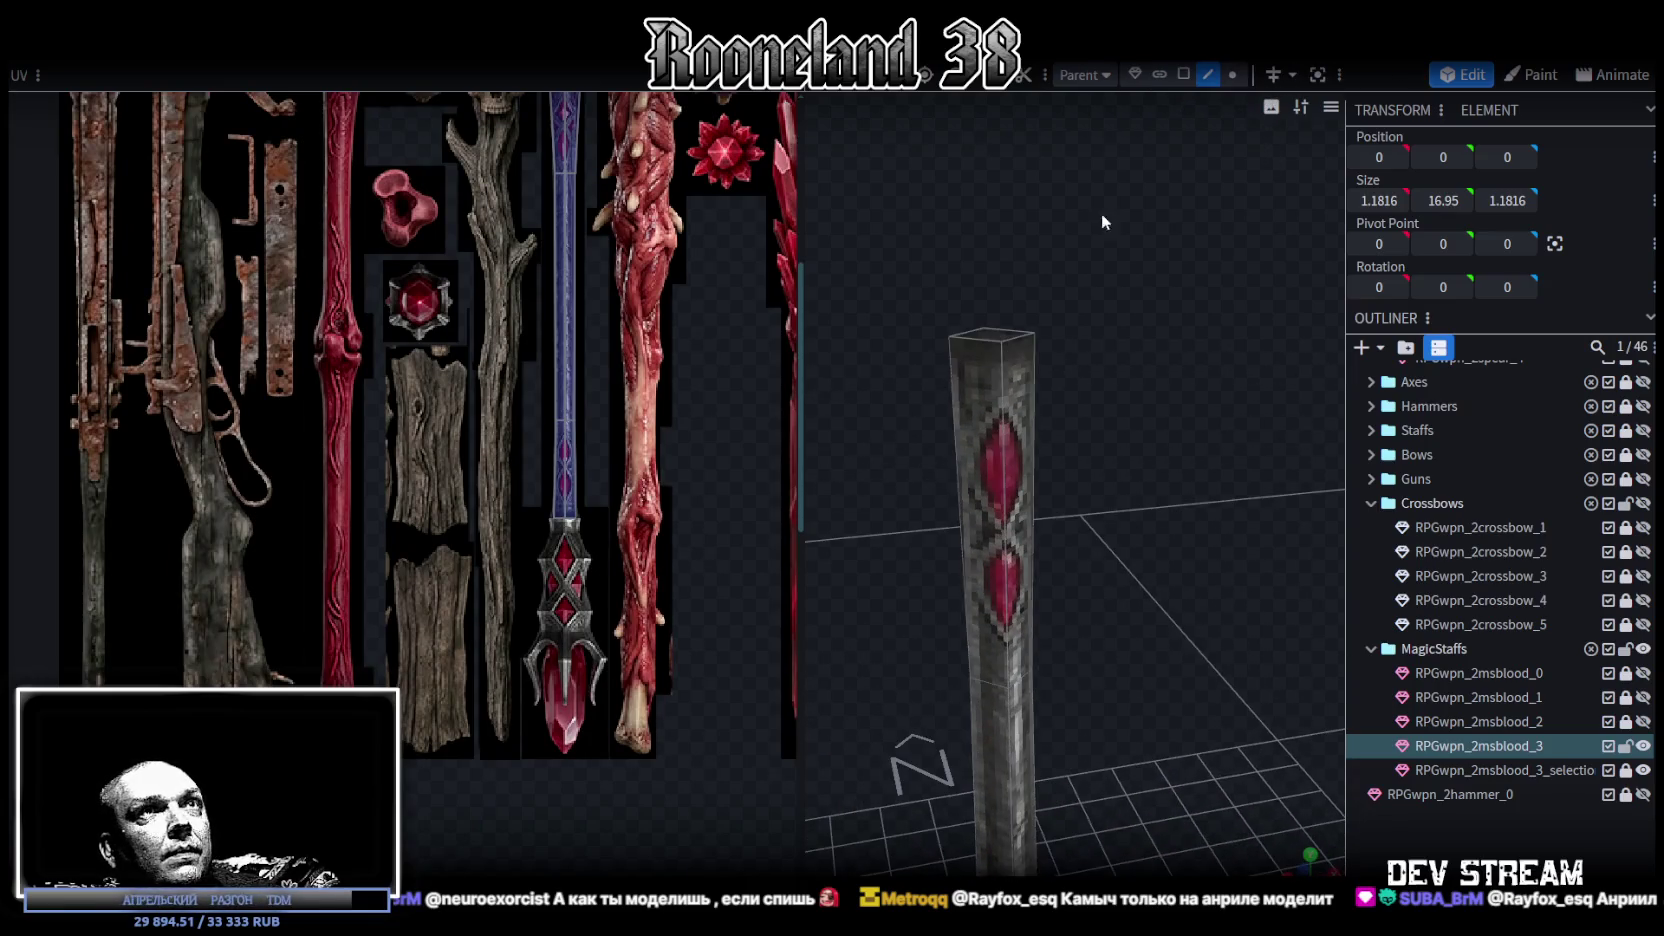
# - Select the staff's top face, split it off as its own mesh, and enlarge it slightly
pyautogui.click(984, 338)
pyautogui.moveTo(1174, 328)
pyautogui.mouseDown()
pyautogui.moveTo(1186, 364)
pyautogui.moveTo(1150, 460)
pyautogui.moveTo(930, 480)
pyautogui.mouseUp()
pyautogui.click(1165, 78)
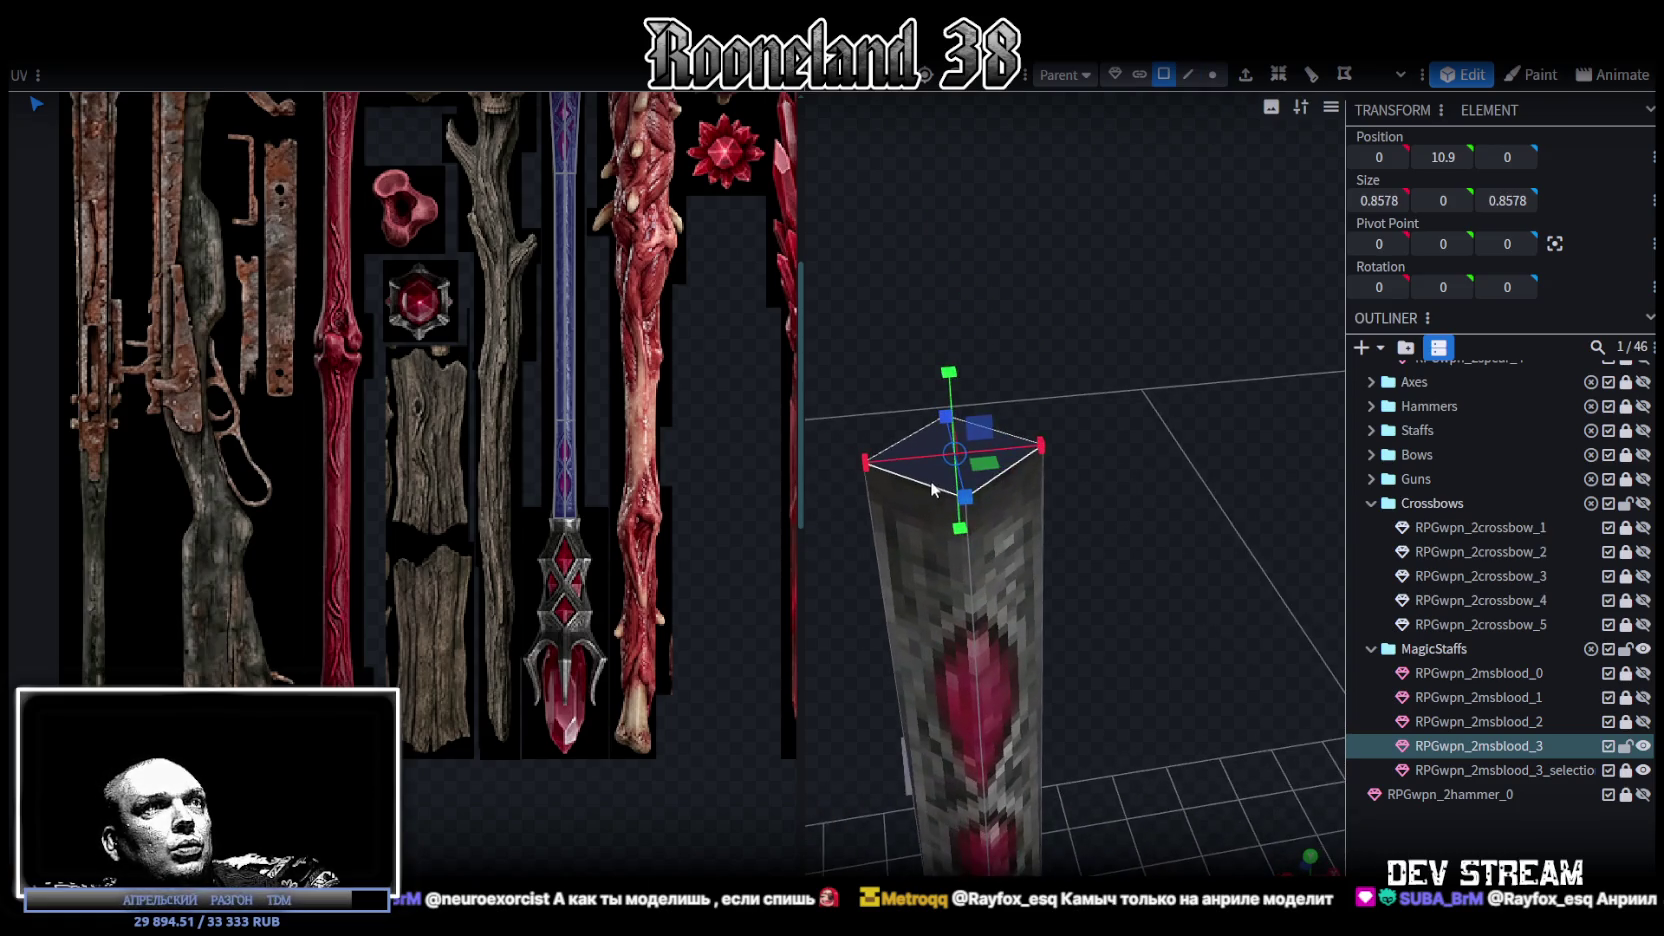
pyautogui.rightClick(930, 480)
pyautogui.click(906, 473)
pyautogui.rightClick(906, 473)
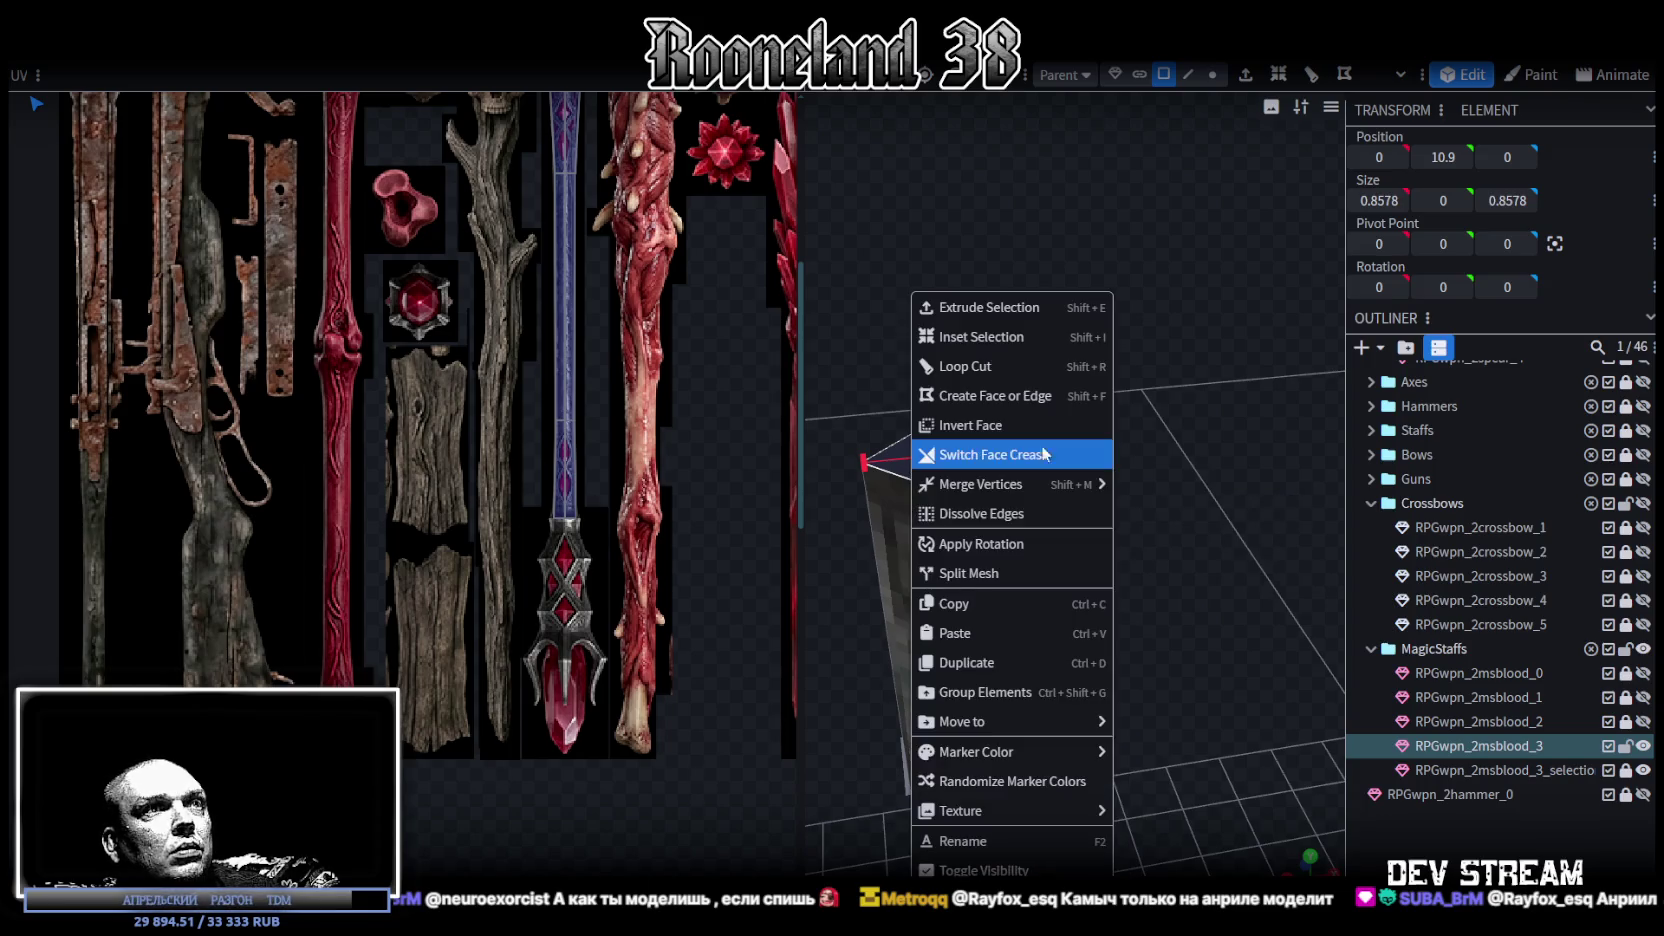
pyautogui.click(1050, 572)
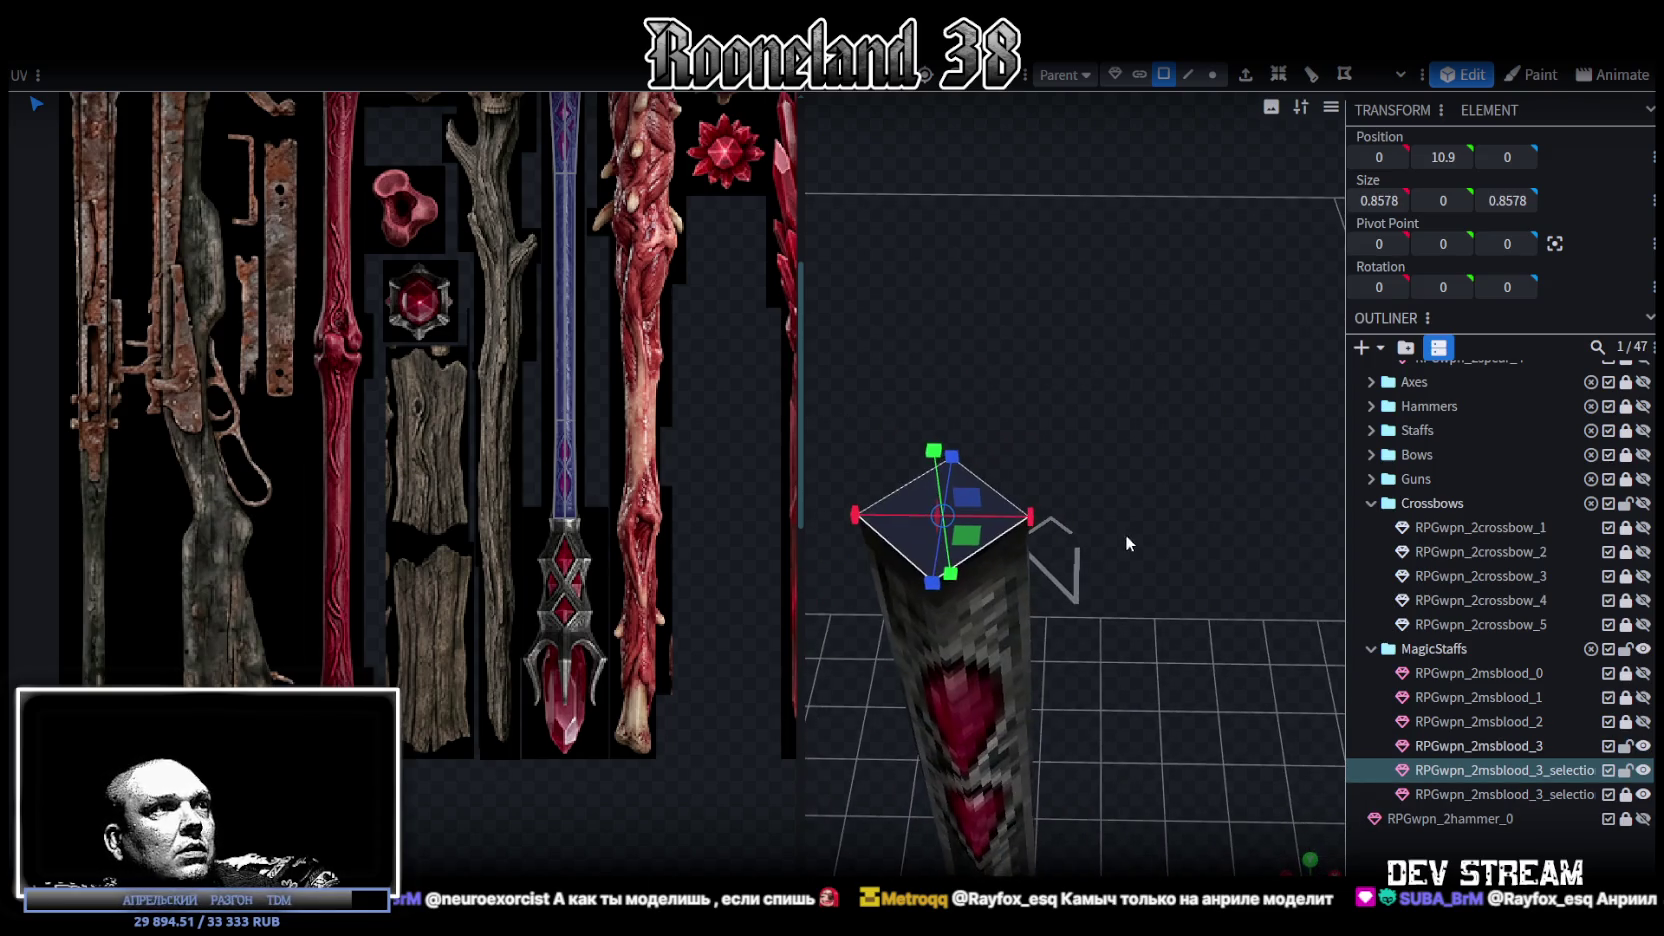
pyautogui.moveTo(994, 543)
pyautogui.mouseDown()
pyautogui.moveTo(1134, 585)
pyautogui.moveTo(1150, 360)
pyautogui.moveTo(1150, 545)
pyautogui.moveTo(1164, 458)
pyautogui.mouseUp()
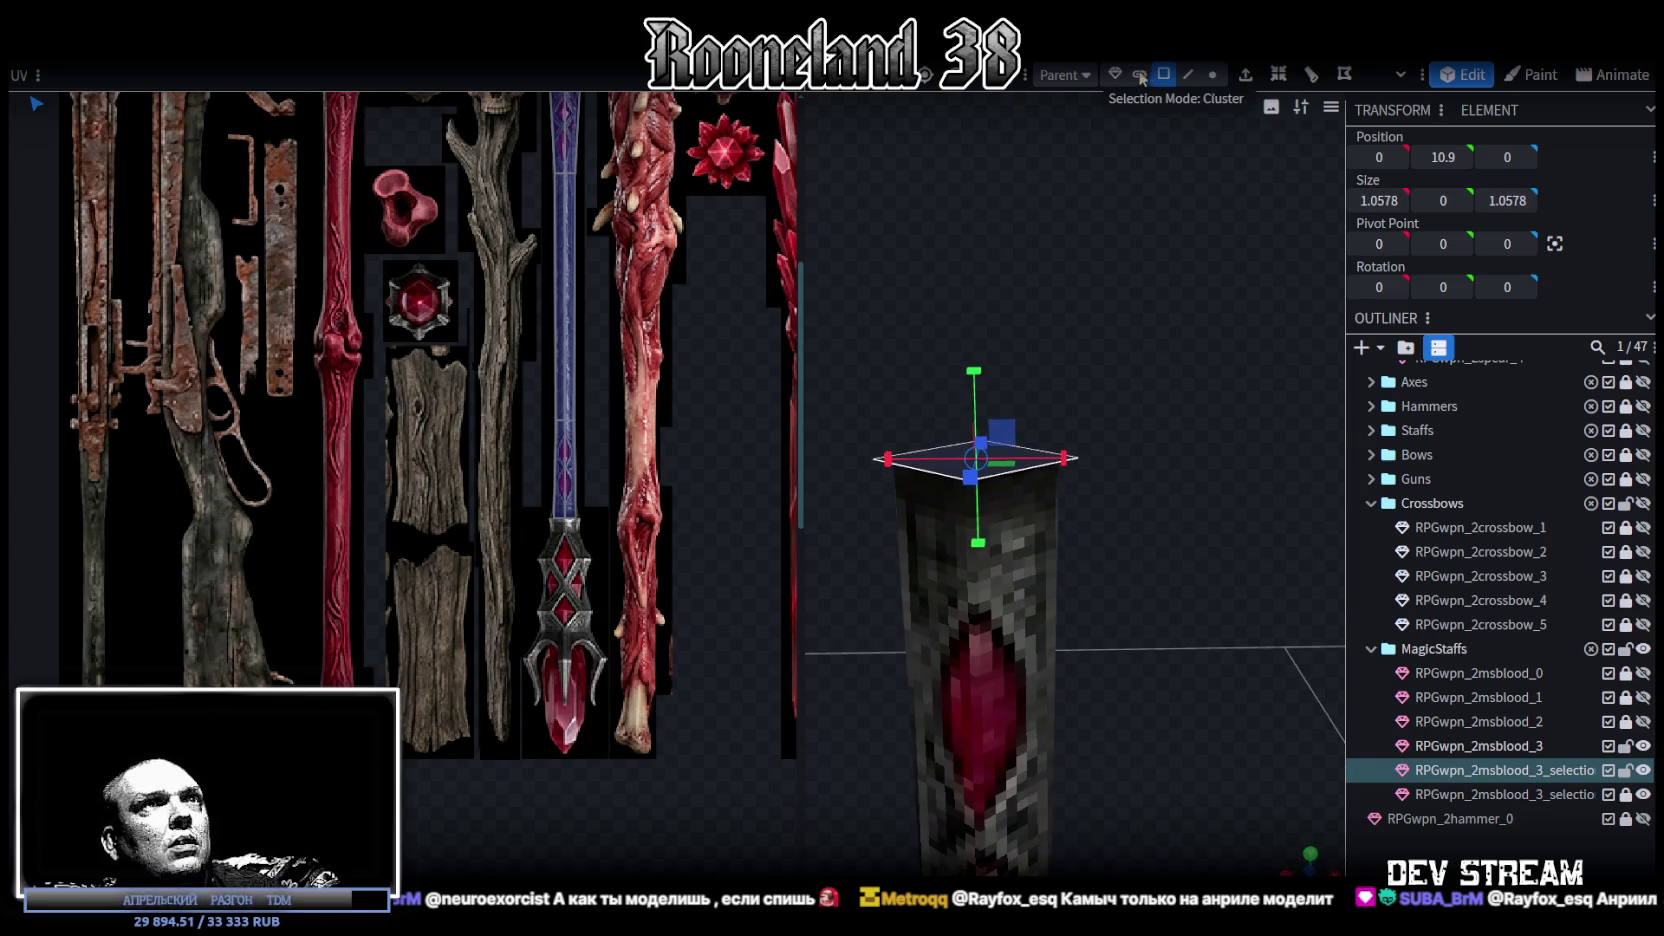
# - Extrude the top face upward by 1 and widen the new top face to 2.0578
pyautogui.press('e')
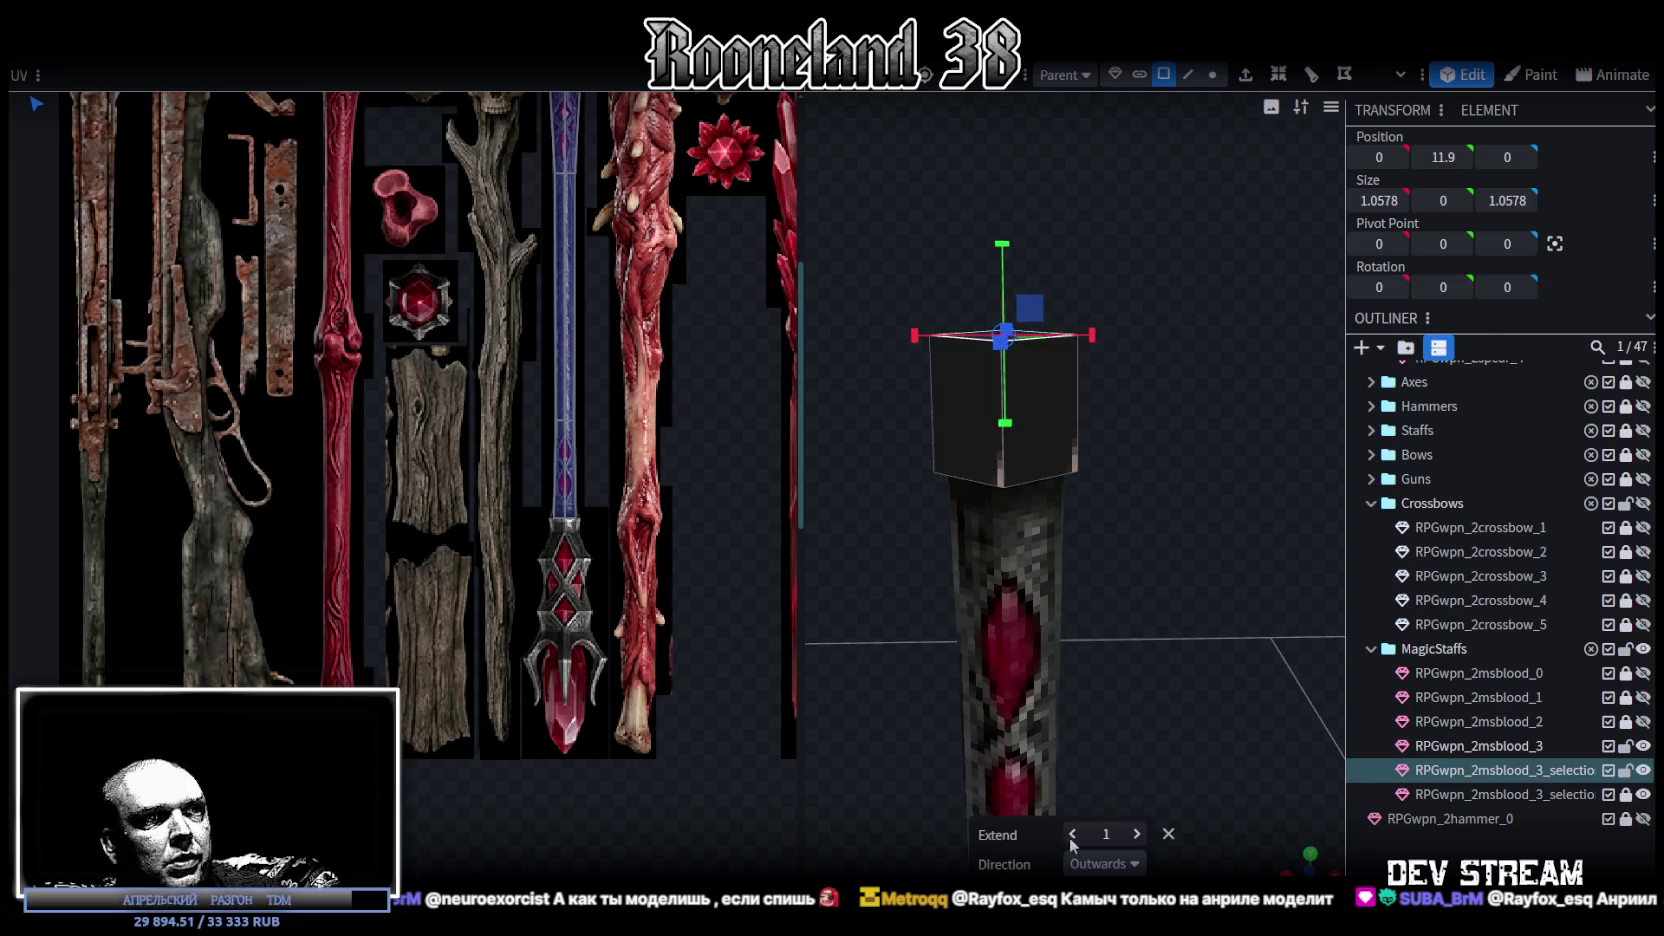
pyautogui.click(1071, 835)
pyautogui.click(1138, 835)
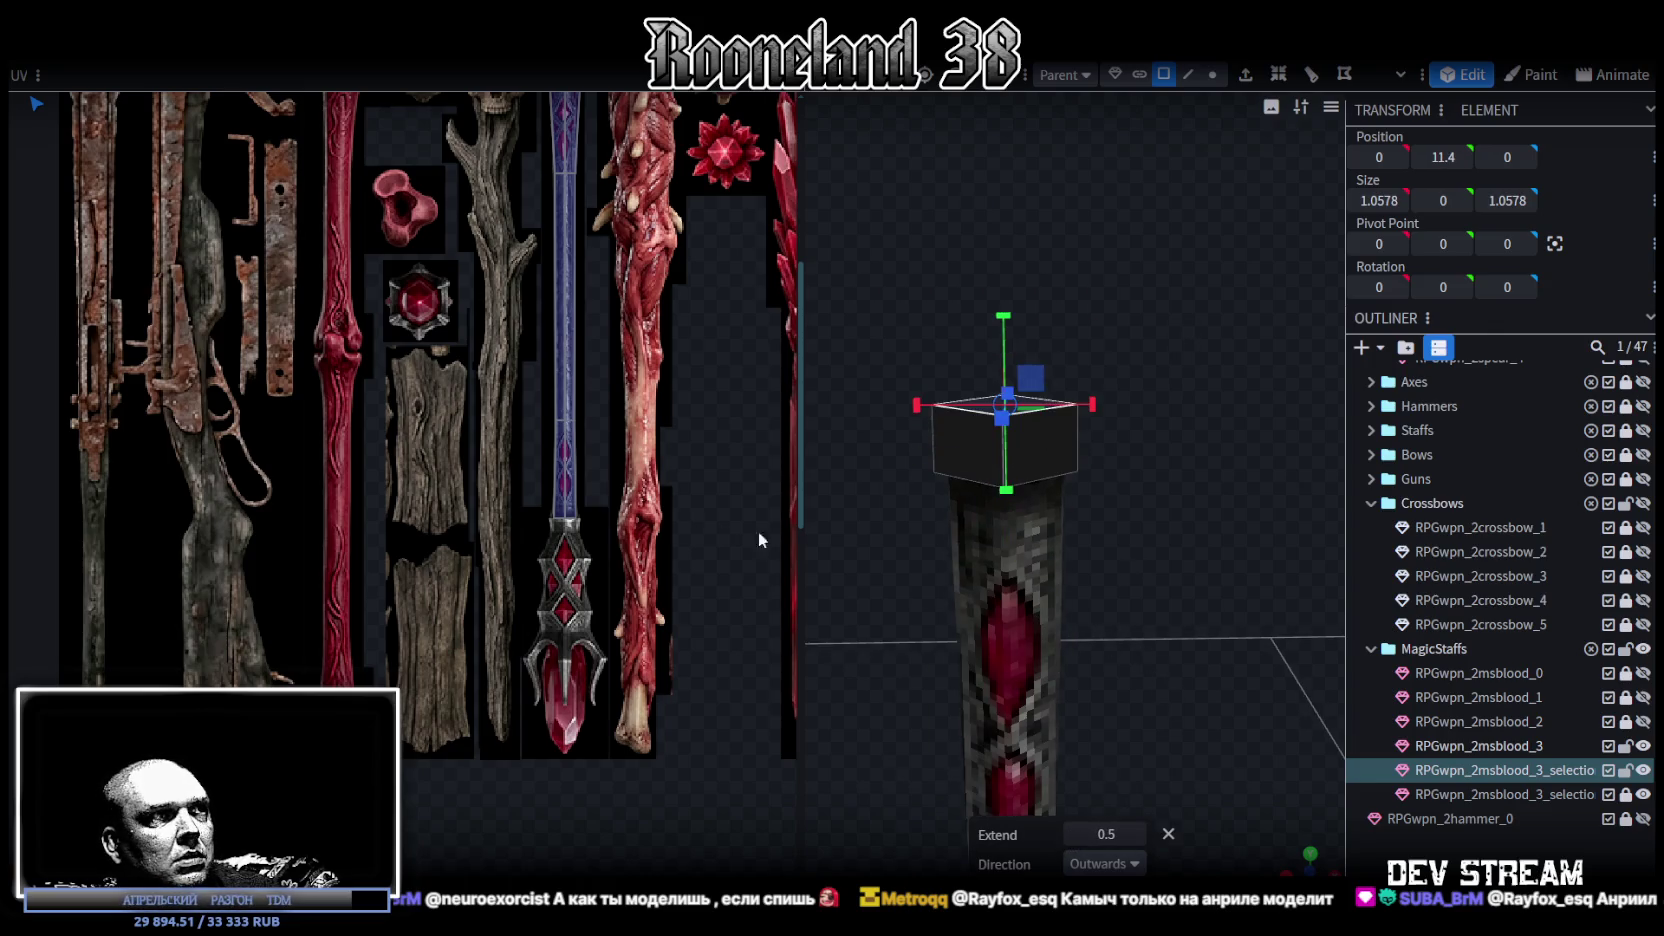
pyautogui.click(1073, 835)
pyautogui.click(1073, 835)
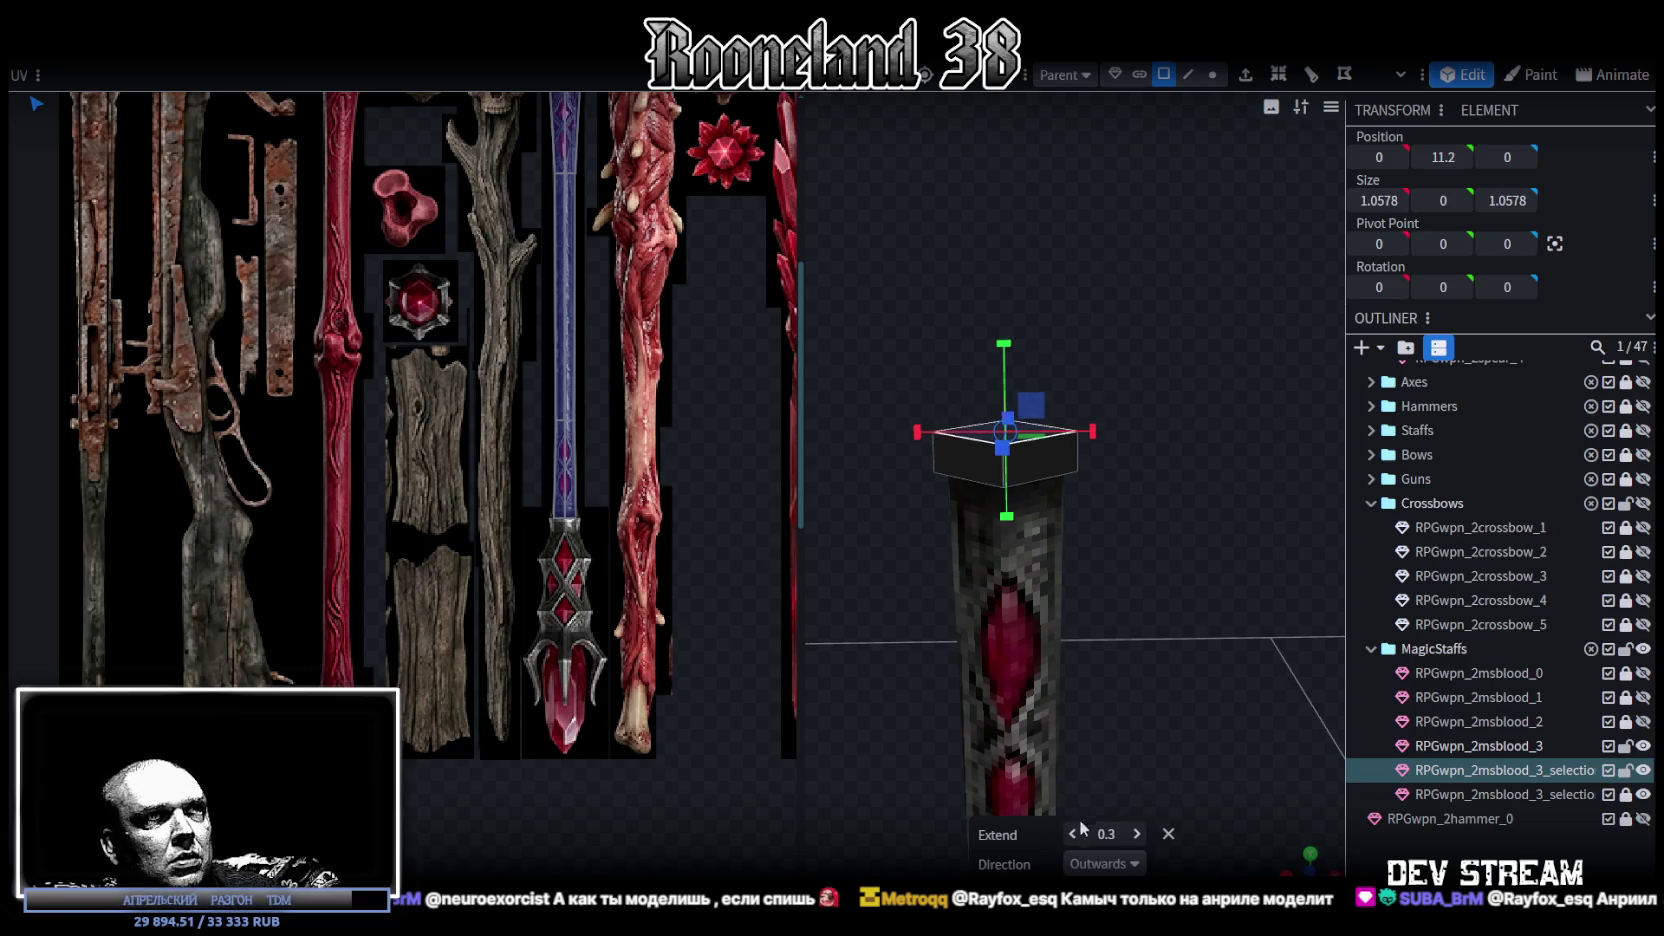
pyautogui.click(1138, 835)
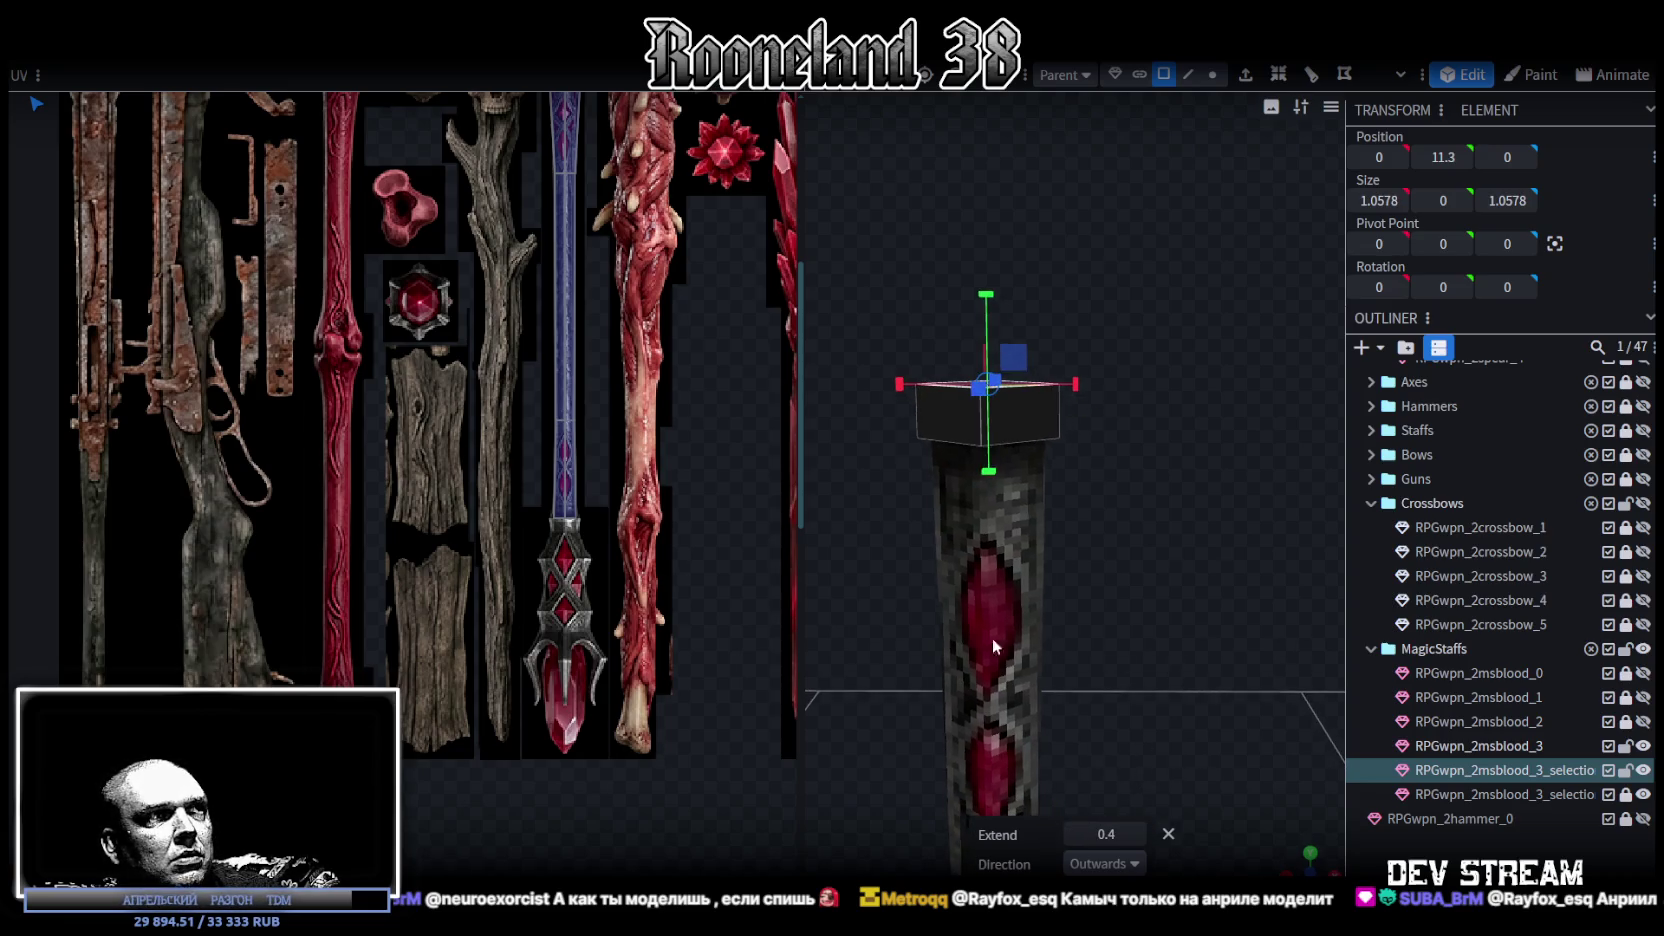
pyautogui.write('1')
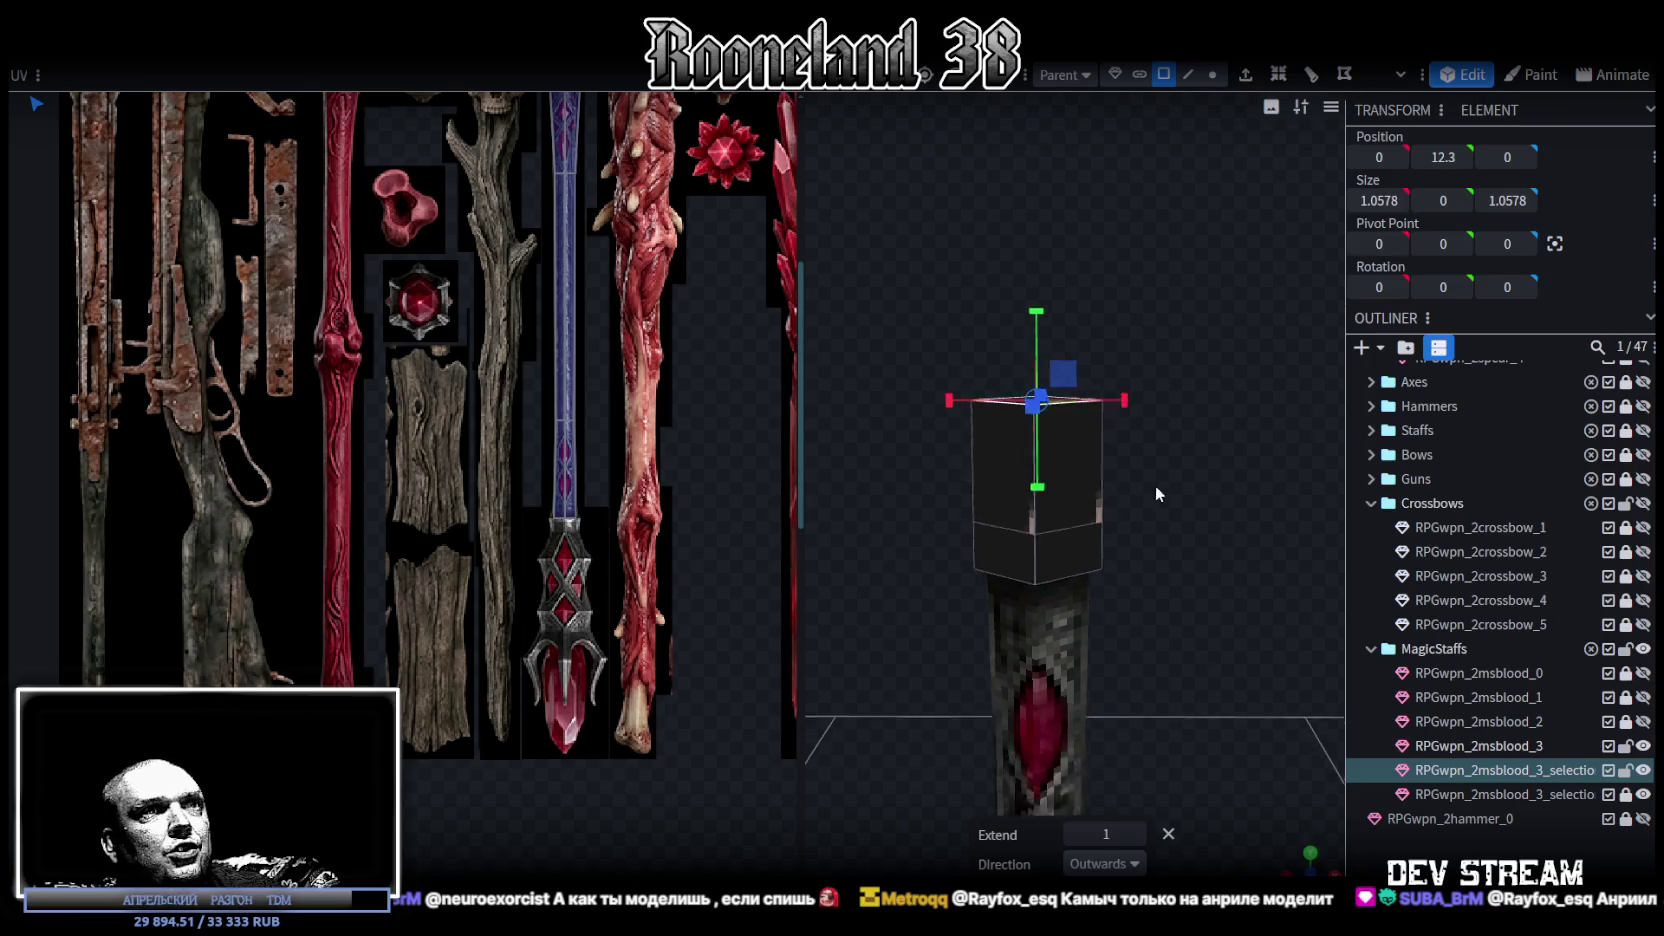
pyautogui.moveTo(1167, 471); pyautogui.dragTo(1106, 567)
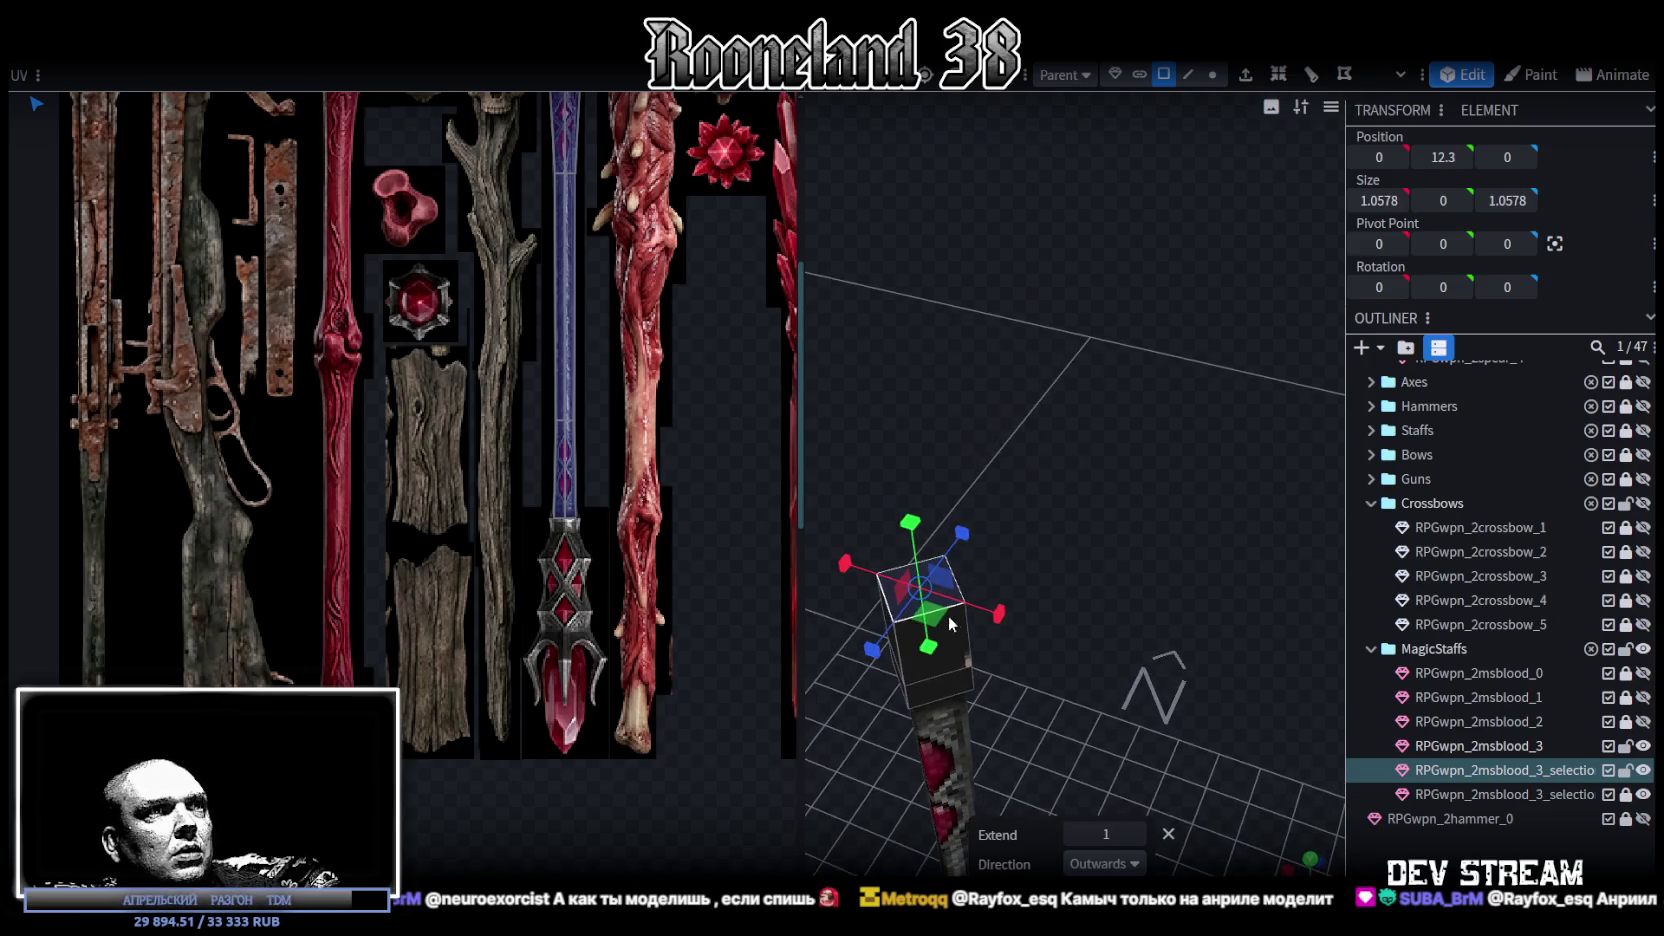
pyautogui.moveTo(925, 600); pyautogui.dragTo(965, 628)
pyautogui.press('KP_1')
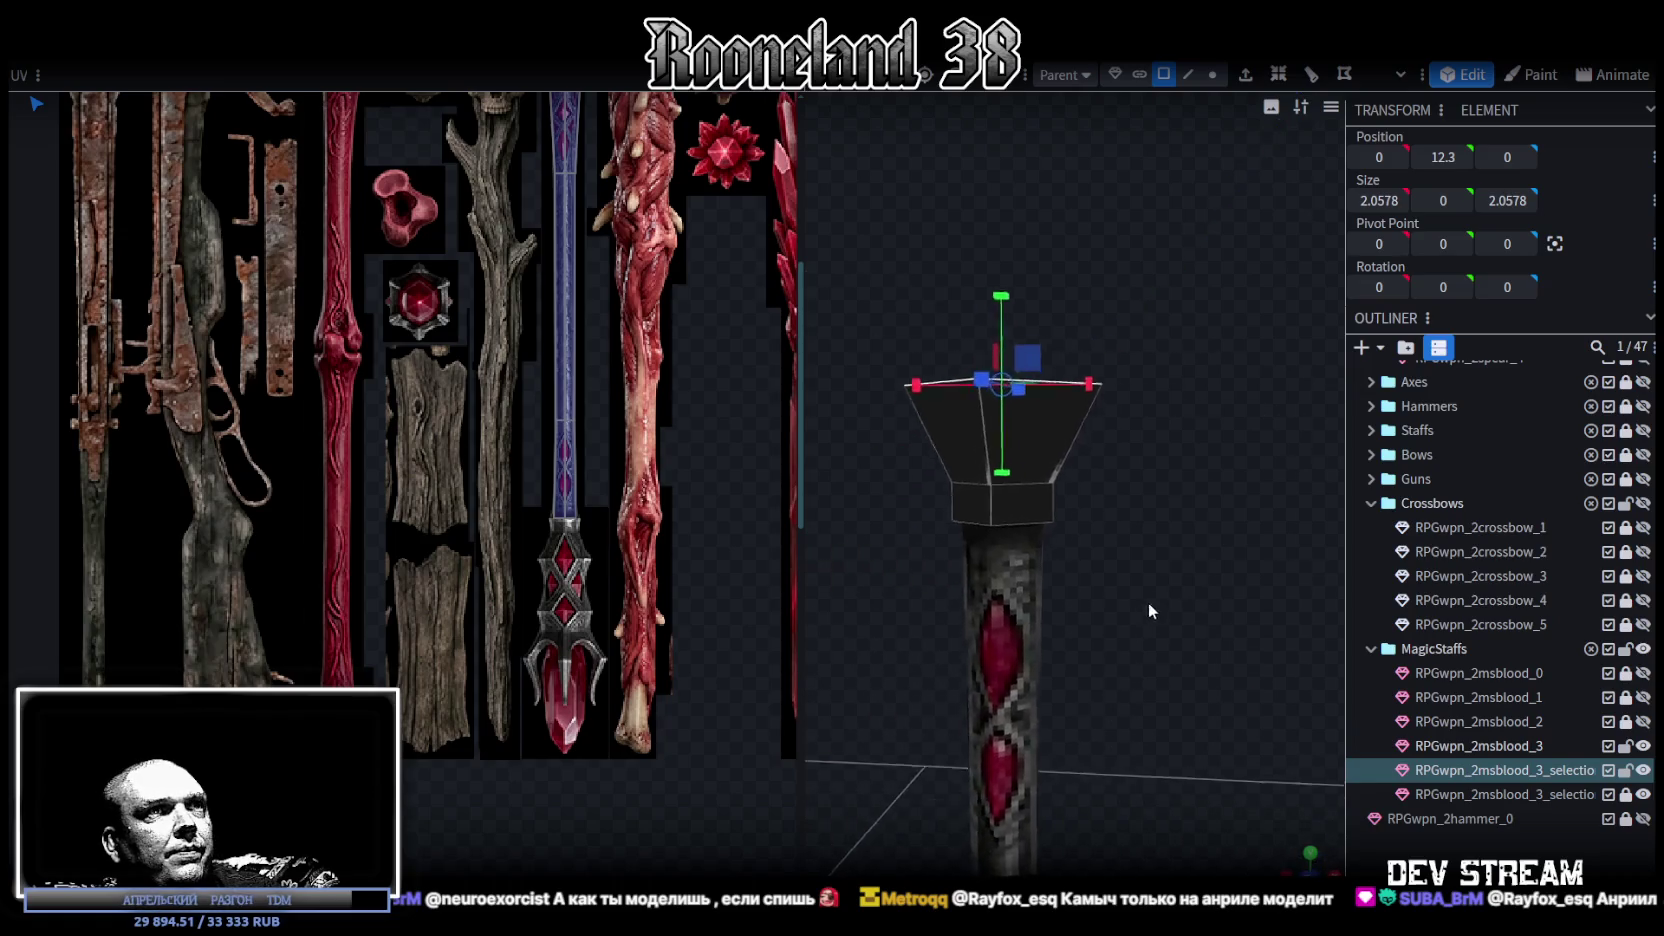
# - Narrow the top face slightly and extrude it upward with Extend 2
pyautogui.moveTo(1162, 599); pyautogui.dragTo(1098, 699)
pyautogui.moveTo(959, 588); pyautogui.dragTo(957, 618)
pyautogui.press('KP_1')
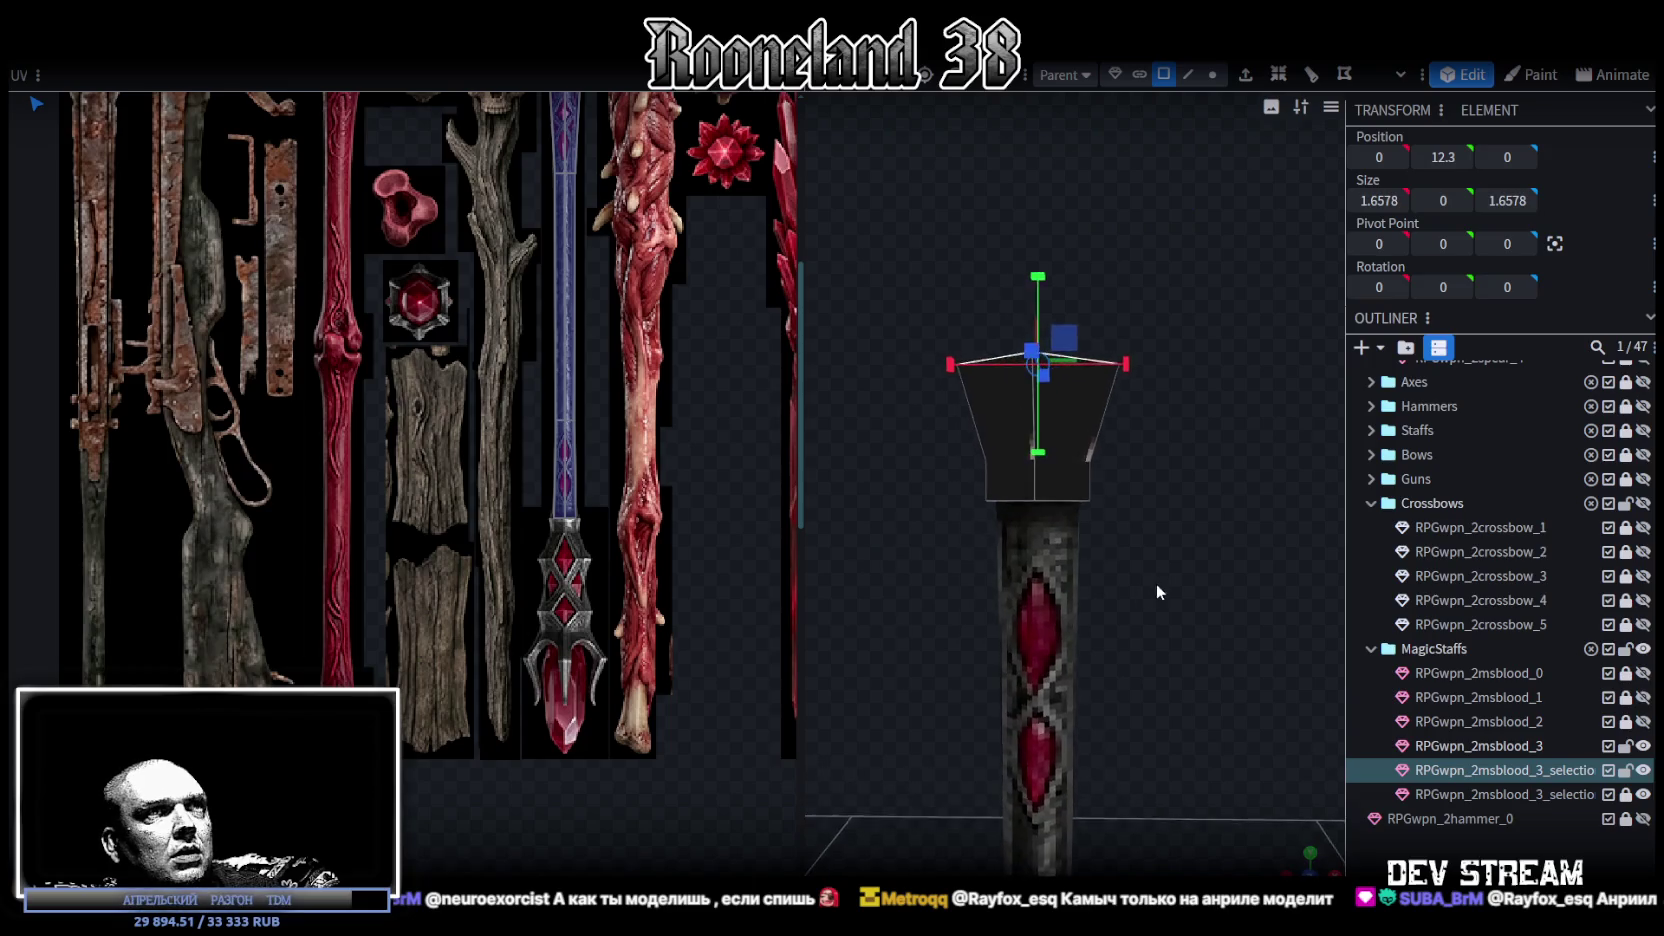
pyautogui.moveTo(1150, 588); pyautogui.dragTo(1219, 150)
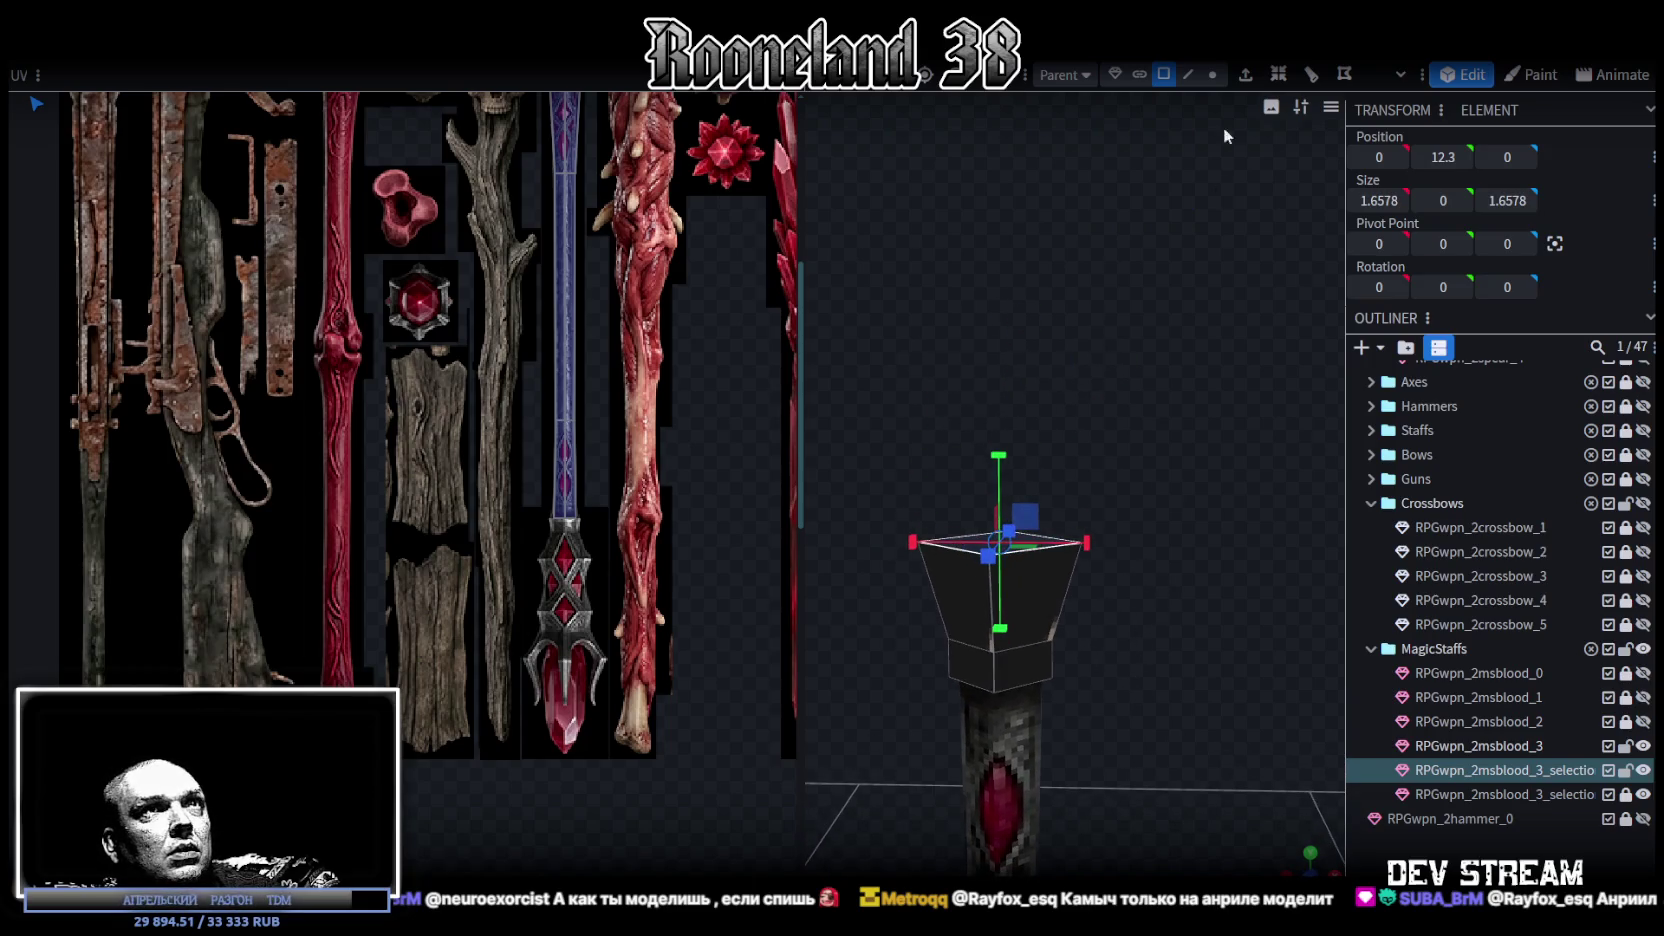
pyautogui.click(1245, 80)
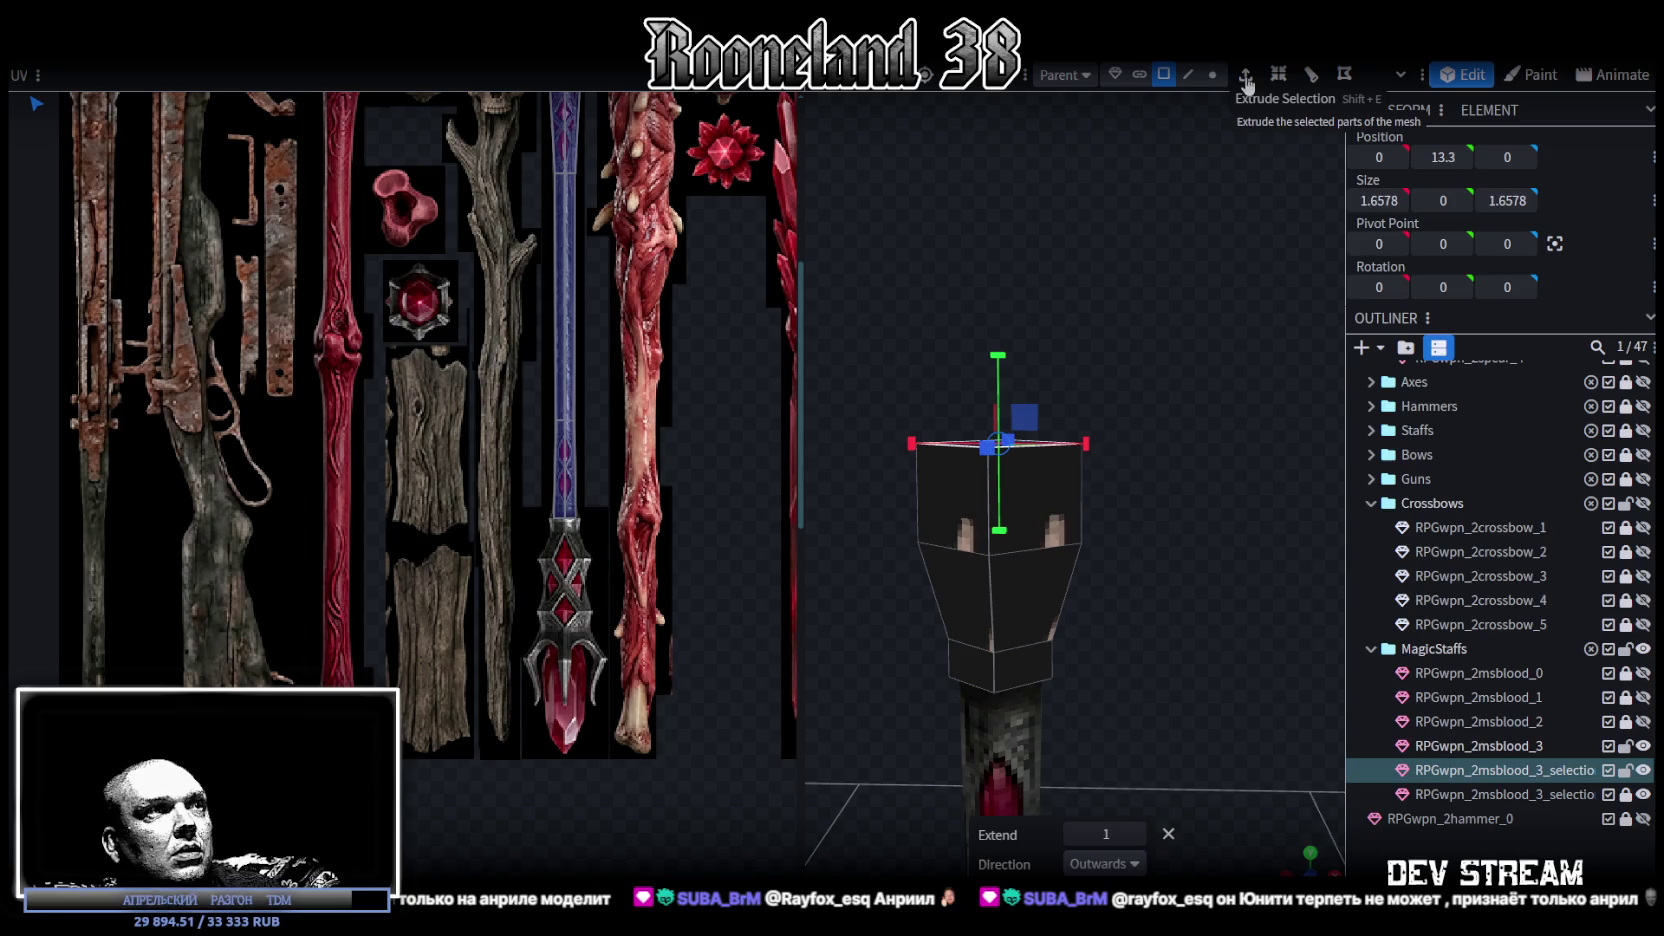
pyautogui.click(1138, 833)
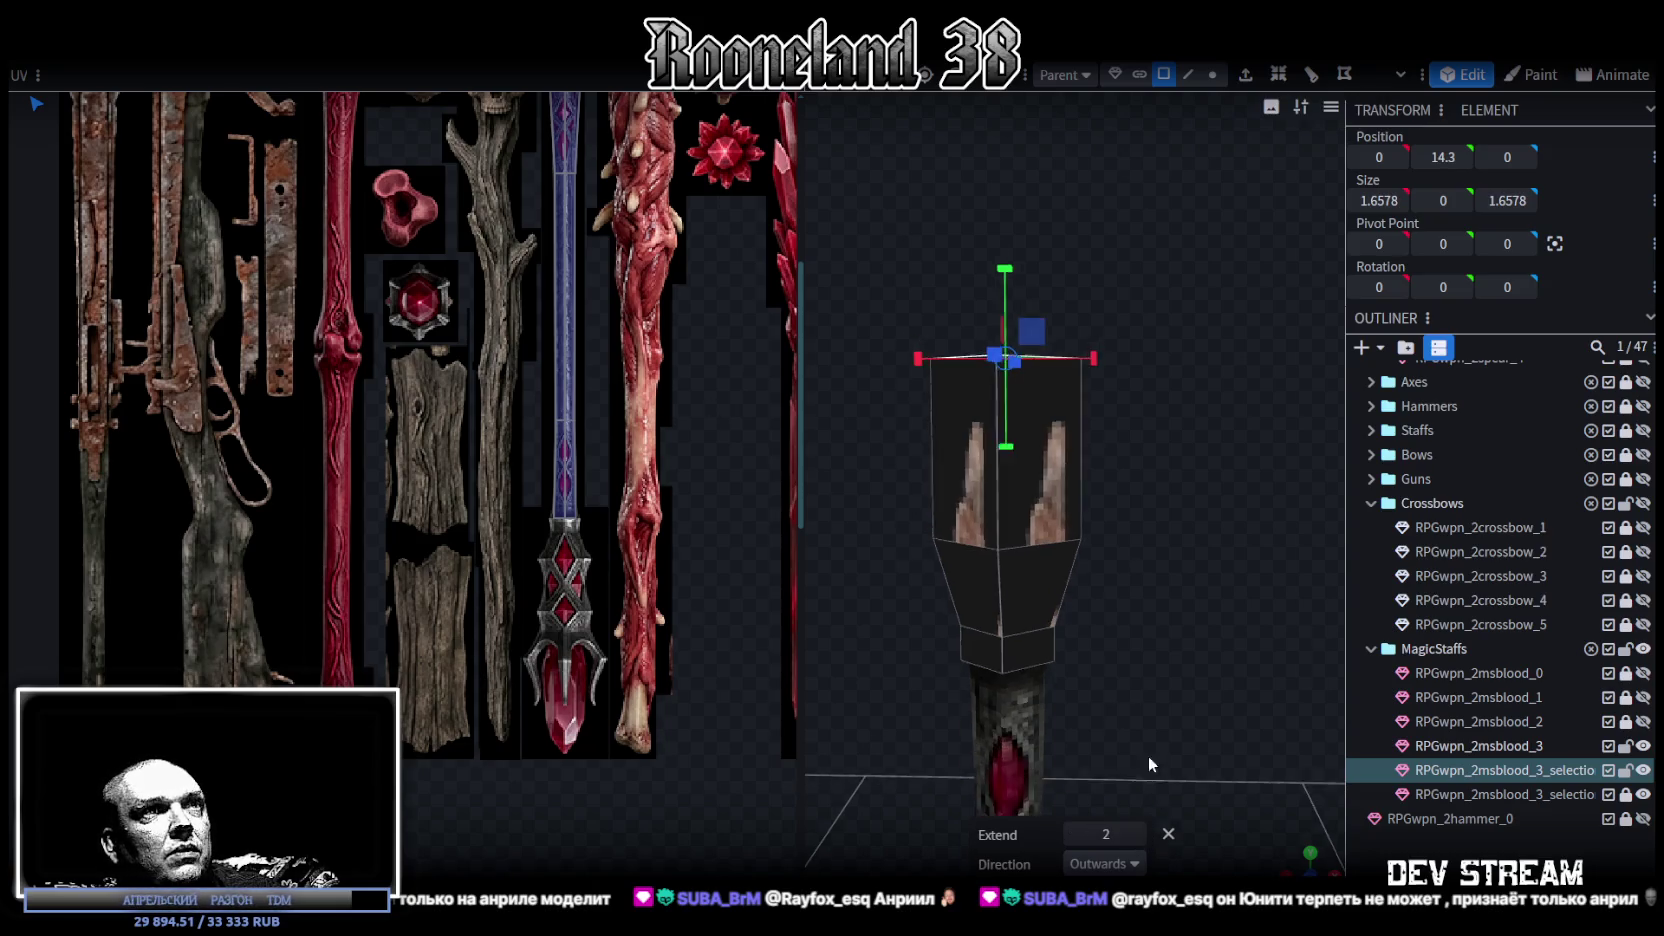
pyautogui.moveTo(1196, 491); pyautogui.dragTo(1170, 470)
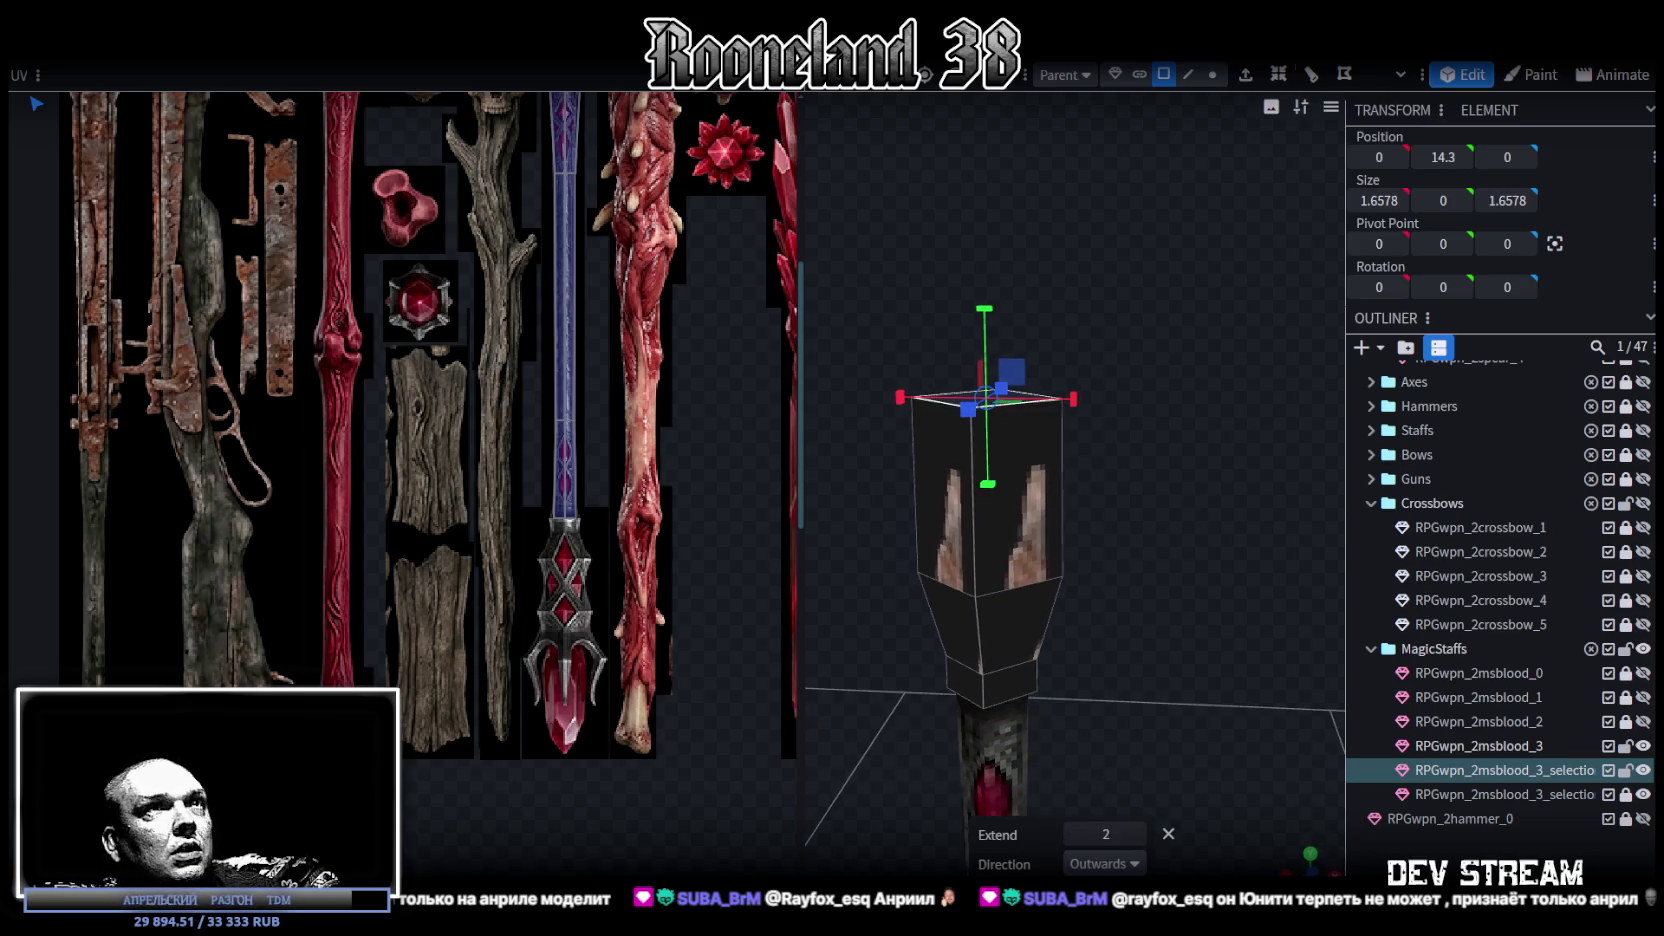
# - Add a loop cut around the head section and pinch the new middle loop inward
pyautogui.click(1192, 73)
pyautogui.click(1065, 463)
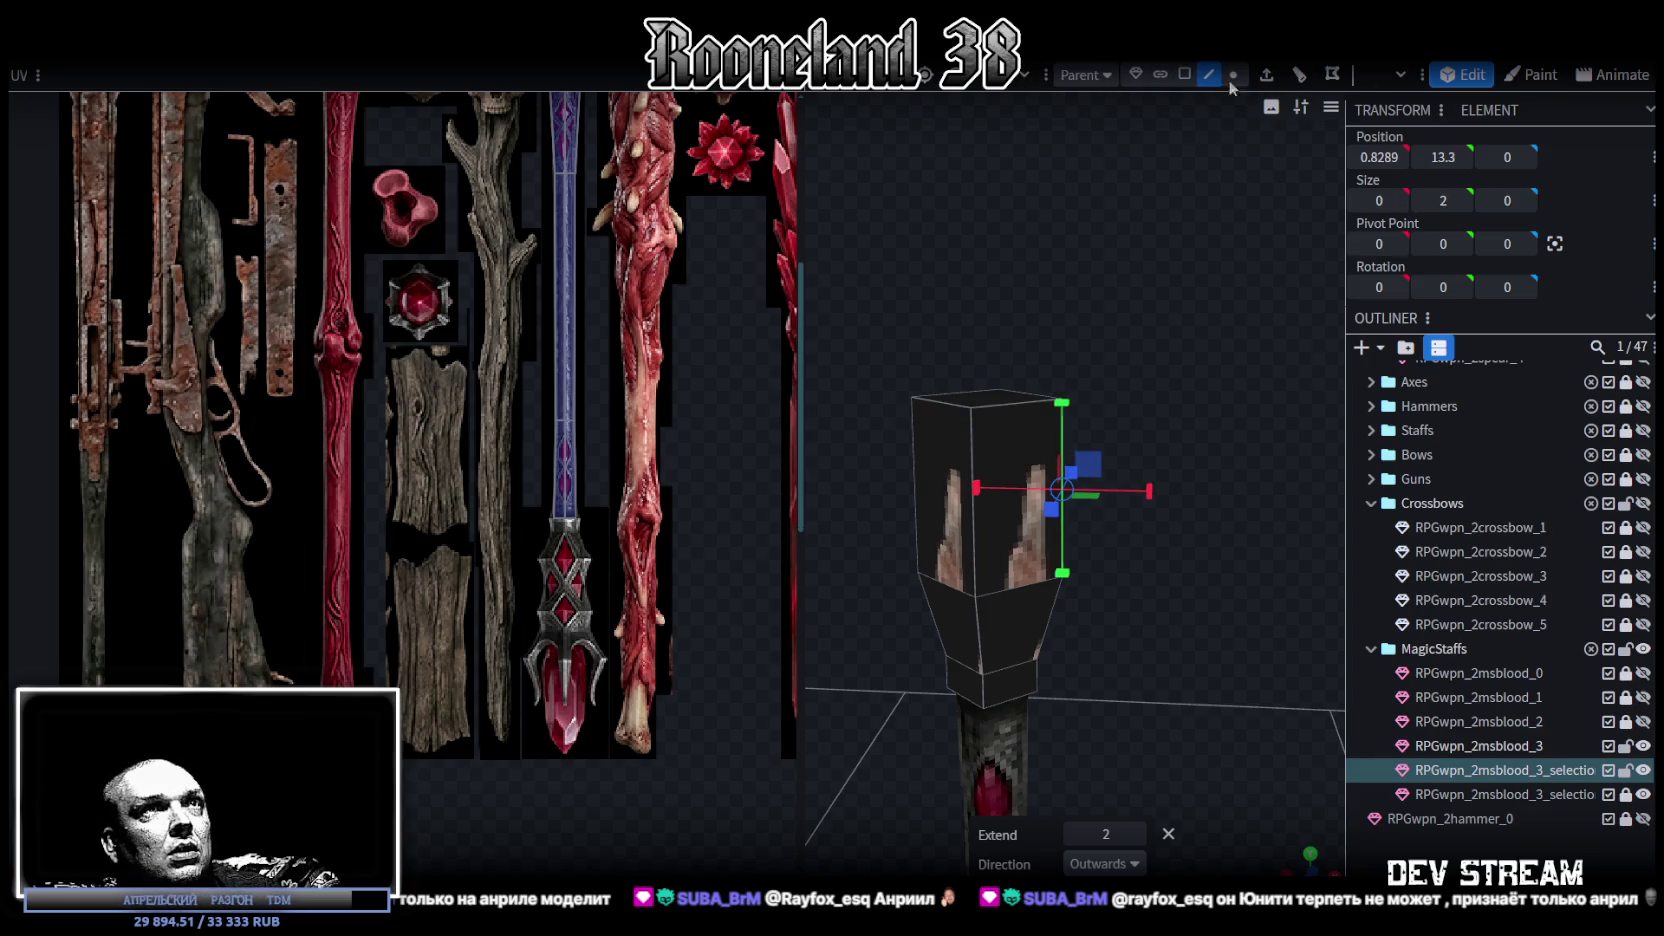
pyautogui.click(1288, 74)
pyautogui.moveTo(1132, 436)
pyautogui.mouseDown()
pyautogui.moveTo(910, 660)
pyautogui.moveTo(898, 645)
pyautogui.moveTo(900, 611)
pyautogui.moveTo(1130, 508)
pyautogui.moveTo(1183, 465)
pyautogui.moveTo(1074, 578)
pyautogui.moveTo(1060, 566)
pyautogui.mouseUp()
pyautogui.moveTo(900, 612)
pyautogui.mouseDown()
pyautogui.moveTo(963, 598)
pyautogui.moveTo(1222, 441)
pyautogui.moveTo(1230, 365)
pyautogui.mouseUp()
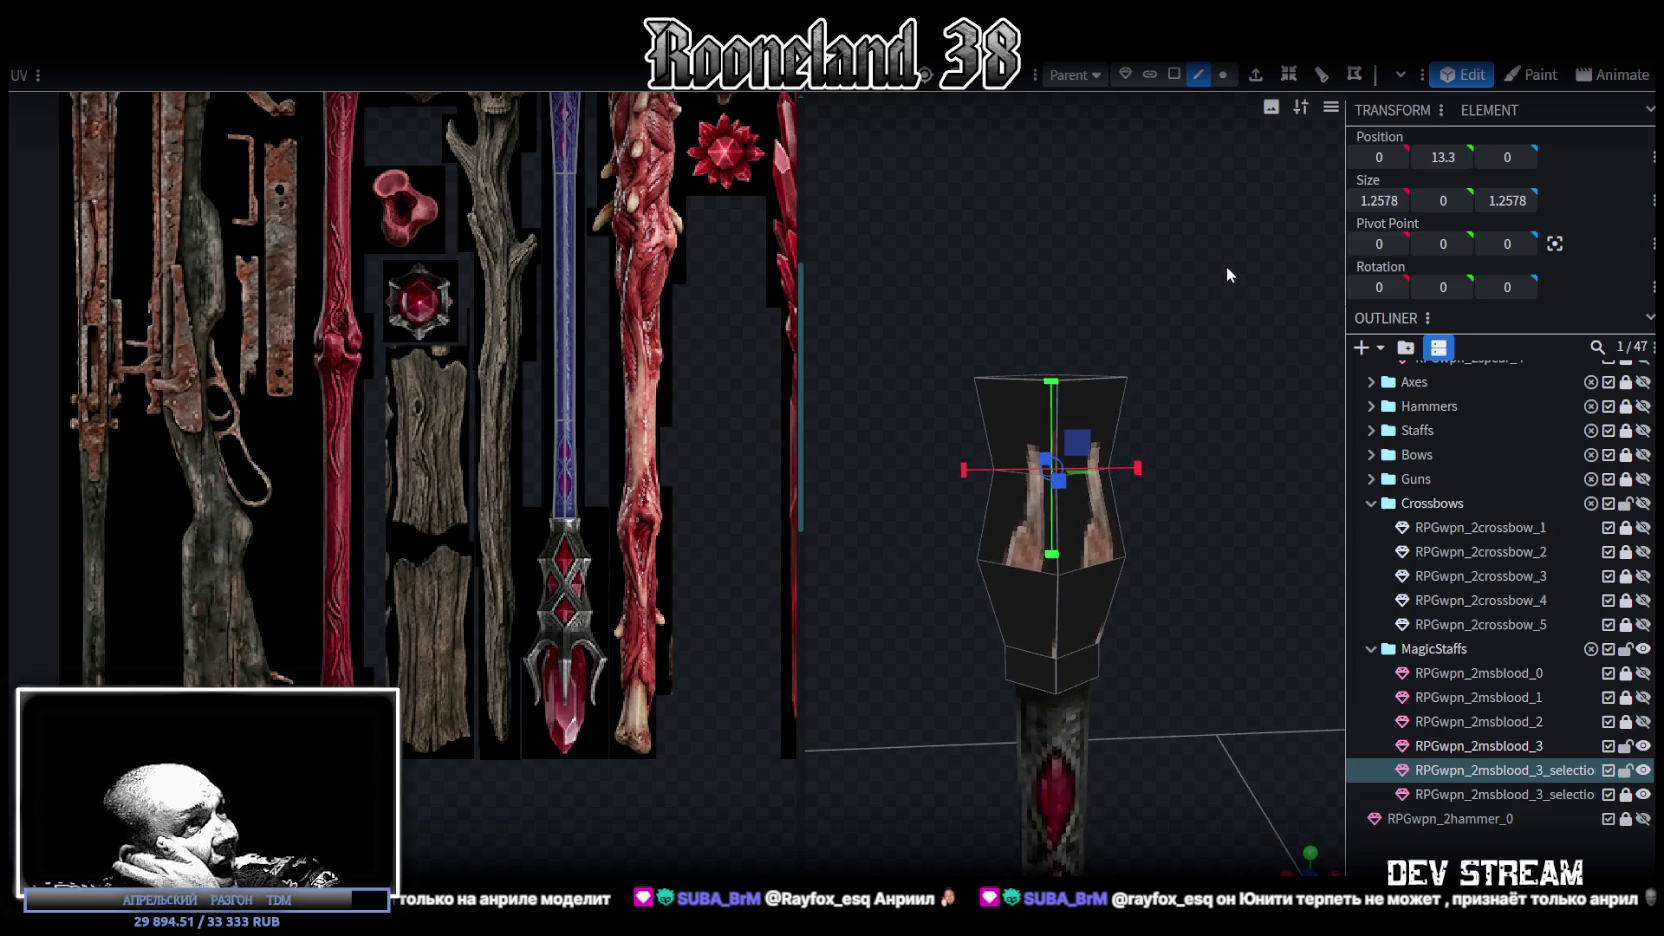
pyautogui.moveTo(1226, 266); pyautogui.dragTo(1212, 207)
# - Extrude the top face again, narrow it to 1.2578 at height 16.3, and extrude once more
pyautogui.click(1174, 74)
pyautogui.moveTo(1171, 332)
pyautogui.mouseDown()
pyautogui.moveTo(1010, 532)
pyautogui.moveTo(1038, 503)
pyautogui.mouseUp()
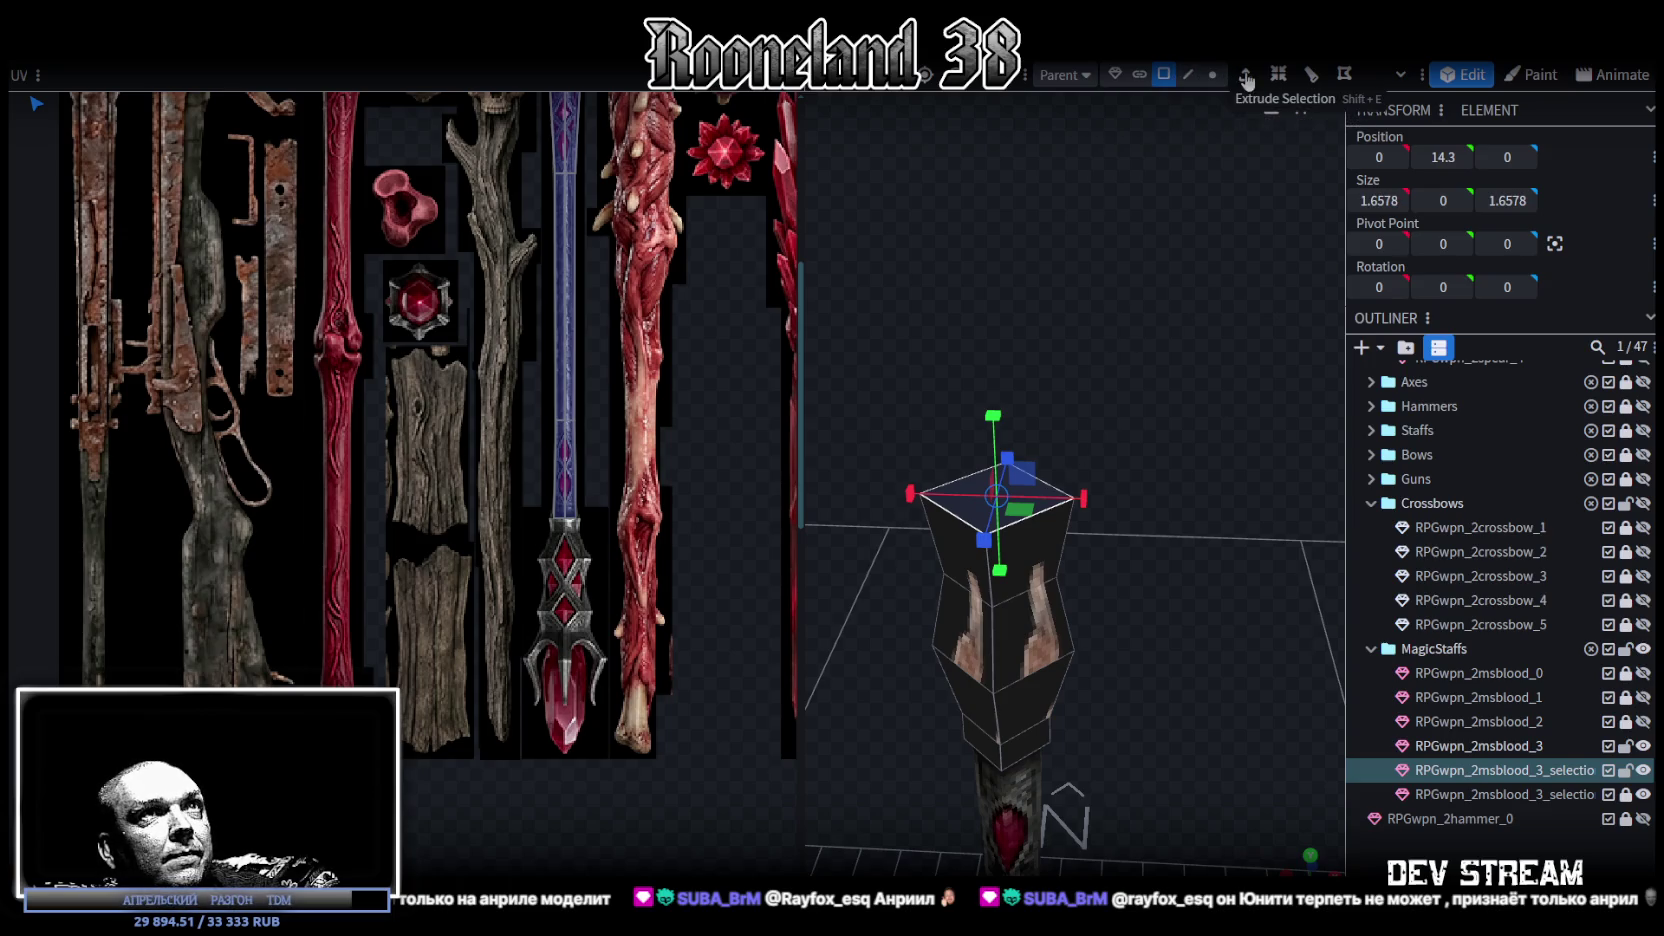
pyautogui.press('e')
pyautogui.moveTo(1187, 250); pyautogui.dragTo(995, 504)
pyautogui.moveTo(922, 584)
pyautogui.mouseDown()
pyautogui.moveTo(909, 566)
pyautogui.moveTo(1216, 348)
pyautogui.moveTo(1199, 288)
pyautogui.moveTo(1138, 354)
pyautogui.mouseUp()
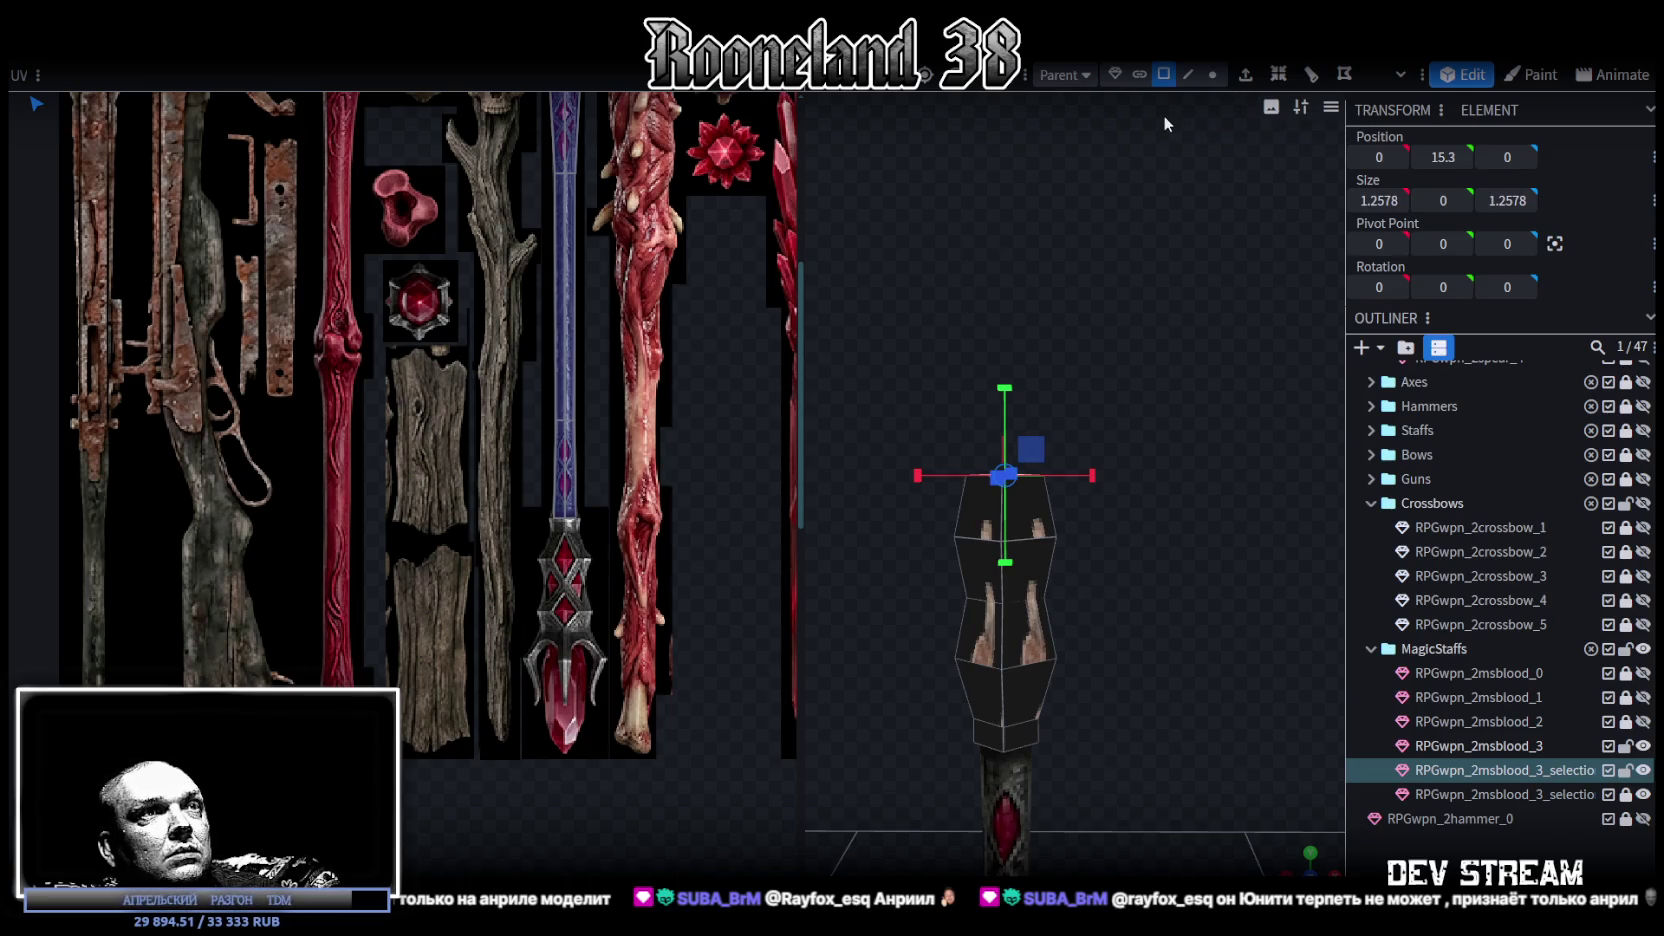
pyautogui.press('e')
pyautogui.moveTo(1223, 124)
pyautogui.mouseDown()
pyautogui.moveTo(1176, 272)
pyautogui.moveTo(1119, 358)
pyautogui.moveTo(1115, 325)
pyautogui.mouseUp()
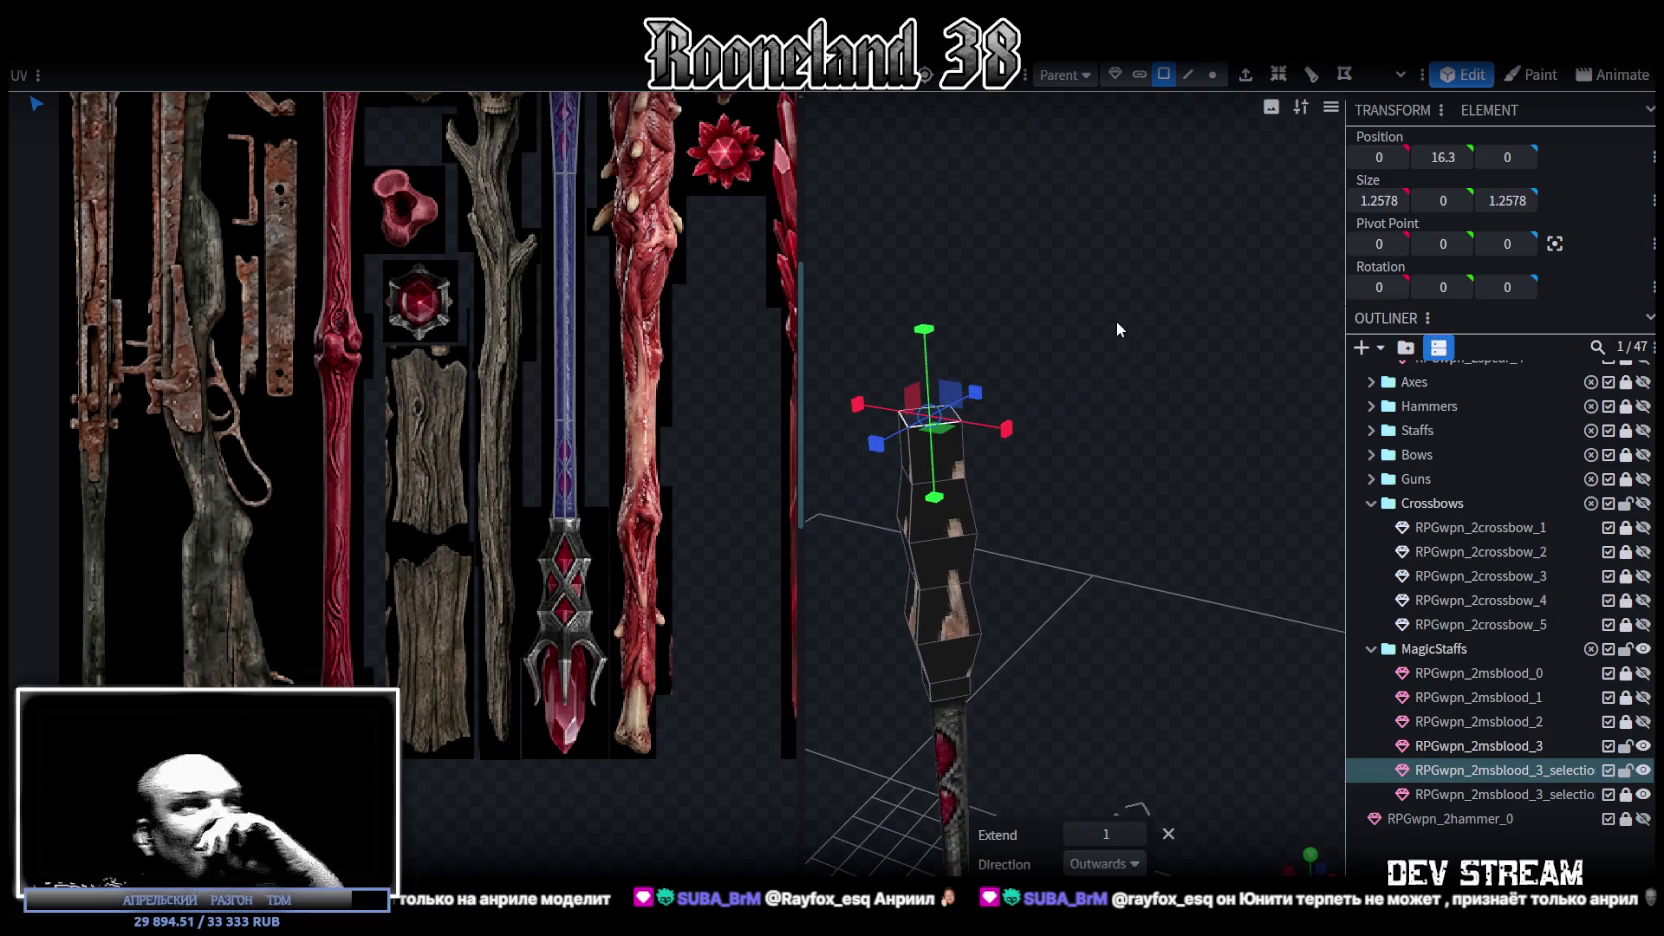
# - Box-select the column's top section, copy it, and paste it as a new mesh
pyautogui.moveTo(1176, 436)
pyautogui.mouseDown()
pyautogui.moveTo(1118, 402)
pyautogui.moveTo(1065, 458)
pyautogui.moveTo(1139, 452)
pyautogui.moveTo(1164, 396)
pyautogui.moveTo(1206, 382)
pyautogui.moveTo(1180, 424)
pyautogui.moveTo(1150, 436)
pyautogui.moveTo(1152, 403)
pyautogui.moveTo(1260, 322)
pyautogui.moveTo(1141, 354)
pyautogui.moveTo(1115, 417)
pyautogui.moveTo(1164, 426)
pyautogui.moveTo(1202, 394)
pyautogui.moveTo(1160, 407)
pyautogui.moveTo(1172, 437)
pyautogui.mouseUp()
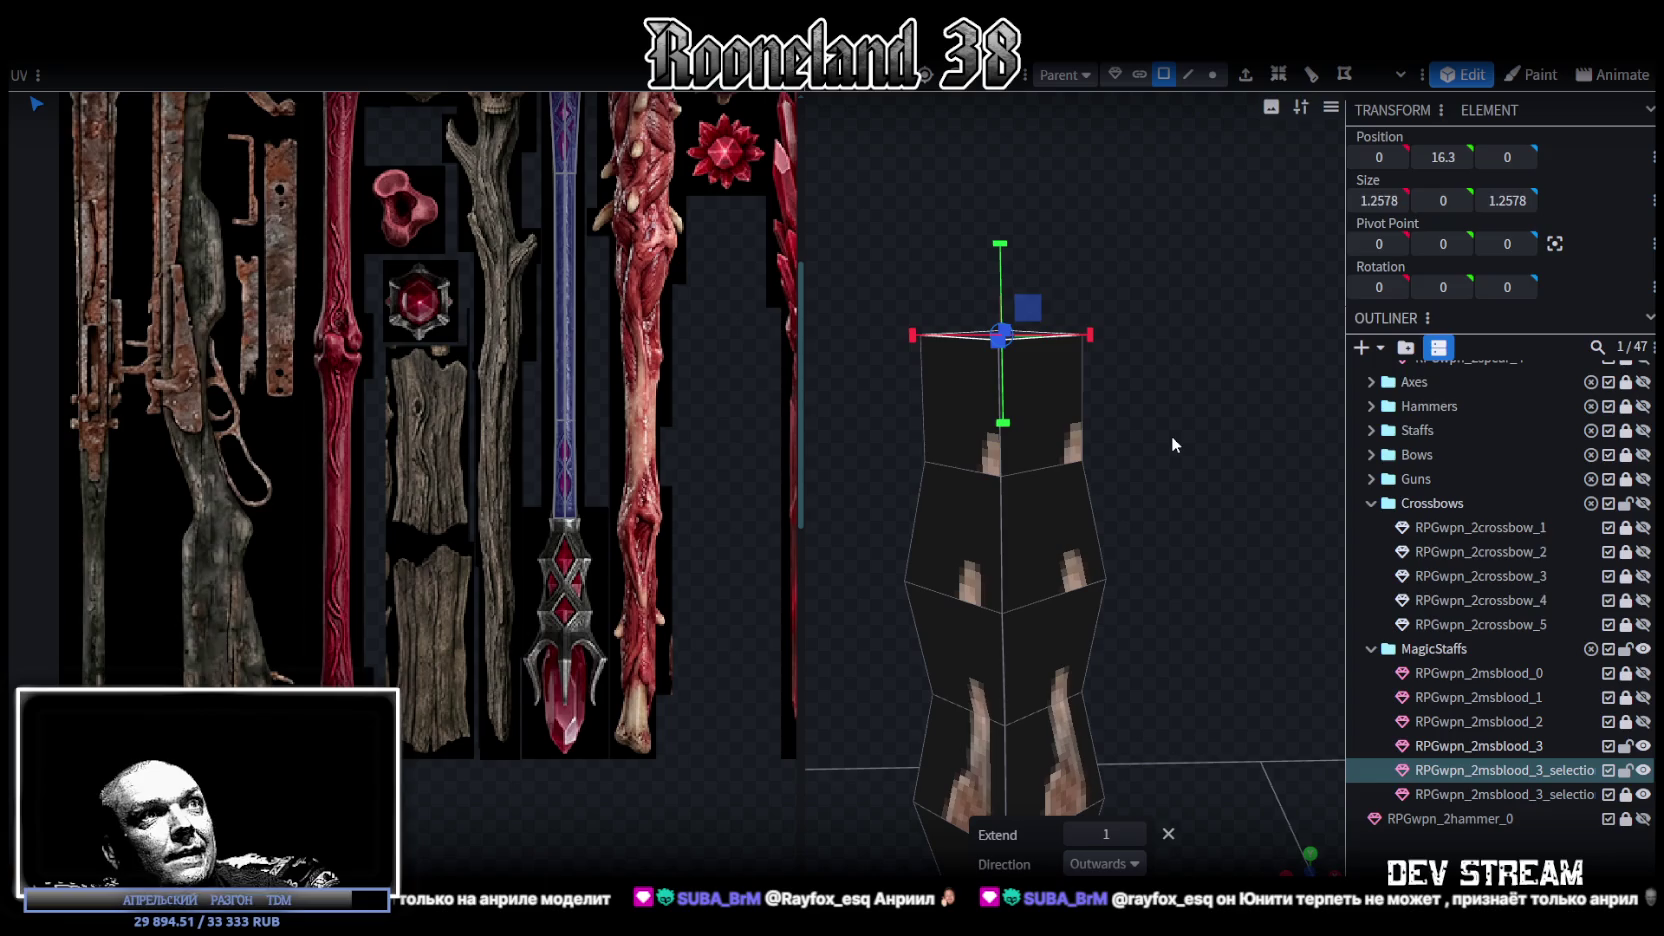
pyautogui.moveTo(1173, 434); pyautogui.dragTo(1147, 422, button='right')
pyautogui.moveTo(1147, 422)
pyautogui.mouseDown()
pyautogui.moveTo(1157, 433)
pyautogui.moveTo(1123, 450)
pyautogui.moveTo(1154, 407)
pyautogui.mouseUp()
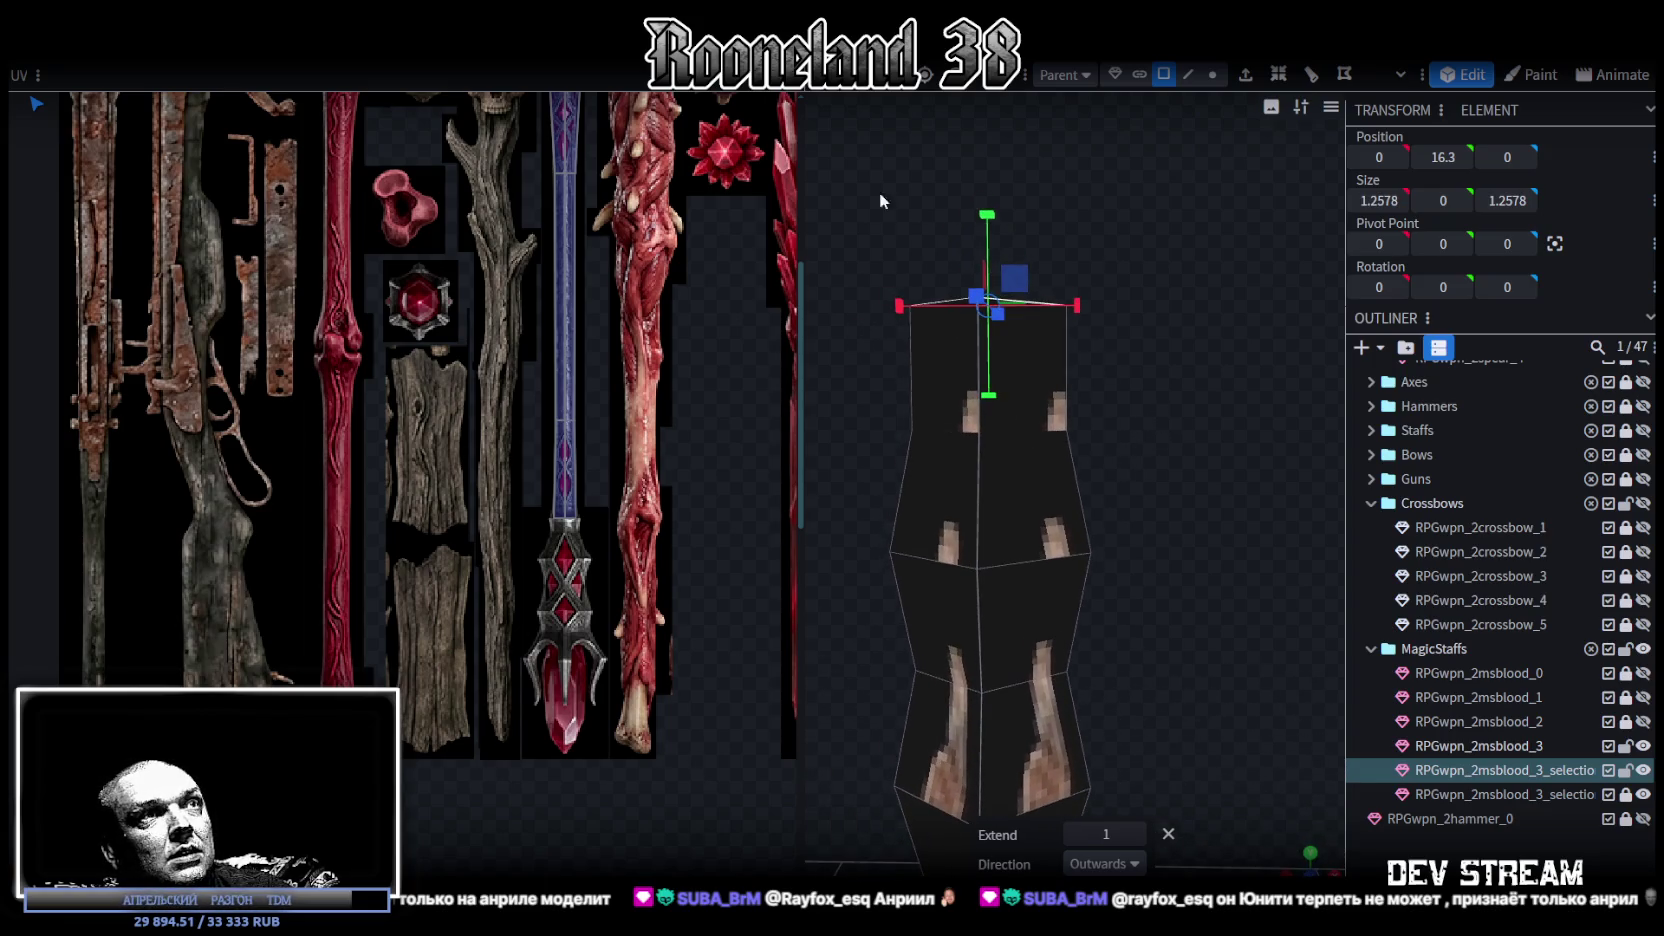
pyautogui.moveTo(836, 194); pyautogui.dragTo(1141, 373)
pyautogui.rightClick(1035, 404)
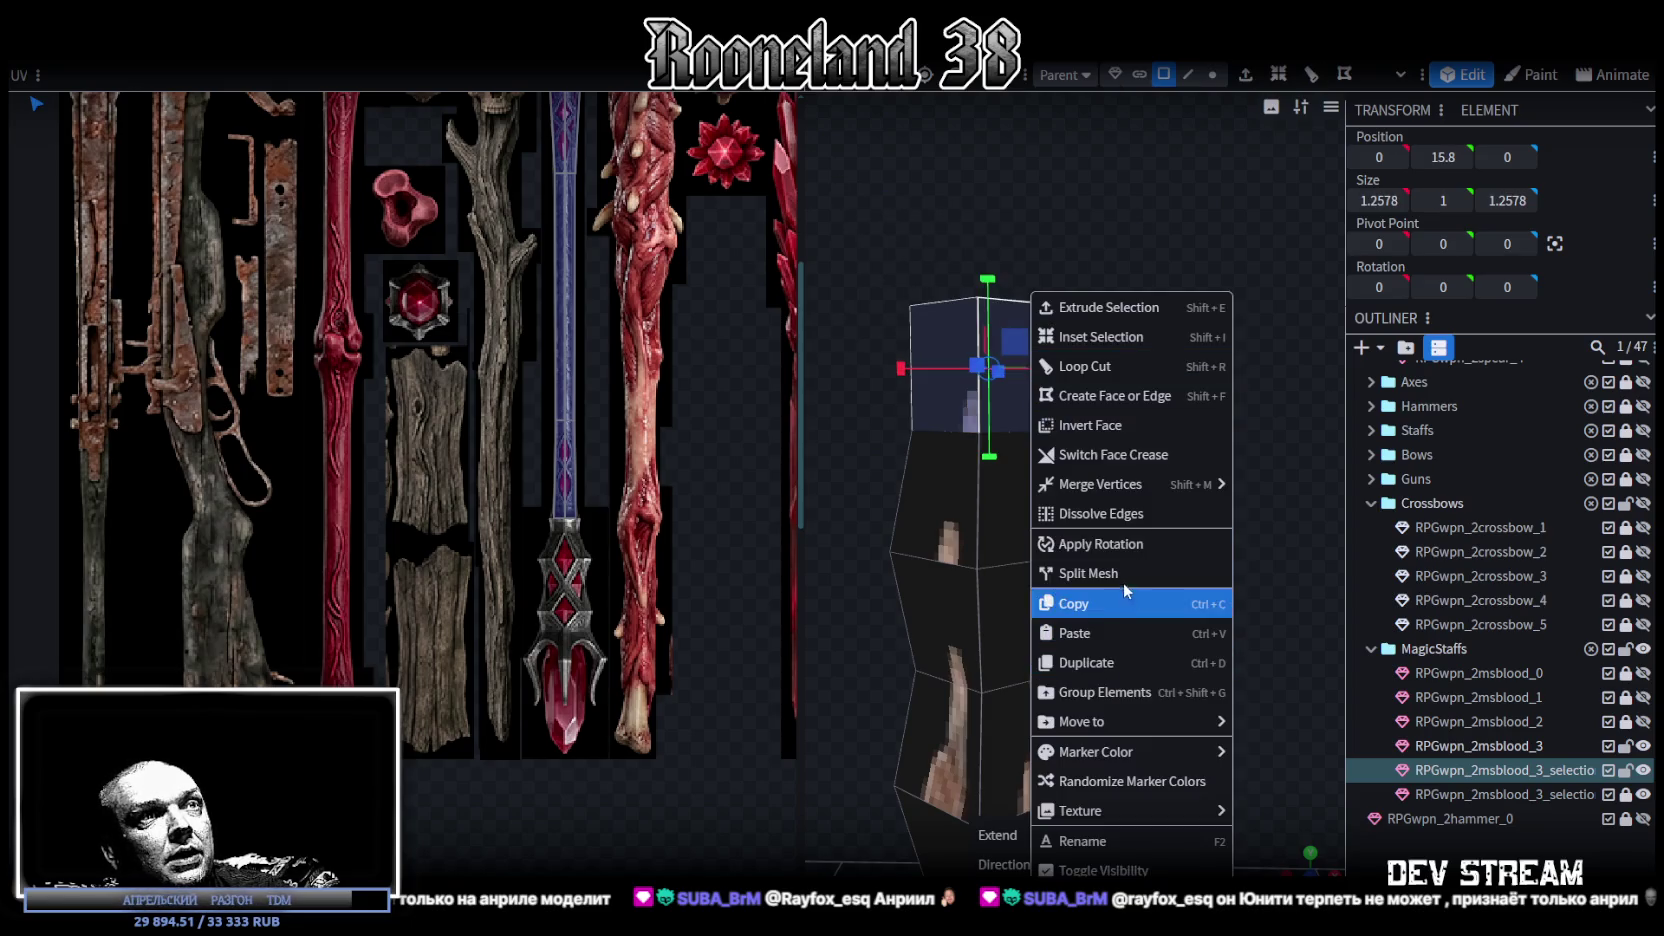
pyautogui.click(1124, 602)
pyautogui.hotkey('ctrl', 'v')
# - Pick the pasted mesh in the MagicStaffs group and select all its faces
pyautogui.click(1524, 770)
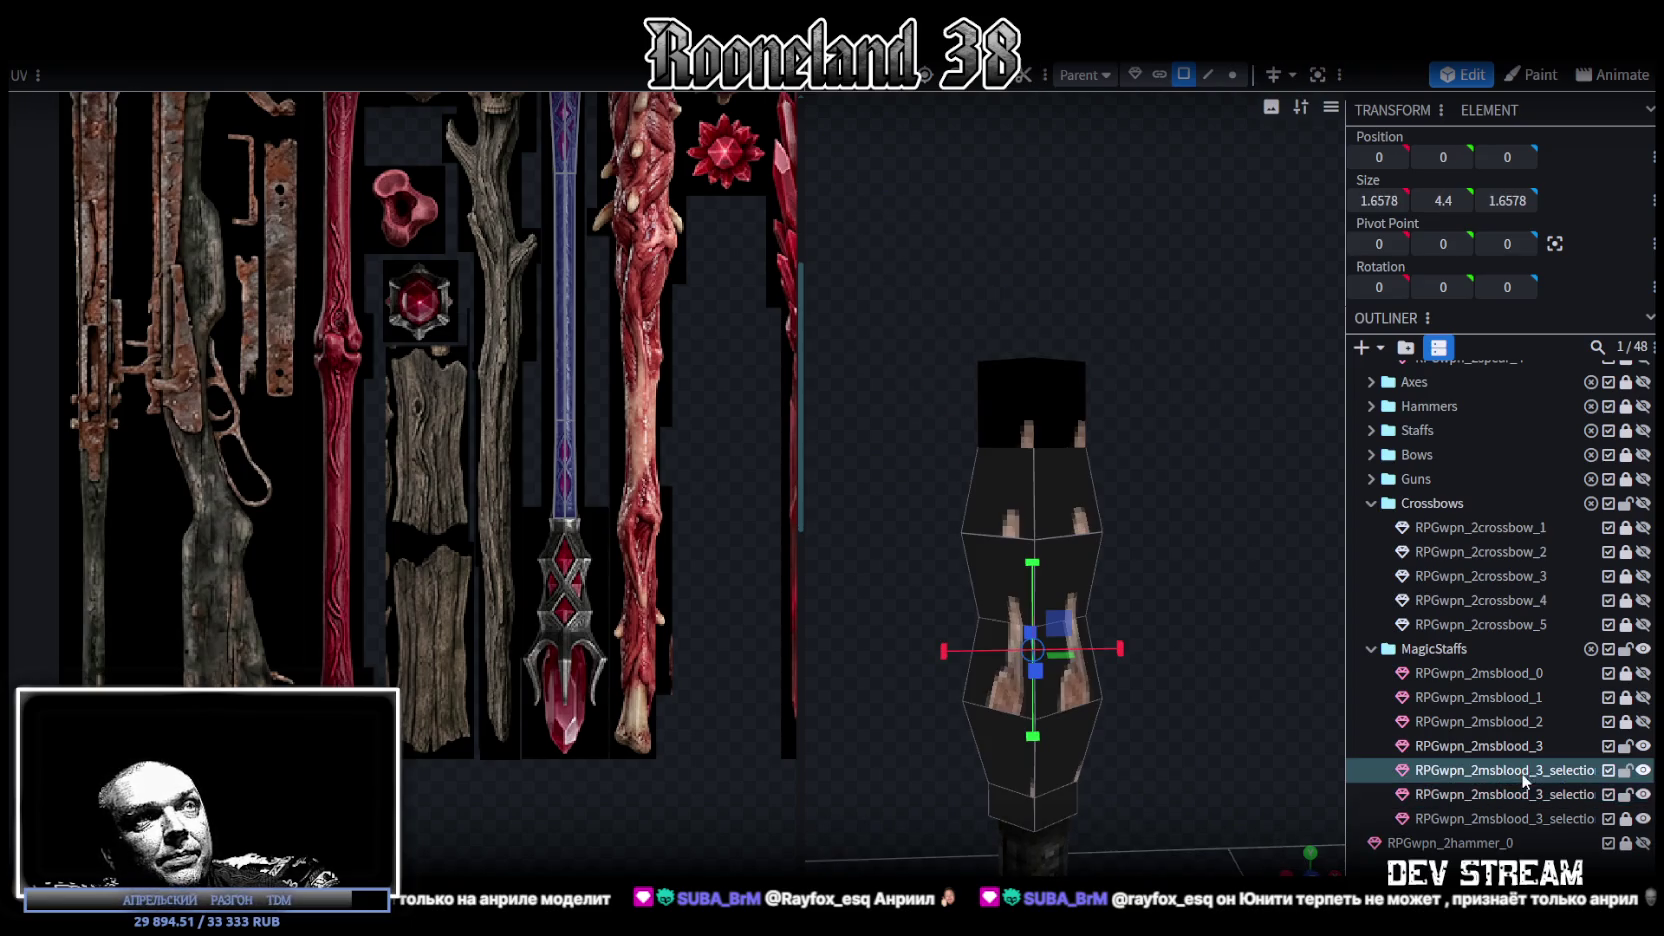
pyautogui.hotkey('ctrl', 'a')
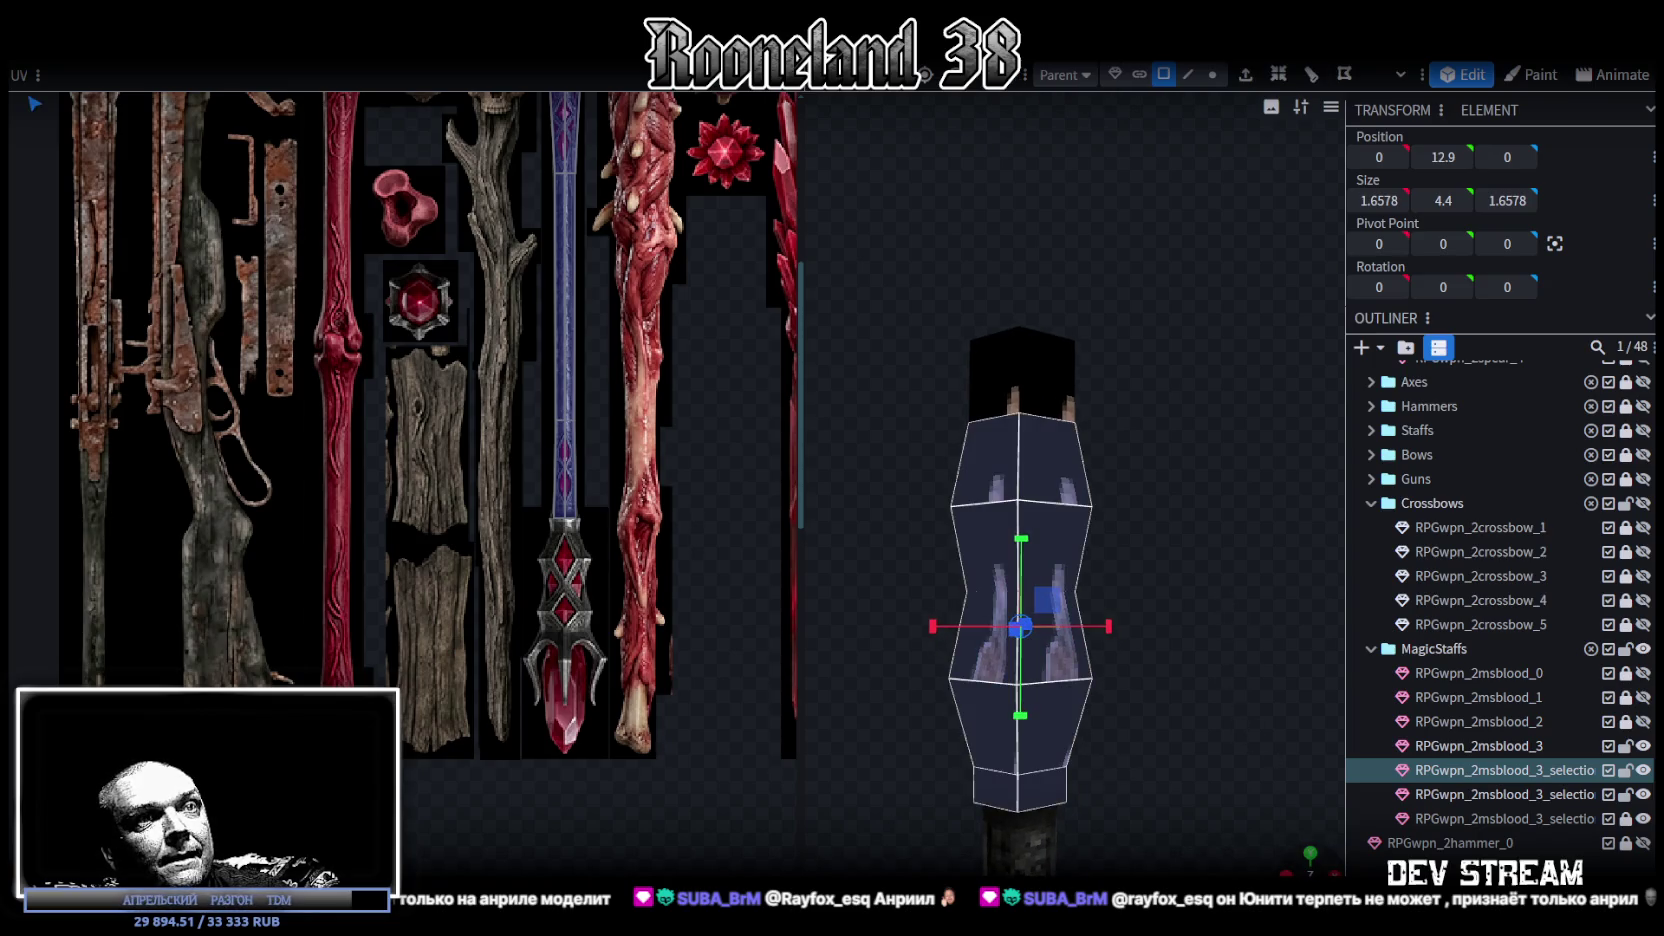
pyautogui.scroll(-5, 1206, 745)
pyautogui.scroll(-2, 1128, 644)
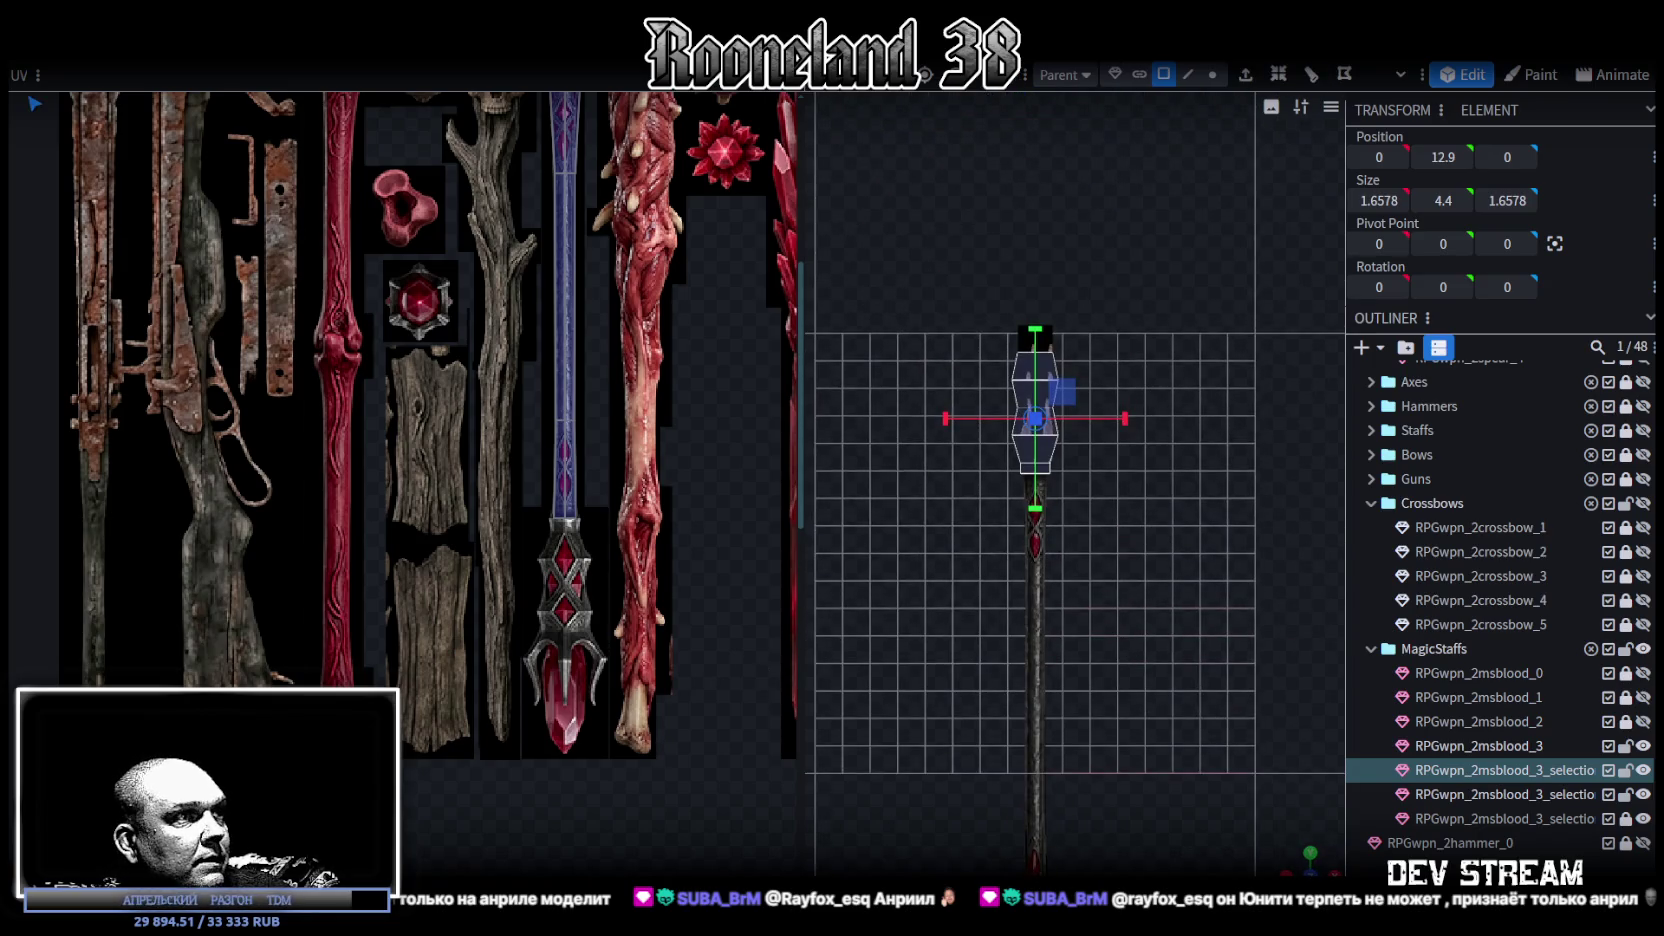
pyautogui.scroll(-3, 364, 417)
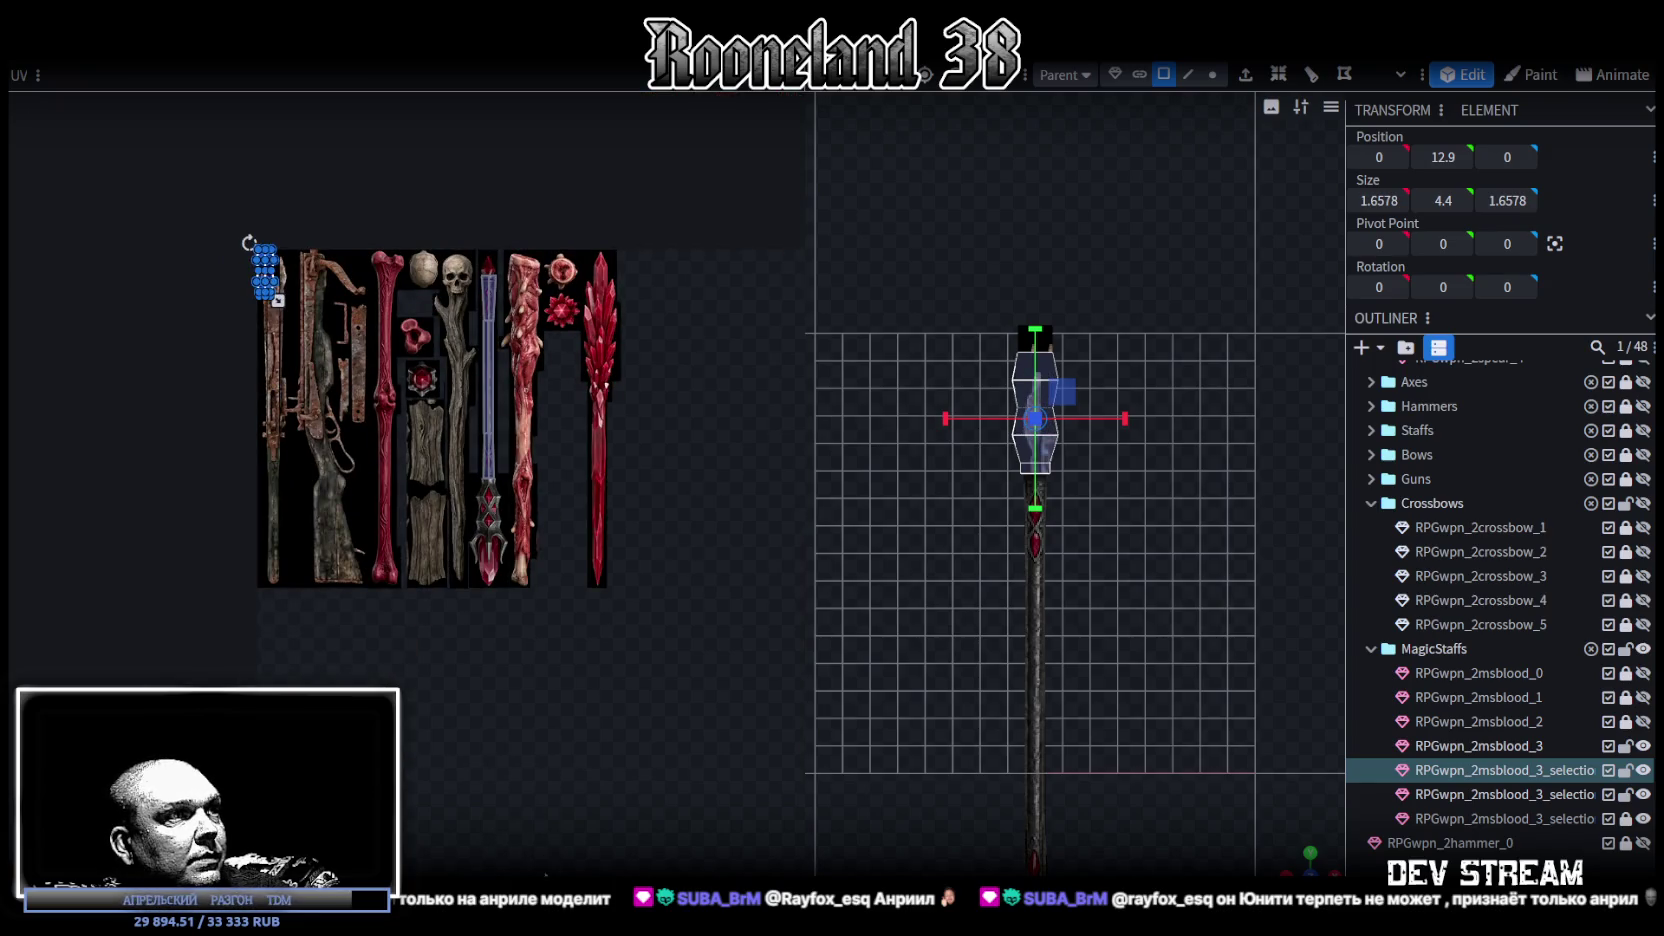
pyautogui.scroll(2, 340, 404)
# - Move the head mesh's UVs onto the blue crystal blade and enlarge them to cover it
pyautogui.moveTo(235, 235); pyautogui.dragTo(575, 587)
pyautogui.scroll(5, 559, 588)
pyautogui.scroll(-3, 575, 590)
pyautogui.scroll(2, 620, 615)
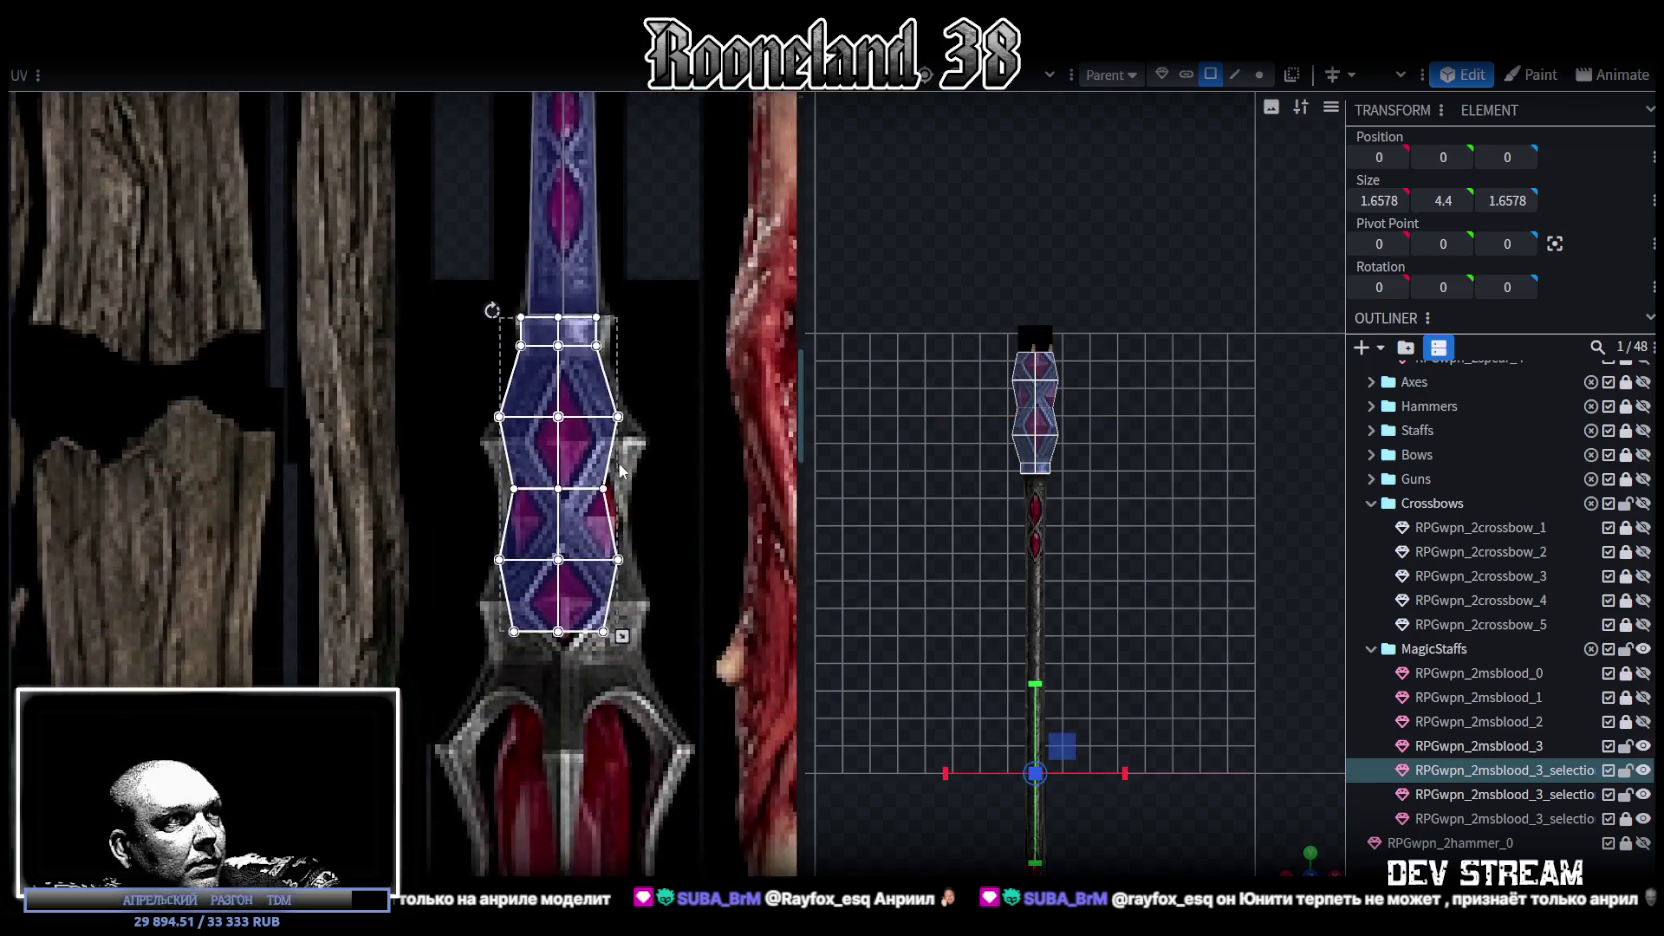
pyautogui.scroll(-1, 630, 625)
pyautogui.moveTo(615, 646); pyautogui.dragTo(631, 685)
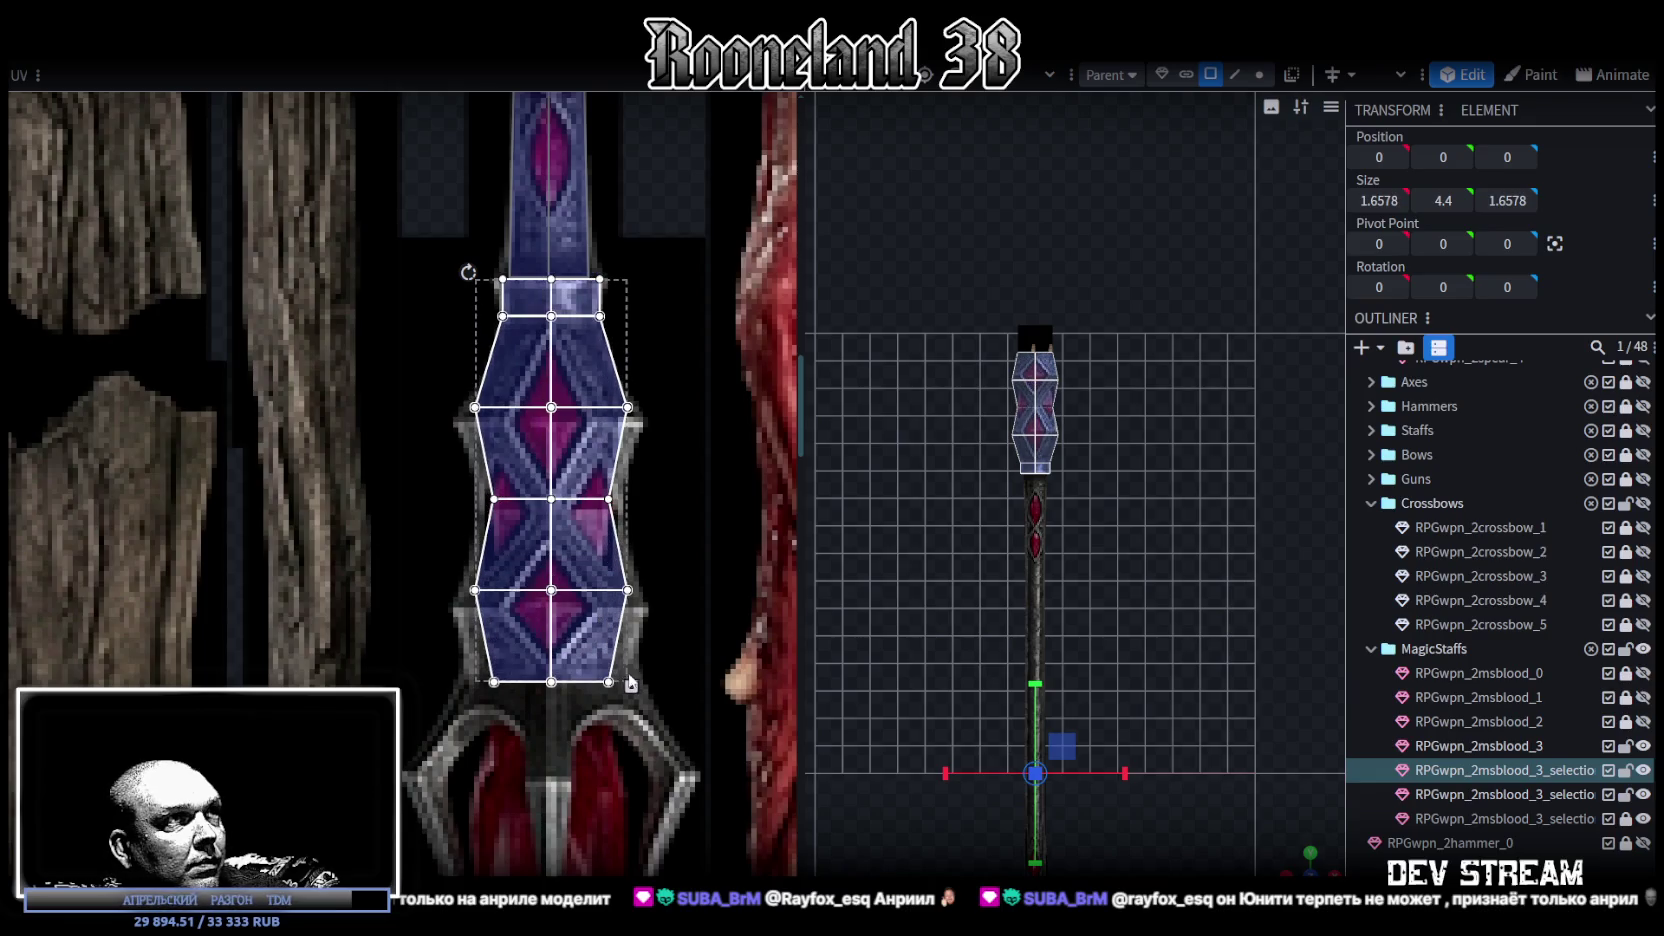
pyautogui.scroll(1, 560, 390)
pyautogui.scroll(1, 500, 370)
pyautogui.scroll(2, 450, 360)
# - Lower the upper middle UV rows and push the side points out to the crystal edge
pyautogui.moveTo(420, 361)
pyautogui.mouseDown()
pyautogui.moveTo(572, 420)
pyautogui.moveTo(672, 417)
pyautogui.mouseUp()
pyautogui.moveTo(555, 391); pyautogui.dragTo(555, 409)
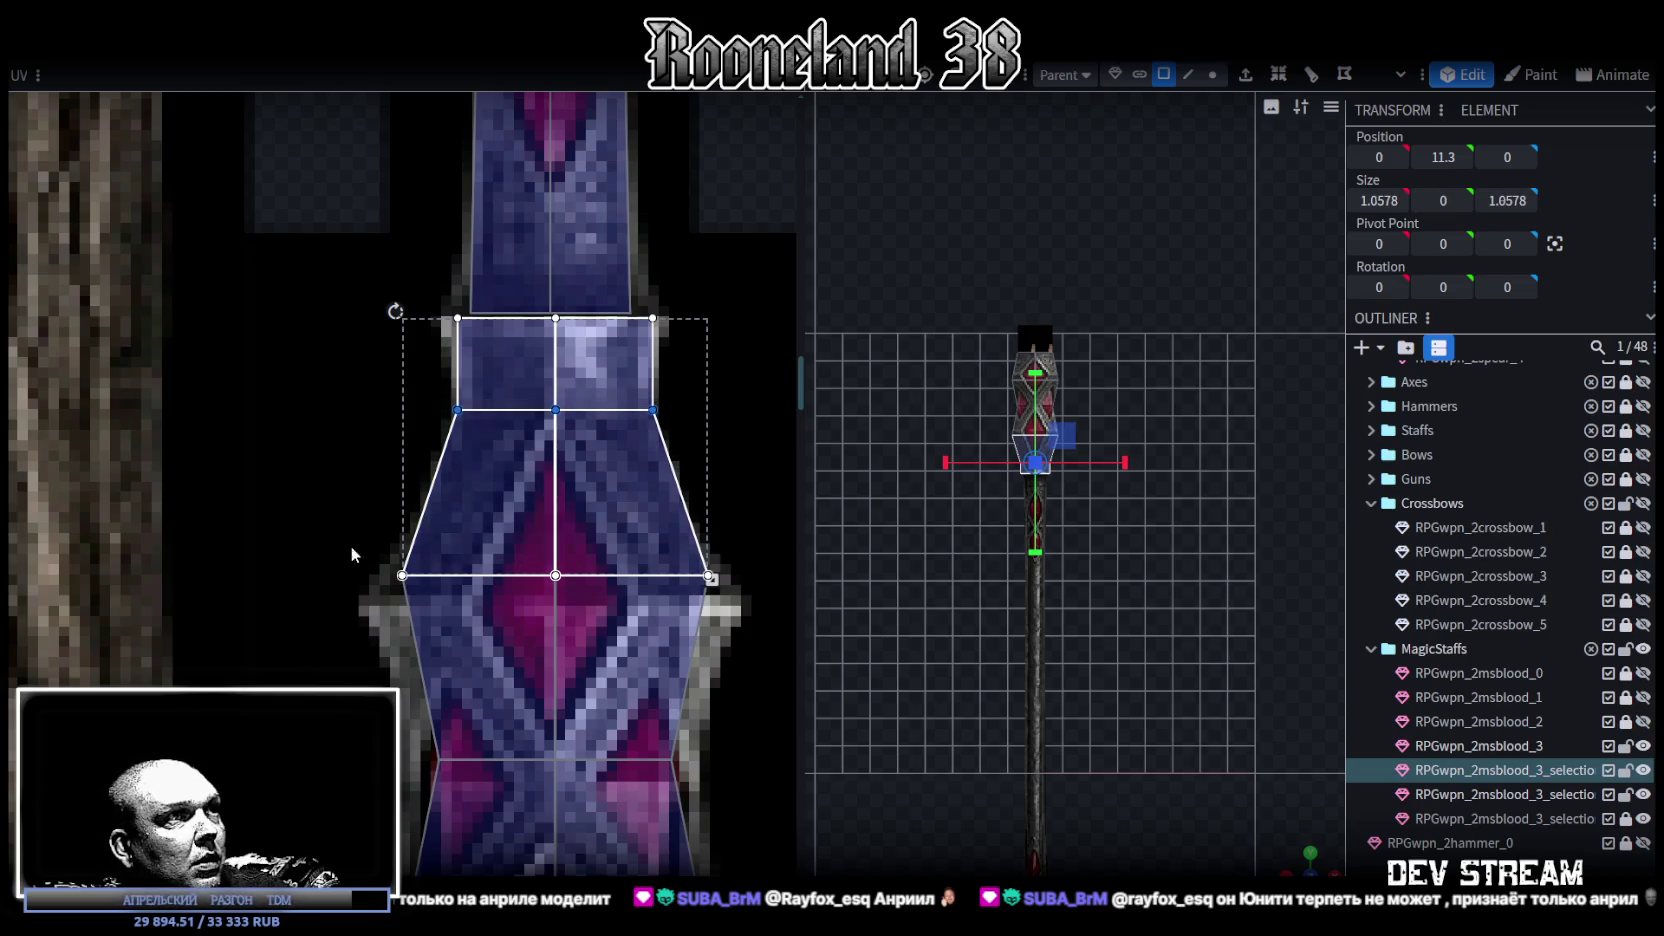
pyautogui.moveTo(335, 547); pyautogui.dragTo(800, 625)
pyautogui.moveTo(555, 575); pyautogui.dragTo(555, 602)
pyautogui.click(401, 603)
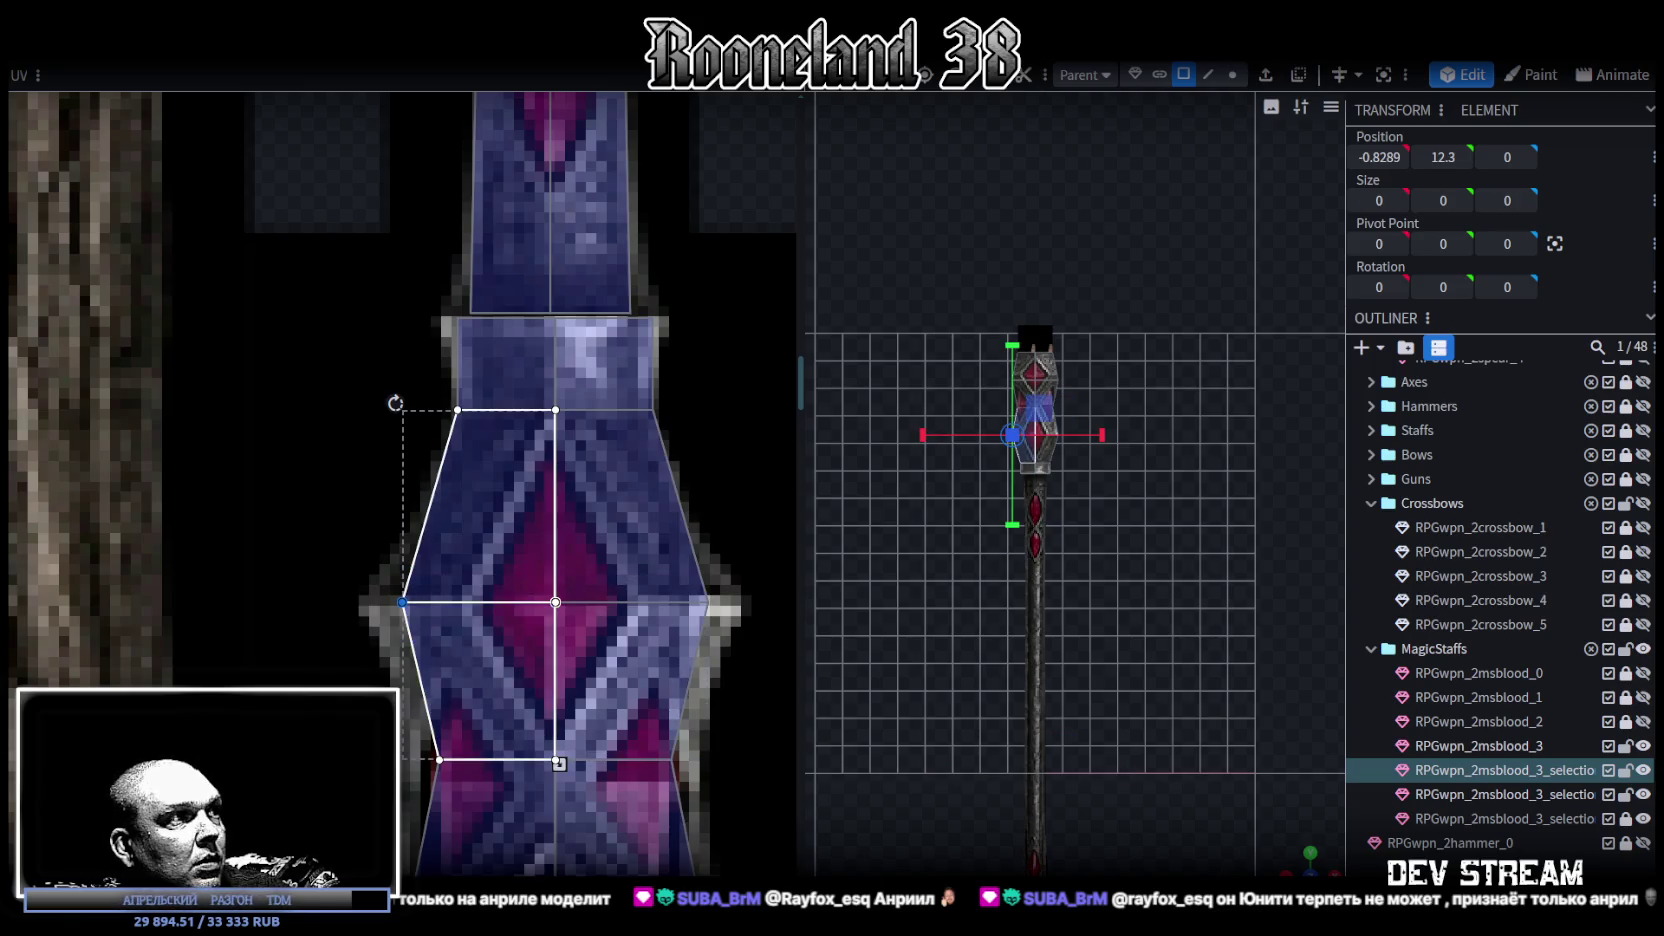
pyautogui.moveTo(401, 602); pyautogui.dragTo(366, 602)
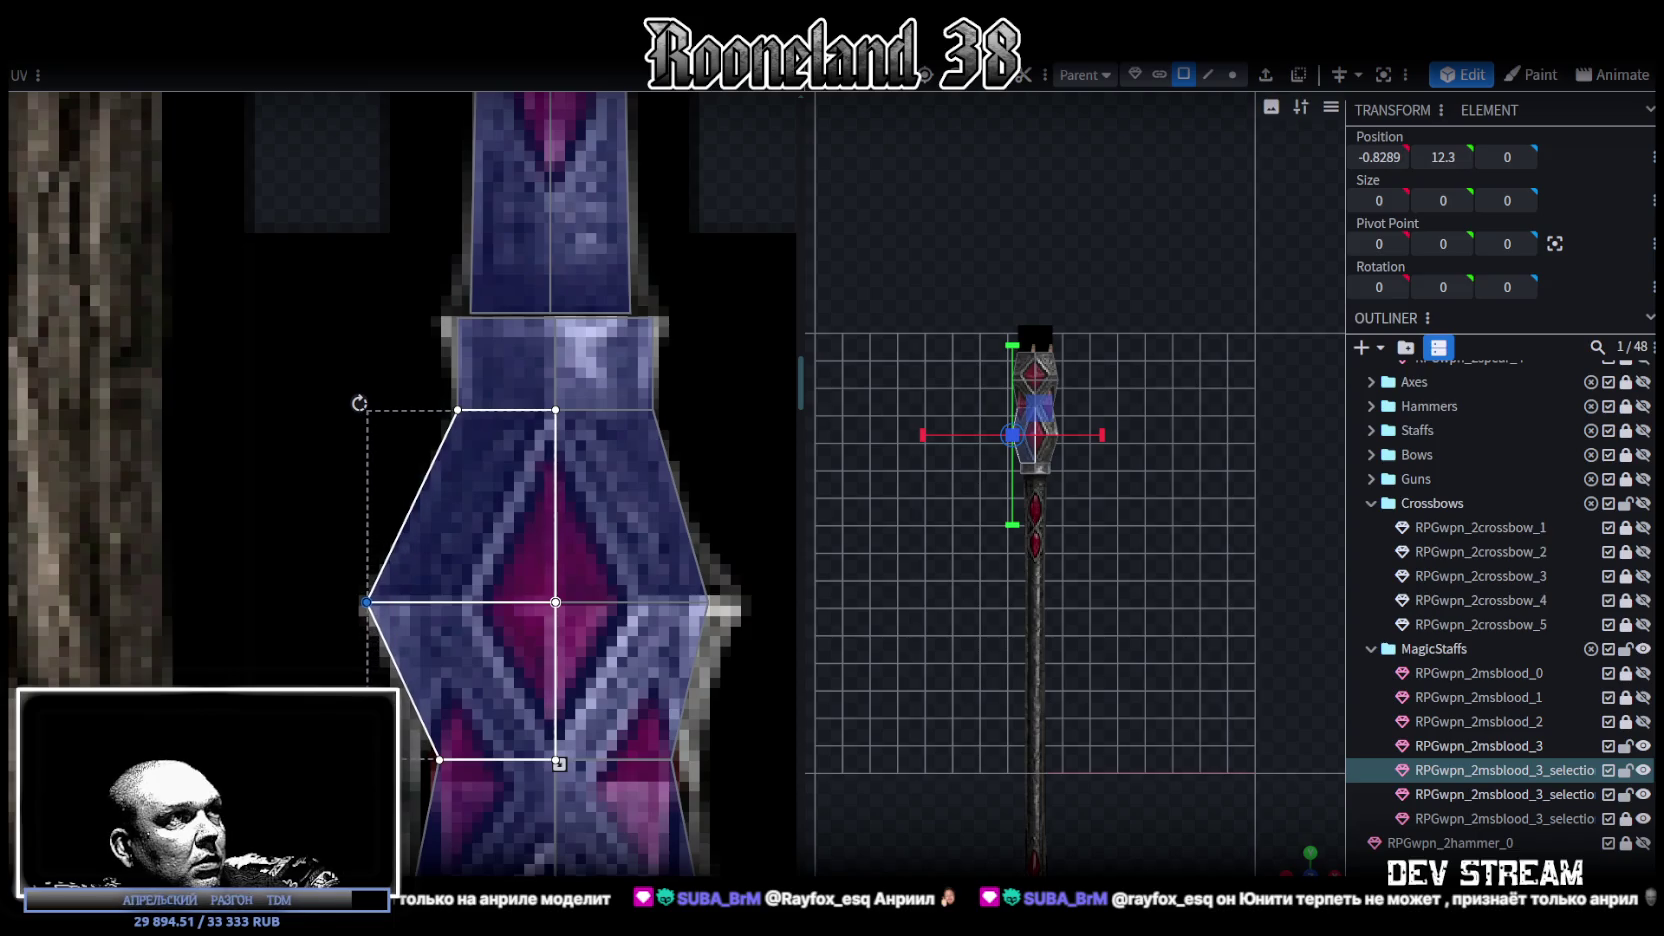
pyautogui.click(708, 602)
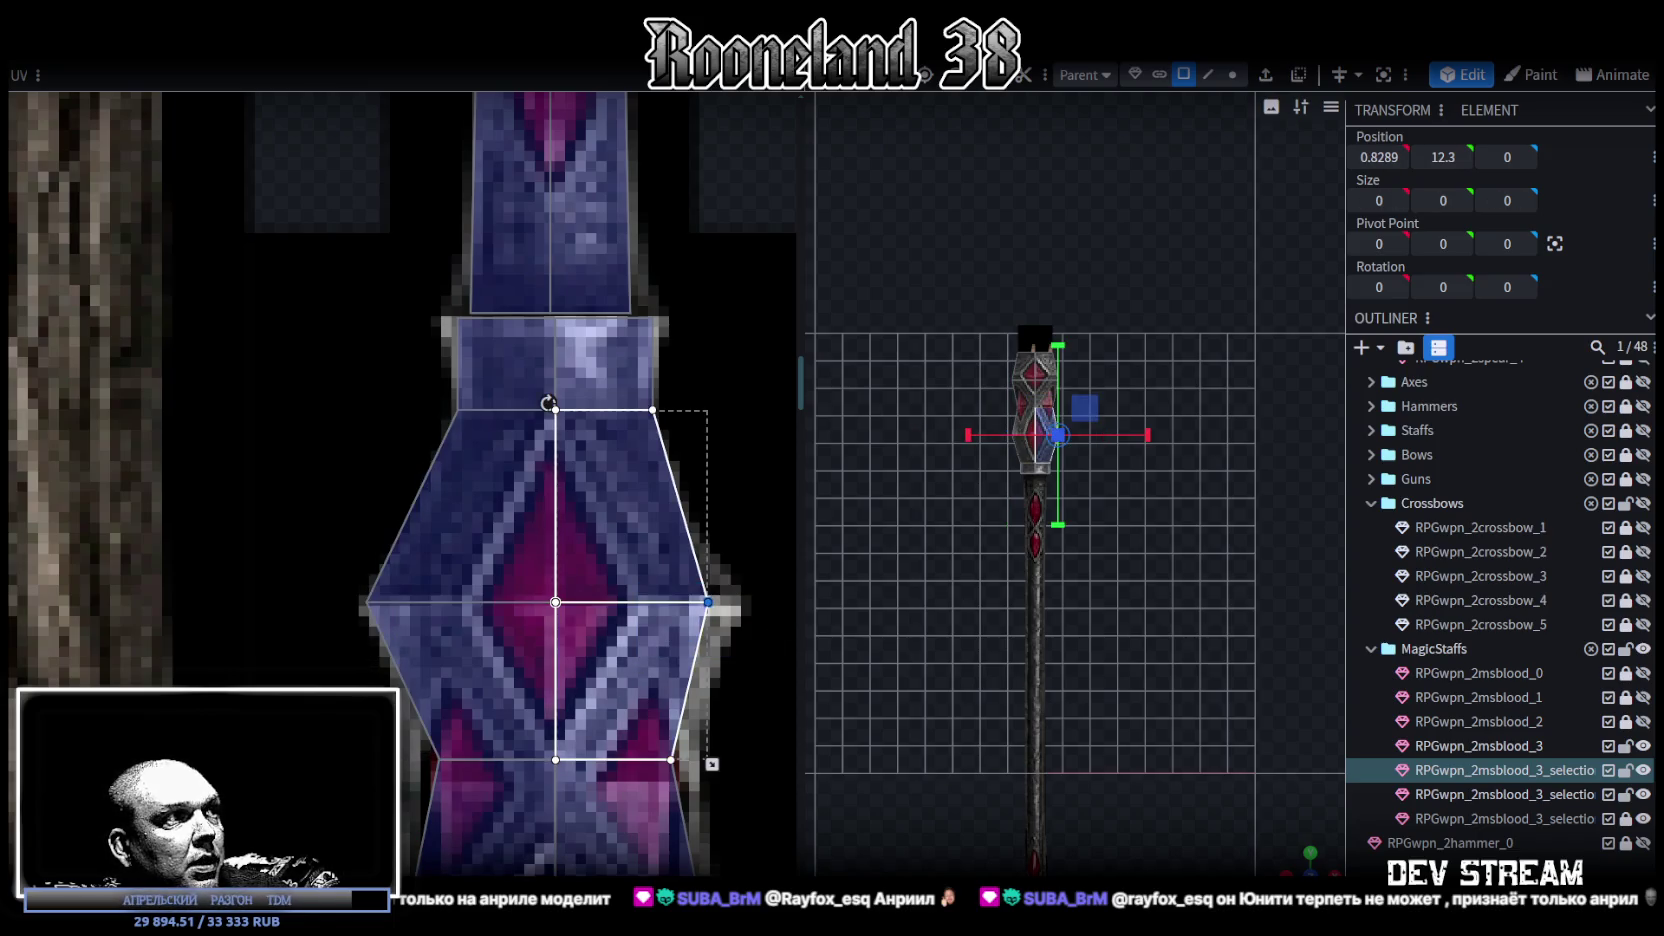
pyautogui.moveTo(708, 602); pyautogui.dragTo(732, 602)
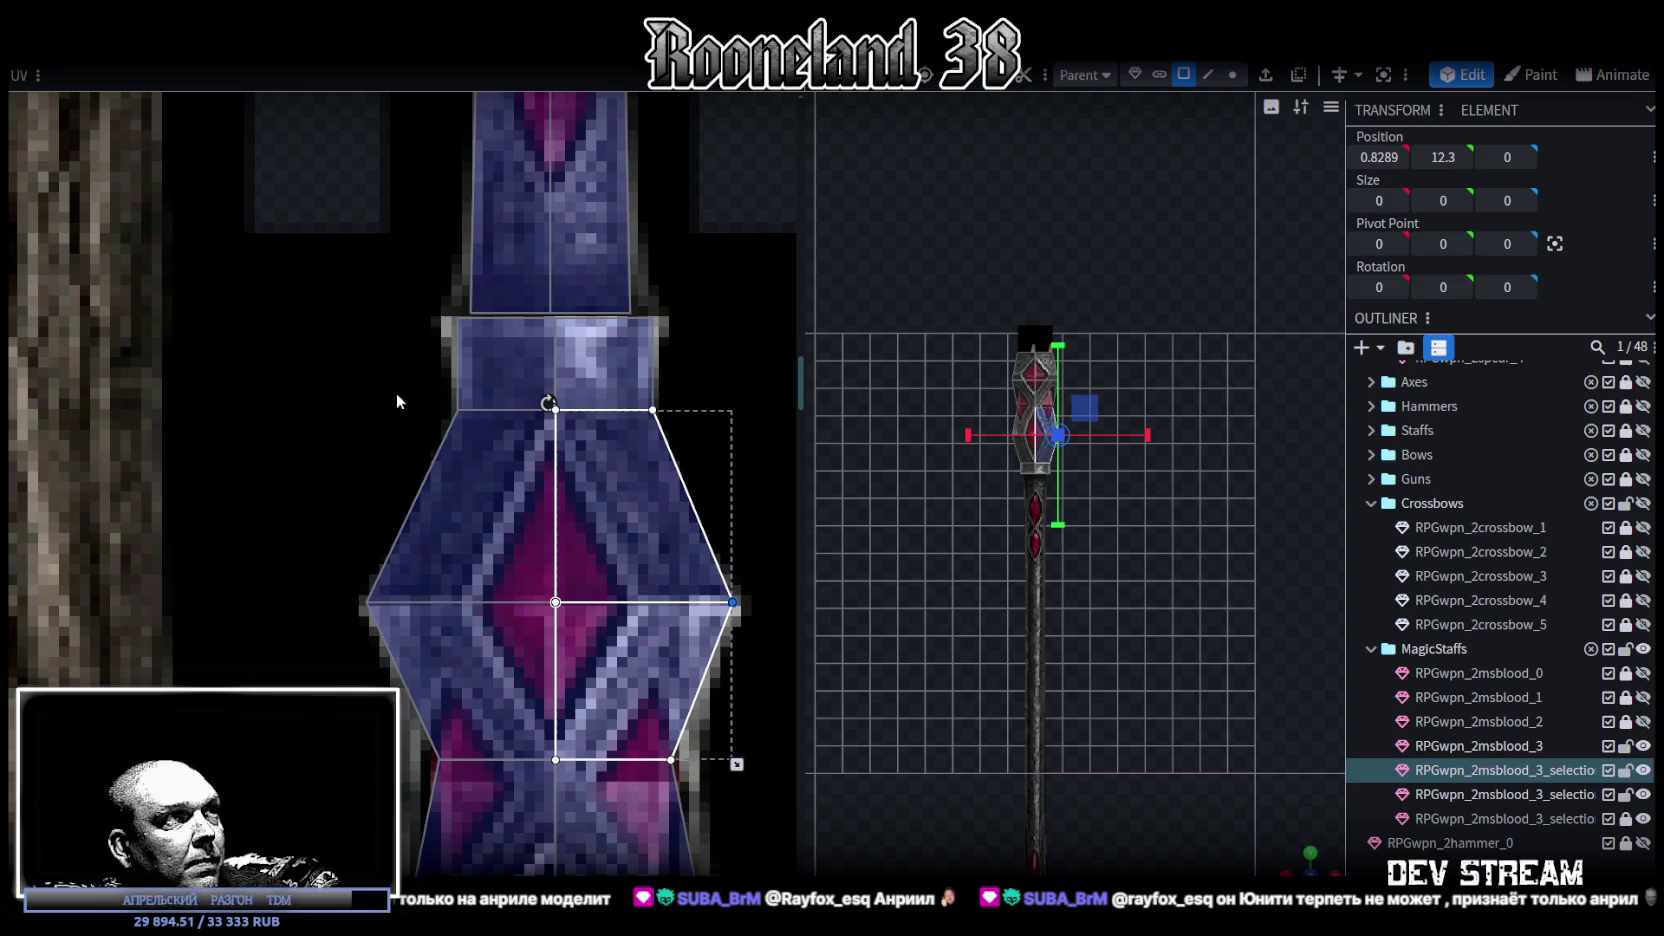
# - Lower the next middle row of UV points to fit the crystal's outline
pyautogui.moveTo(405, 384); pyautogui.dragTo(718, 456)
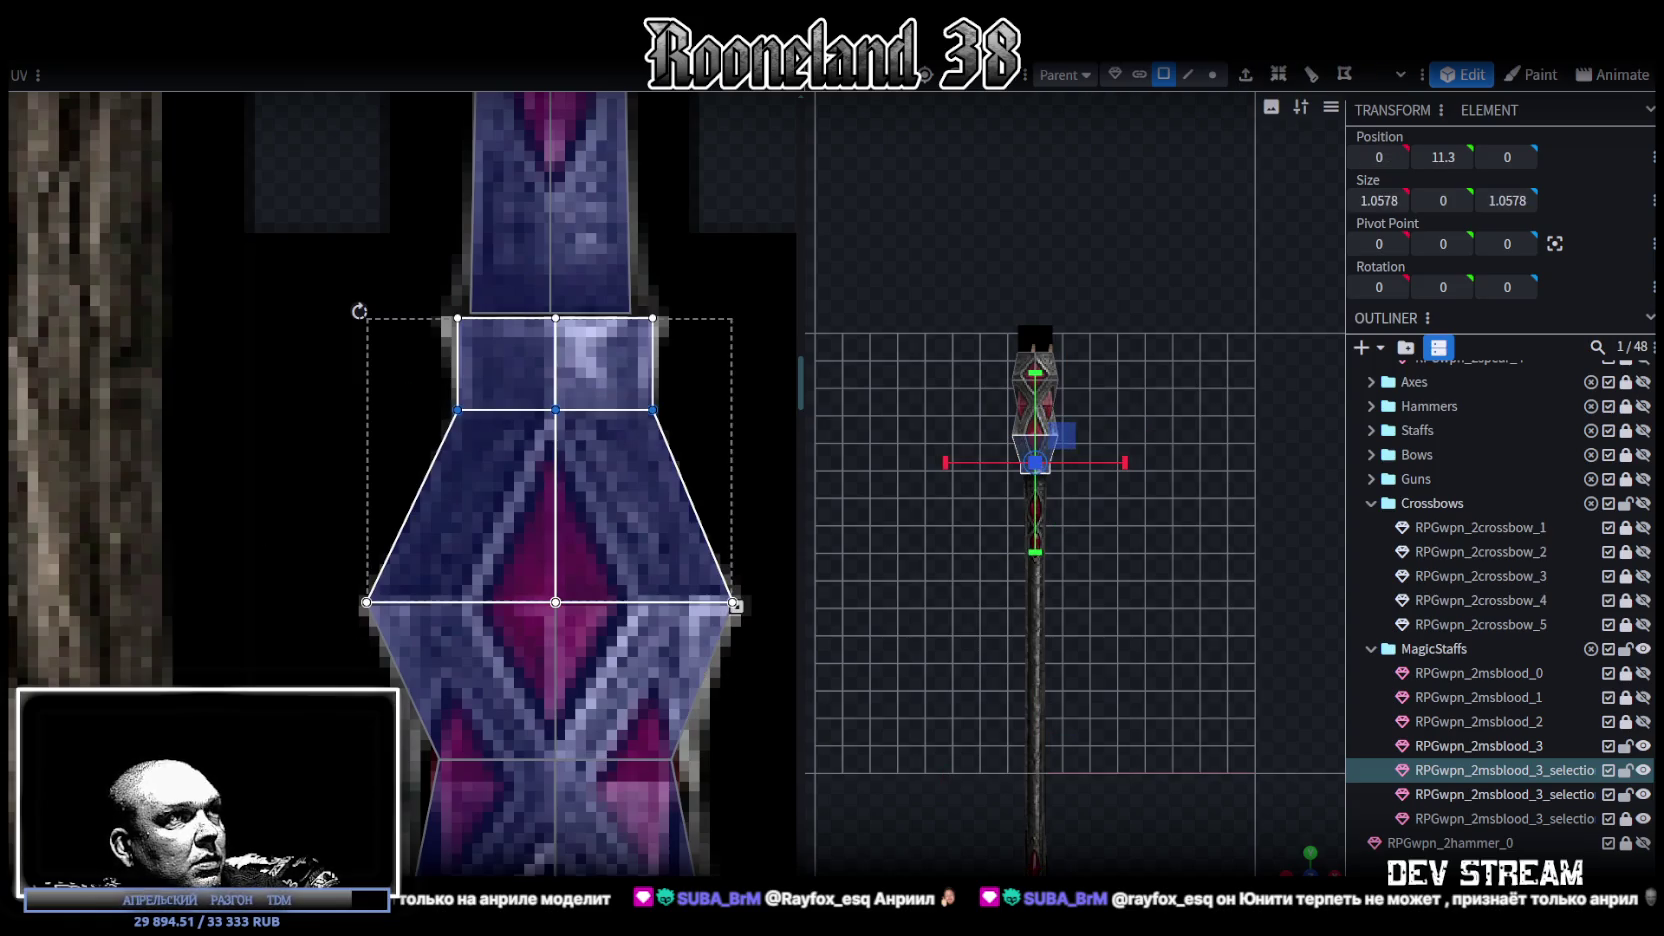
pyautogui.scroll(-3, 418, 470)
pyautogui.scroll(-2, 418, 470)
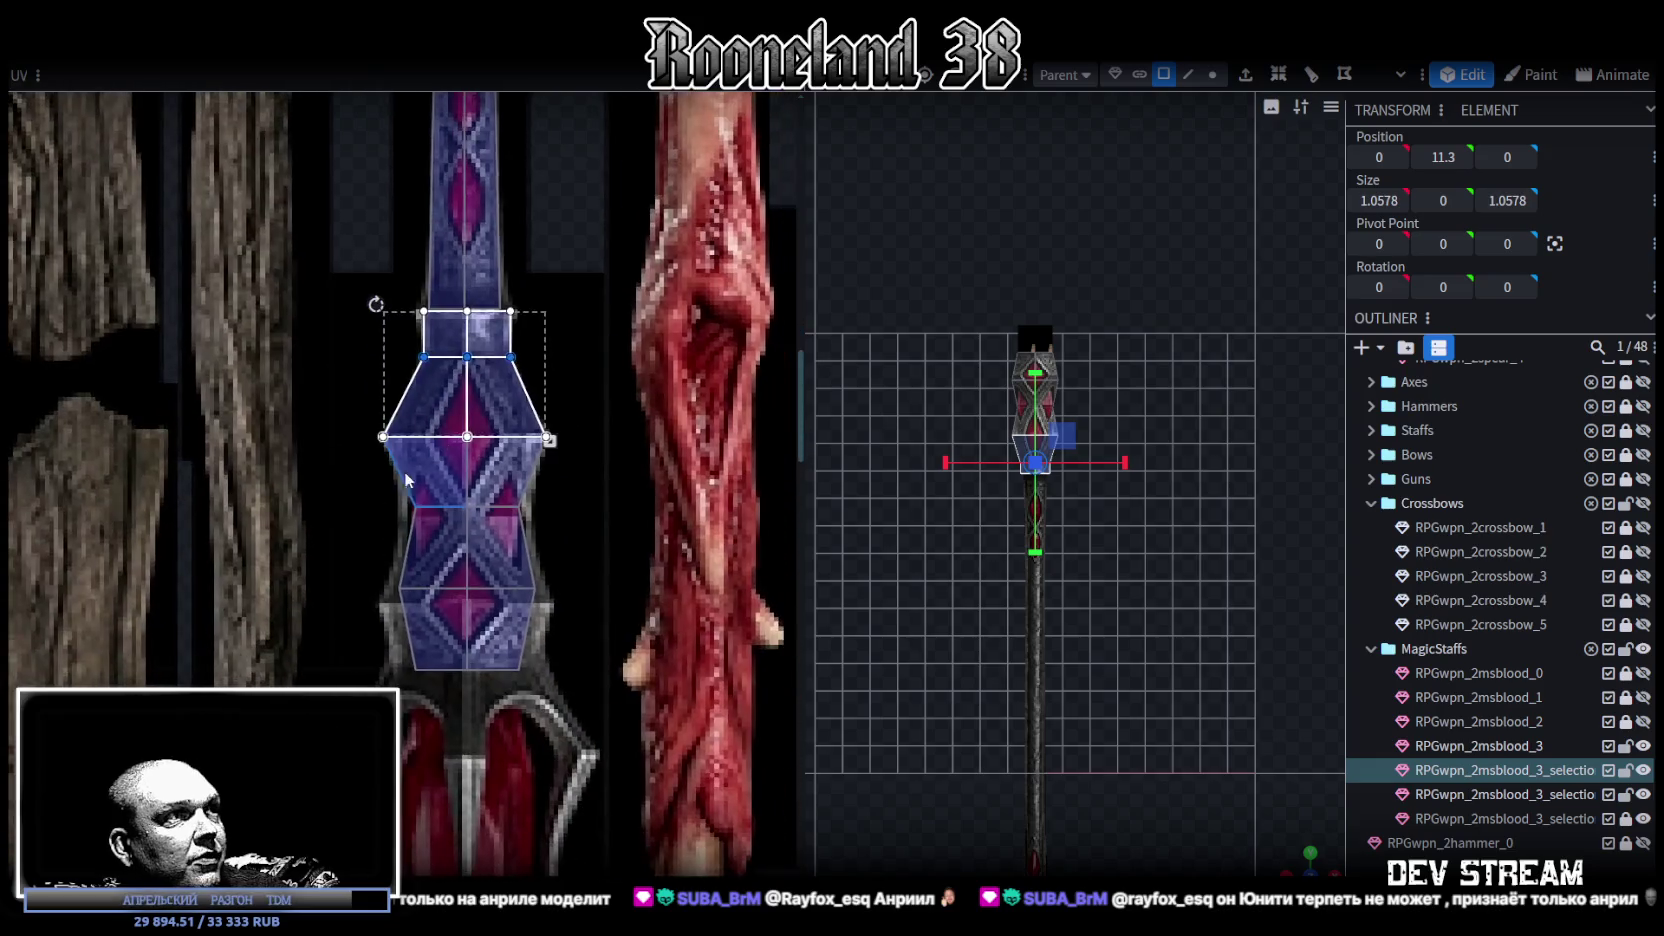
pyautogui.scroll(3, 418, 470)
pyautogui.moveTo(382, 465); pyautogui.dragTo(612, 524)
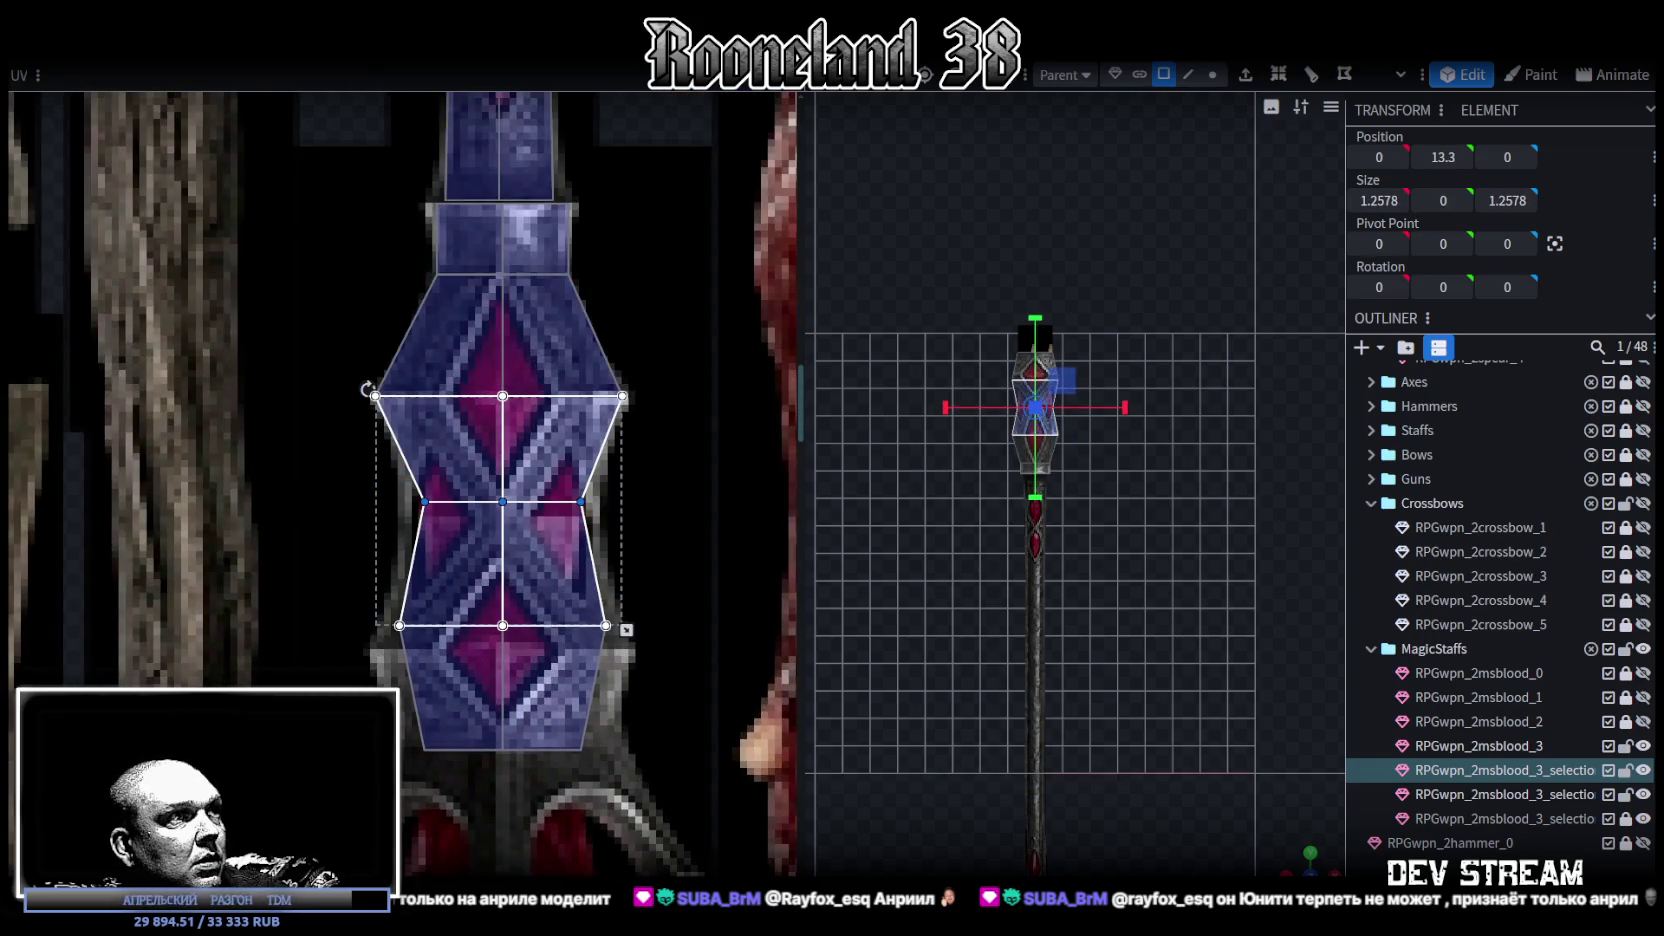
pyautogui.moveTo(502, 501); pyautogui.dragTo(502, 518)
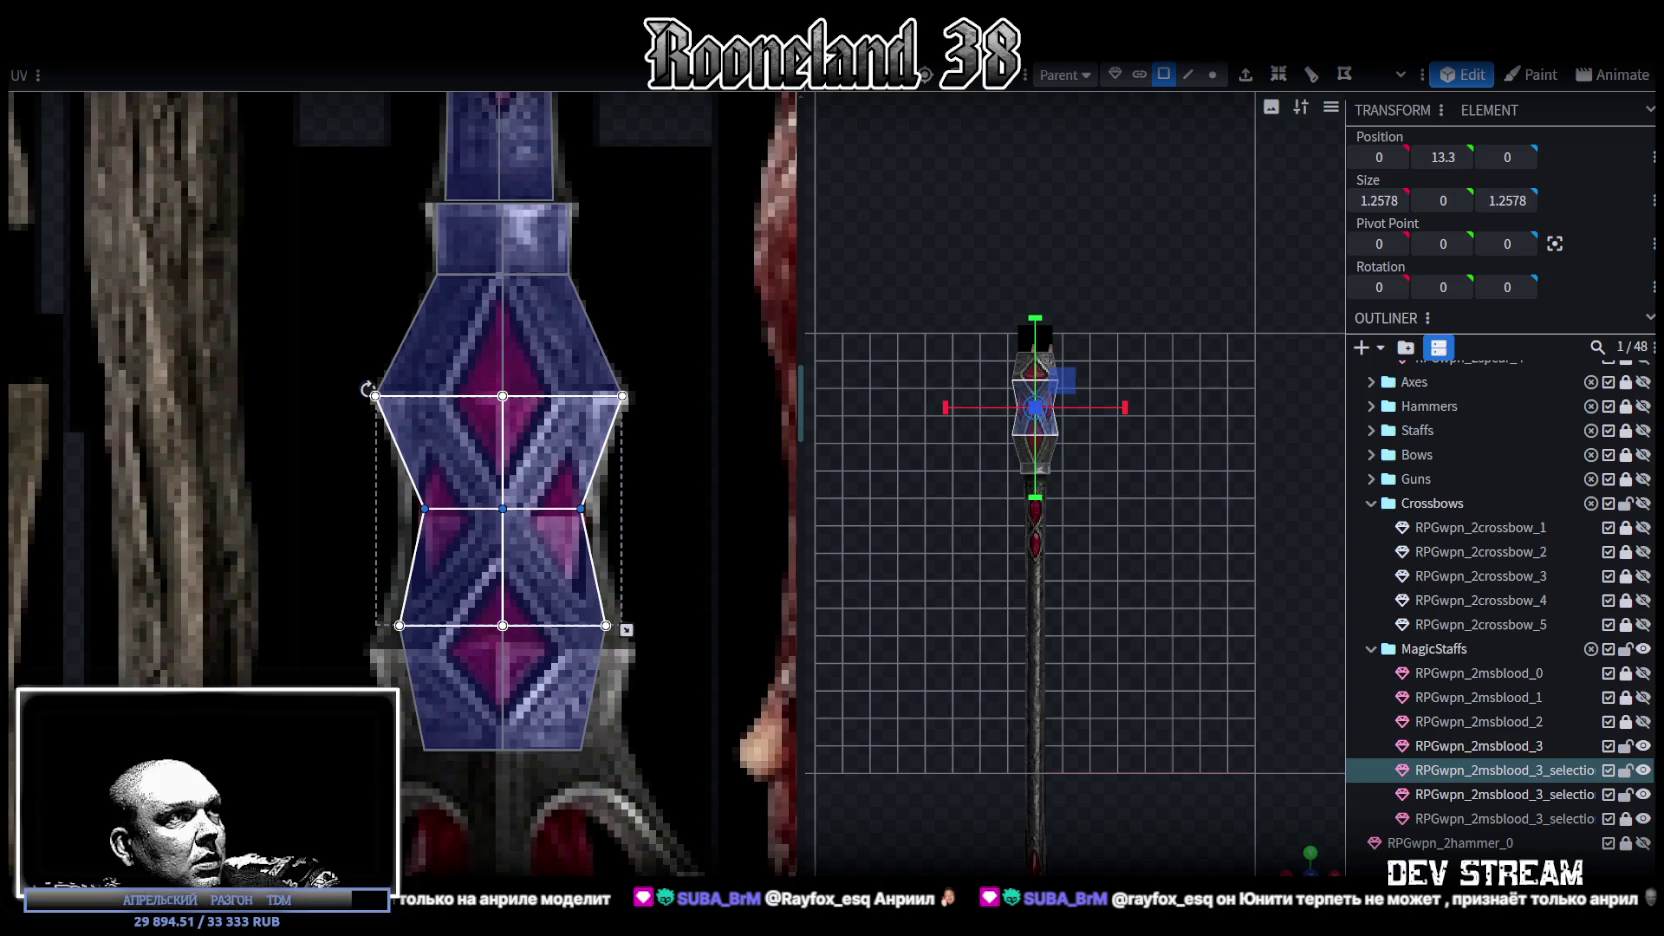
pyautogui.press('Delete')
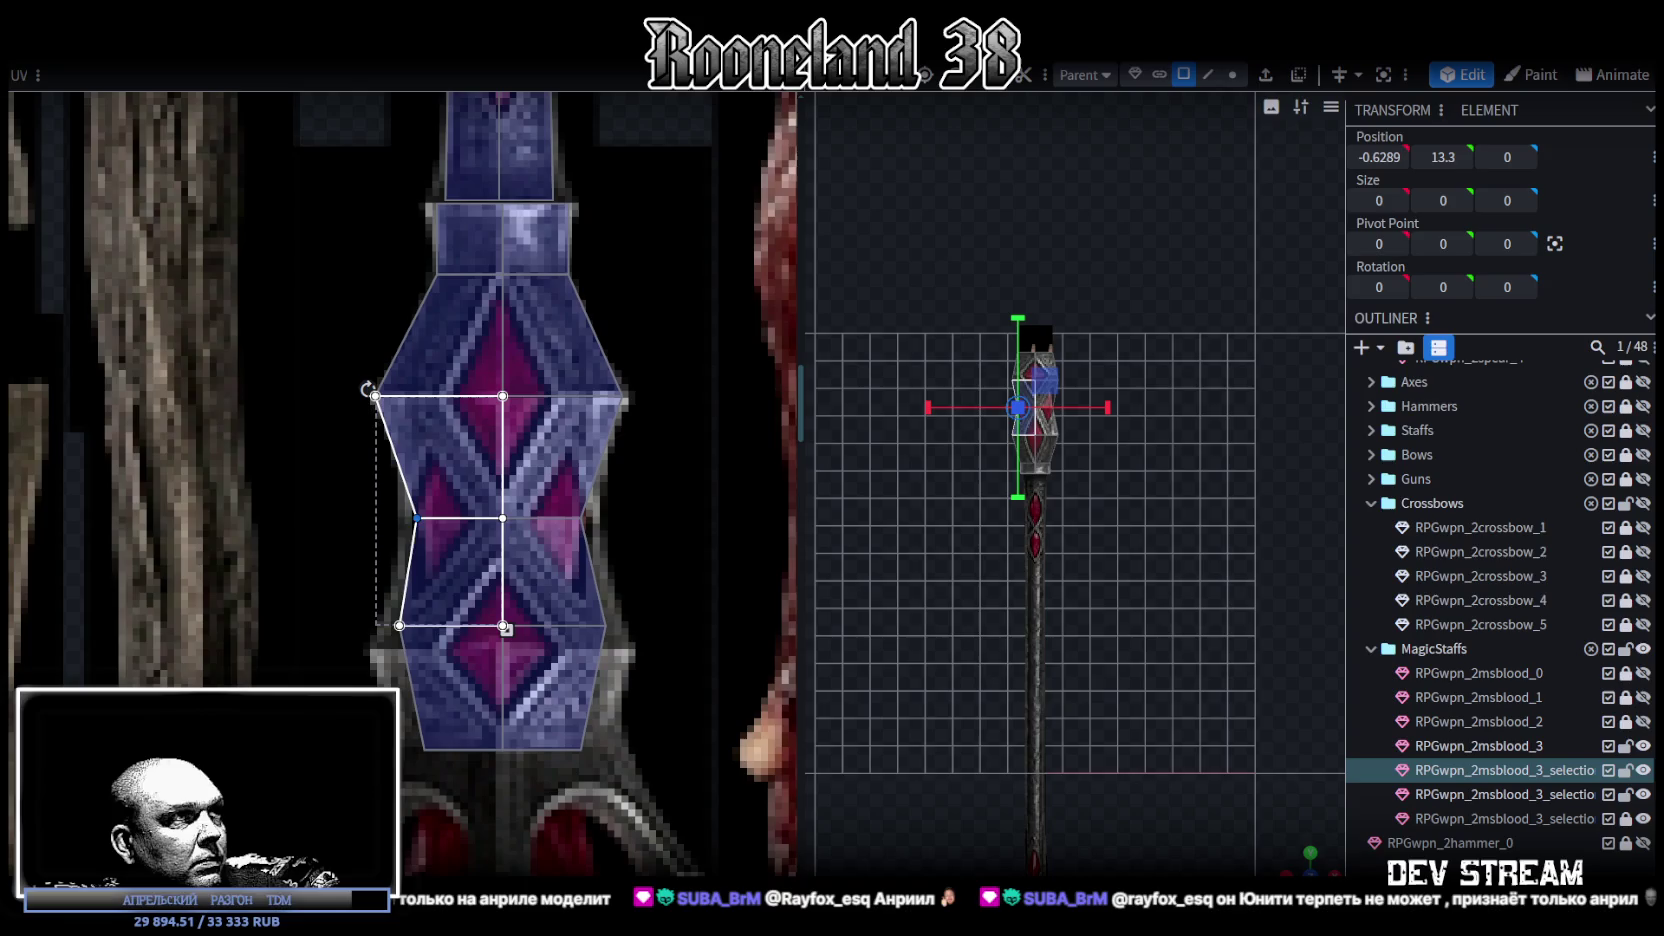
pyautogui.hotkey('ctrl', 'v')
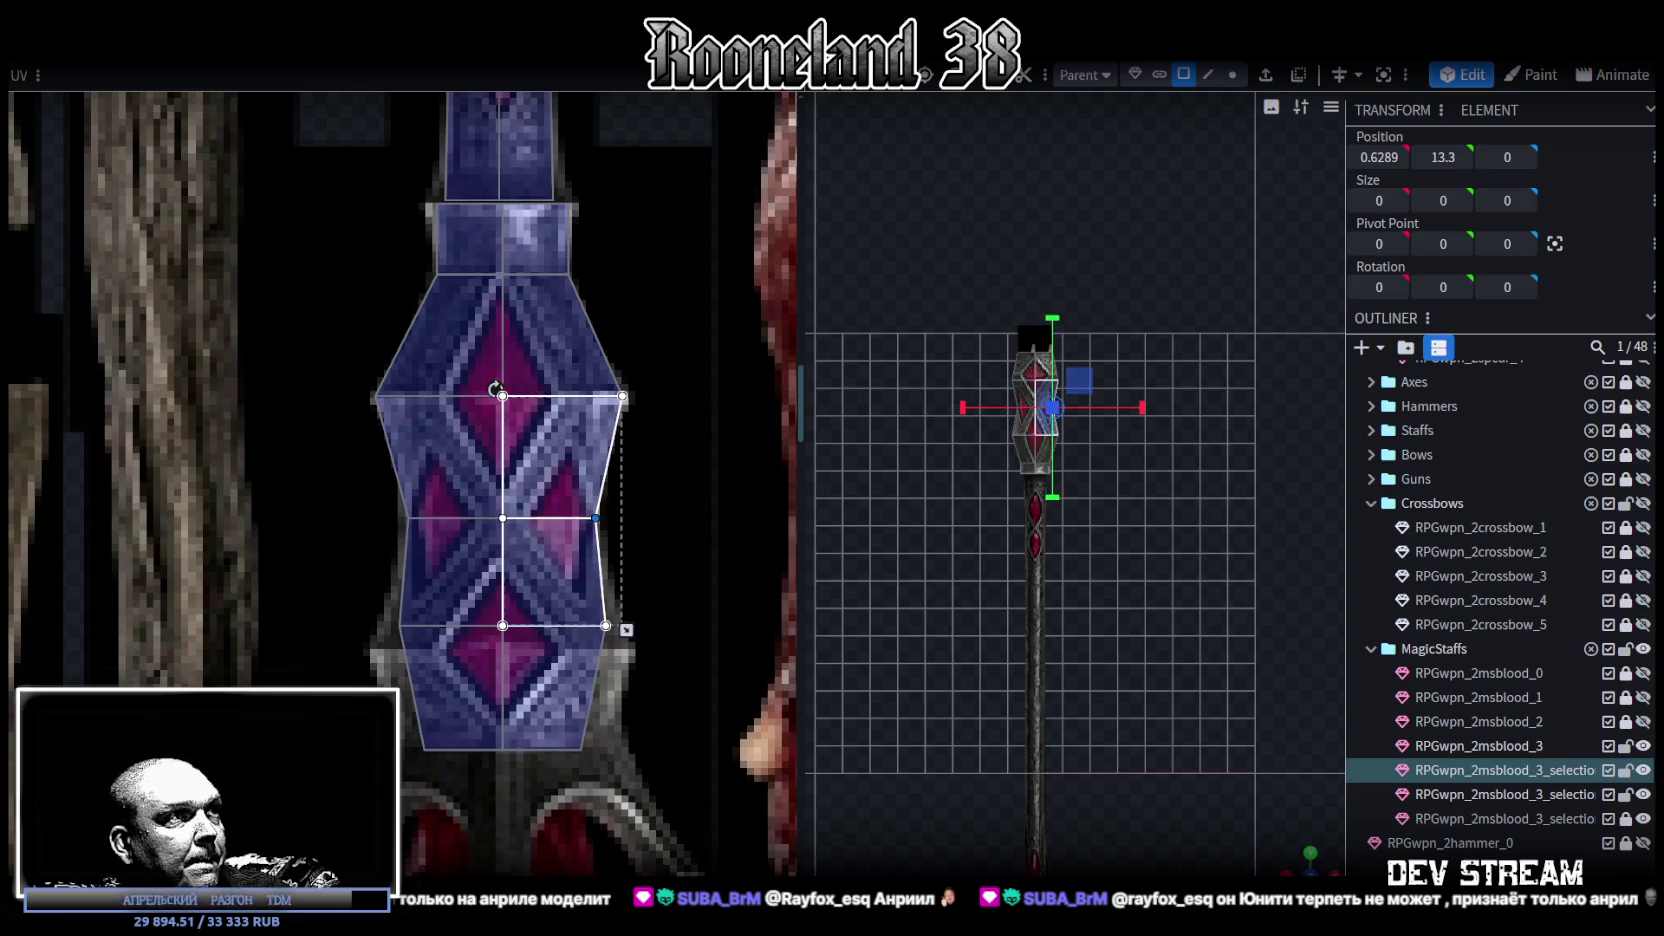
# - Lower the lower section's middle UV row and fit its side and bottom corner points
pyautogui.moveTo(355, 600); pyautogui.dragTo(702, 662)
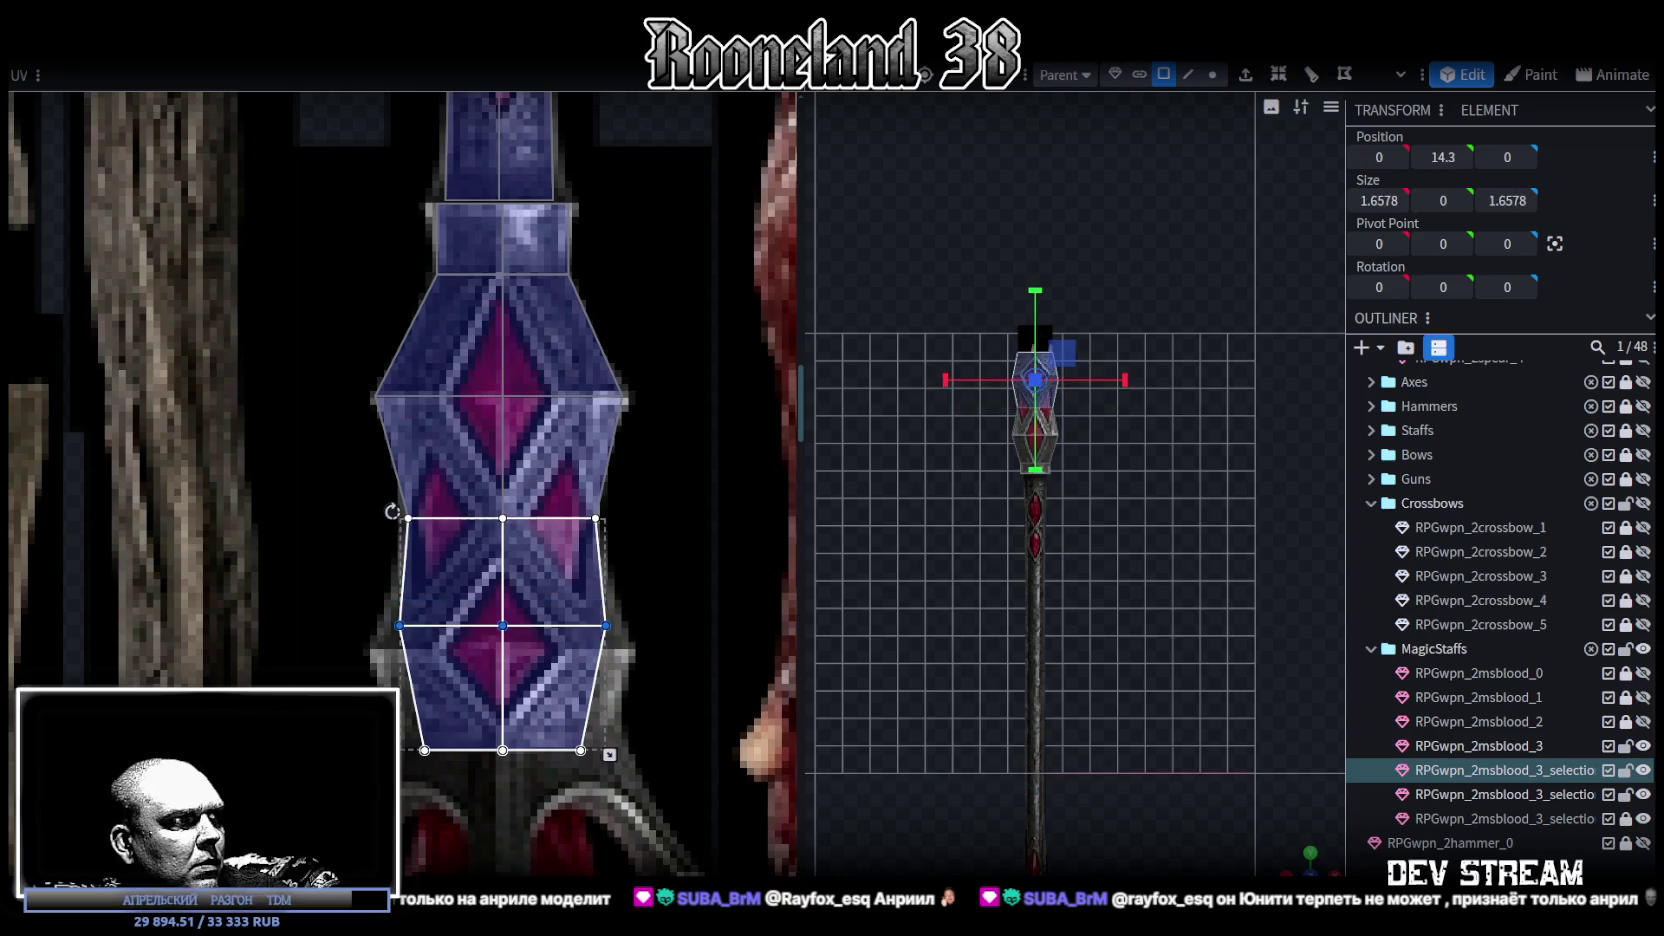
pyautogui.moveTo(502, 625); pyautogui.dragTo(502, 654)
pyautogui.moveTo(350, 638)
pyautogui.mouseDown()
pyautogui.moveTo(456, 683)
pyautogui.moveTo(372, 654)
pyautogui.mouseUp()
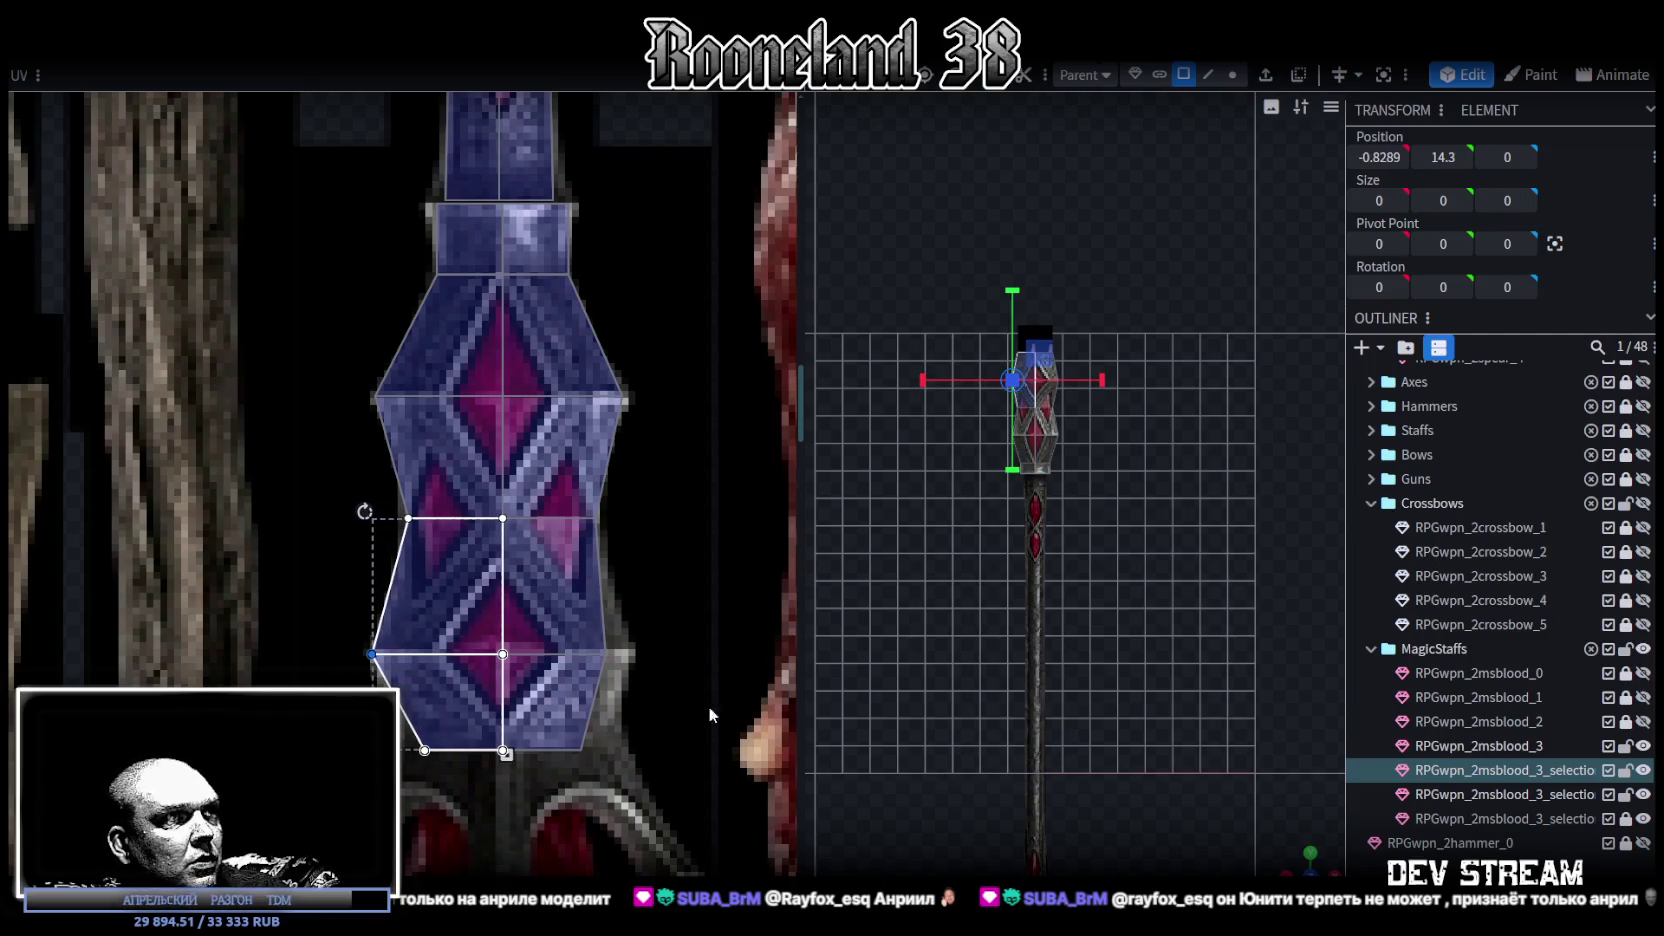
pyautogui.moveTo(645, 638)
pyautogui.mouseDown()
pyautogui.moveTo(569, 690)
pyautogui.moveTo(631, 654)
pyautogui.mouseUp()
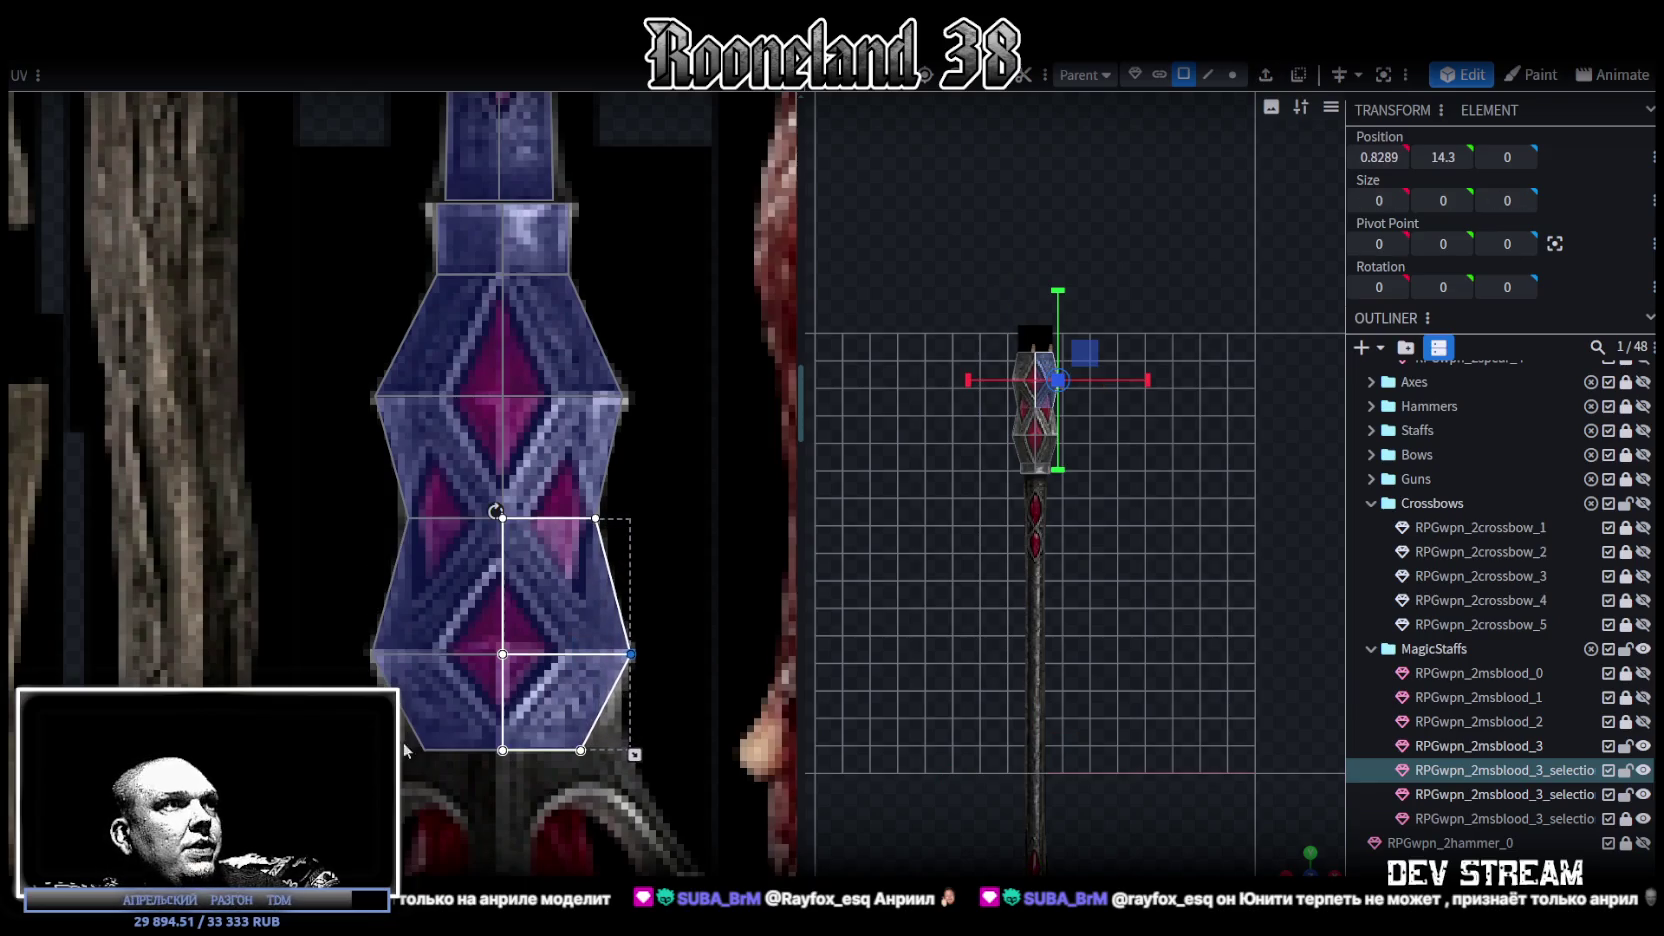
pyautogui.moveTo(405, 744); pyautogui.dragTo(430, 771)
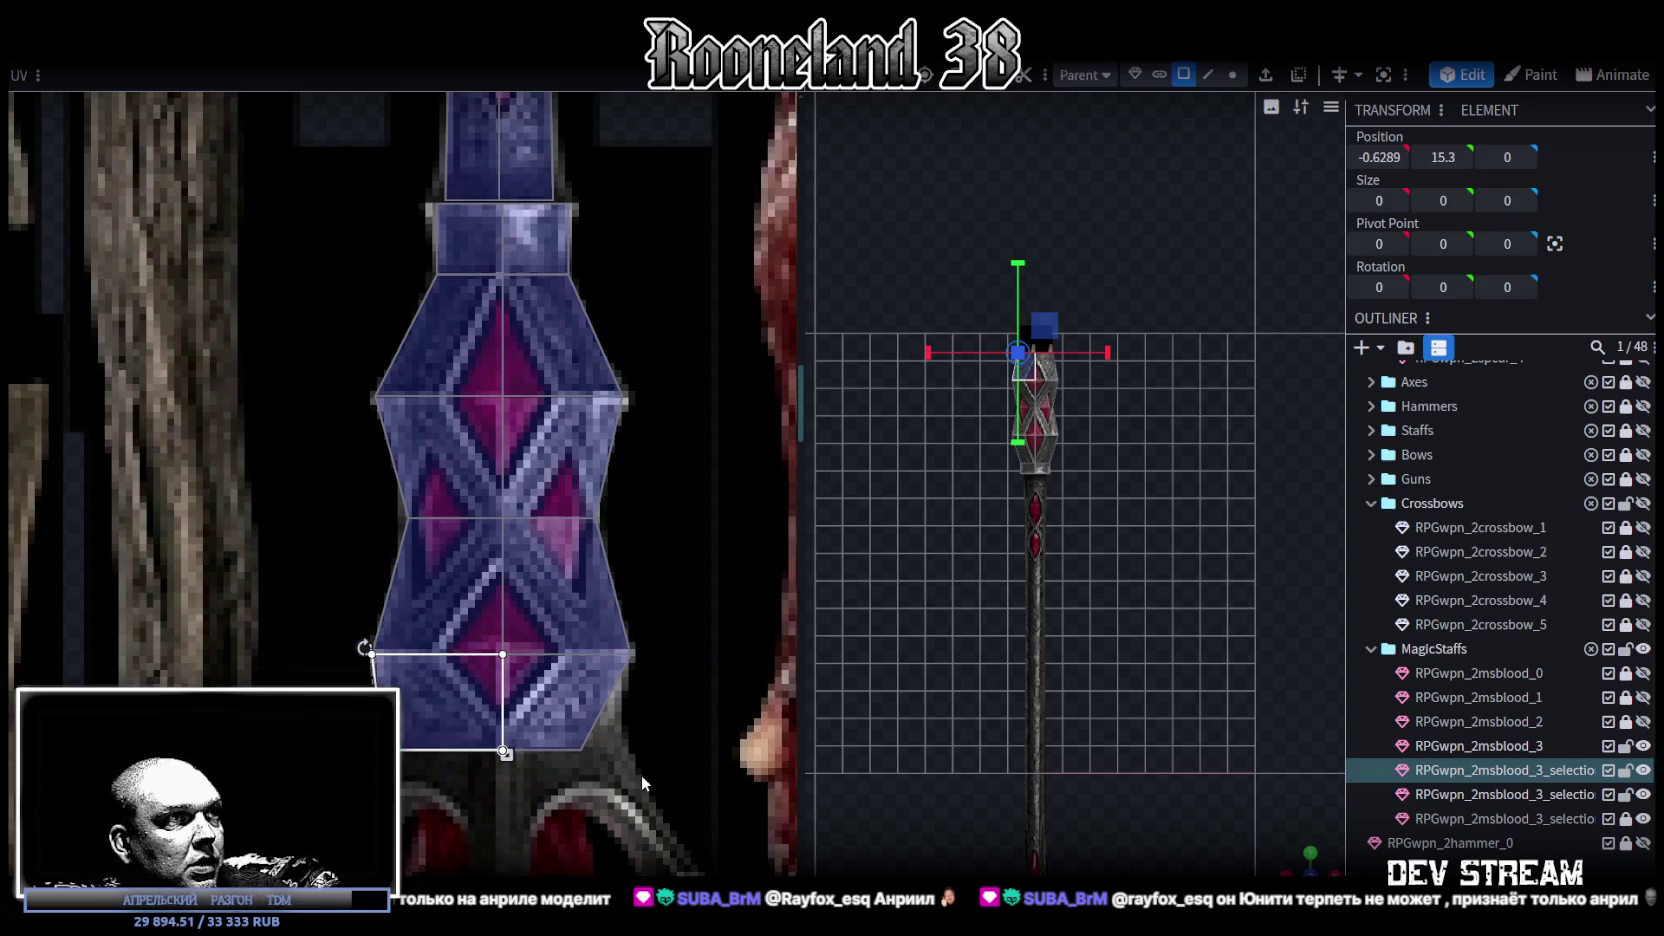
pyautogui.moveTo(540, 718); pyautogui.dragTo(645, 780)
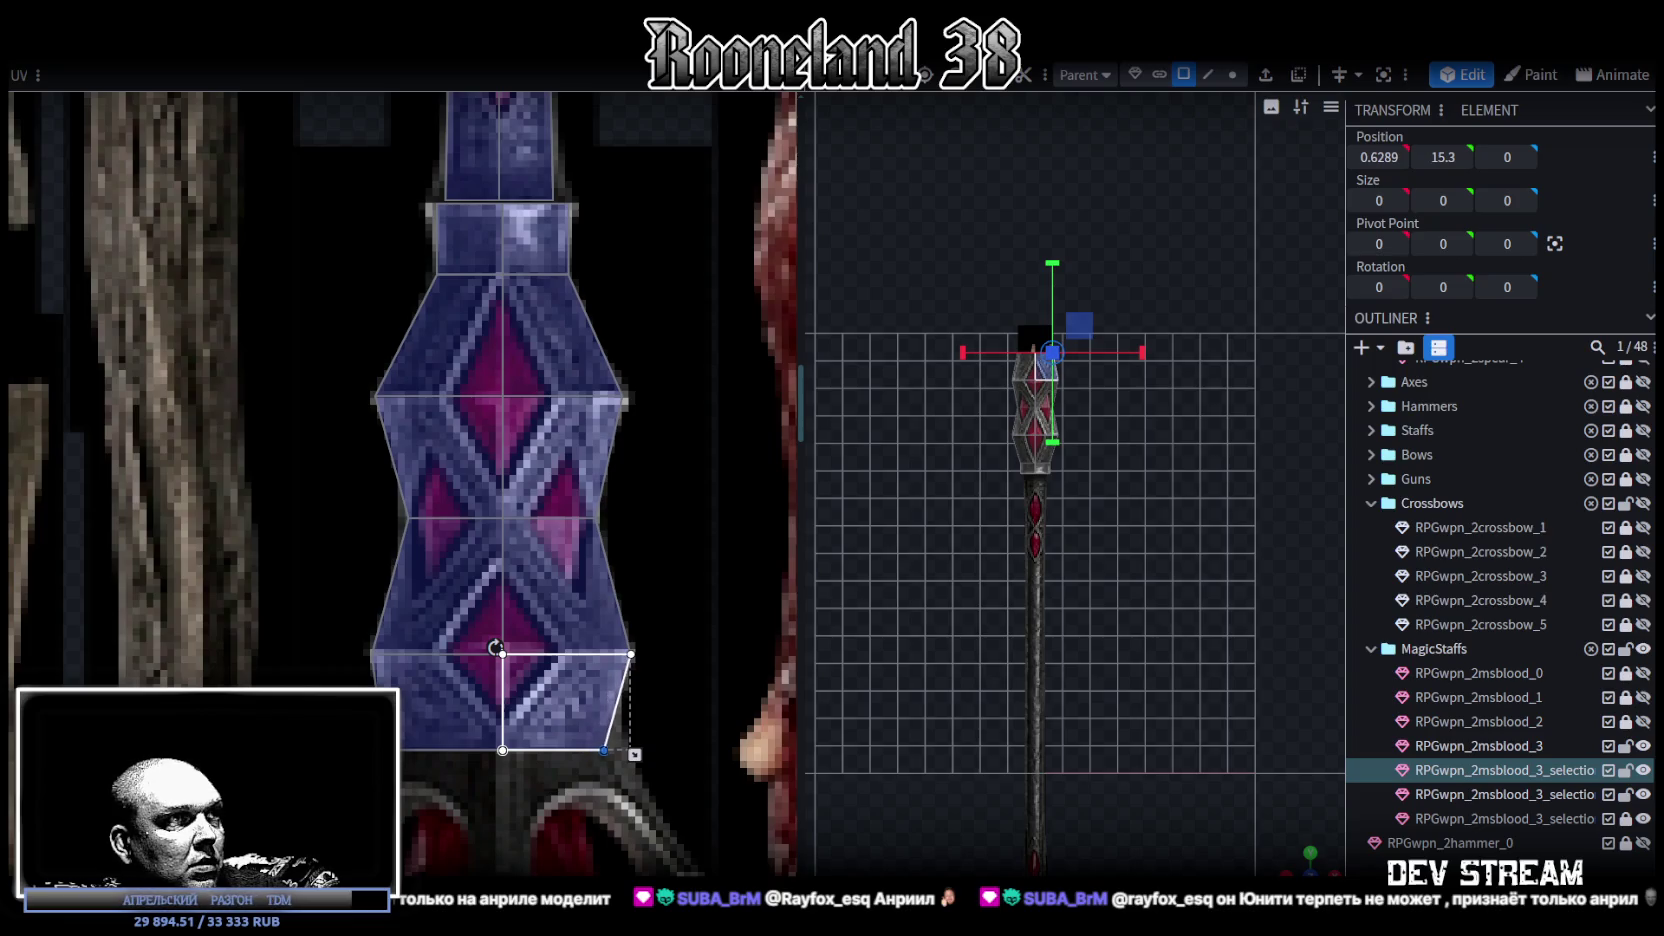
pyautogui.scroll(2, 1030, 560)
pyautogui.scroll(2, 1124, 692)
pyautogui.scroll(2, 1173, 666)
pyautogui.scroll(1, 1147, 572)
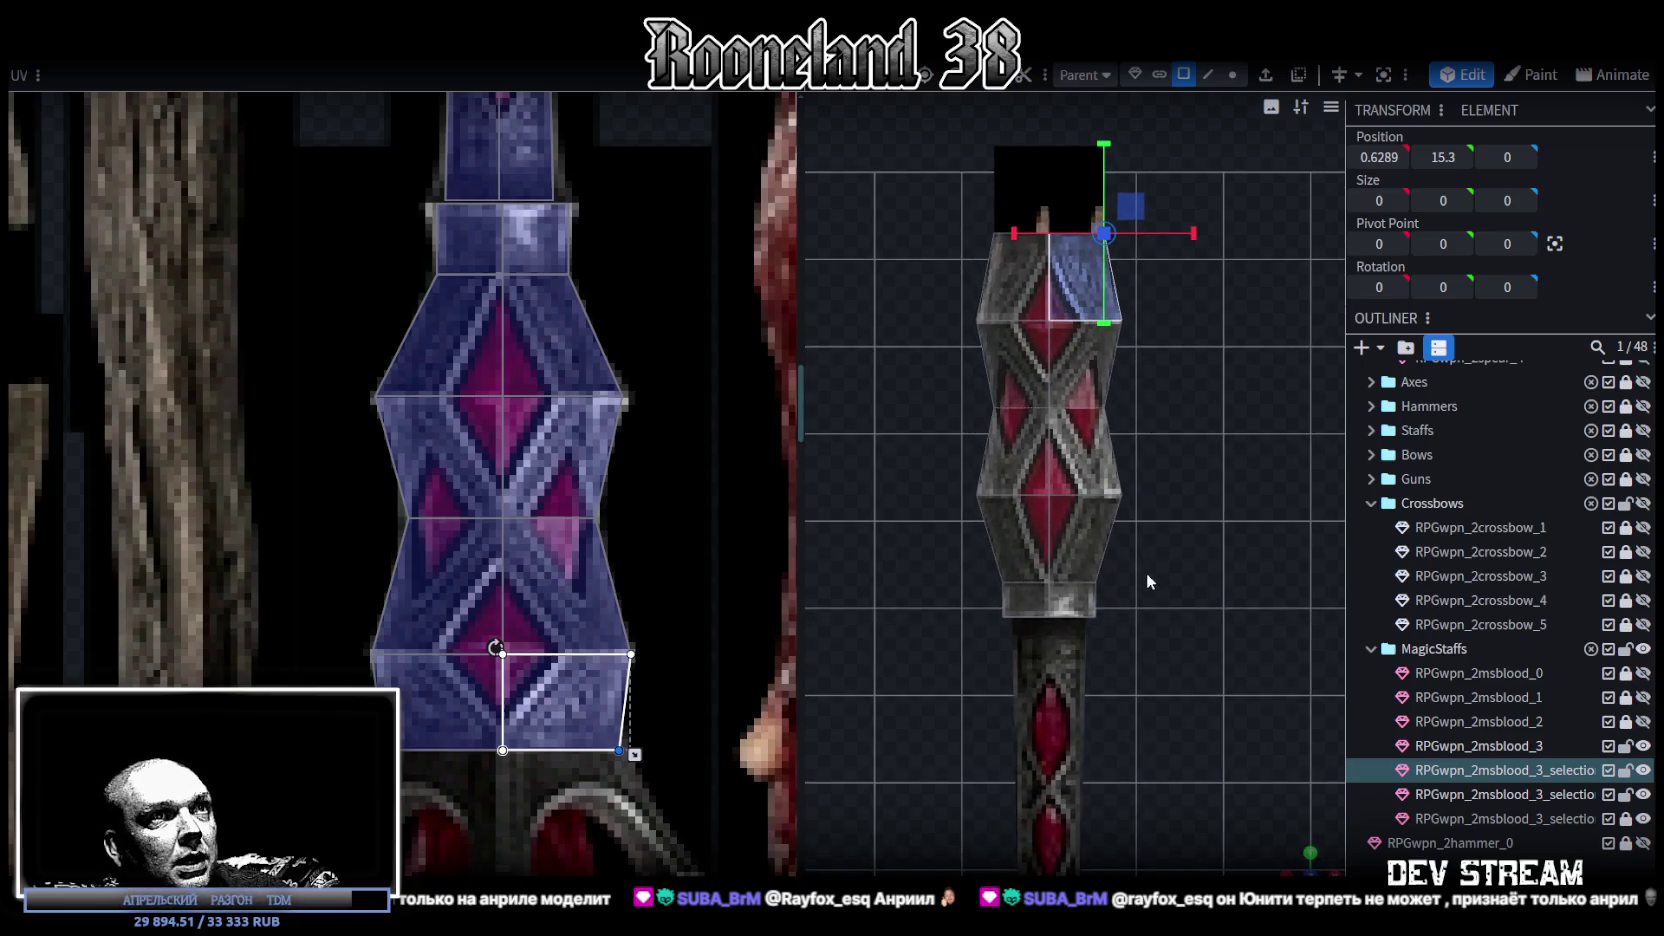
# - In vertex mode, raise the lower head vertex ring slightly and select the middle ring
pyautogui.click(1232, 76)
pyautogui.moveTo(941, 533); pyautogui.dragTo(1242, 442)
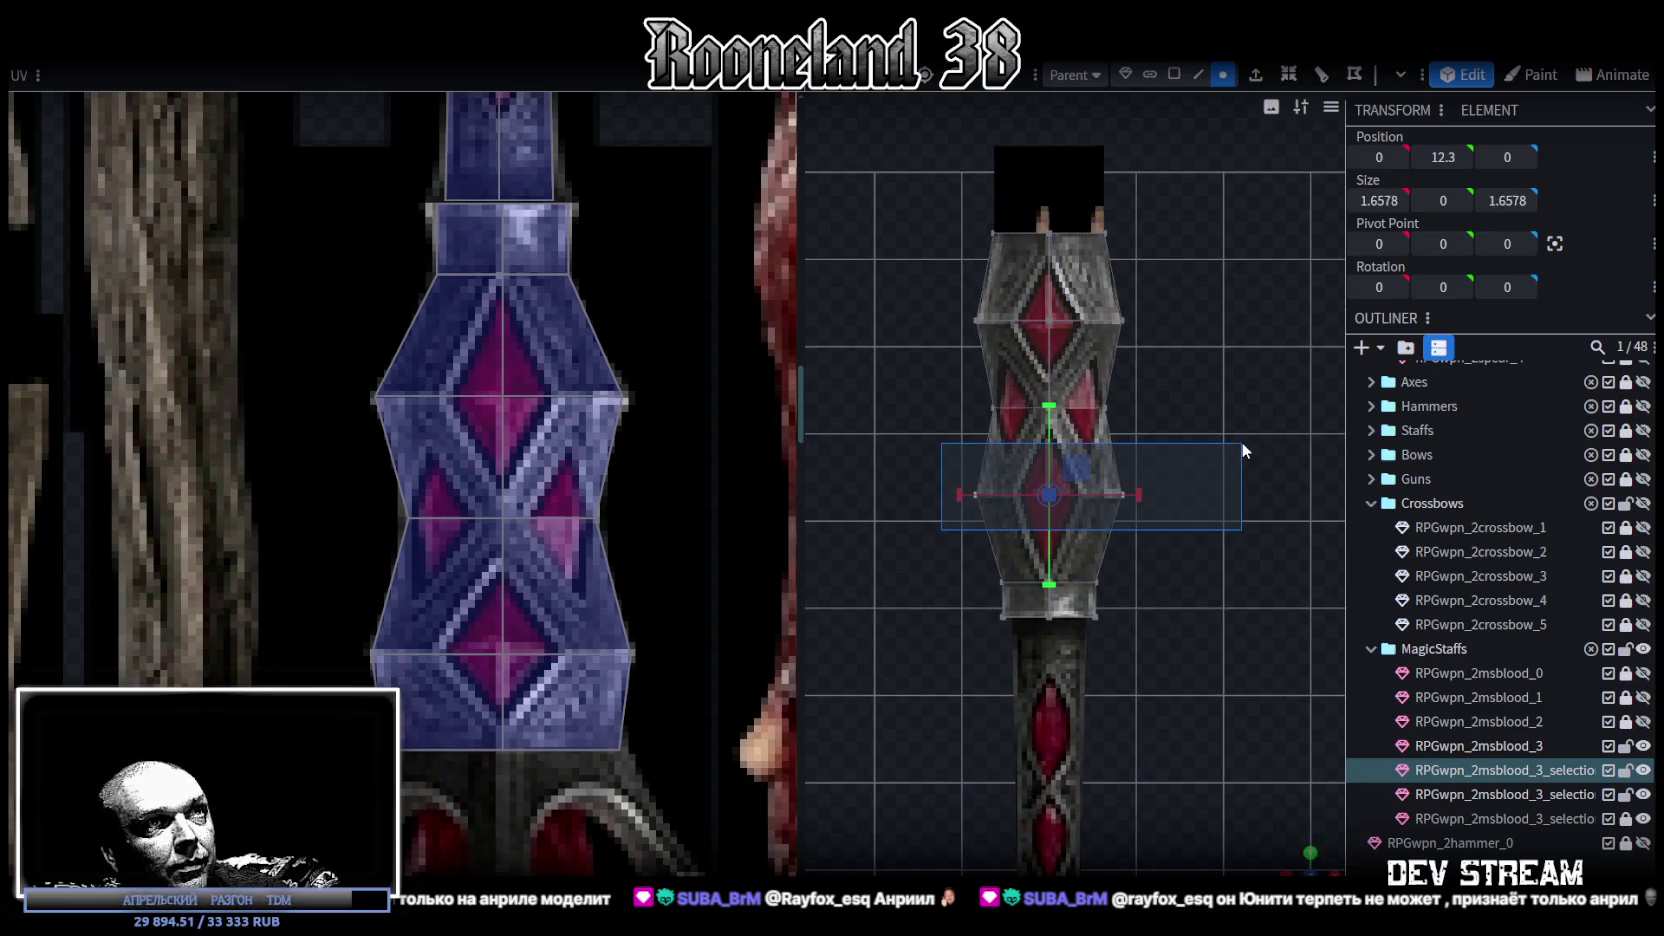
pyautogui.moveTo(954, 601); pyautogui.dragTo(1166, 546)
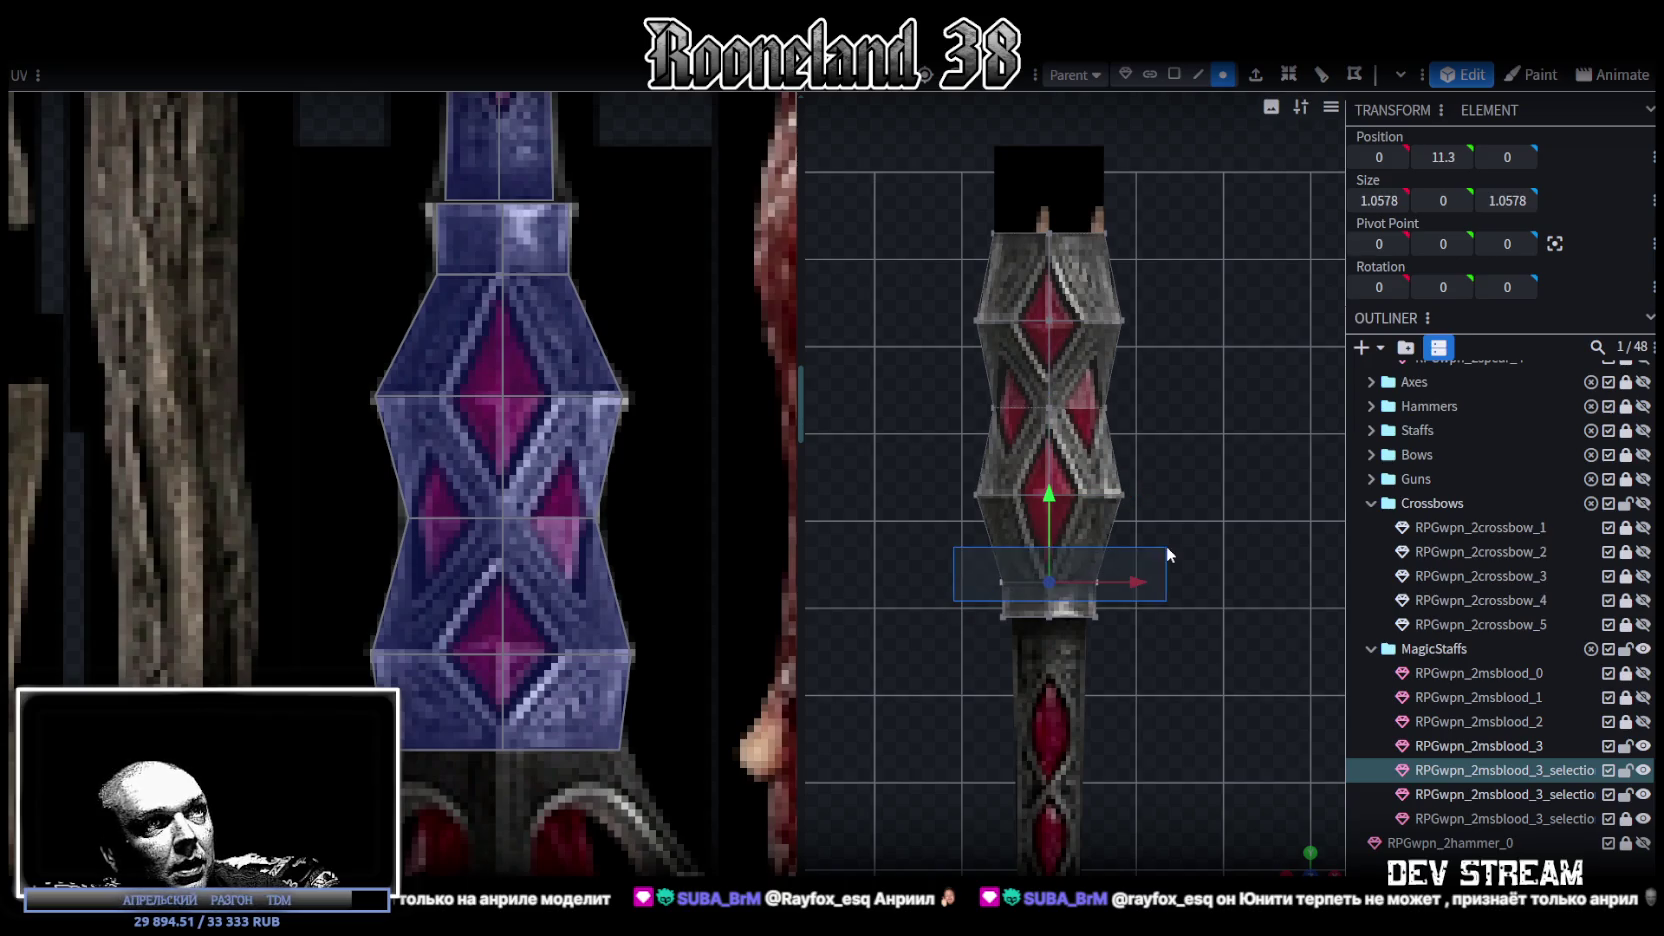
pyautogui.moveTo(1056, 491); pyautogui.dragTo(1053, 473)
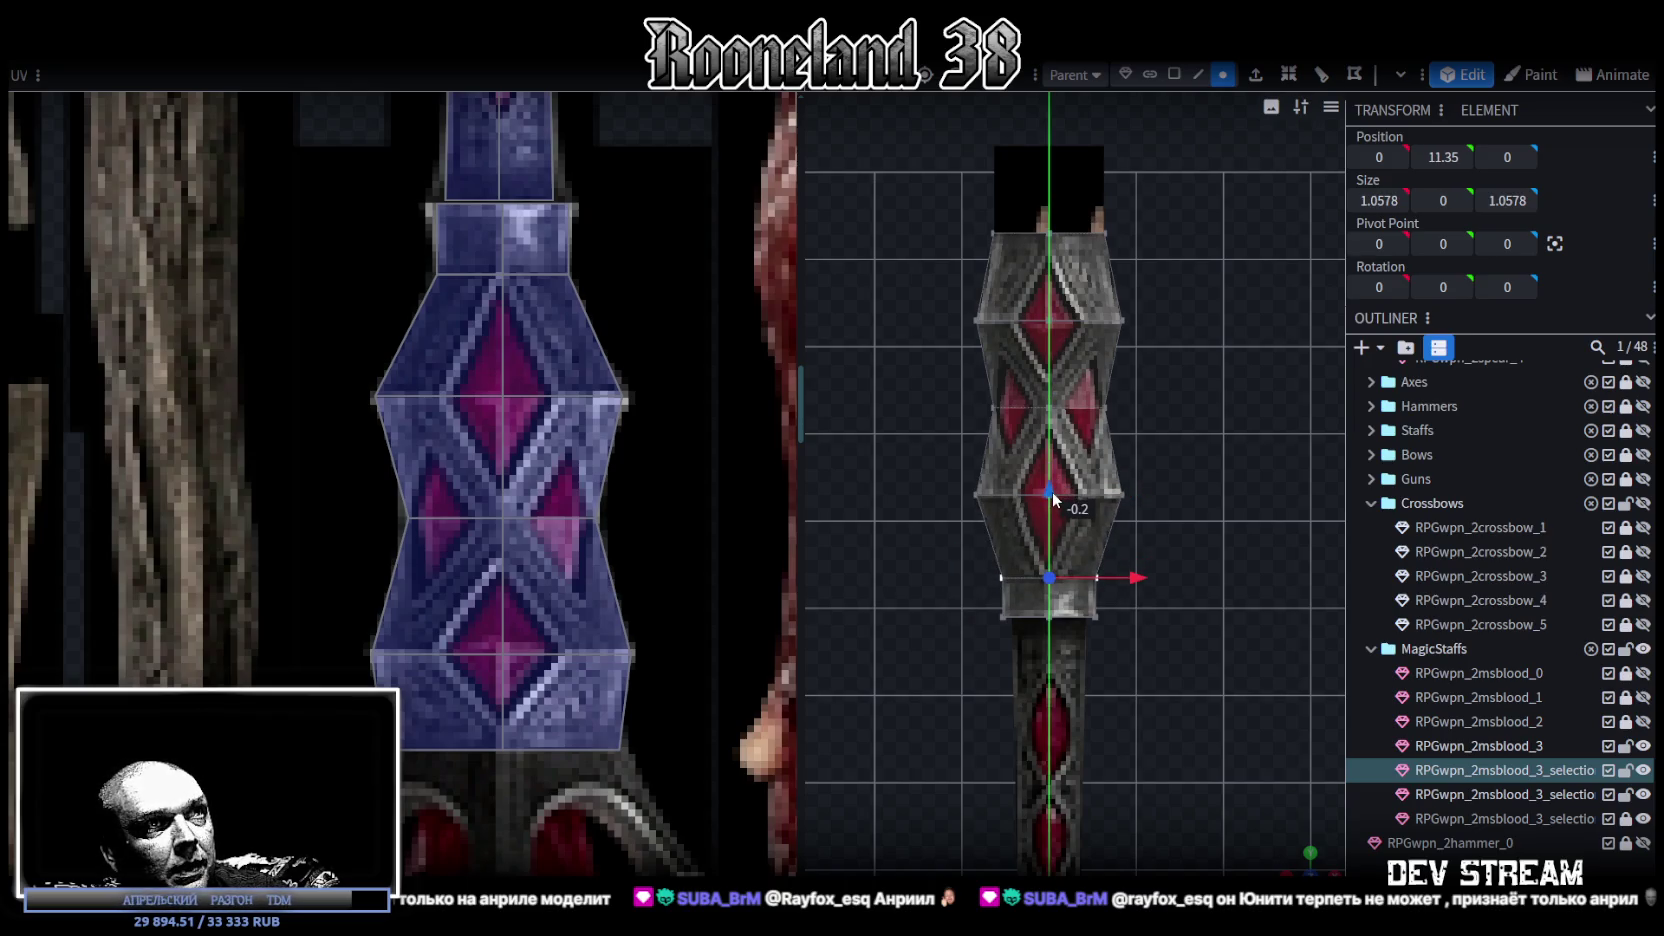
pyautogui.scroll(1, 989, 511)
pyautogui.moveTo(918, 520); pyautogui.dragTo(1240, 441)
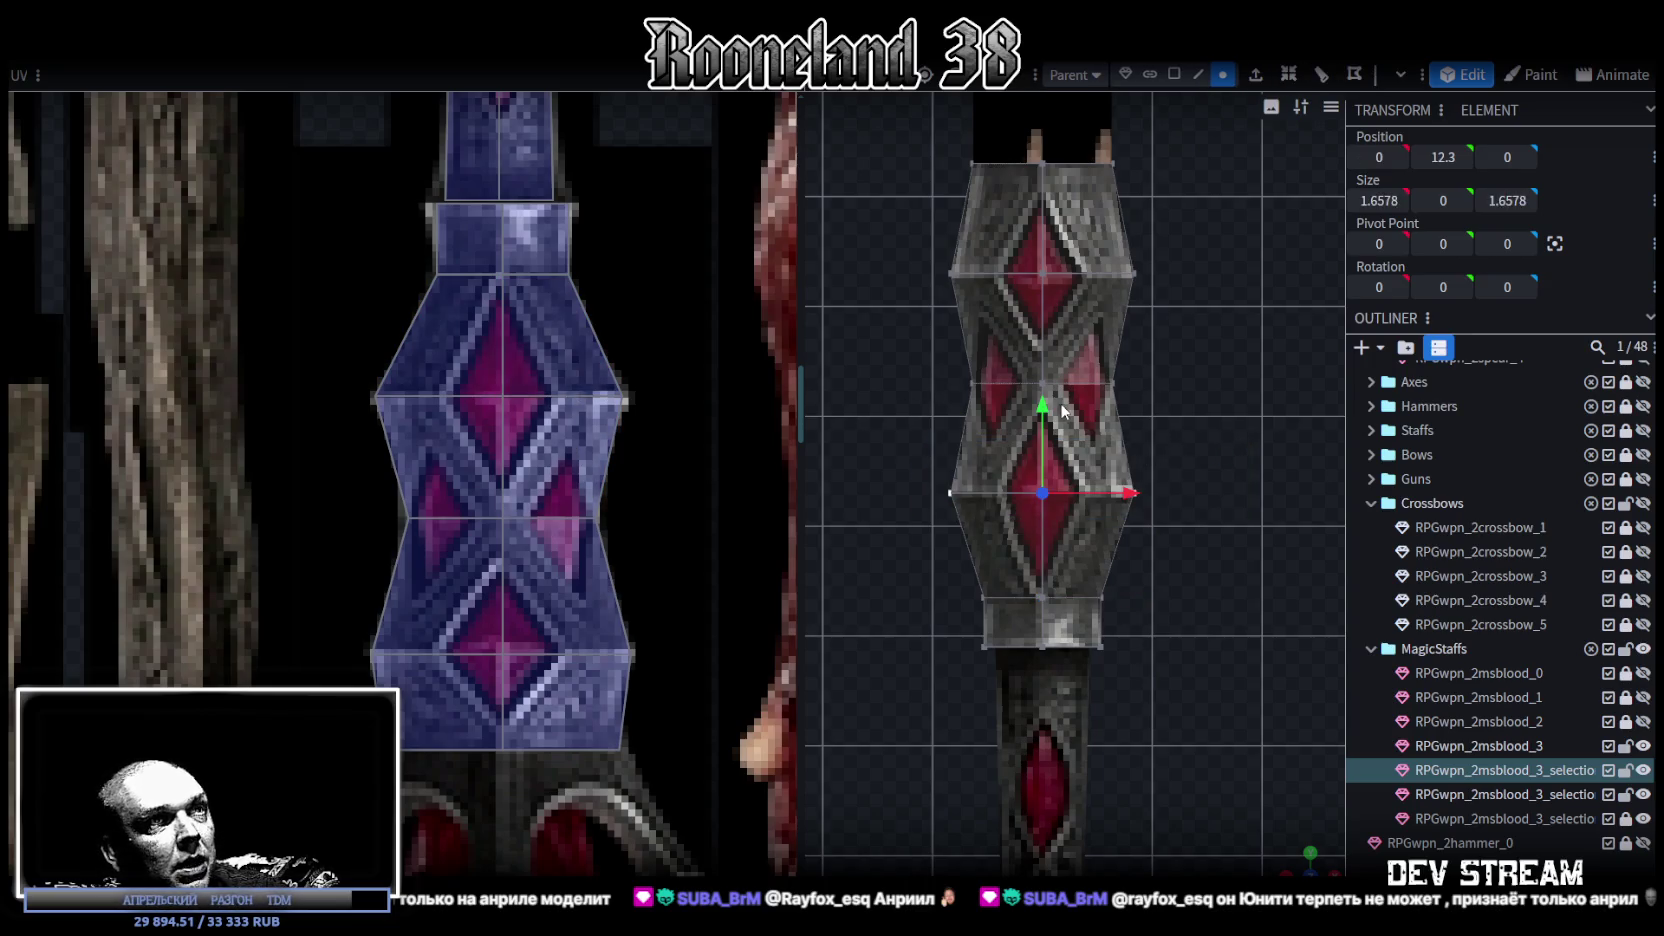
pyautogui.scroll(2, 1076, 500)
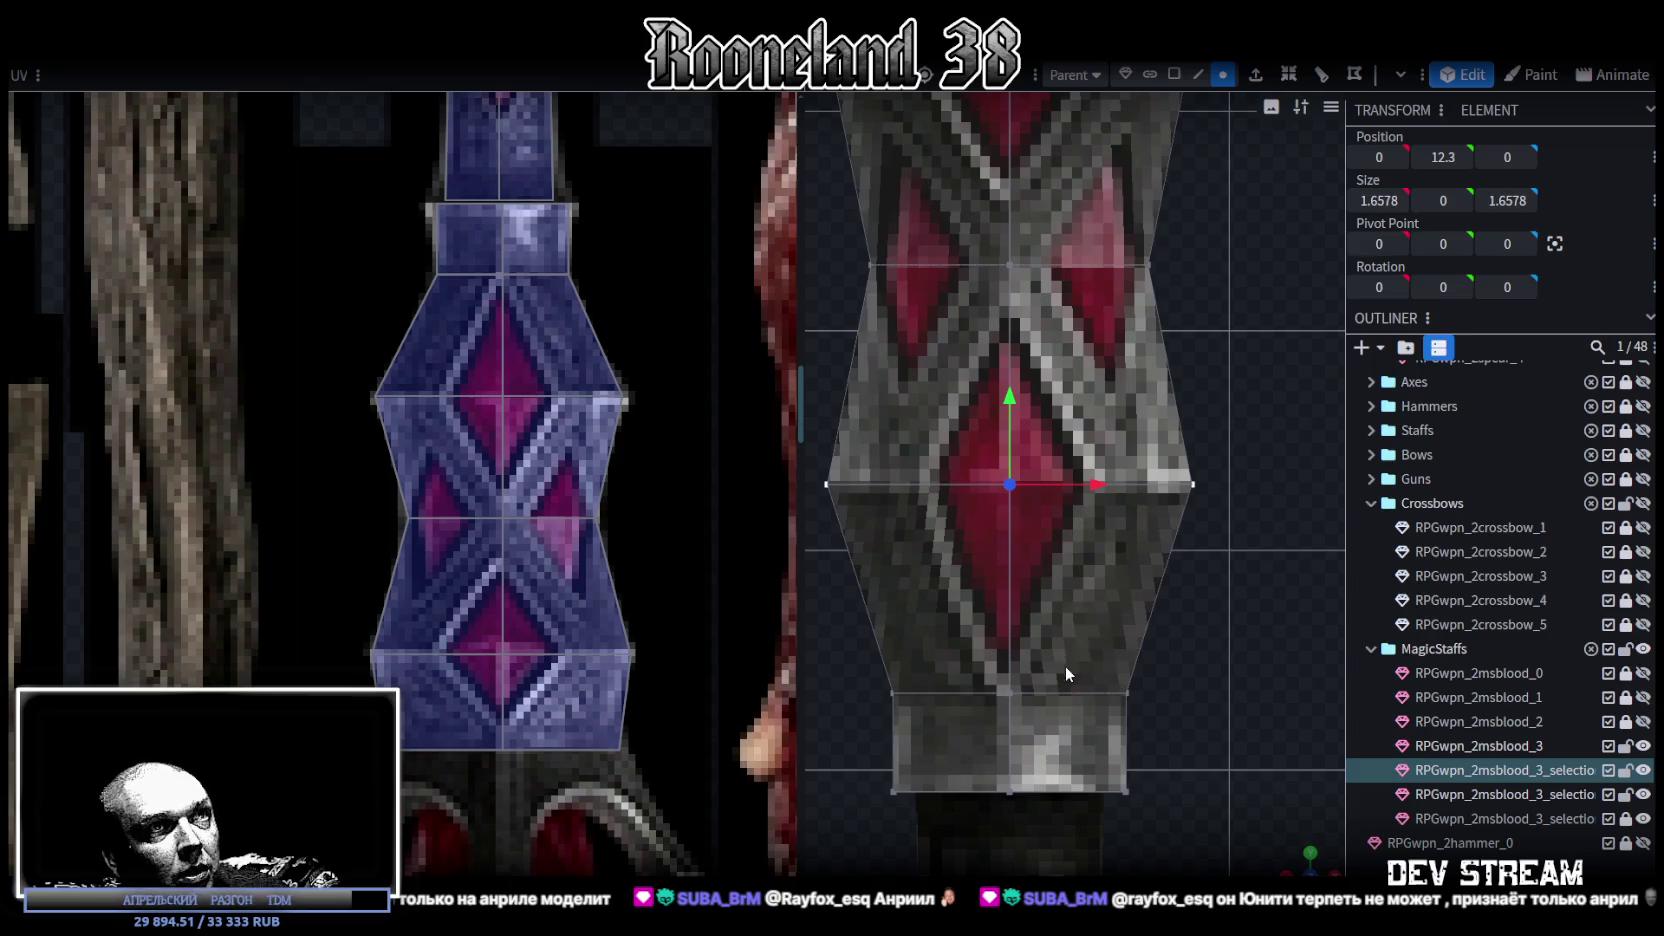
pyautogui.scroll(-1, 1108, 536)
# - Scale the middle vertex ring to 1.8578 in both depth and width
pyautogui.press('s')
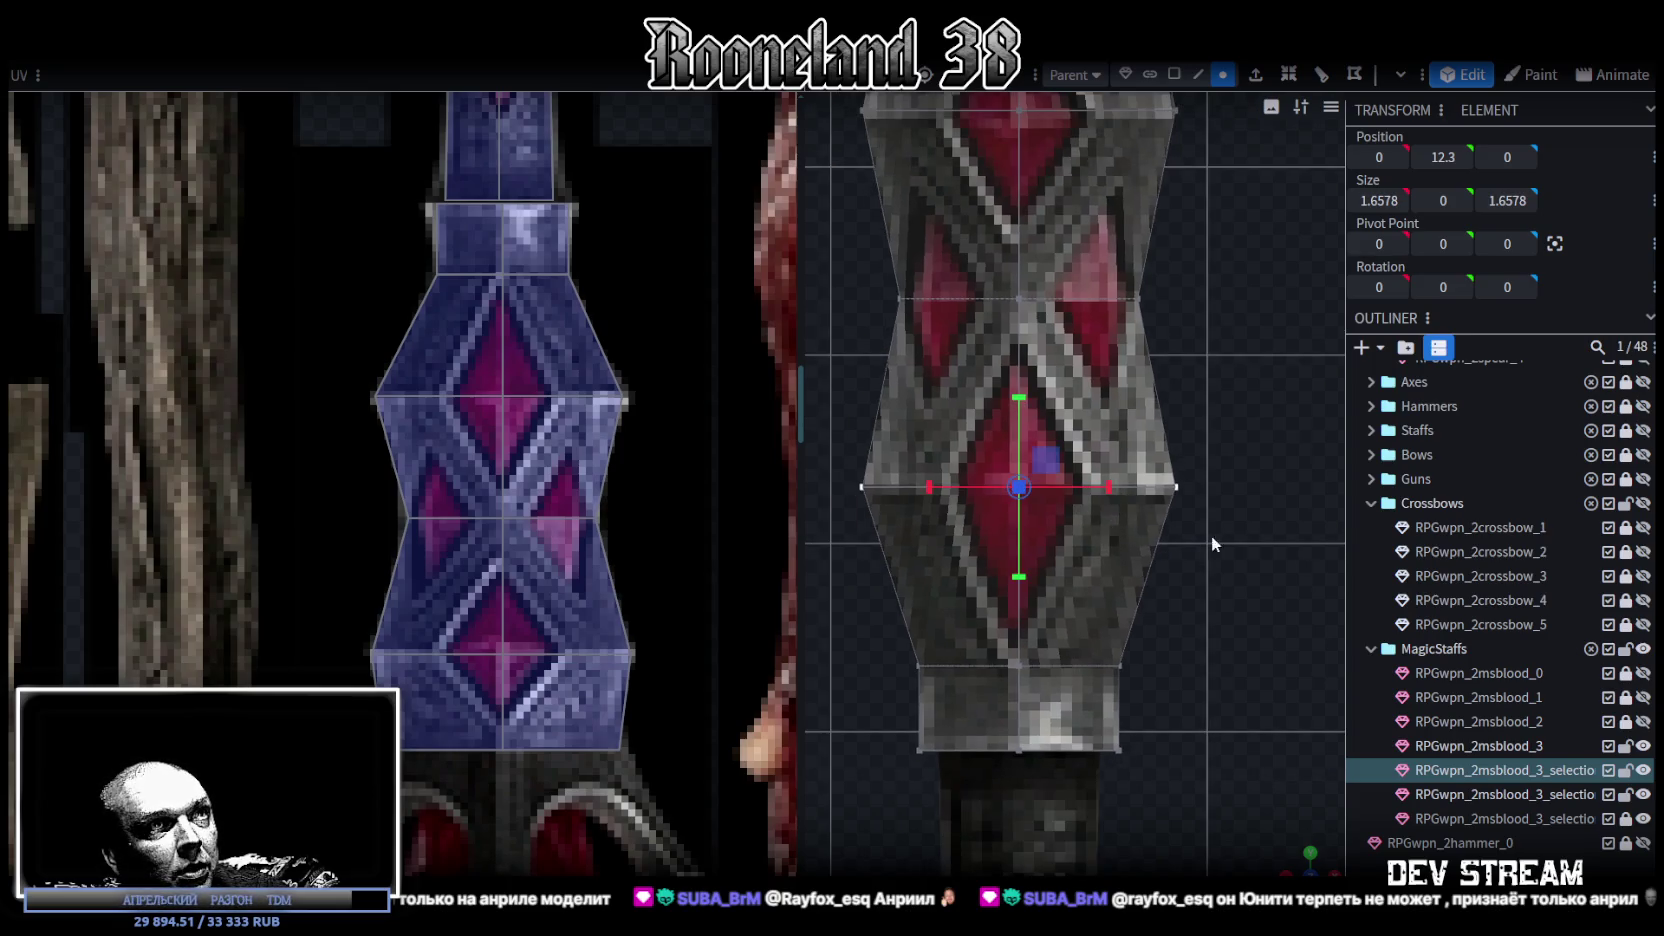
pyautogui.scroll(-1, 1209, 528)
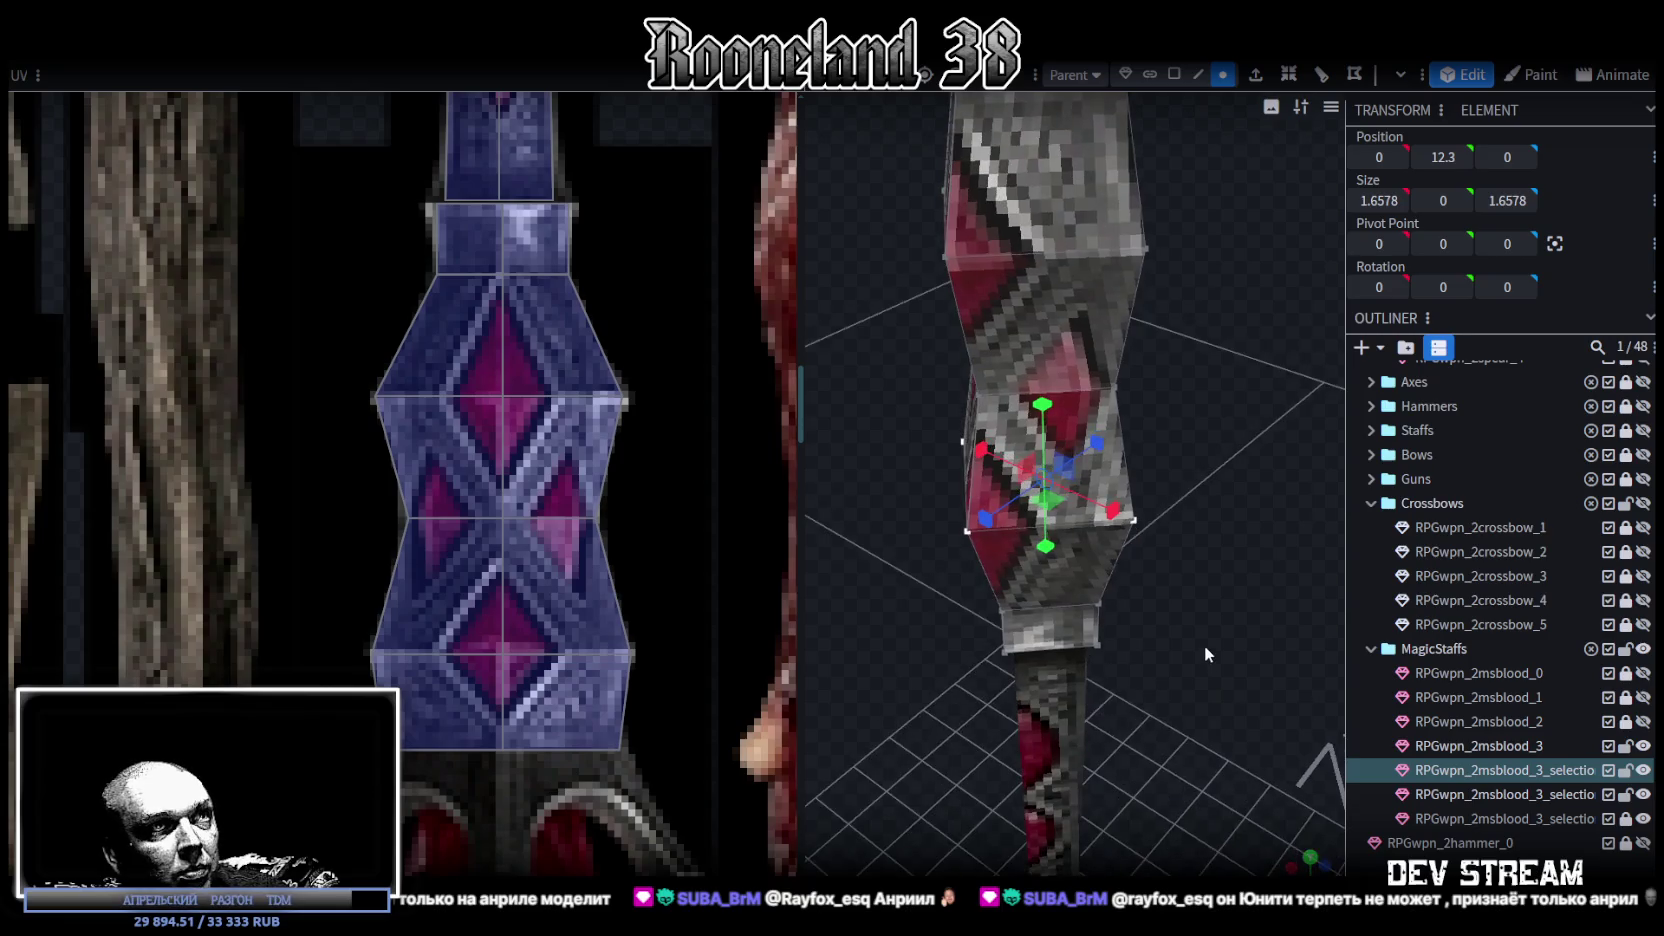
pyautogui.moveTo(1204, 647); pyautogui.dragTo(1208, 660)
pyautogui.moveTo(1097, 435); pyautogui.dragTo(1108, 436)
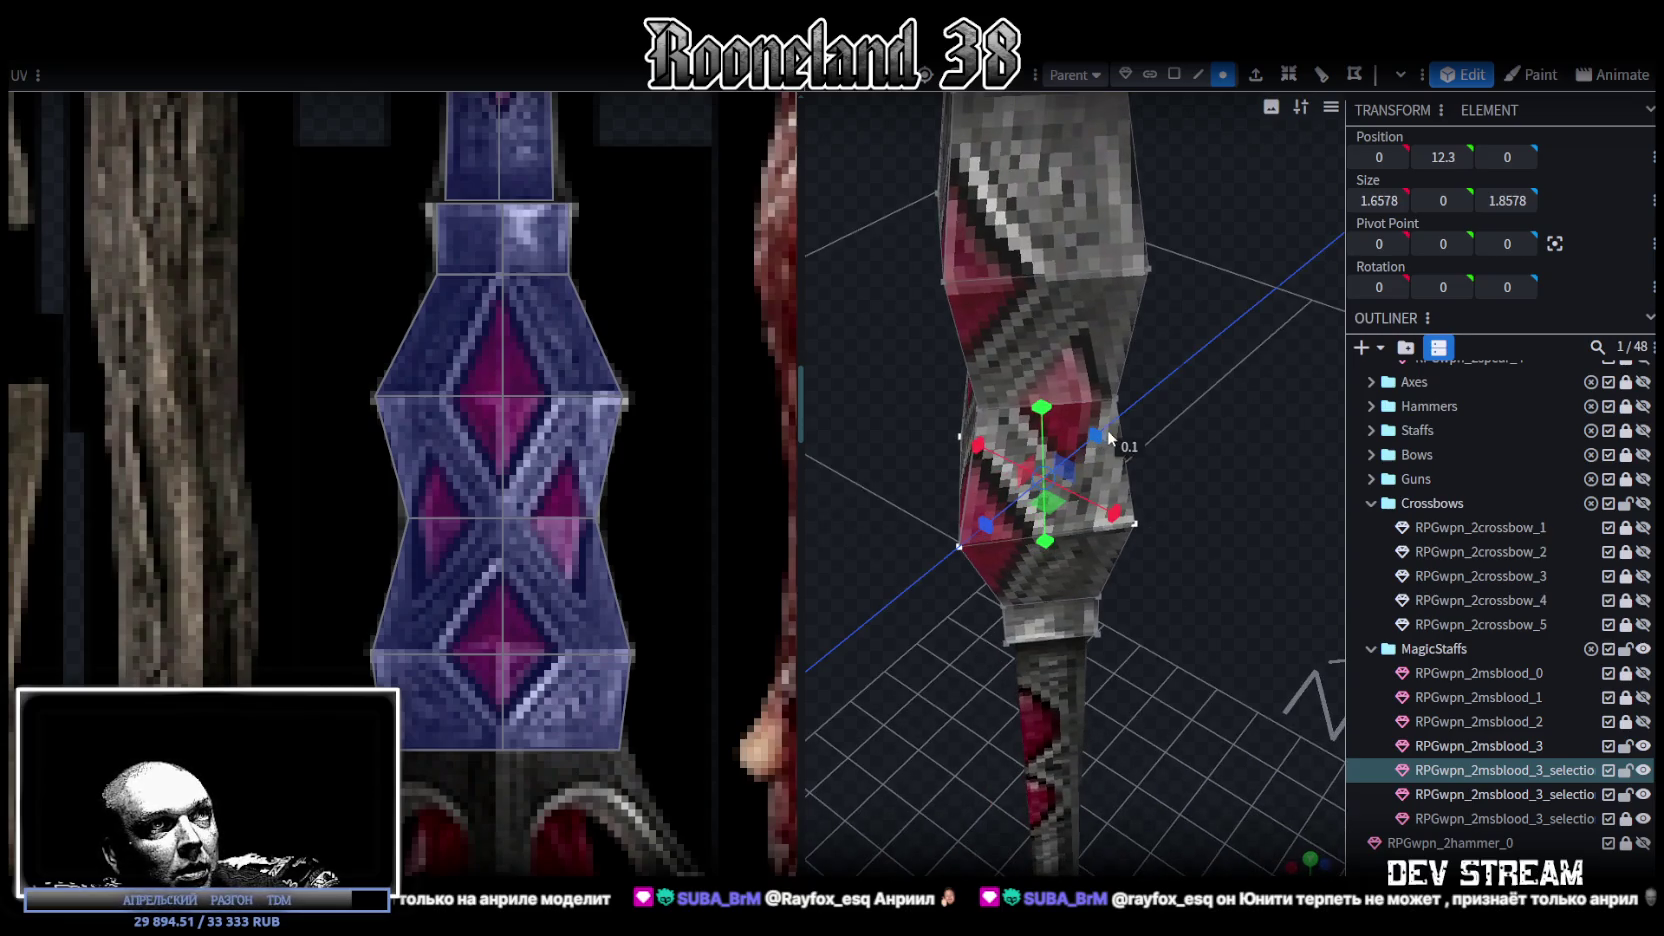
pyautogui.moveTo(1169, 493)
pyautogui.mouseDown()
pyautogui.moveTo(1143, 485)
pyautogui.moveTo(1170, 491)
pyautogui.moveTo(1140, 522)
pyautogui.mouseUp()
pyautogui.moveTo(1196, 607)
pyautogui.mouseDown()
pyautogui.moveTo(1351, 525)
pyautogui.moveTo(1284, 625)
pyautogui.moveTo(1238, 537)
pyautogui.mouseUp()
pyautogui.scroll(-1, 1234, 517)
# - Widen the next ring up to 1.4578 and select the head ring at height 14.3
pyautogui.click(953, 472)
pyautogui.moveTo(1220, 540); pyautogui.dragTo(1123, 640)
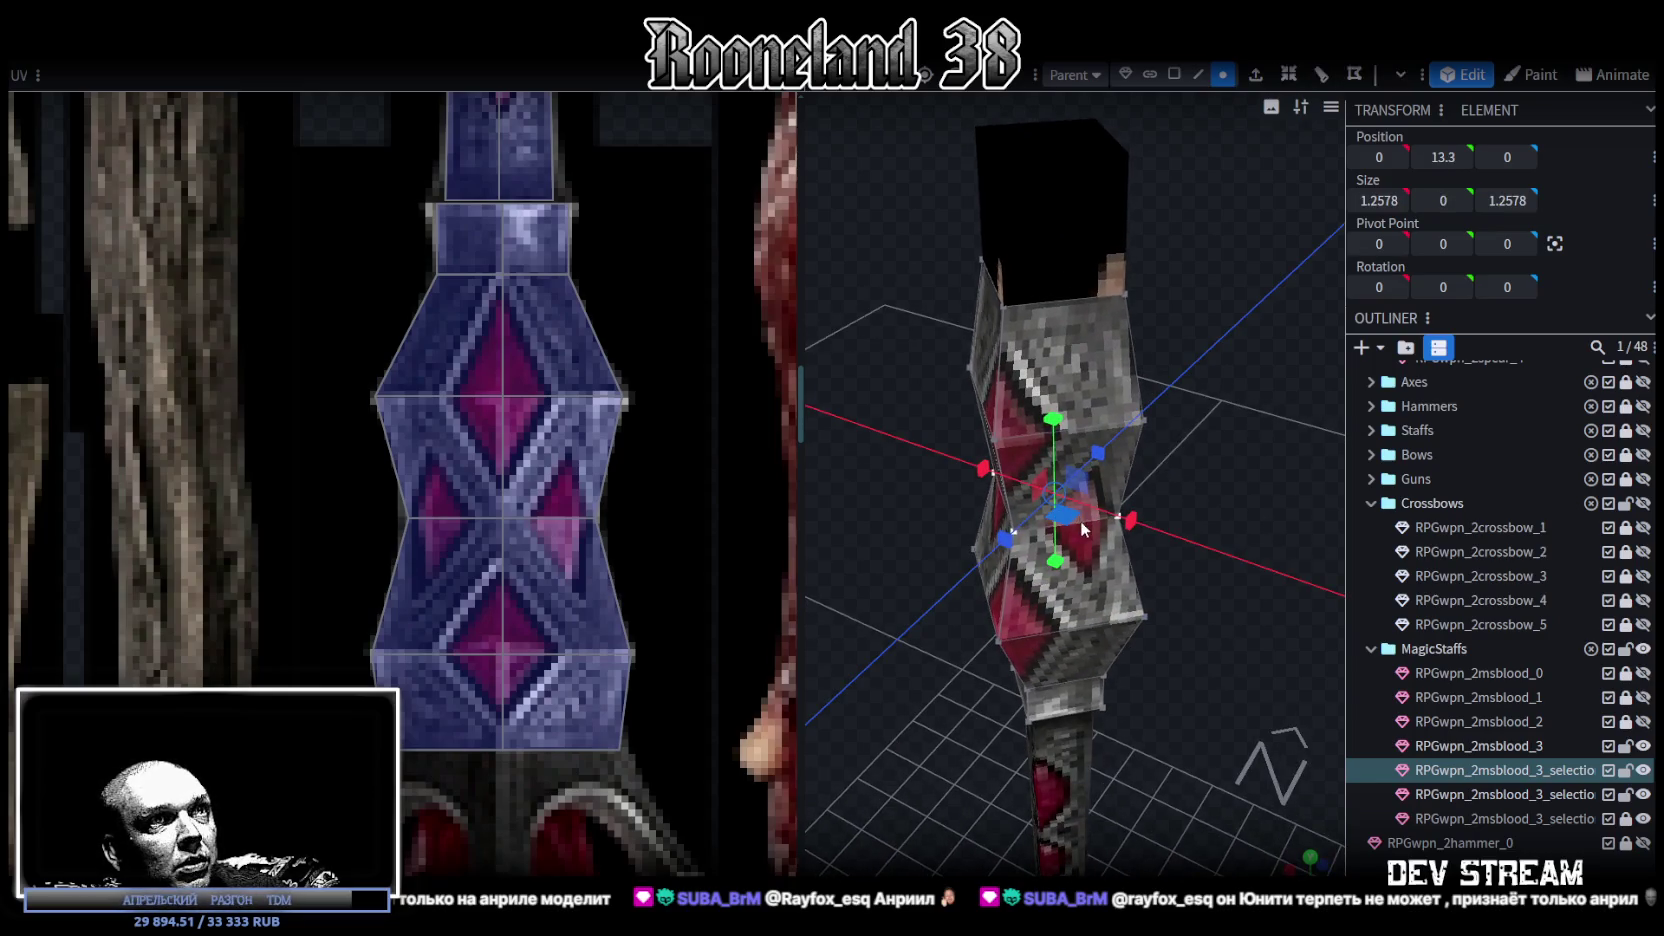
pyautogui.moveTo(1079, 526); pyautogui.dragTo(1086, 520)
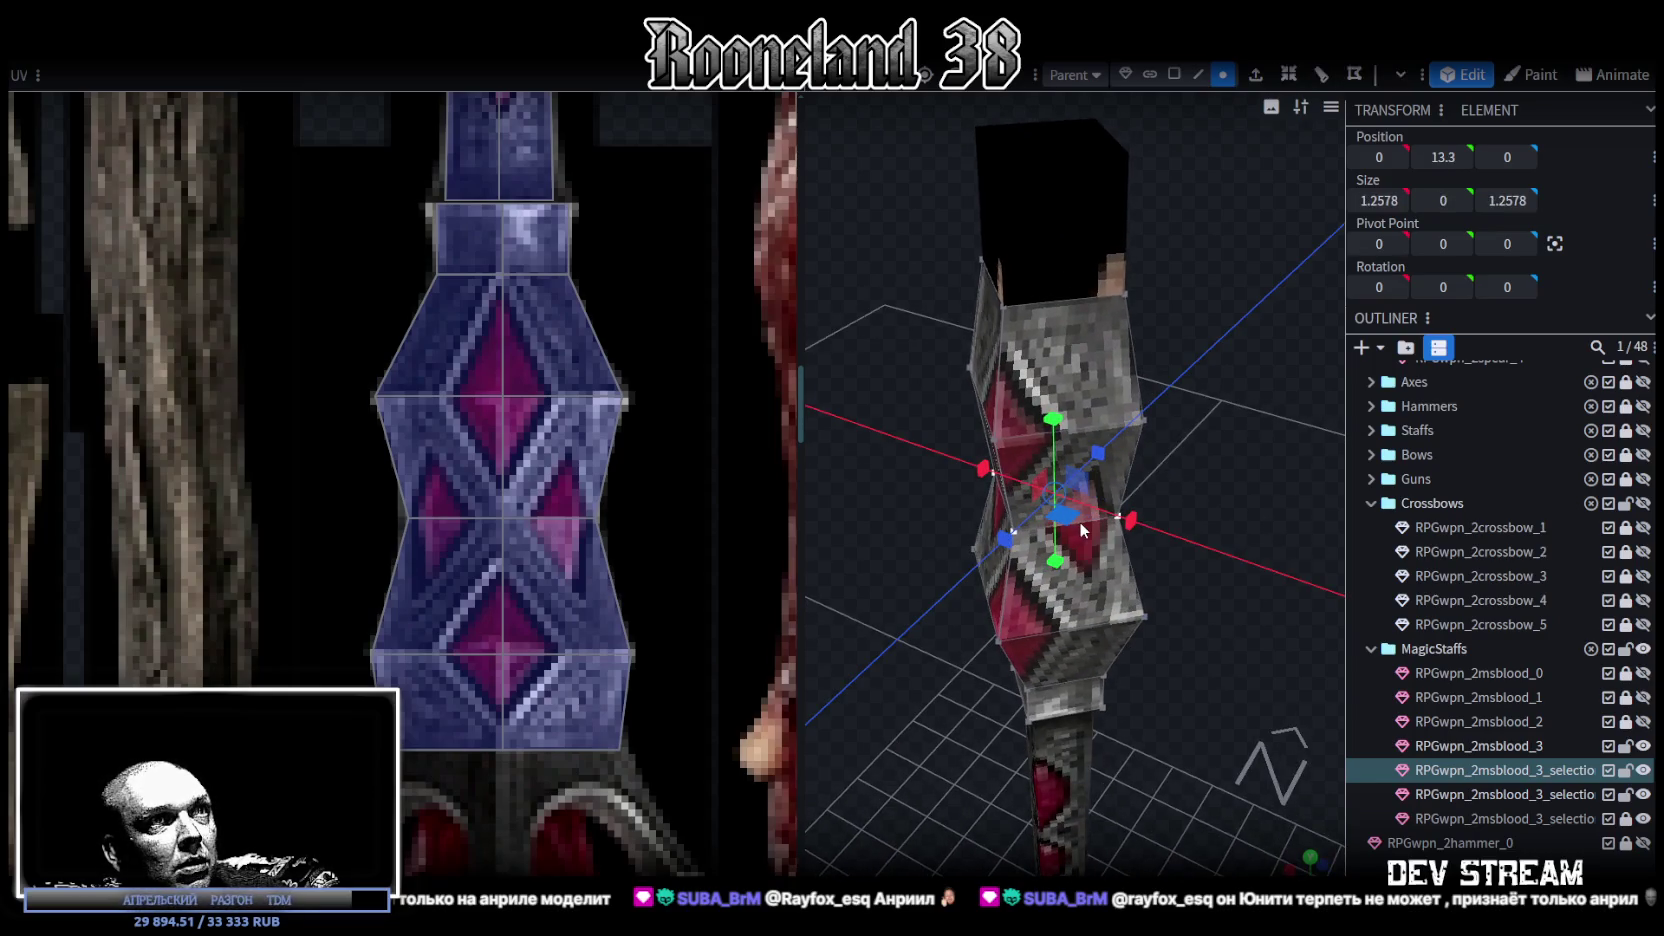
pyautogui.press('KP_1')
pyautogui.moveTo(898, 339)
pyautogui.mouseDown()
pyautogui.moveTo(1196, 426)
pyautogui.moveTo(1180, 578)
pyautogui.moveTo(1266, 485)
pyautogui.mouseUp()
pyautogui.moveTo(891, 337)
pyautogui.mouseDown()
pyautogui.moveTo(1266, 441)
pyautogui.moveTo(1182, 534)
pyautogui.moveTo(1079, 438)
pyautogui.mouseUp()
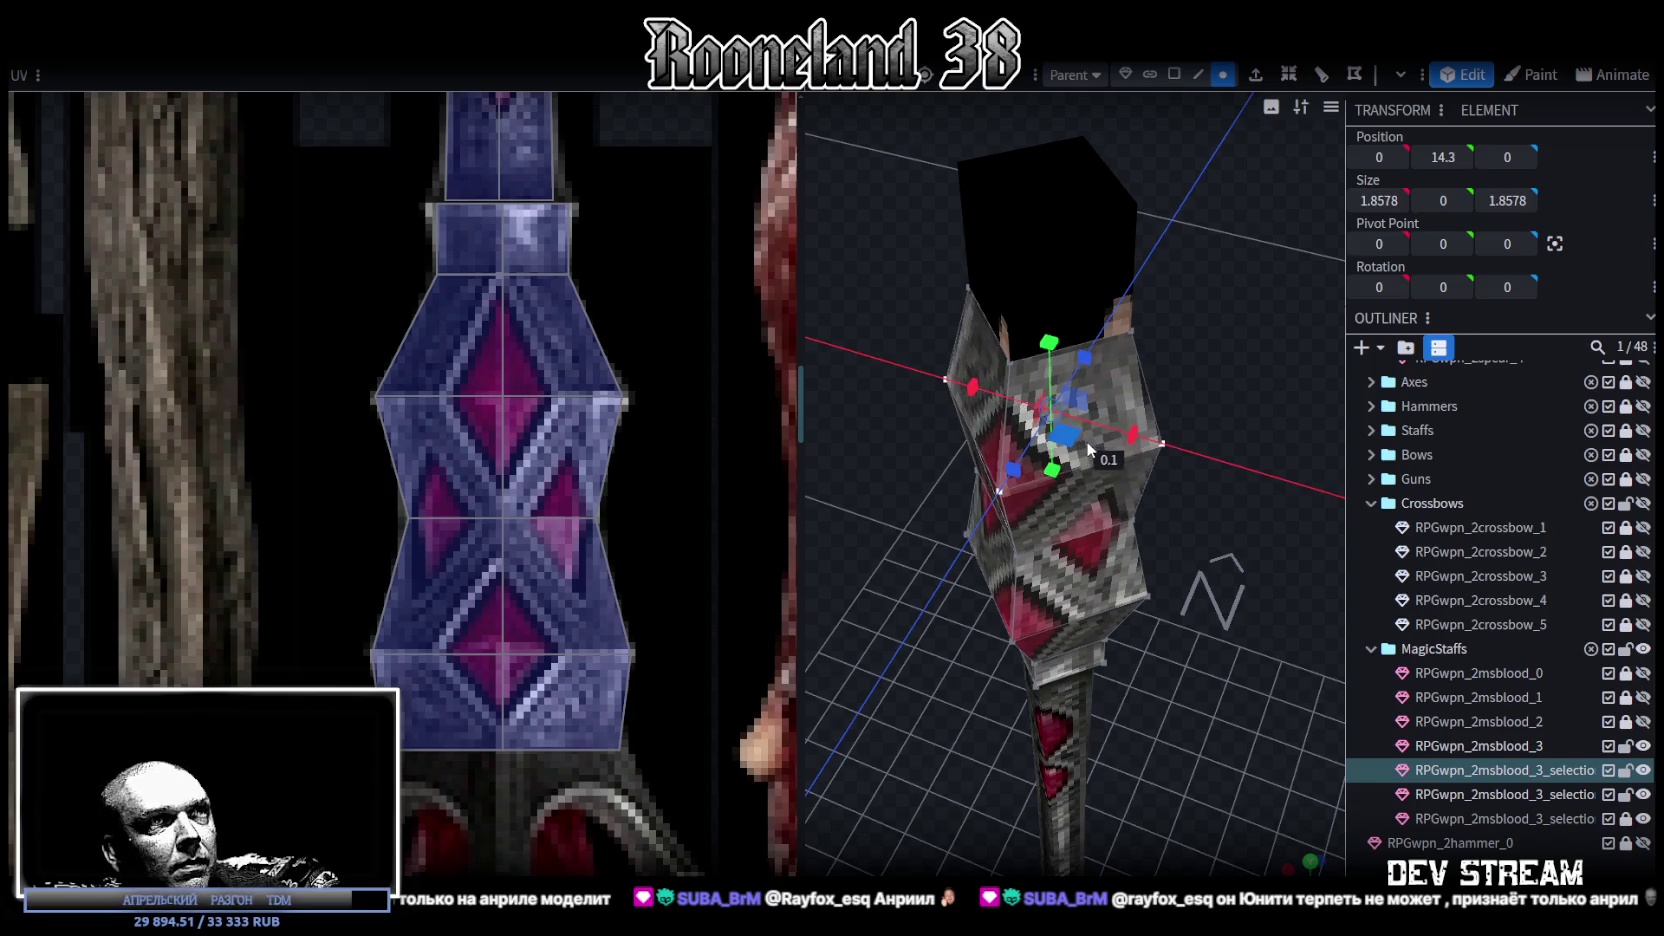
pyautogui.moveTo(1212, 595); pyautogui.dragTo(1284, 454)
pyautogui.scroll(-1, 1282, 458)
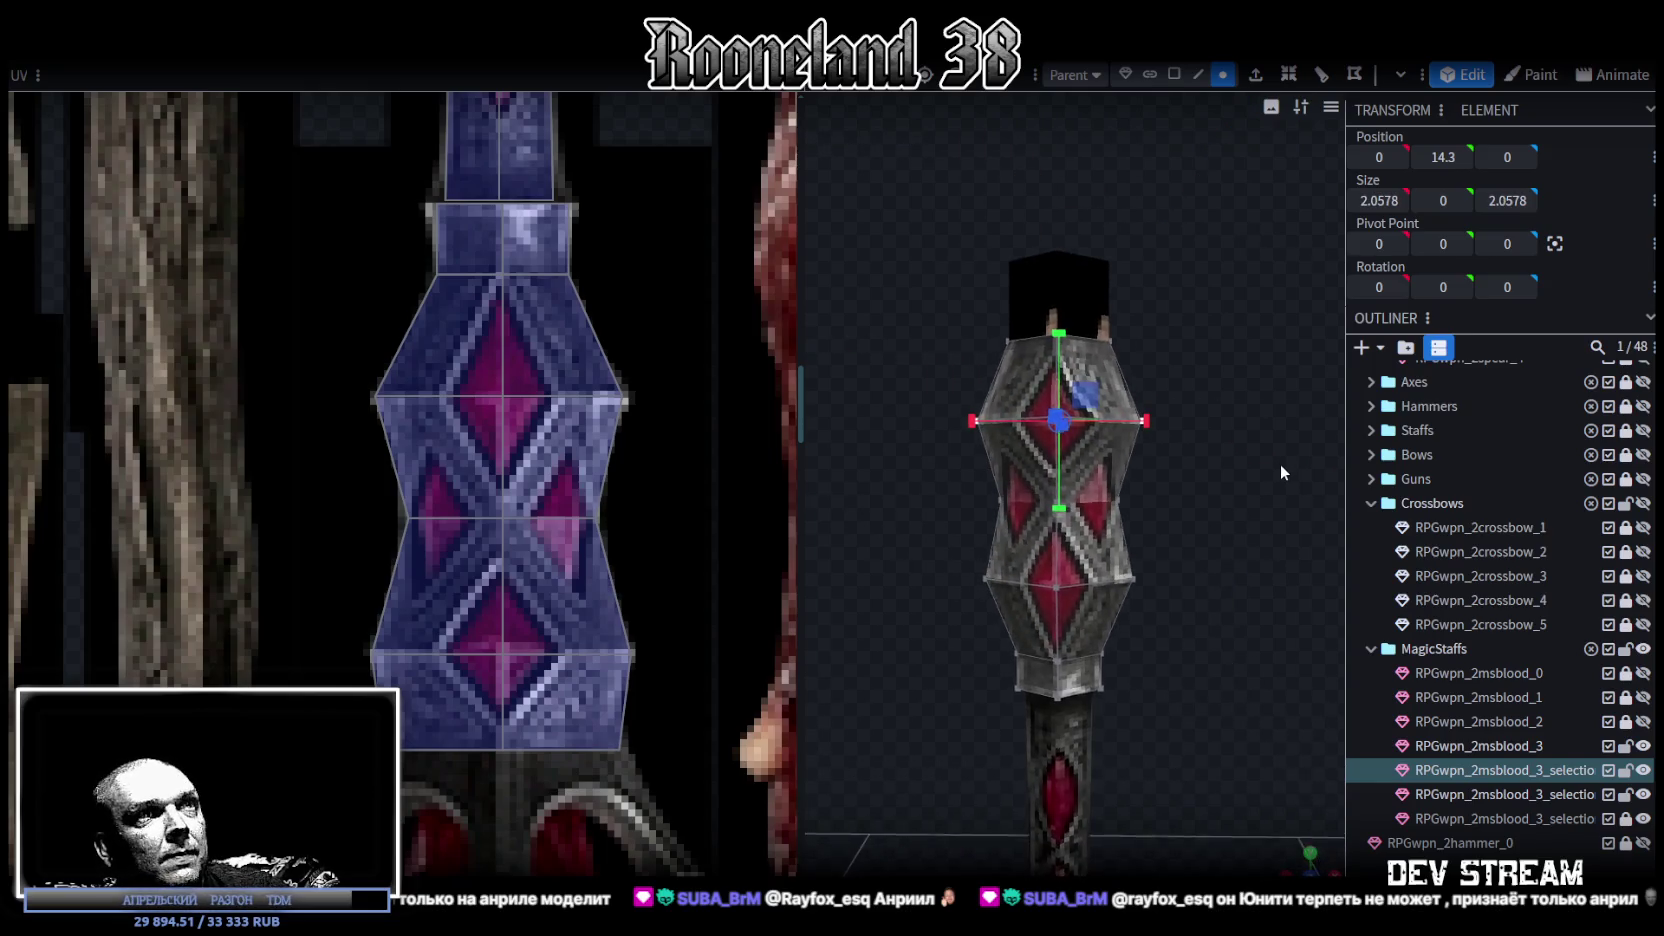
pyautogui.moveTo(1260, 485)
pyautogui.mouseDown()
pyautogui.moveTo(1286, 455)
pyautogui.moveTo(1034, 469)
pyautogui.moveTo(1154, 463)
pyautogui.moveTo(1316, 519)
pyautogui.moveTo(871, 497)
pyautogui.moveTo(987, 503)
pyautogui.moveTo(996, 485)
pyautogui.moveTo(1255, 509)
pyautogui.moveTo(1190, 515)
pyautogui.moveTo(1214, 438)
pyautogui.mouseUp()
pyautogui.scroll(2, 1239, 460)
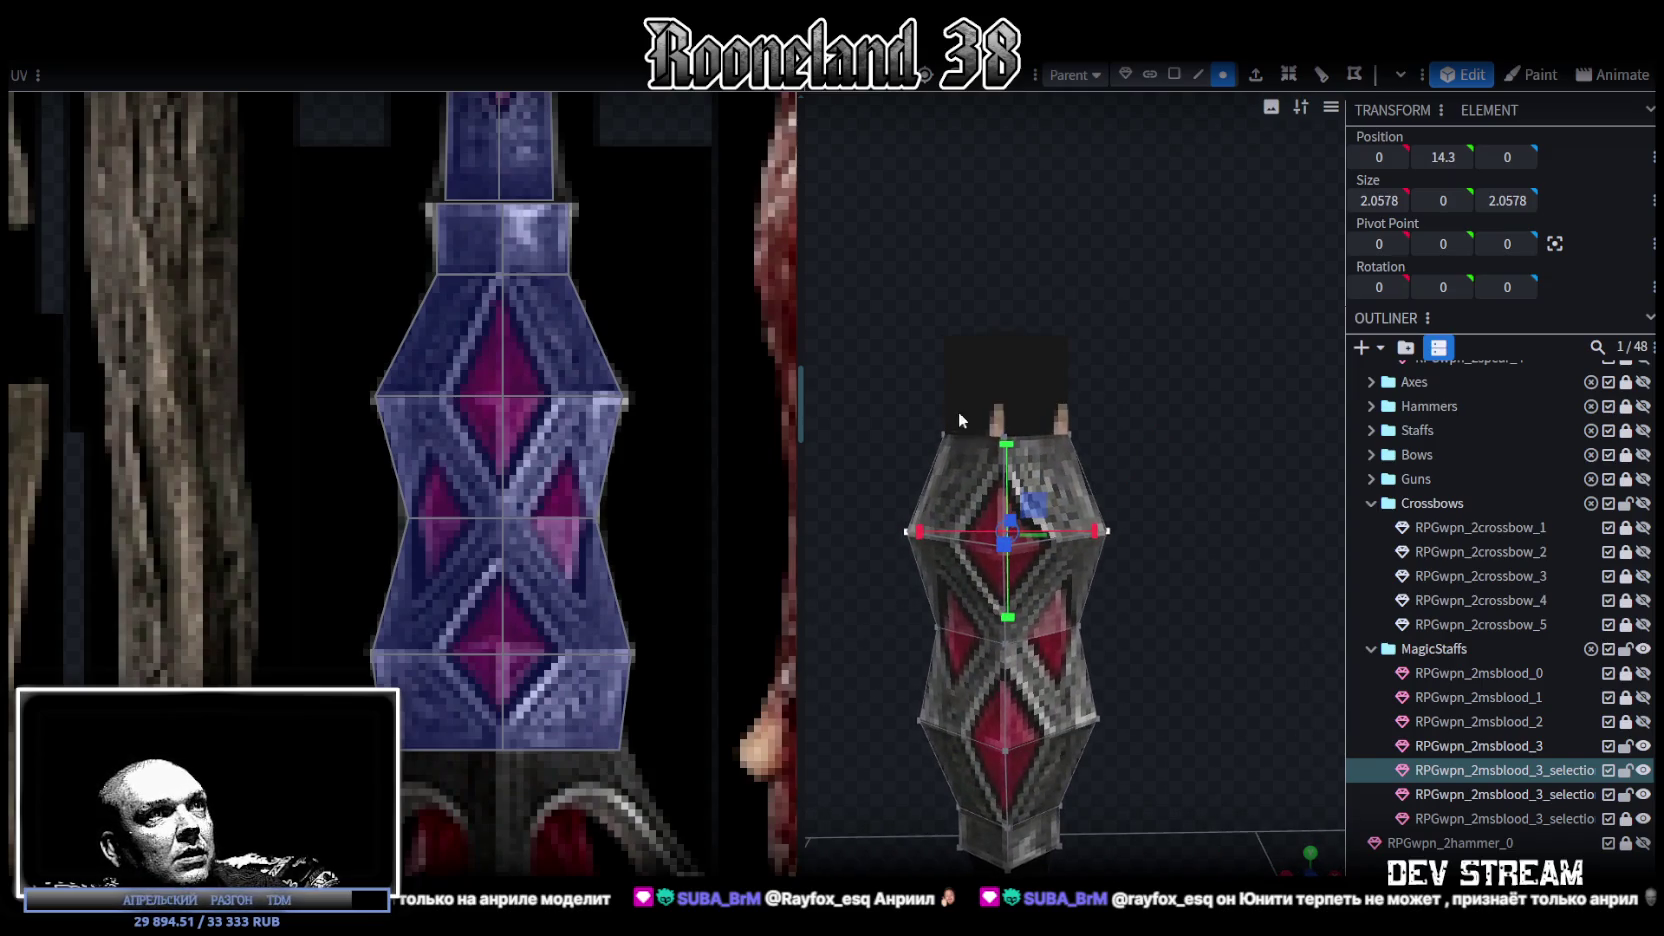
# - Widen the top cube of the head to 1.7578 and select the small cube above it
pyautogui.moveTo(892, 414)
pyautogui.mouseDown()
pyautogui.moveTo(1228, 478)
pyautogui.moveTo(1135, 566)
pyautogui.moveTo(1079, 530)
pyautogui.mouseUp()
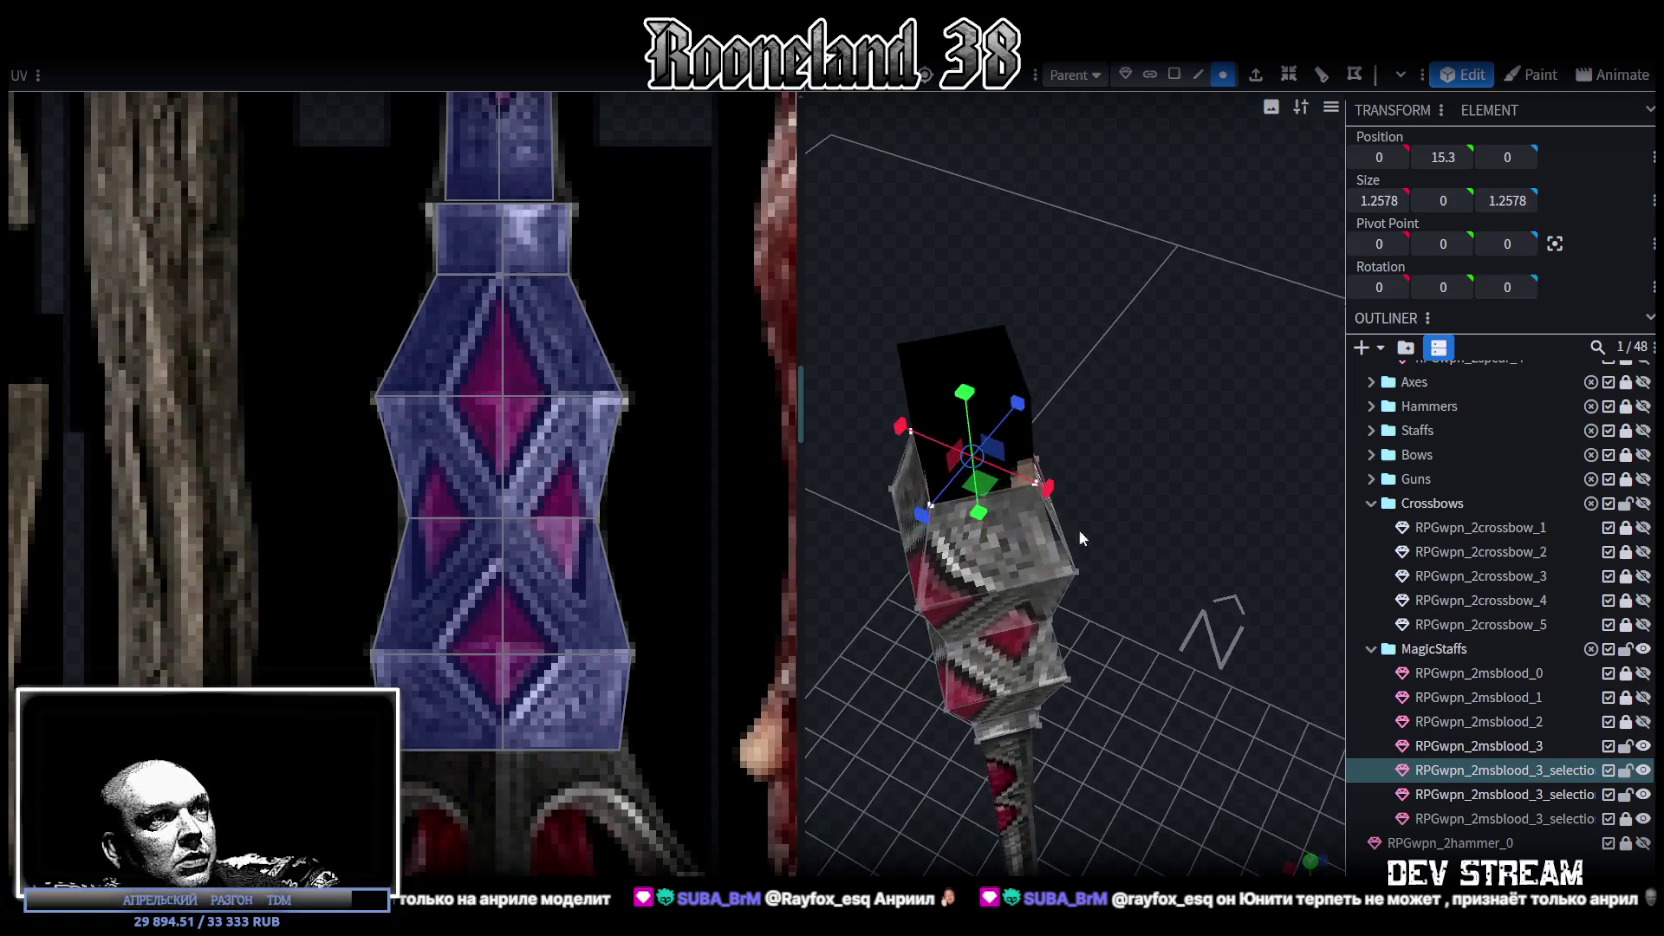
pyautogui.moveTo(987, 487); pyautogui.dragTo(1011, 478)
pyautogui.moveTo(1067, 526)
pyautogui.mouseDown()
pyautogui.moveTo(1216, 452)
pyautogui.moveTo(1208, 502)
pyautogui.moveTo(1193, 457)
pyautogui.mouseUp()
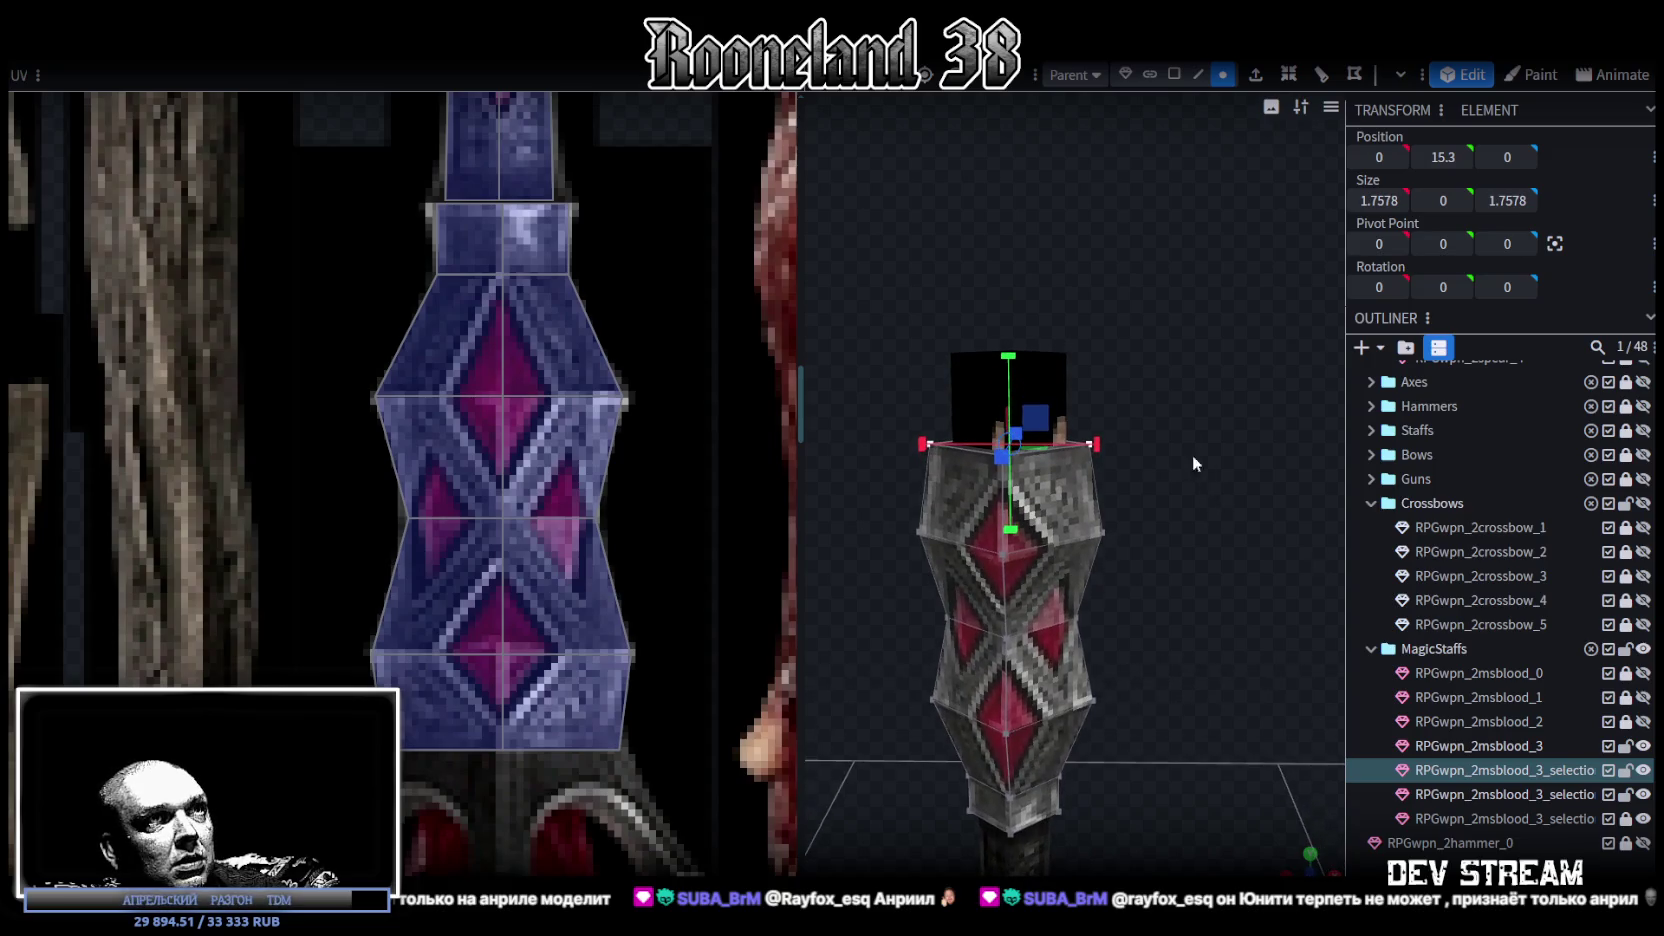
pyautogui.click(1450, 794)
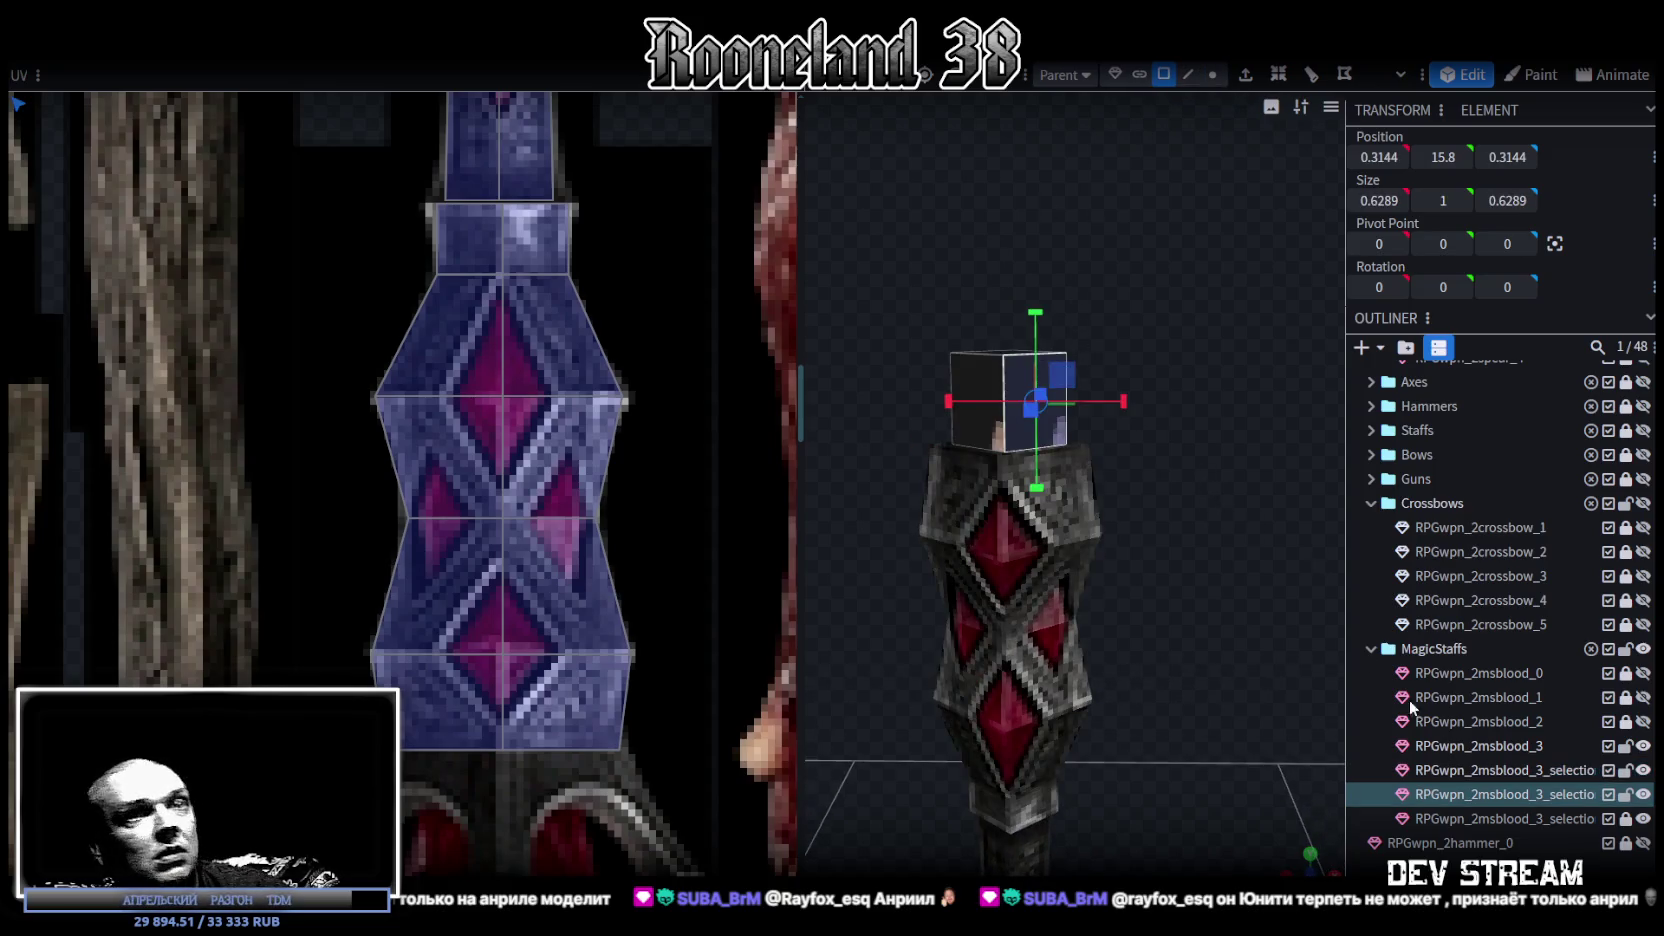
# - Delete the small cube atop the staff head and reselect the crystal head mesh
pyautogui.press('Delete')
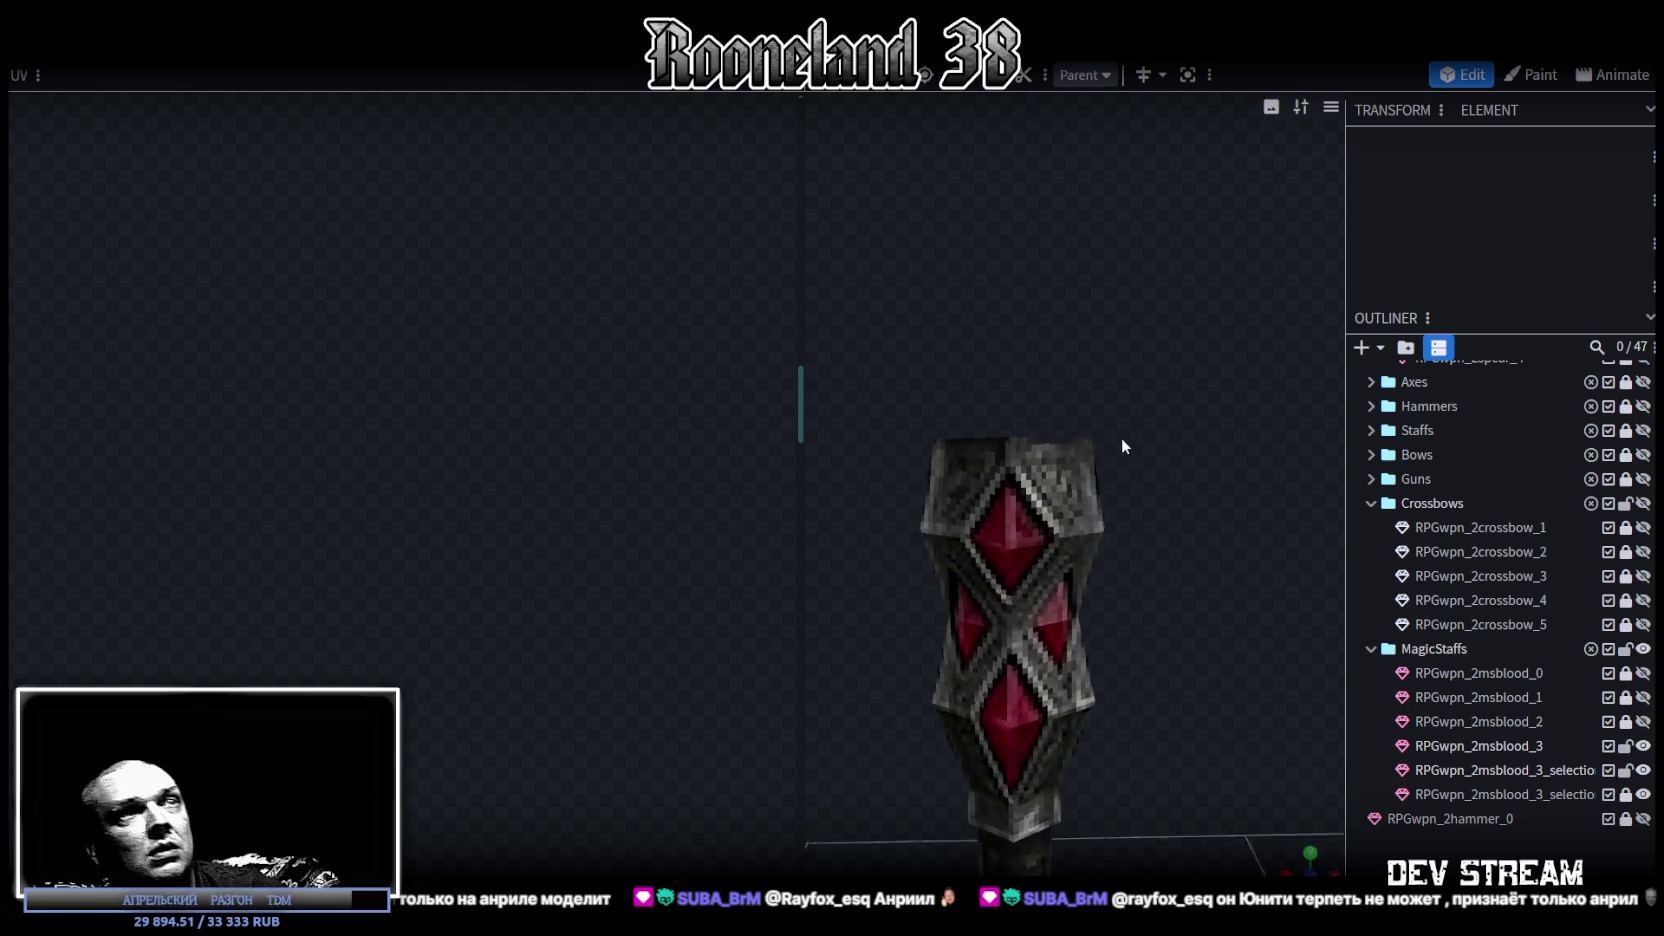
pyautogui.click(1009, 476)
pyautogui.scroll(-5, 607, 567)
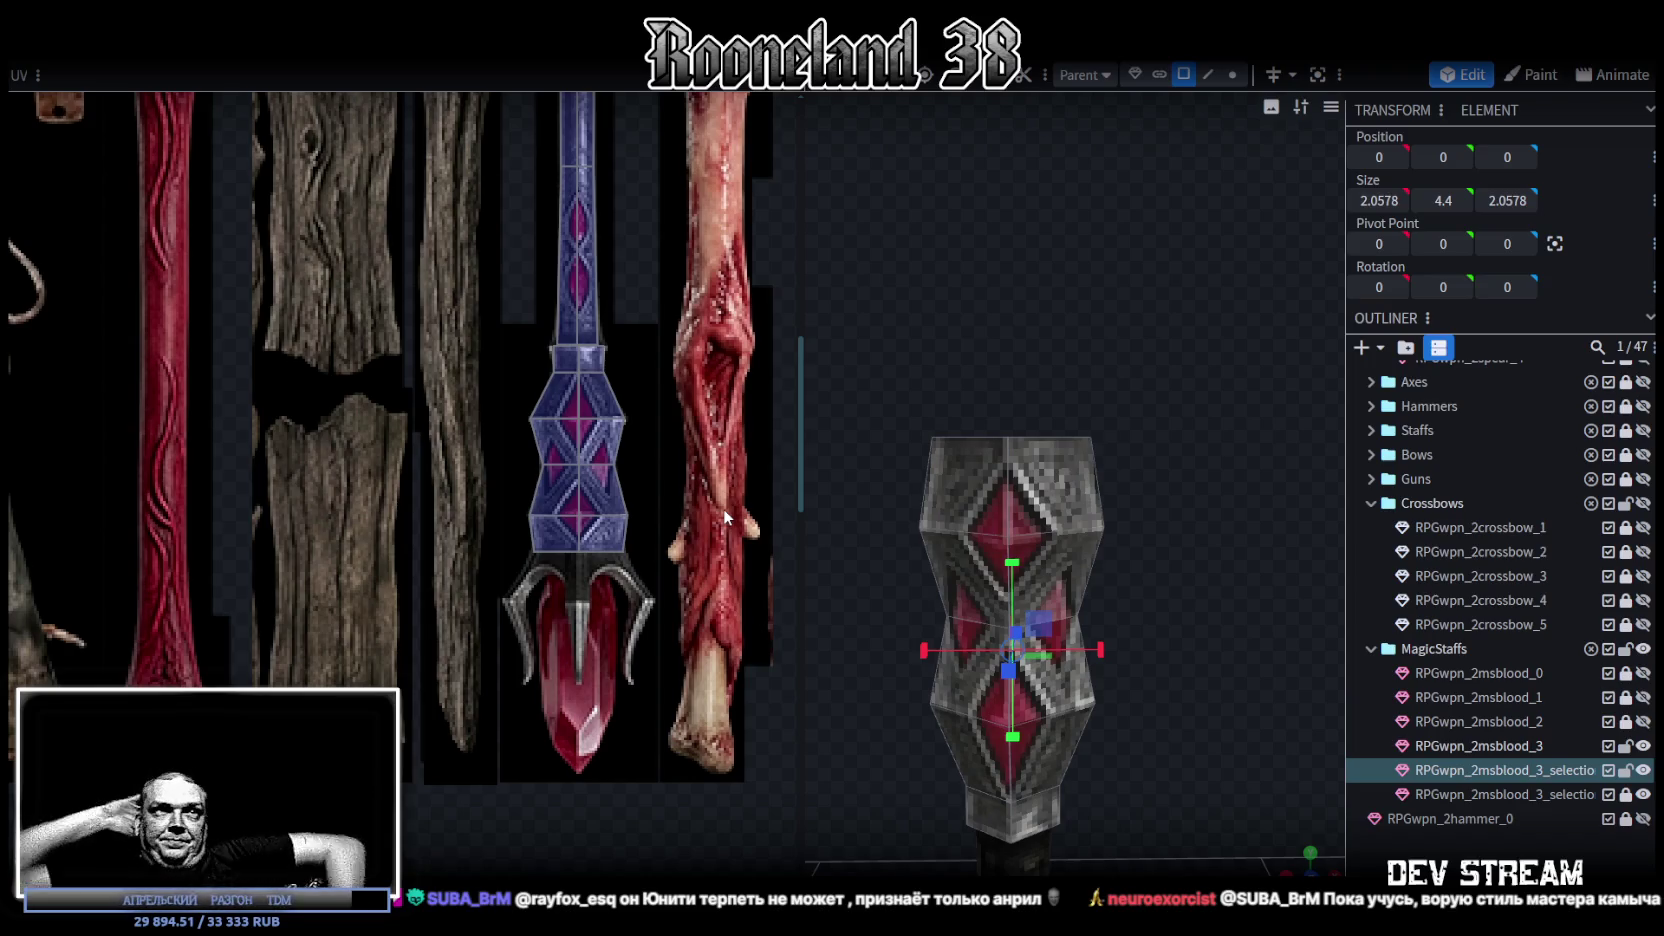
pyautogui.moveTo(1065, 270)
pyautogui.mouseDown()
pyautogui.moveTo(1098, 358)
pyautogui.moveTo(1118, 337)
pyautogui.moveTo(1164, 391)
pyautogui.moveTo(1180, 370)
pyautogui.mouseUp()
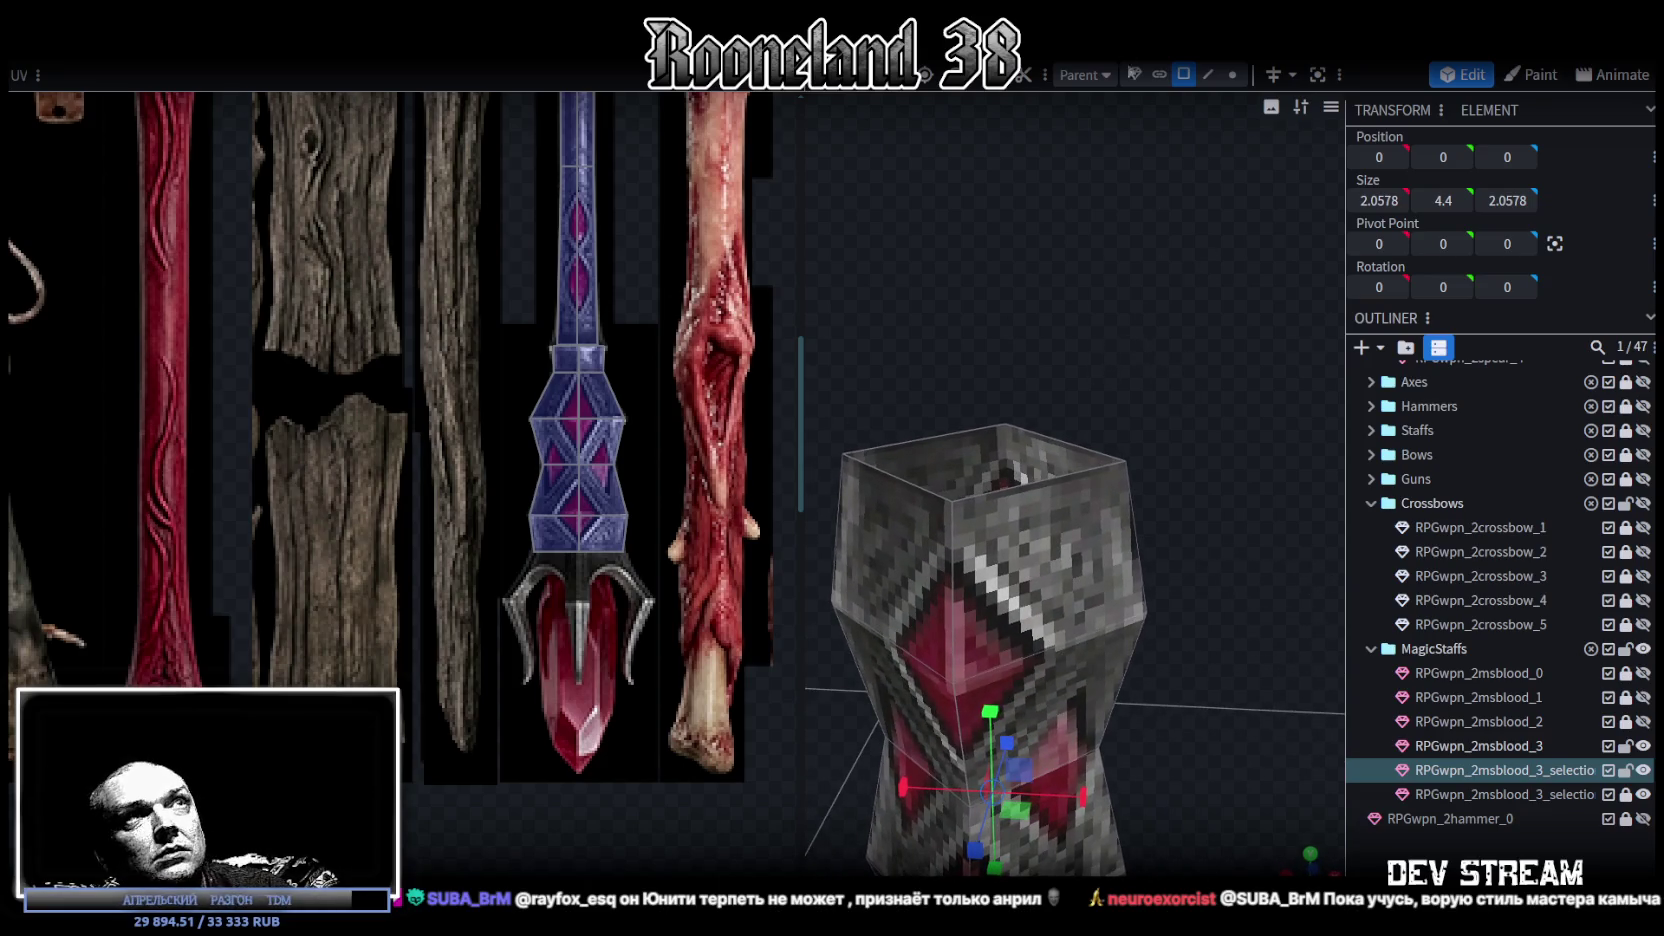
pyautogui.click(1208, 75)
# - Extrude the head's top edge straight up along Y+ by 0.25 as a new face
pyautogui.click(1029, 481)
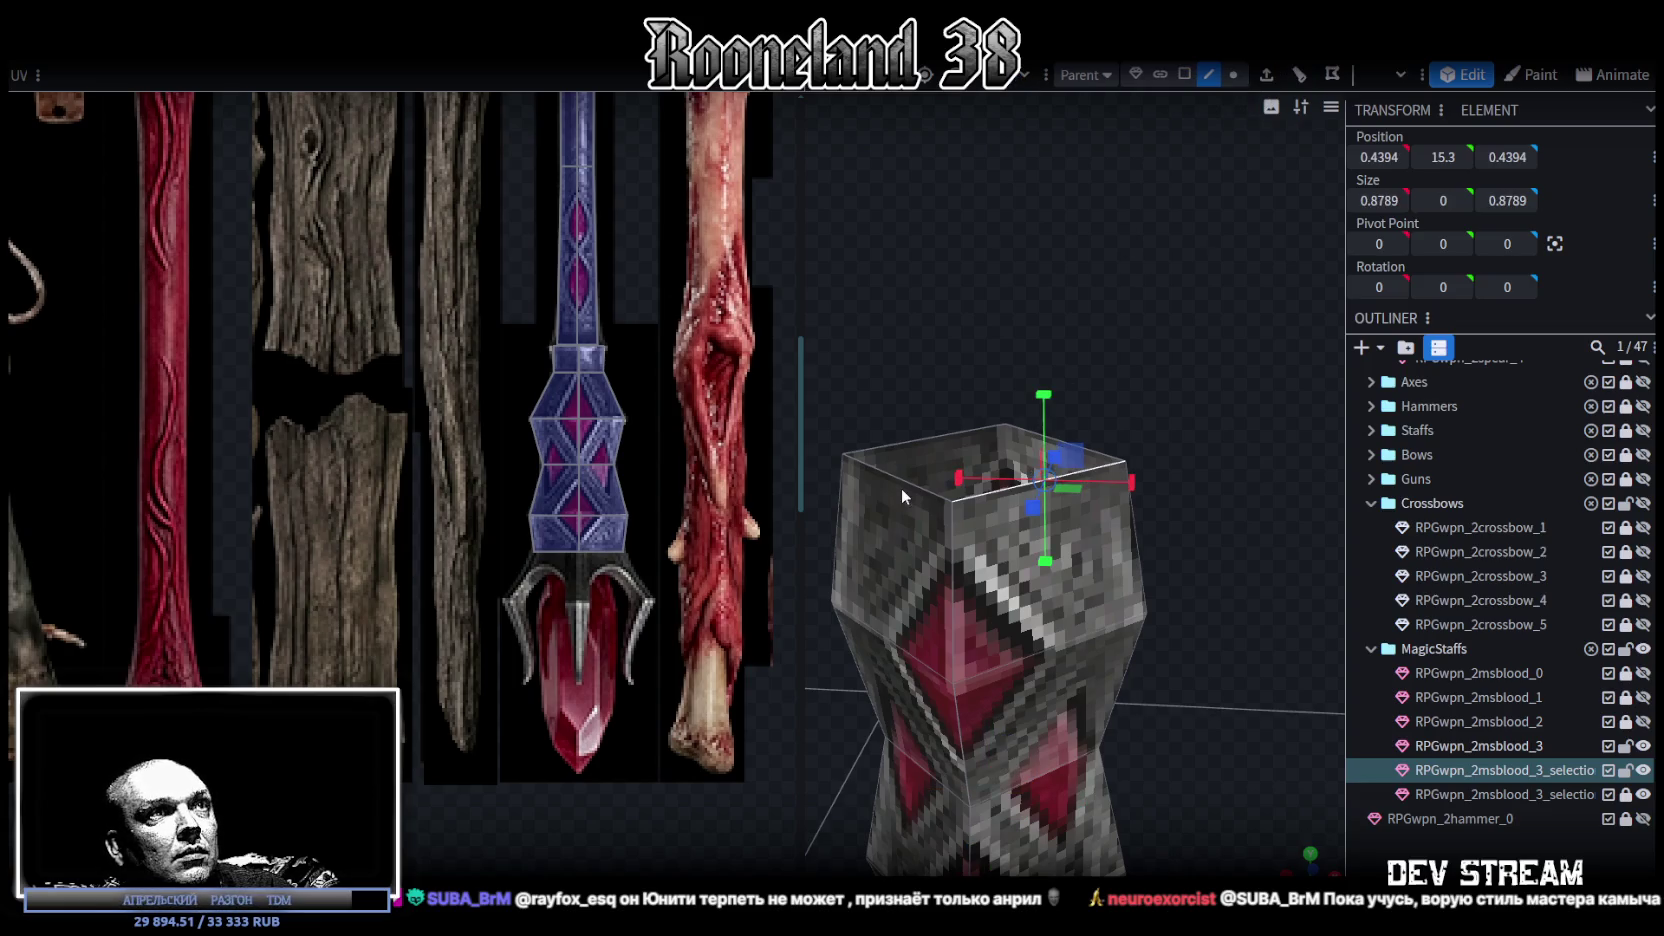
pyautogui.click(1275, 80)
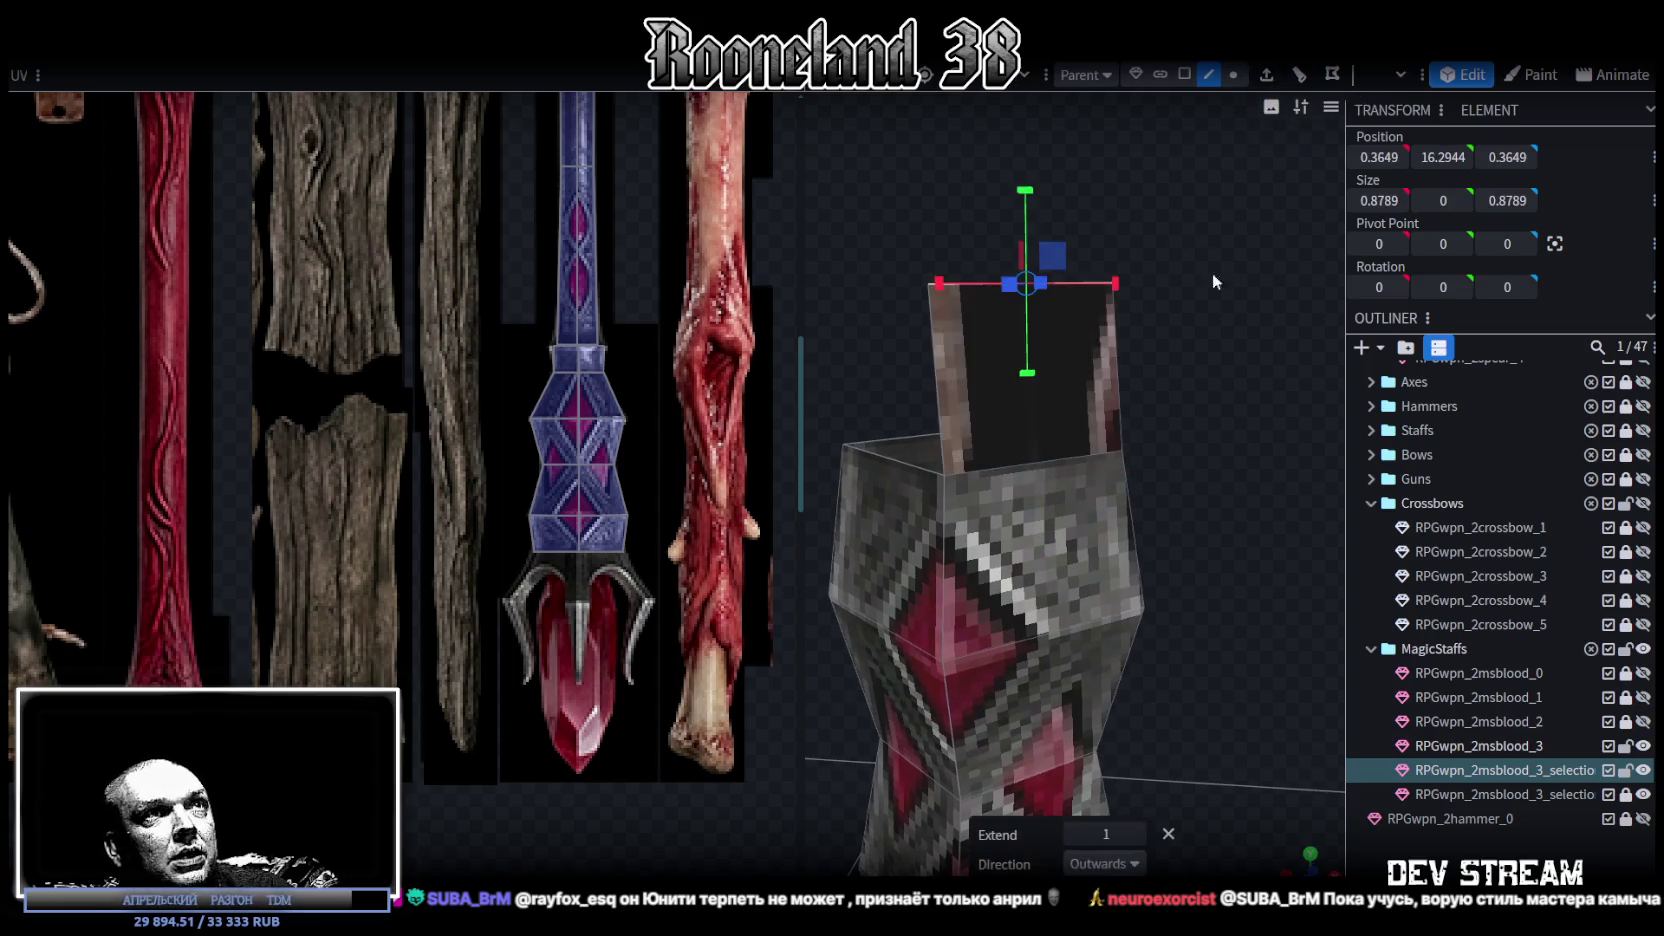
pyautogui.click(1132, 864)
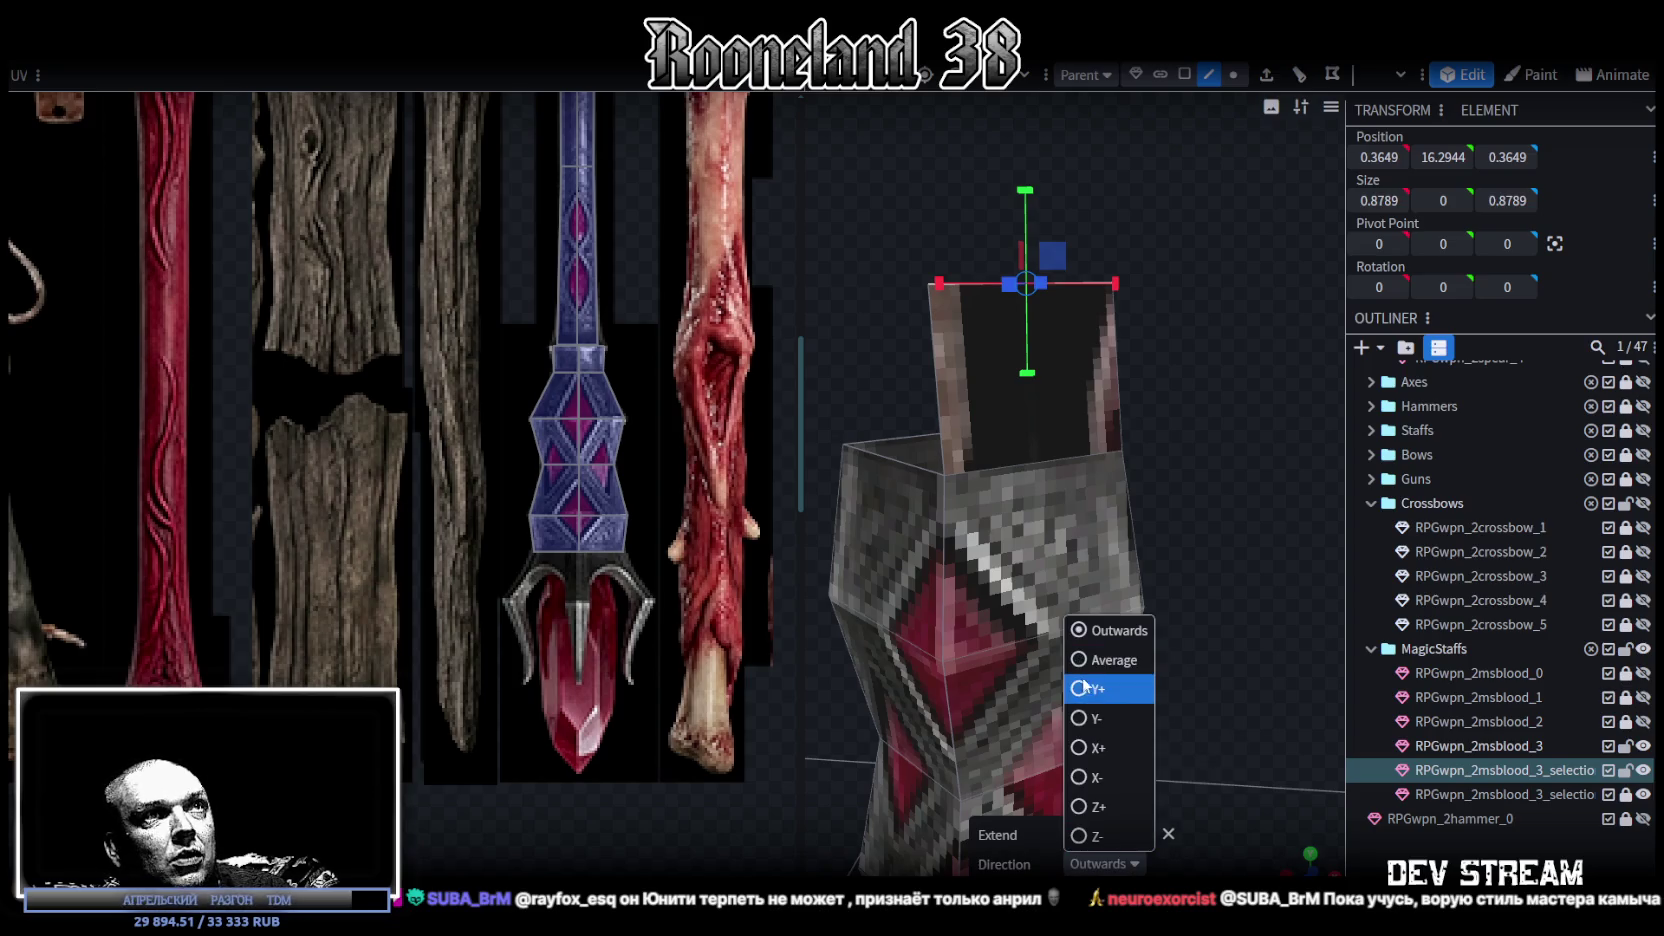
pyautogui.click(1089, 686)
pyautogui.click(1084, 835)
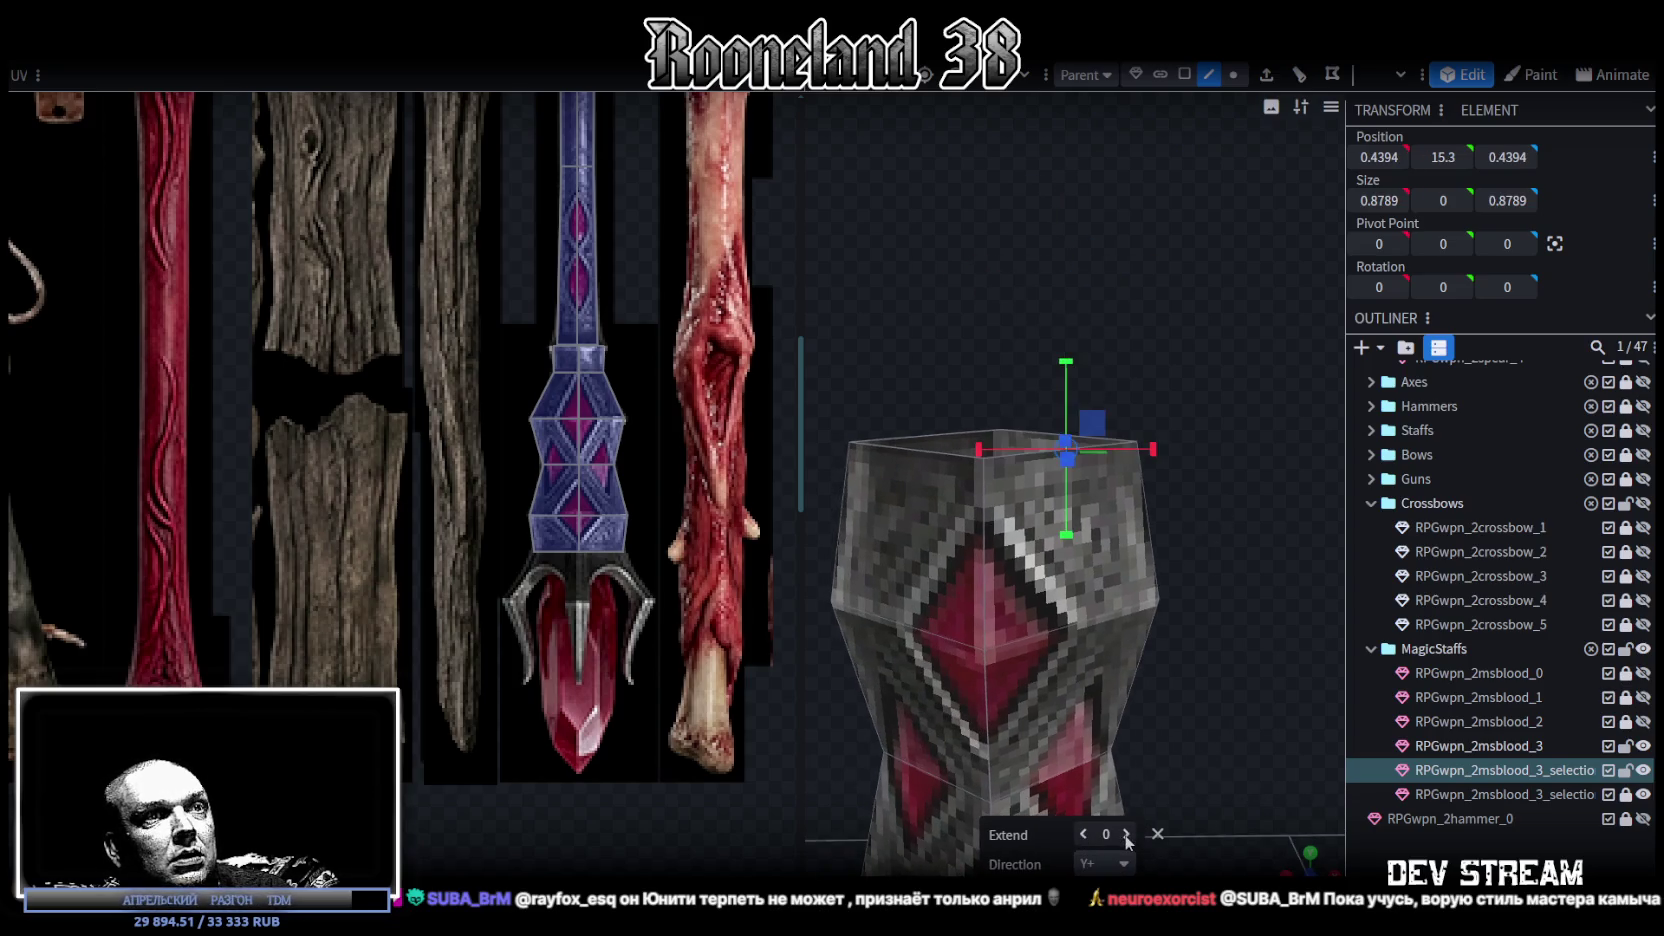
pyautogui.moveTo(1222, 677)
pyautogui.mouseDown()
pyautogui.moveTo(1182, 641)
pyautogui.moveTo(1201, 666)
pyautogui.mouseUp()
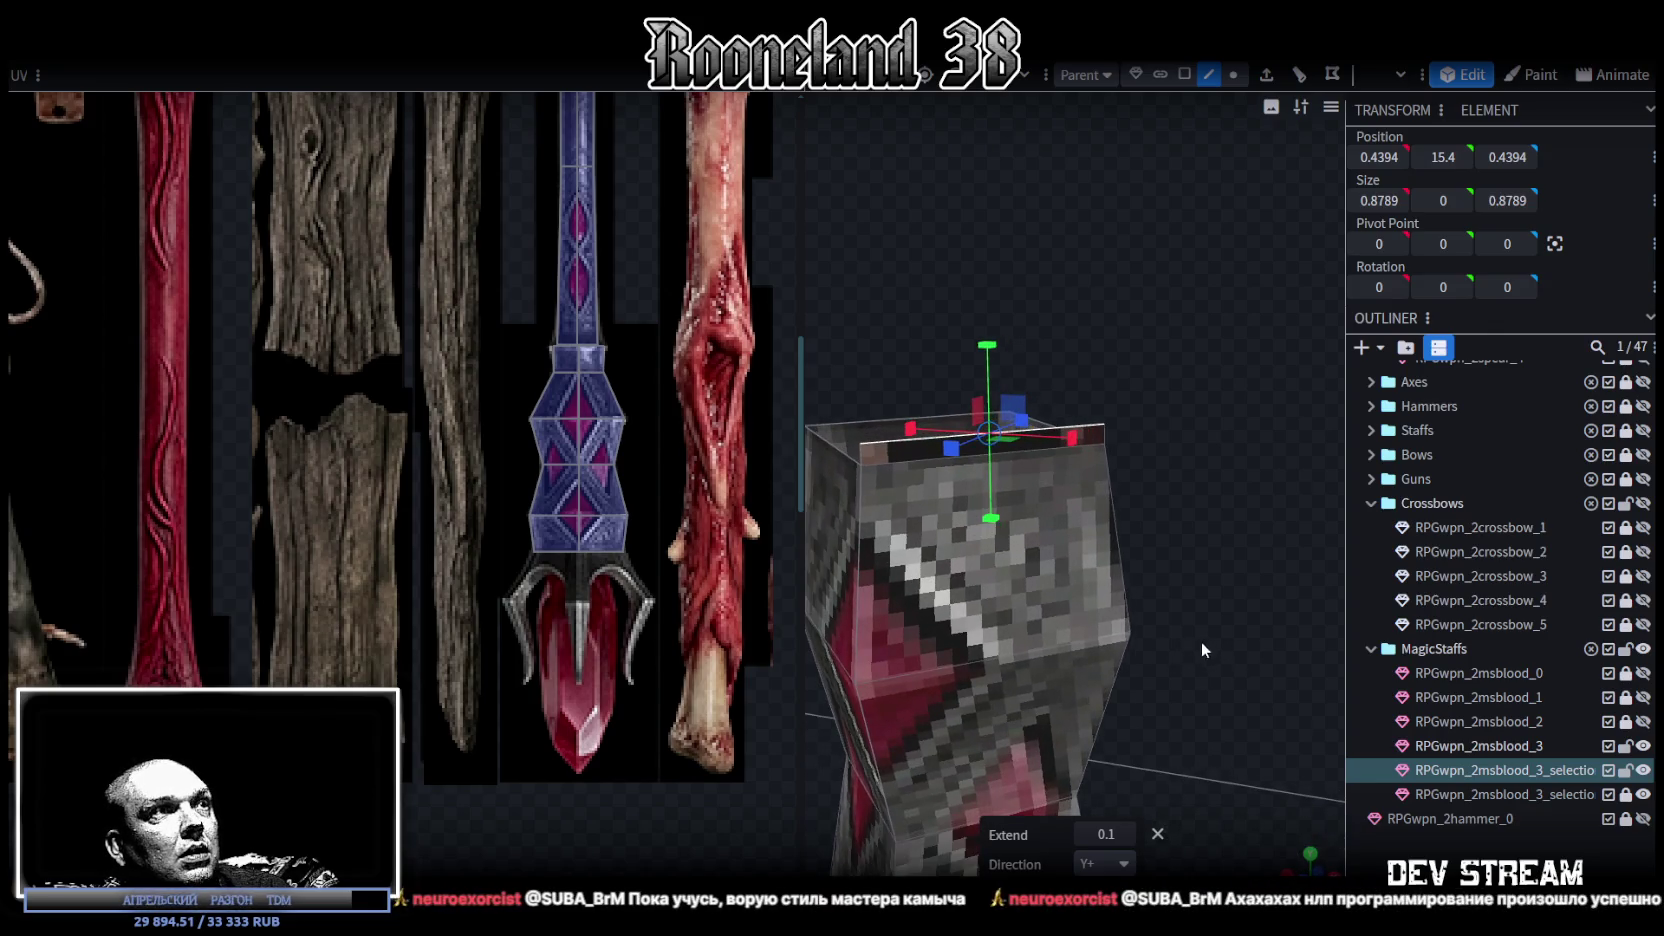
pyautogui.click(1126, 834)
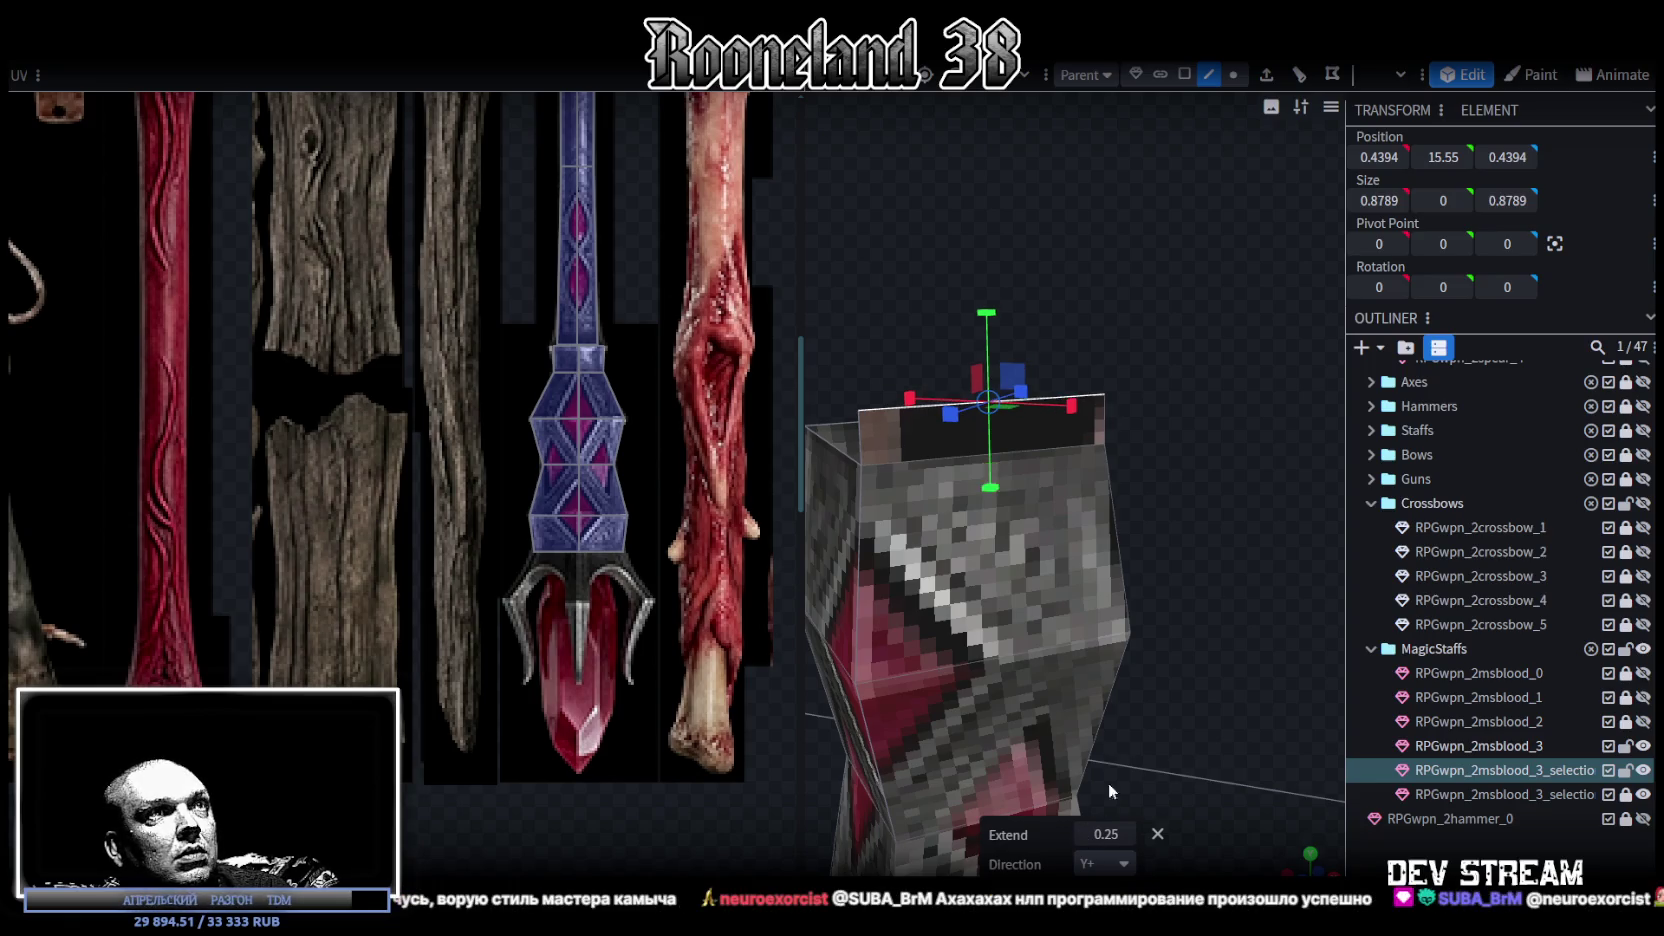
pyautogui.moveTo(1108, 783); pyautogui.dragTo(1202, 588)
# - Merge the selected top vertices into a single center point
pyautogui.click(1232, 76)
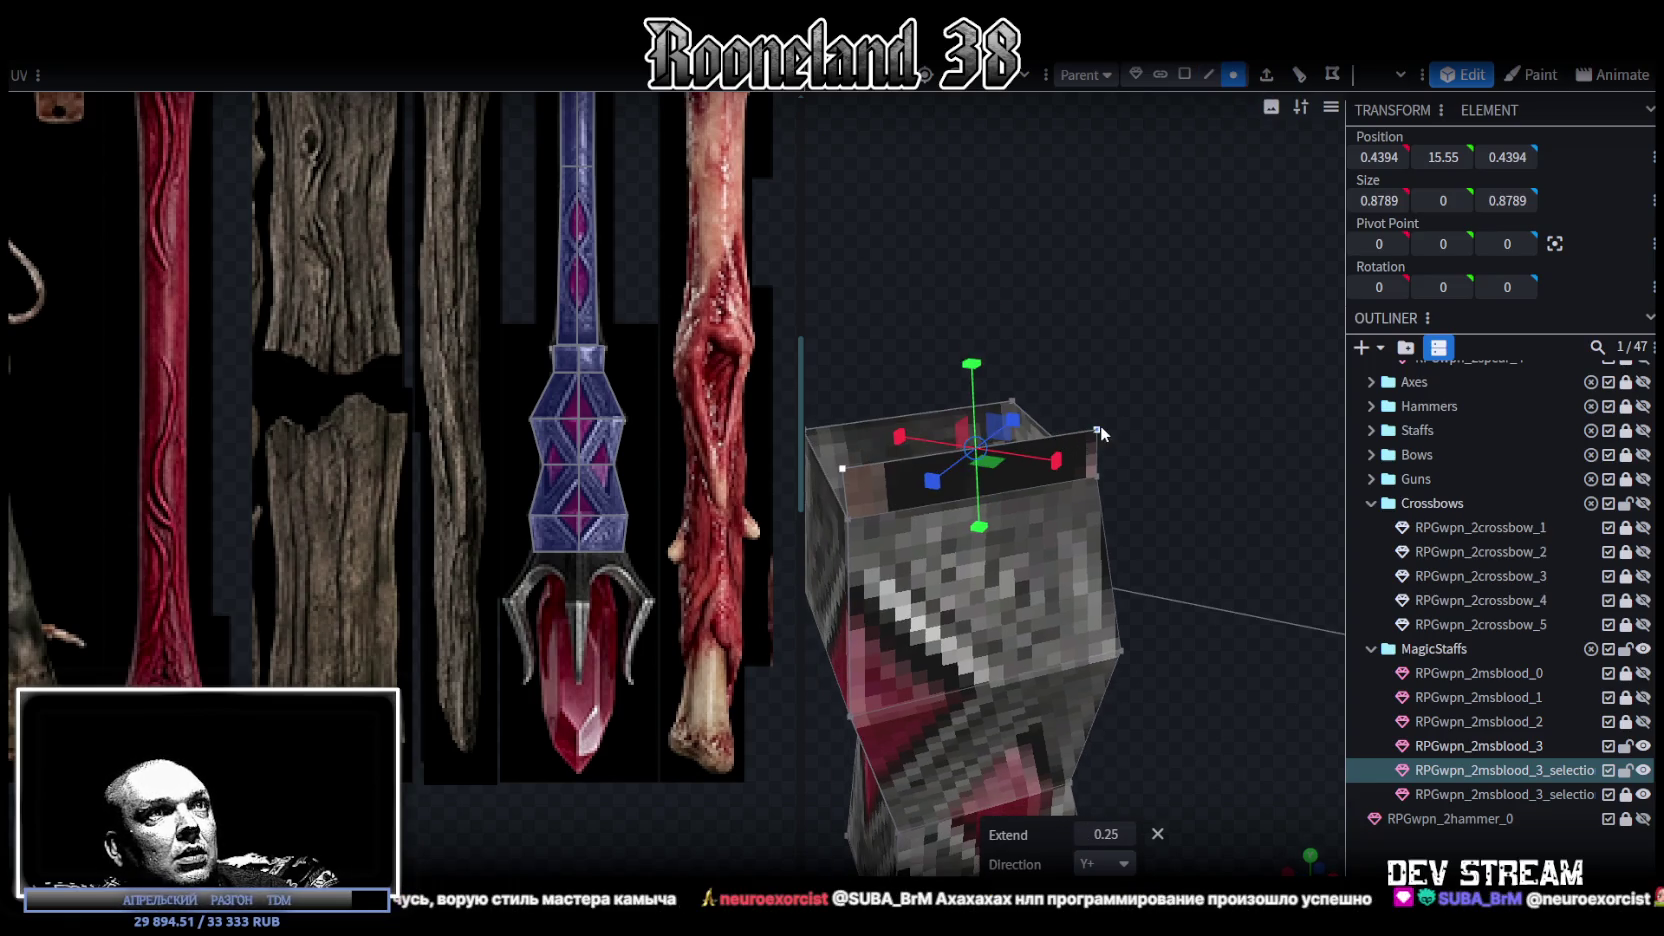
pyautogui.rightClick(1099, 429)
pyautogui.moveTo(1169, 484)
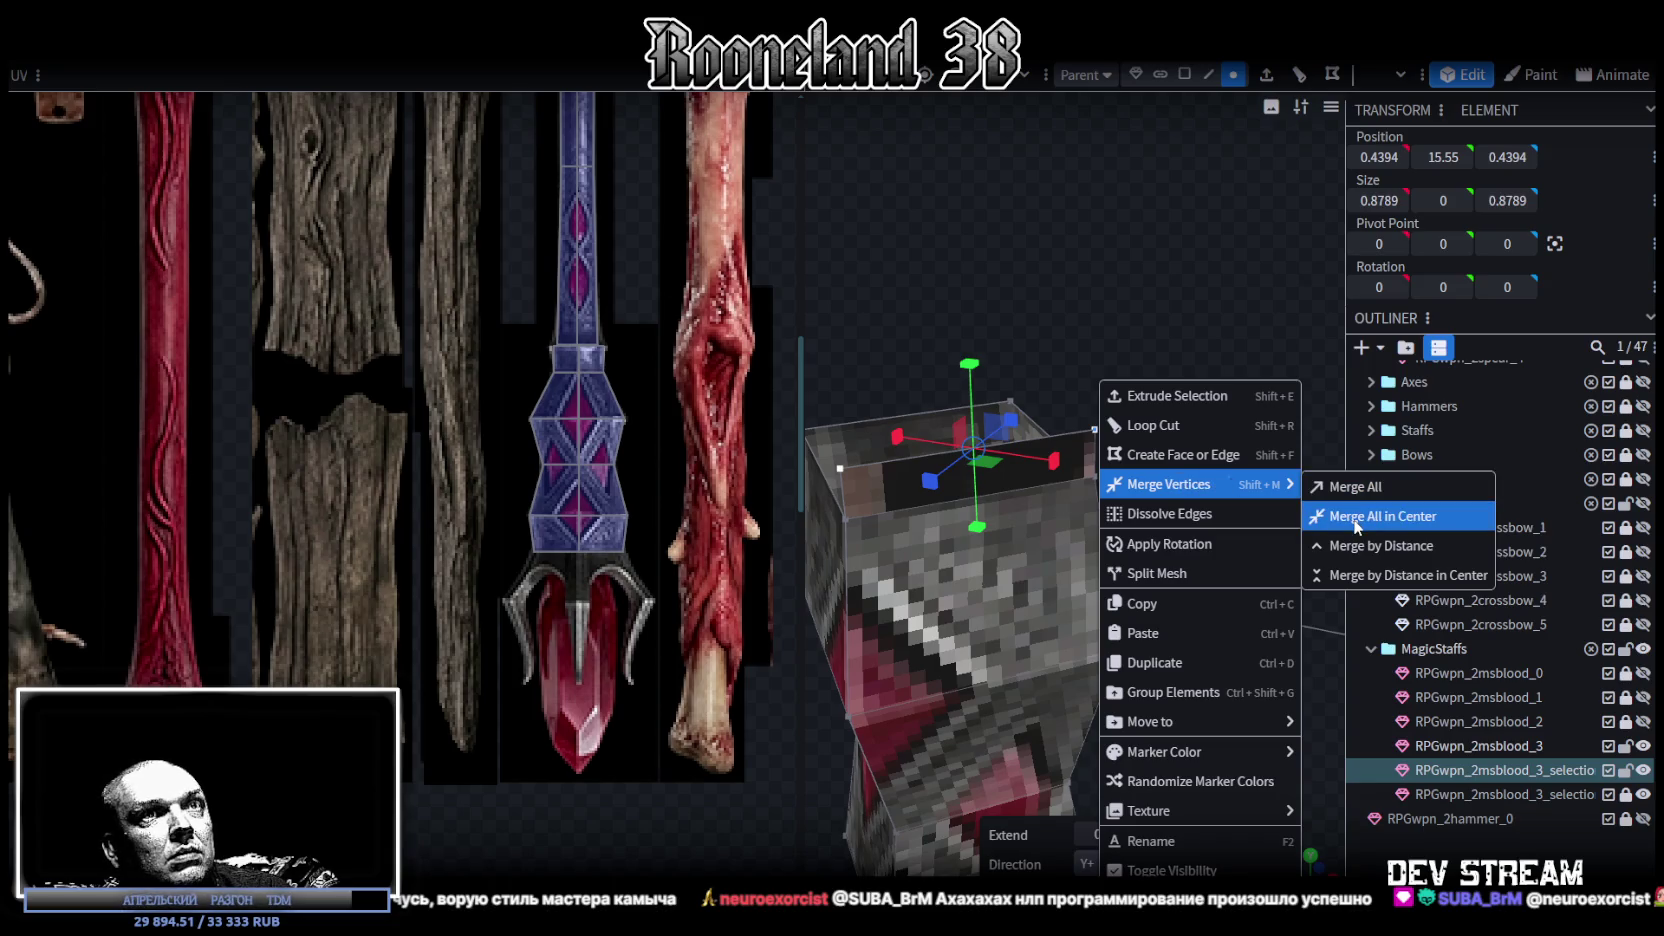
pyautogui.click(1356, 516)
# - Duplicate the sloped top face as elements, flip it across X, and merge the overlapping vertices
pyautogui.moveTo(1320, 510)
pyautogui.mouseDown()
pyautogui.moveTo(1262, 480)
pyautogui.moveTo(1294, 491)
pyautogui.mouseUp()
pyautogui.click(1210, 75)
pyautogui.click(1101, 505)
pyautogui.hotkey('ctrl', 'c')
pyautogui.hotkey('ctrl', 'v')
pyautogui.click(1150, 521)
pyautogui.click(228, 42)
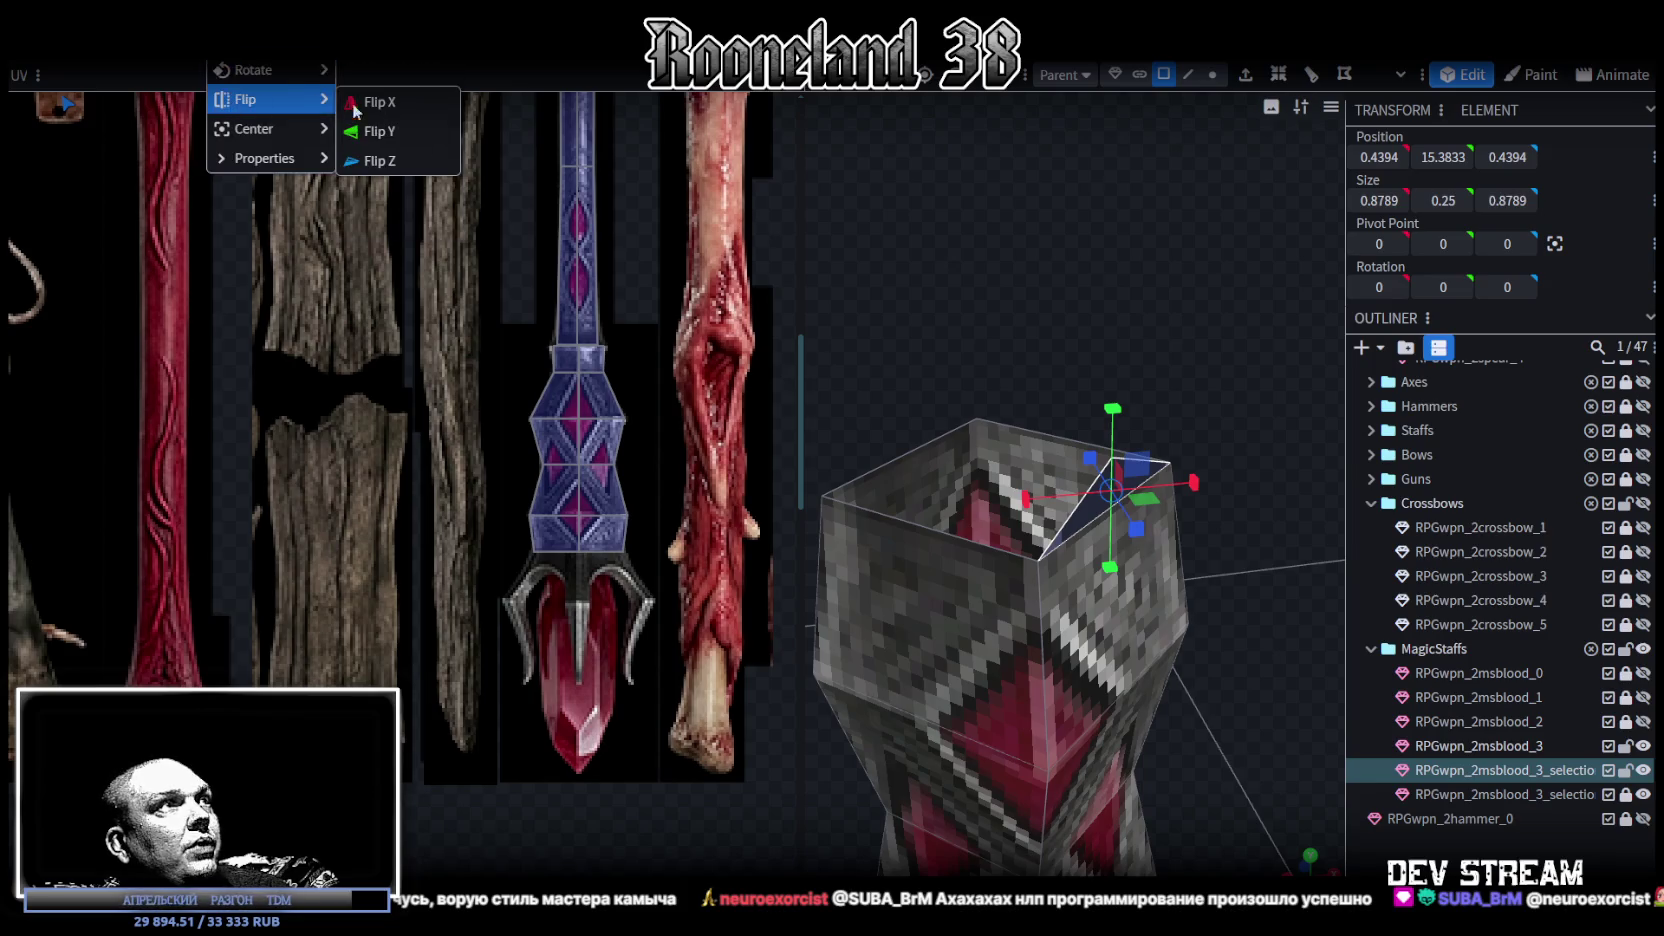
pyautogui.click(389, 116)
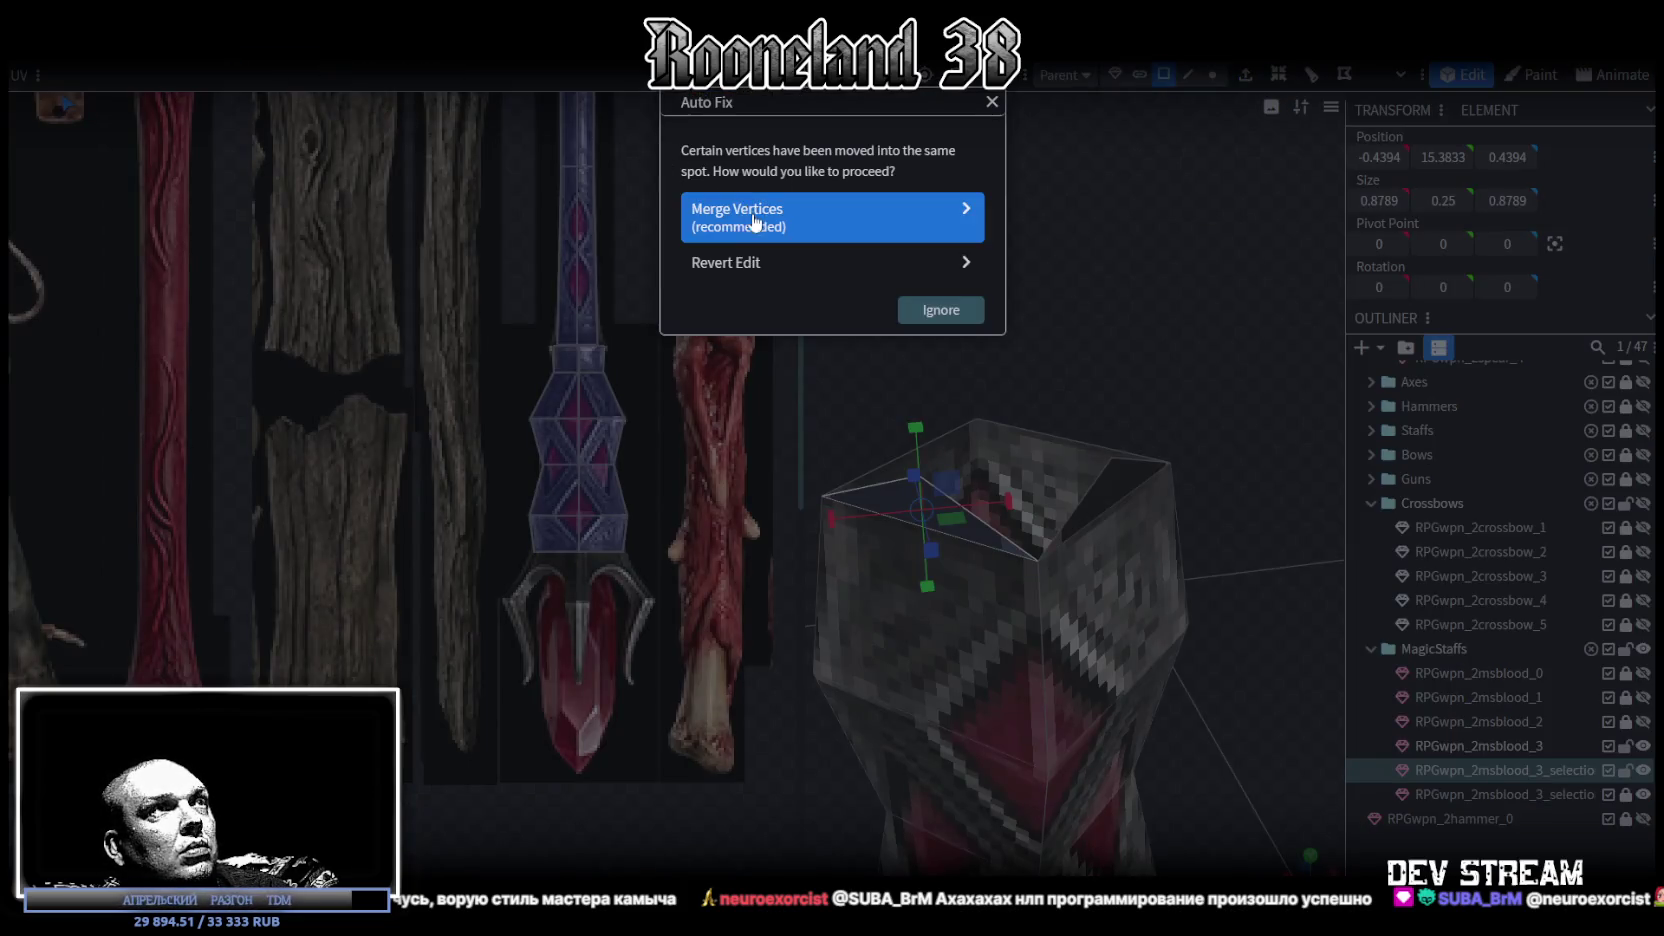
pyautogui.click(770, 220)
# - Select the triangular faces capping the head to check the mirrored peak
pyautogui.moveTo(1200, 422); pyautogui.dragTo(1089, 434)
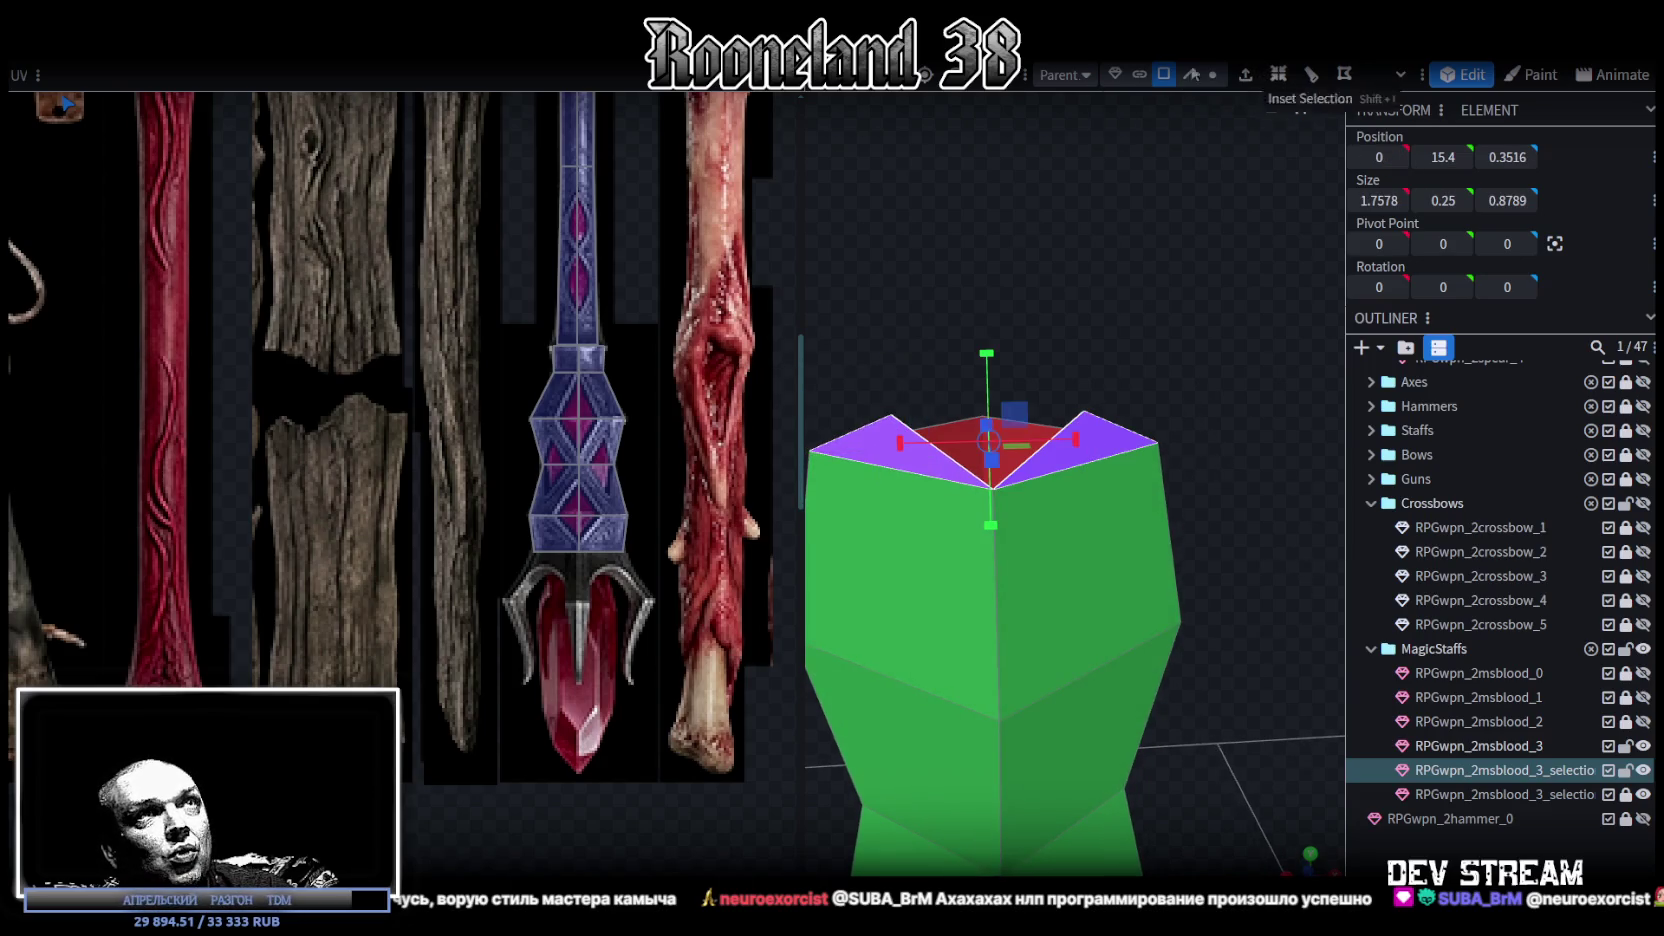
pyautogui.moveTo(802, 147); pyautogui.dragTo(666, 150)
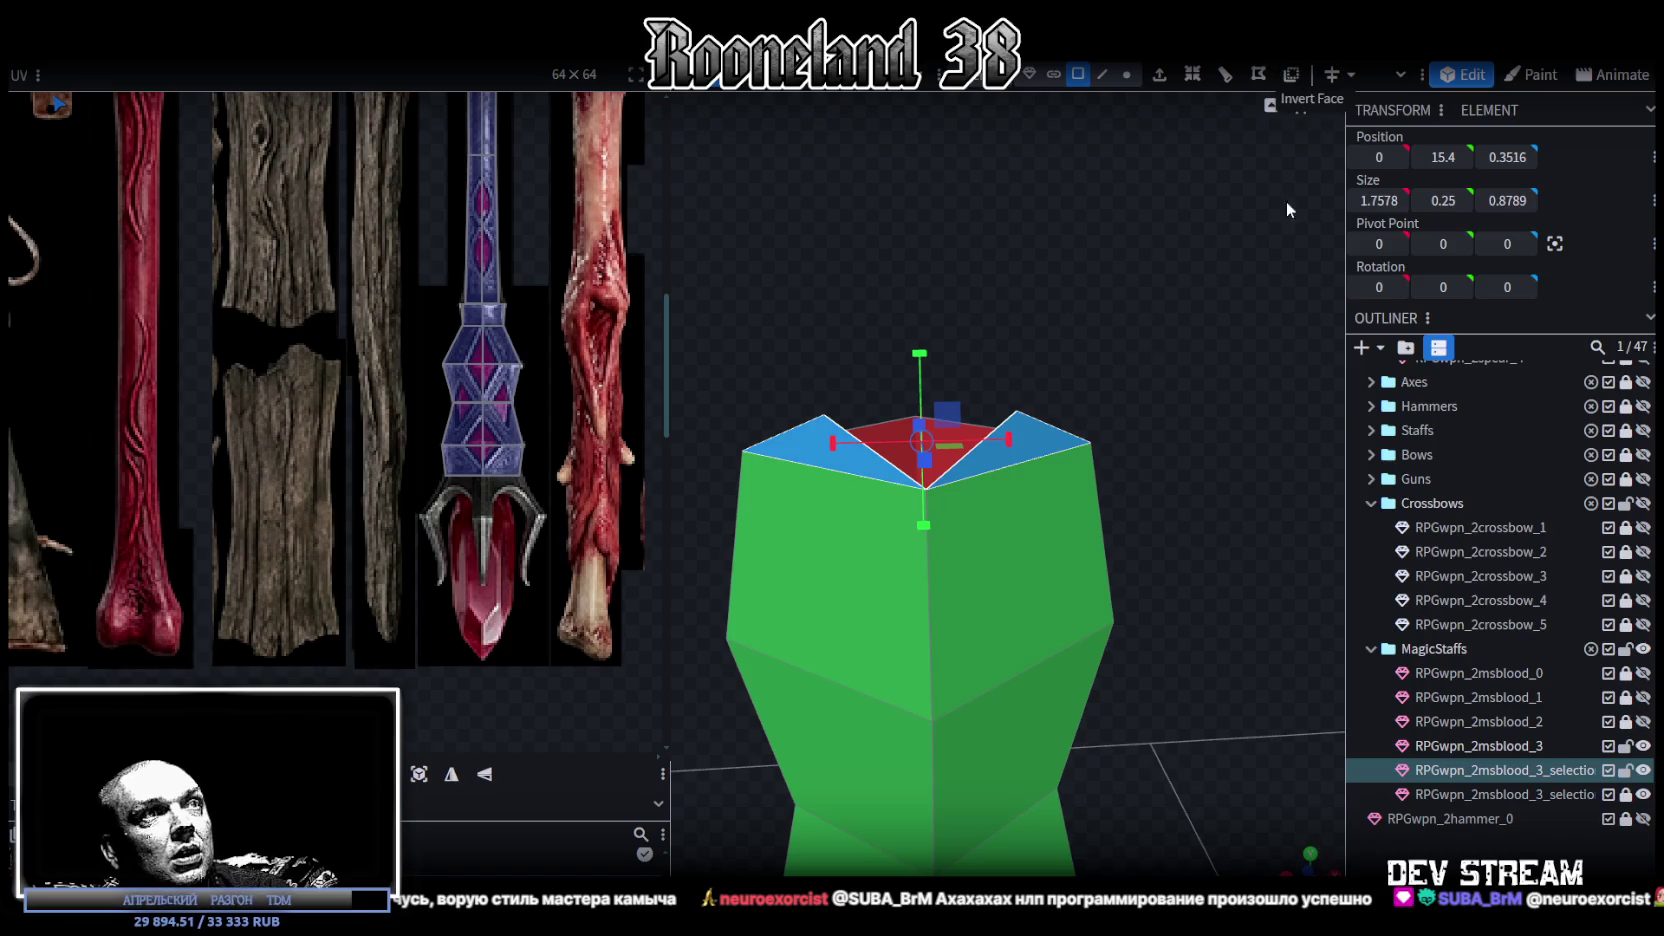
pyautogui.scroll(-3, 1300, 760)
pyautogui.moveTo(1232, 723); pyautogui.dragTo(1006, 455)
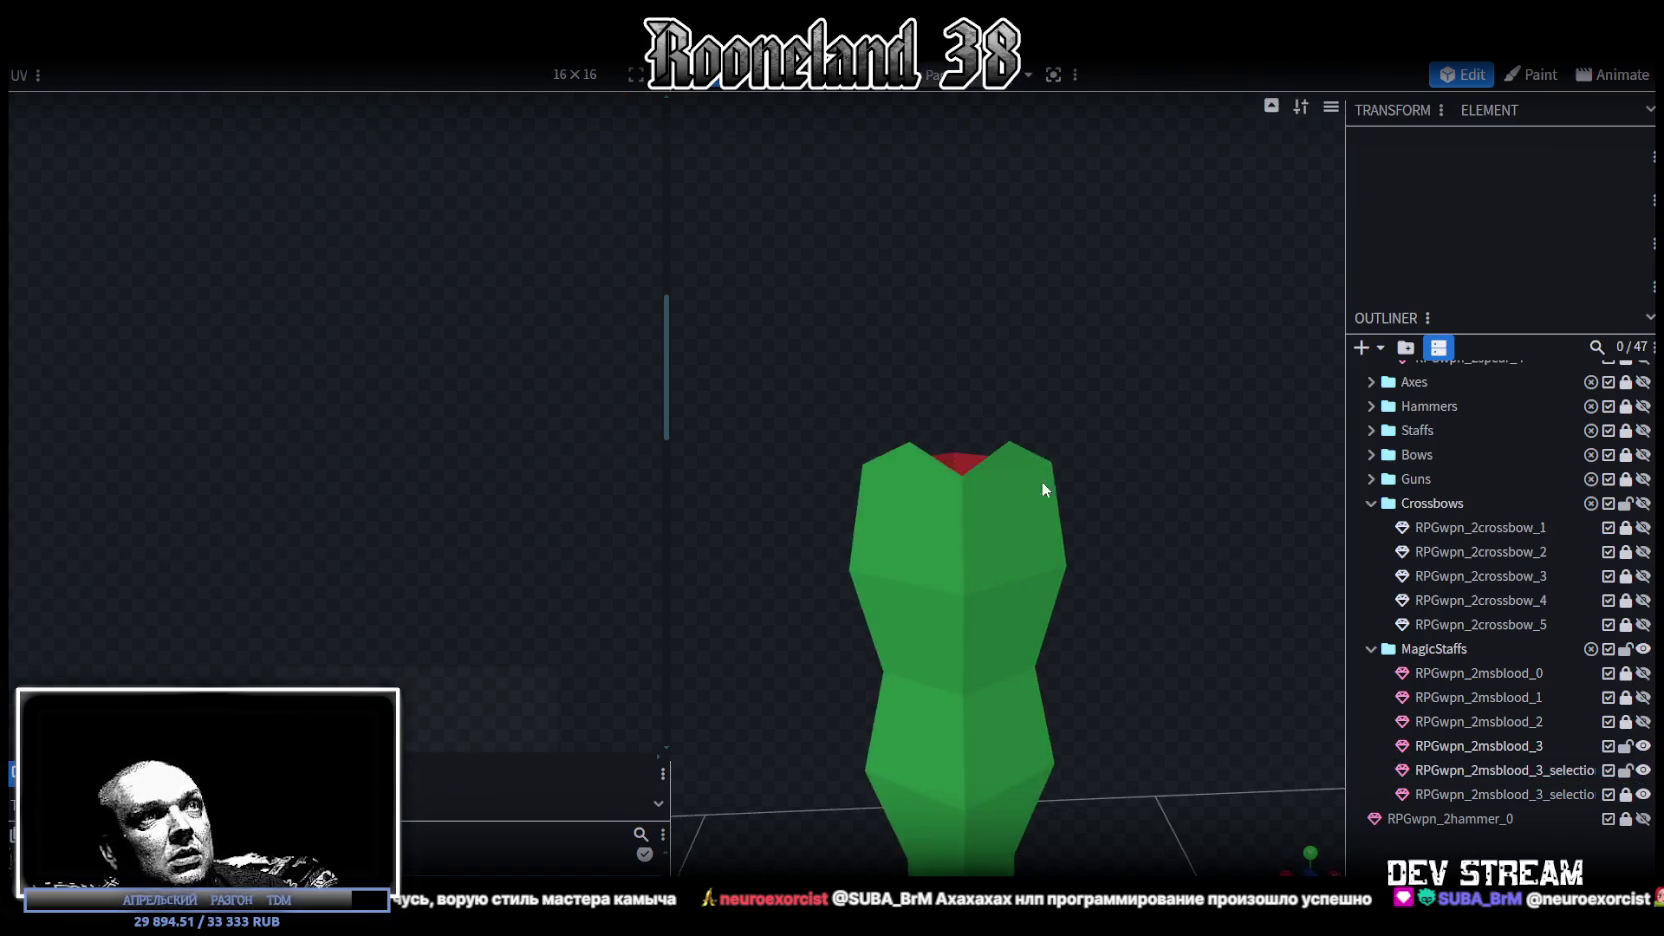
pyautogui.click(1006, 455)
pyautogui.moveTo(1130, 410)
pyautogui.mouseDown()
pyautogui.moveTo(1150, 406)
pyautogui.moveTo(1134, 417)
pyautogui.mouseUp()
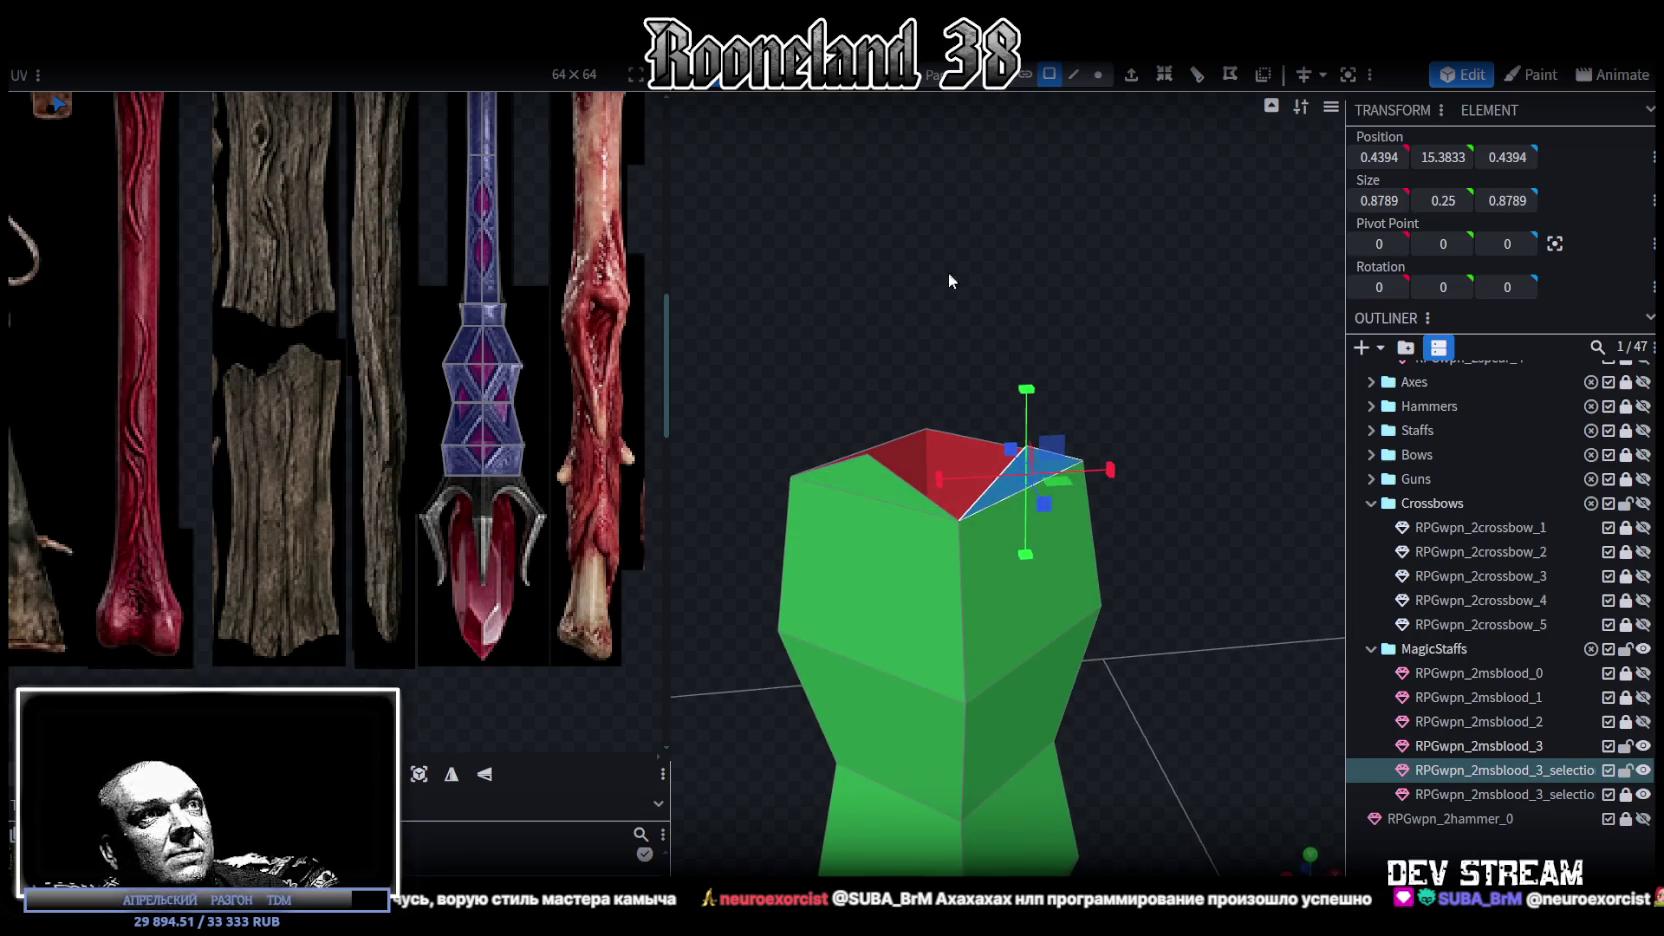
# - Select the staff's top face and extrude it up to a height of 16
pyautogui.click(1074, 78)
pyautogui.click(890, 474)
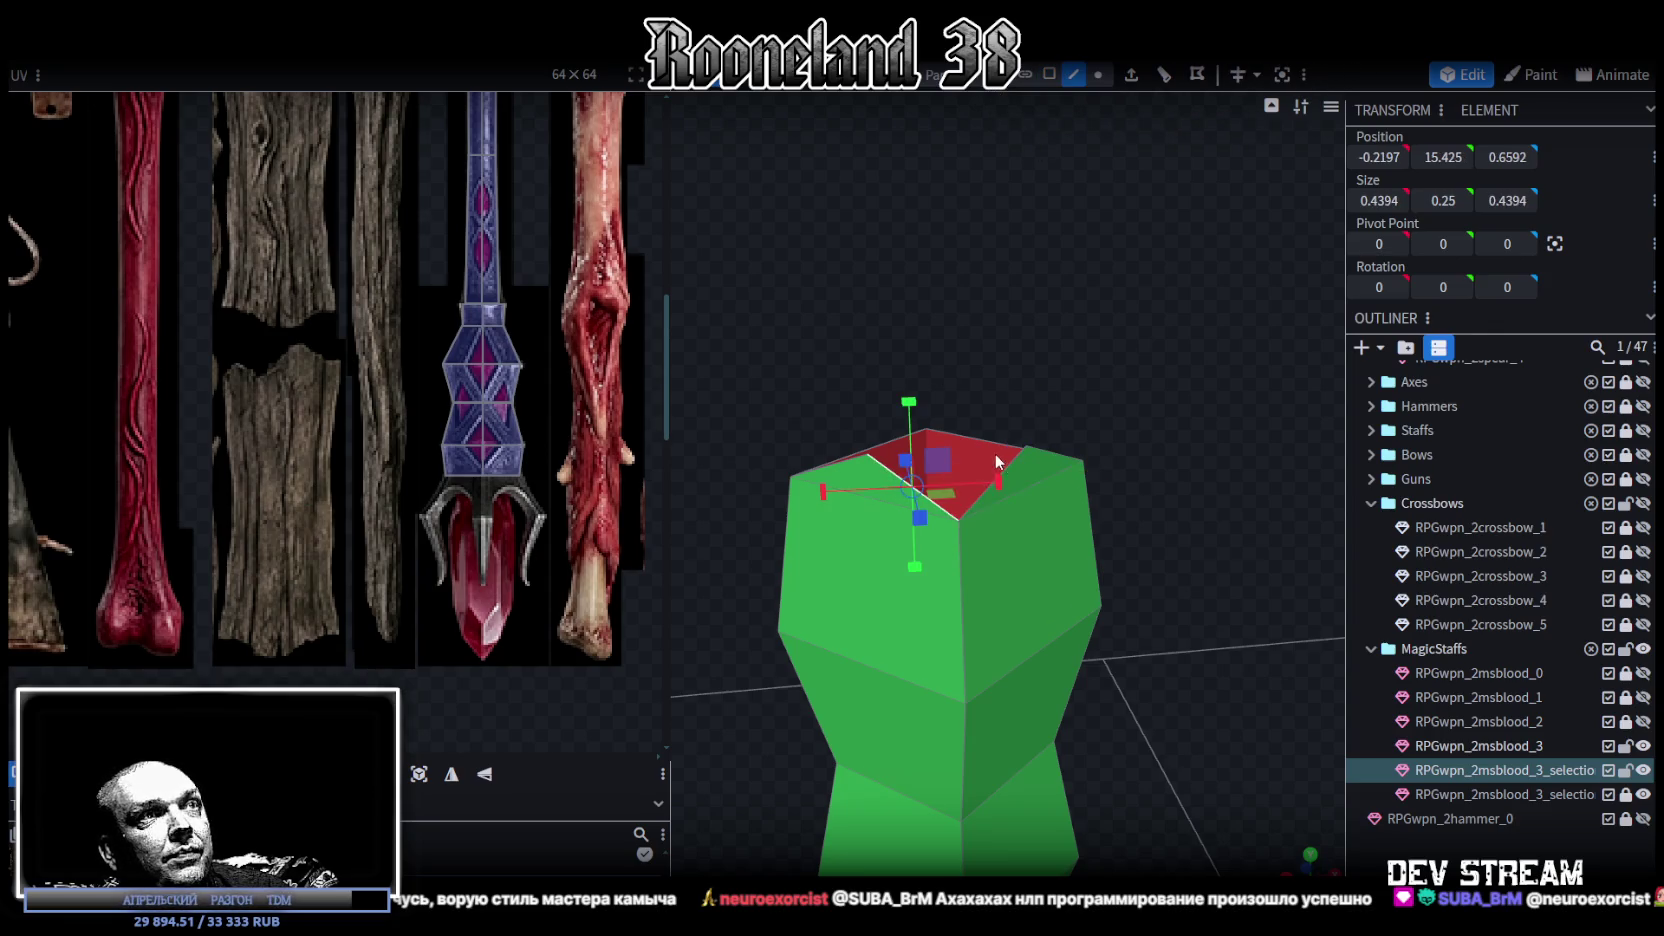
pyautogui.click(1013, 462)
pyautogui.moveTo(1144, 374)
pyautogui.mouseDown()
pyautogui.moveTo(1060, 309)
pyautogui.moveTo(1092, 339)
pyautogui.moveTo(1134, 286)
pyautogui.mouseUp()
pyautogui.moveTo(976, 372)
pyautogui.mouseDown()
pyautogui.moveTo(1045, 235)
pyautogui.moveTo(966, 238)
pyautogui.moveTo(1110, 133)
pyautogui.mouseUp()
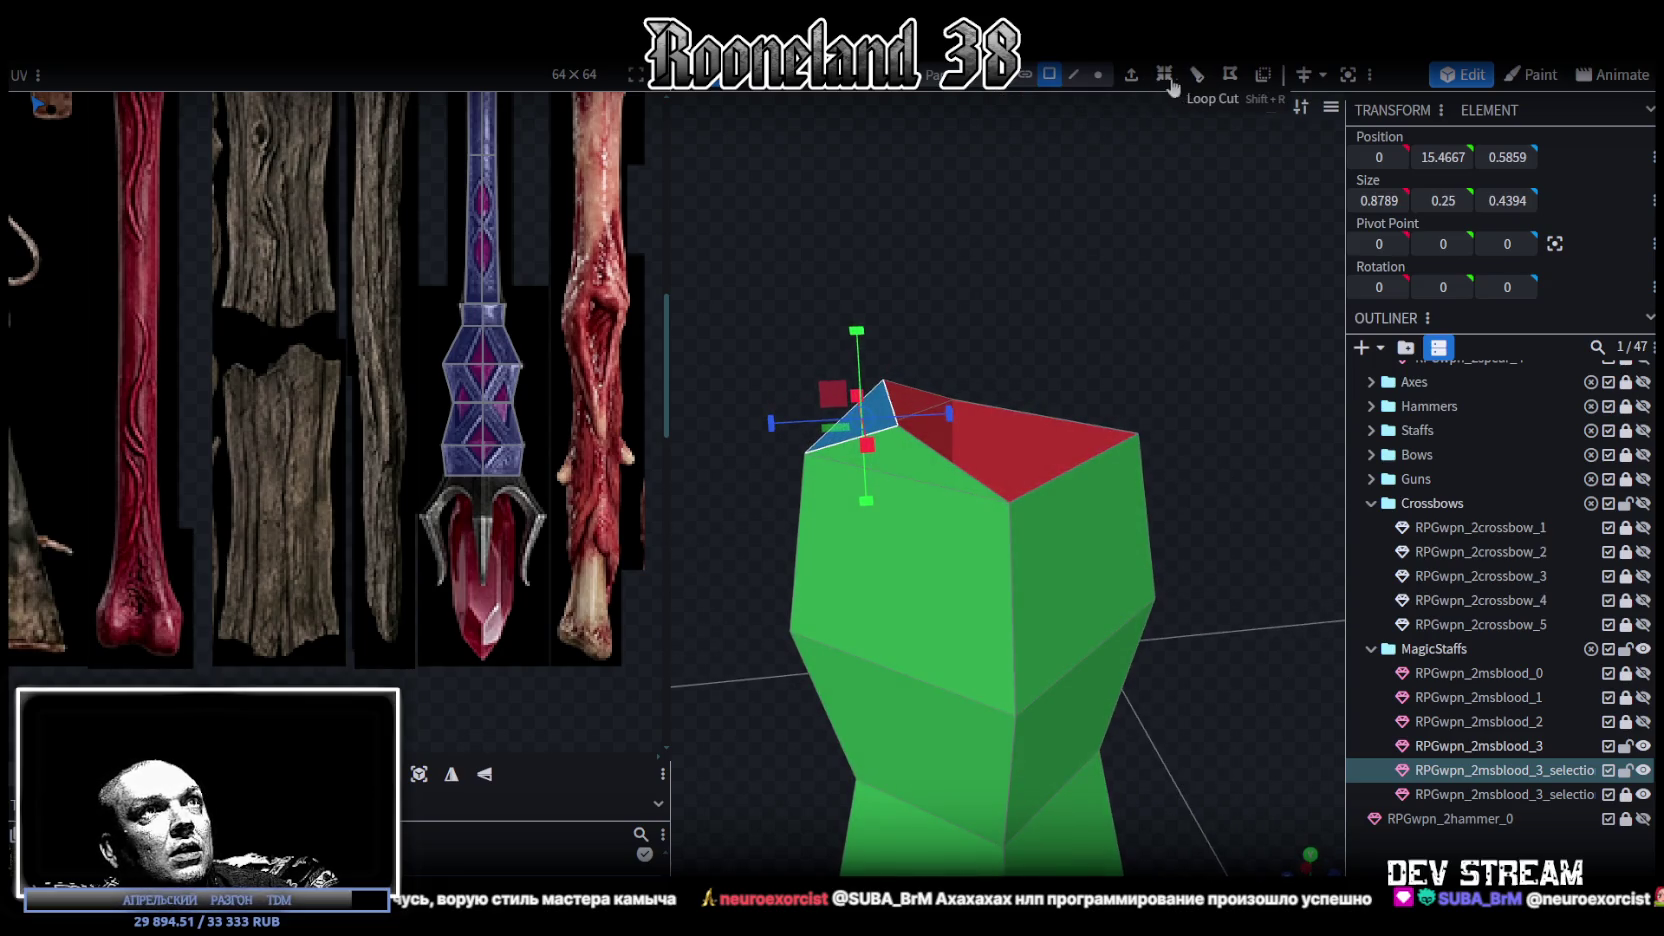
pyautogui.press('e')
pyautogui.click(1066, 864)
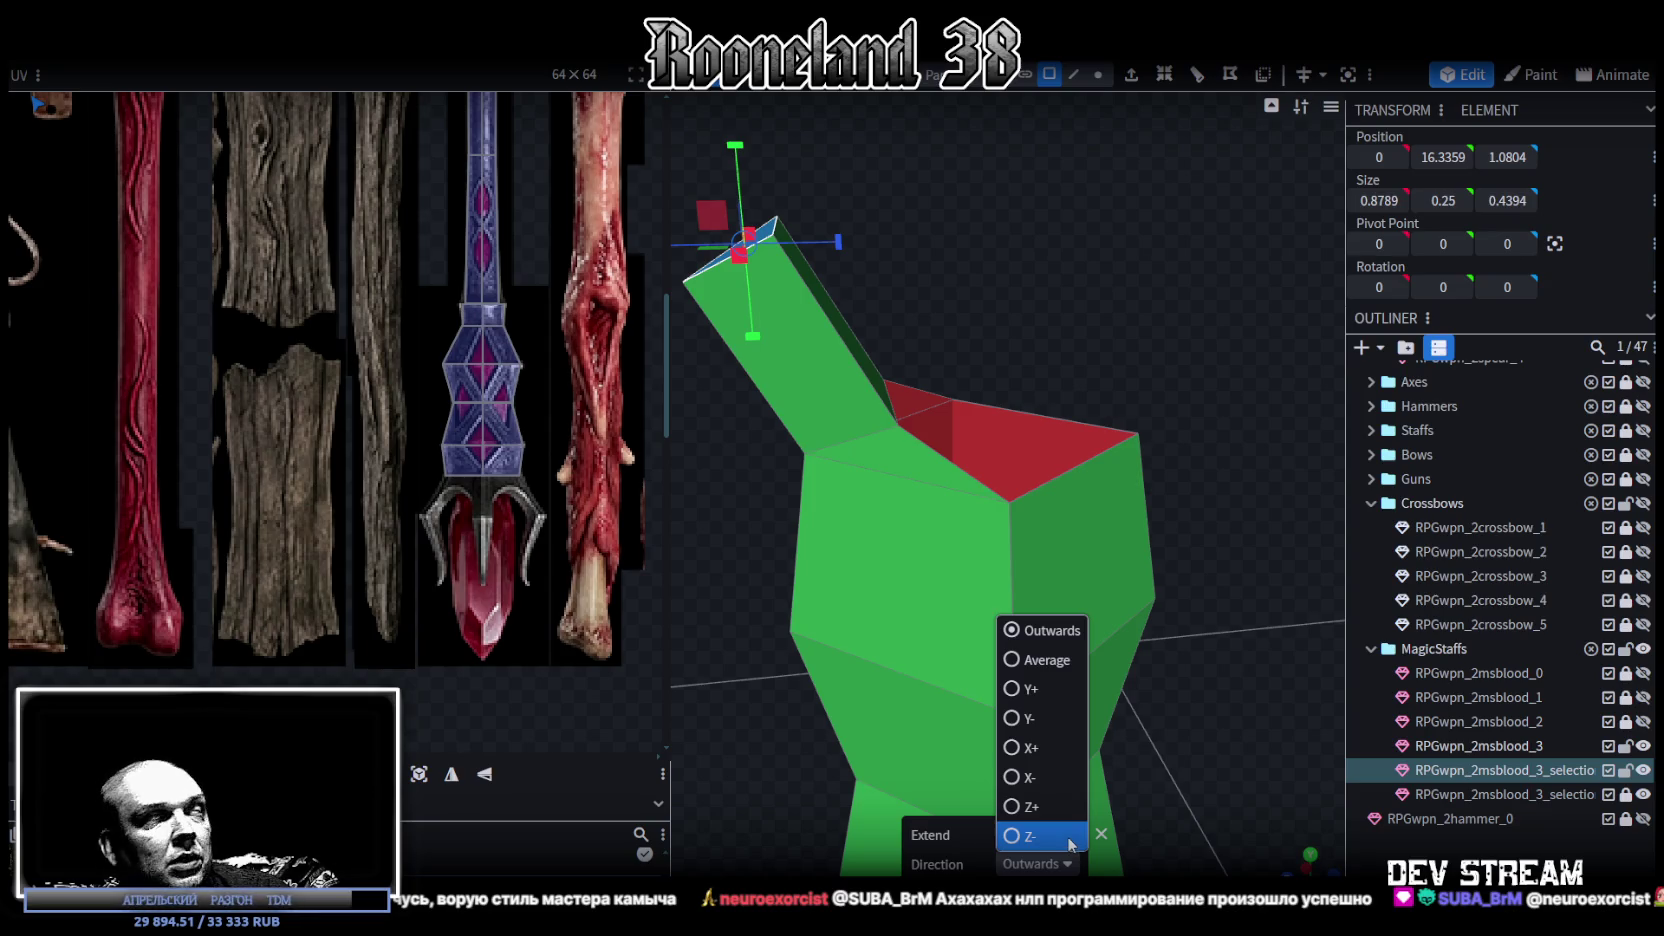
pyautogui.moveTo(1122, 304)
pyautogui.mouseDown()
pyautogui.moveTo(1170, 270)
pyautogui.moveTo(1026, 325)
pyautogui.moveTo(1138, 264)
pyautogui.moveTo(1092, 332)
pyautogui.moveTo(1102, 358)
pyautogui.moveTo(1128, 308)
pyautogui.mouseUp()
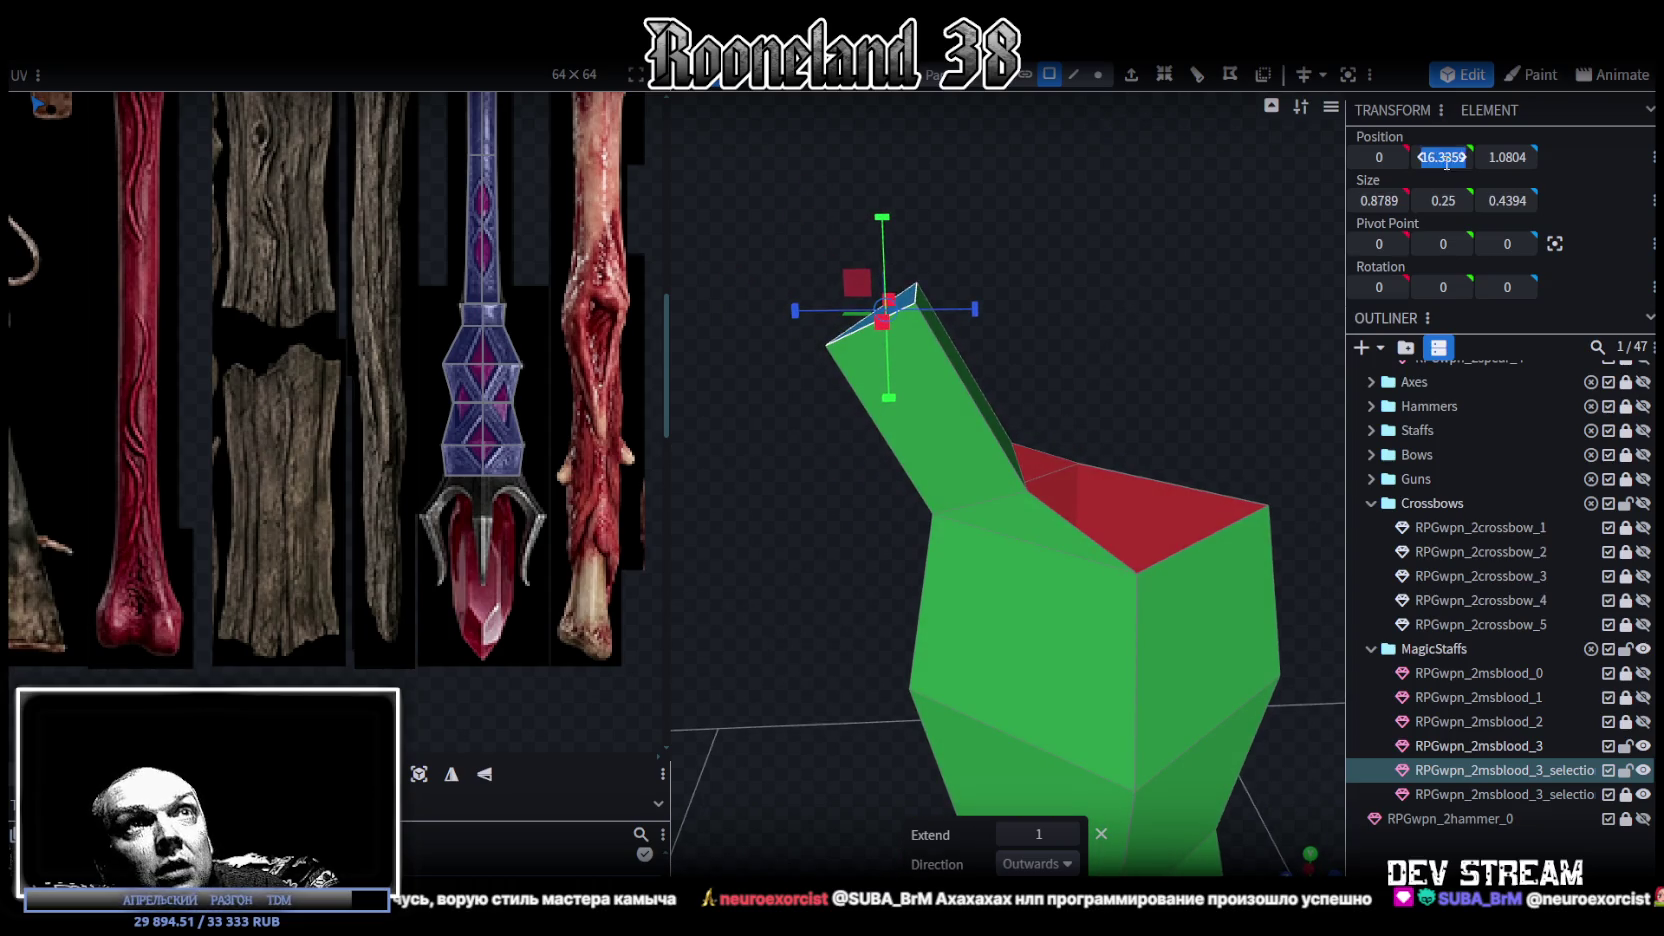
pyautogui.click(1443, 157)
pyautogui.write('16')
pyautogui.press('Return')
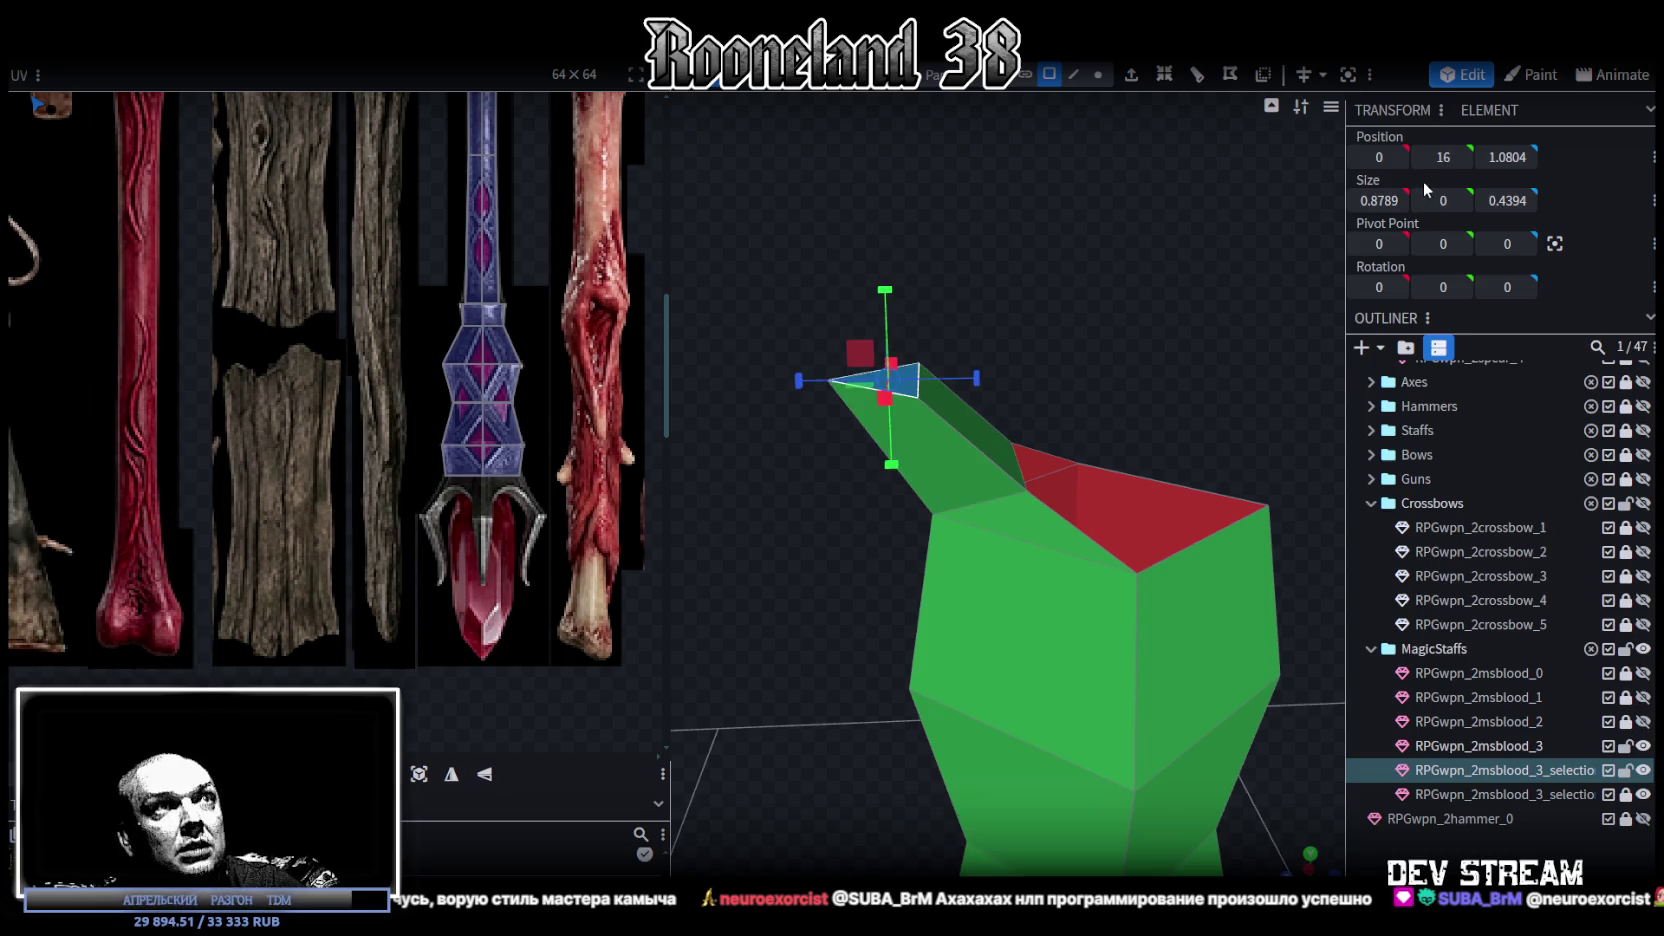
pyautogui.moveTo(1043, 395)
pyautogui.mouseDown()
pyautogui.moveTo(1060, 370)
pyautogui.moveTo(1074, 384)
pyautogui.moveTo(1039, 300)
pyautogui.moveTo(1036, 347)
pyautogui.moveTo(1056, 311)
pyautogui.moveTo(1050, 385)
pyautogui.moveTo(1098, 448)
pyautogui.moveTo(1067, 490)
pyautogui.mouseUp()
# - Extrude the top face again and scale its top and side narrower into a slim column
pyautogui.click(1131, 74)
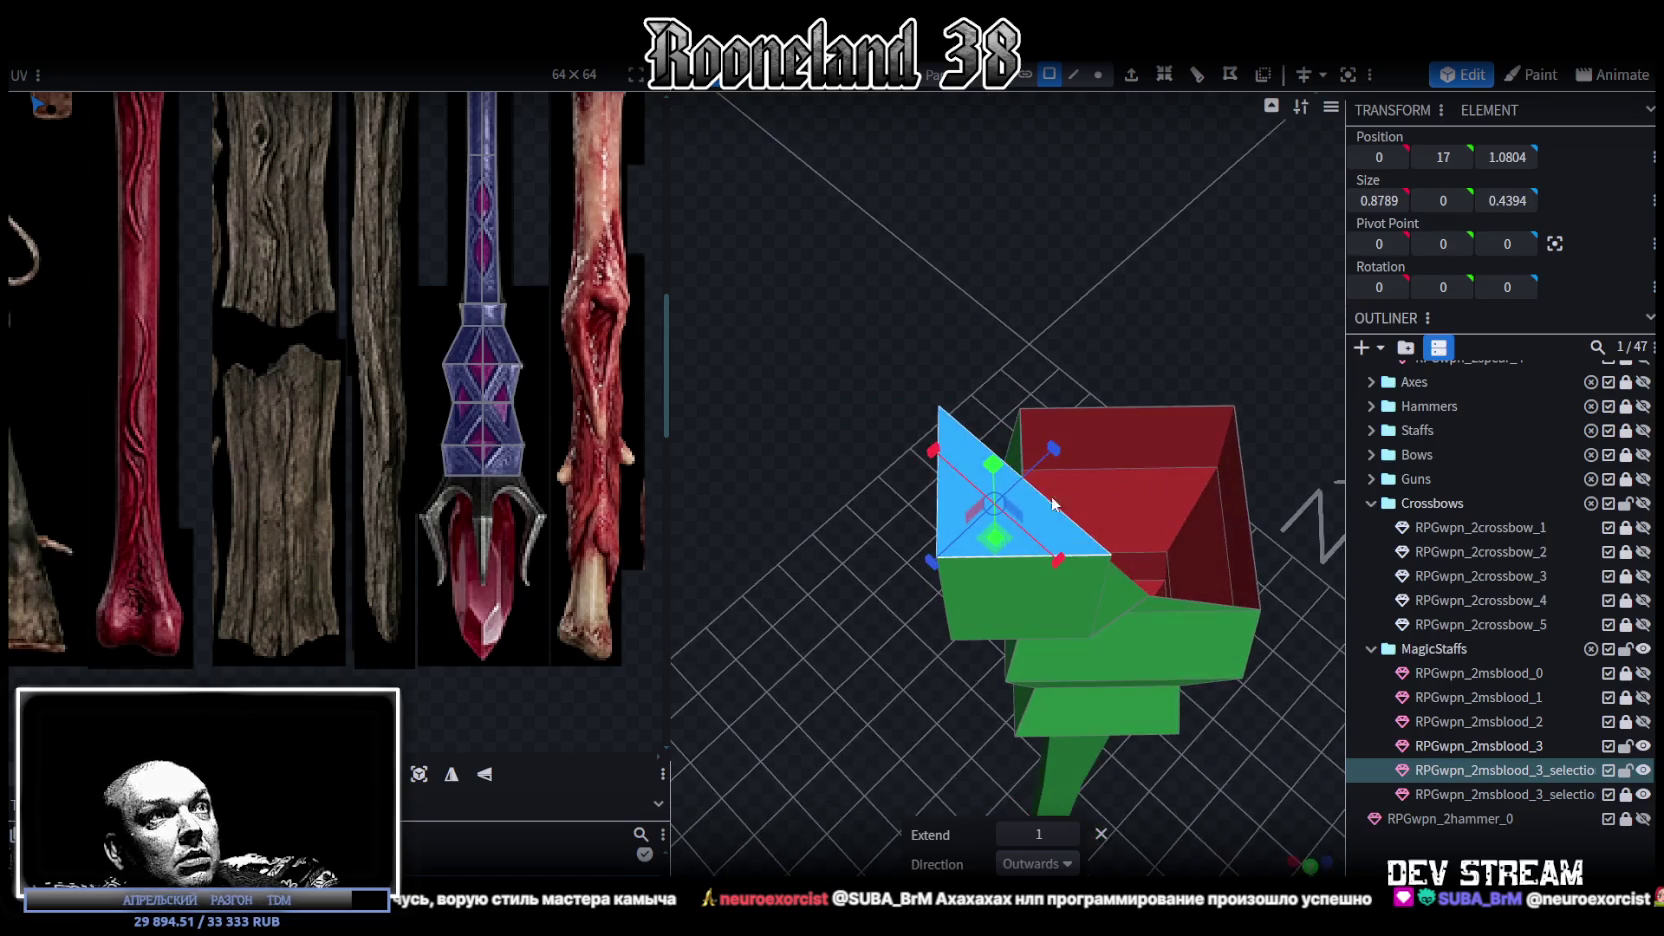
pyautogui.moveTo(993, 545); pyautogui.dragTo(966, 552)
pyautogui.moveTo(1076, 398)
pyautogui.mouseDown()
pyautogui.moveTo(1219, 339)
pyautogui.moveTo(1179, 231)
pyautogui.mouseUp()
pyautogui.click(1170, 330)
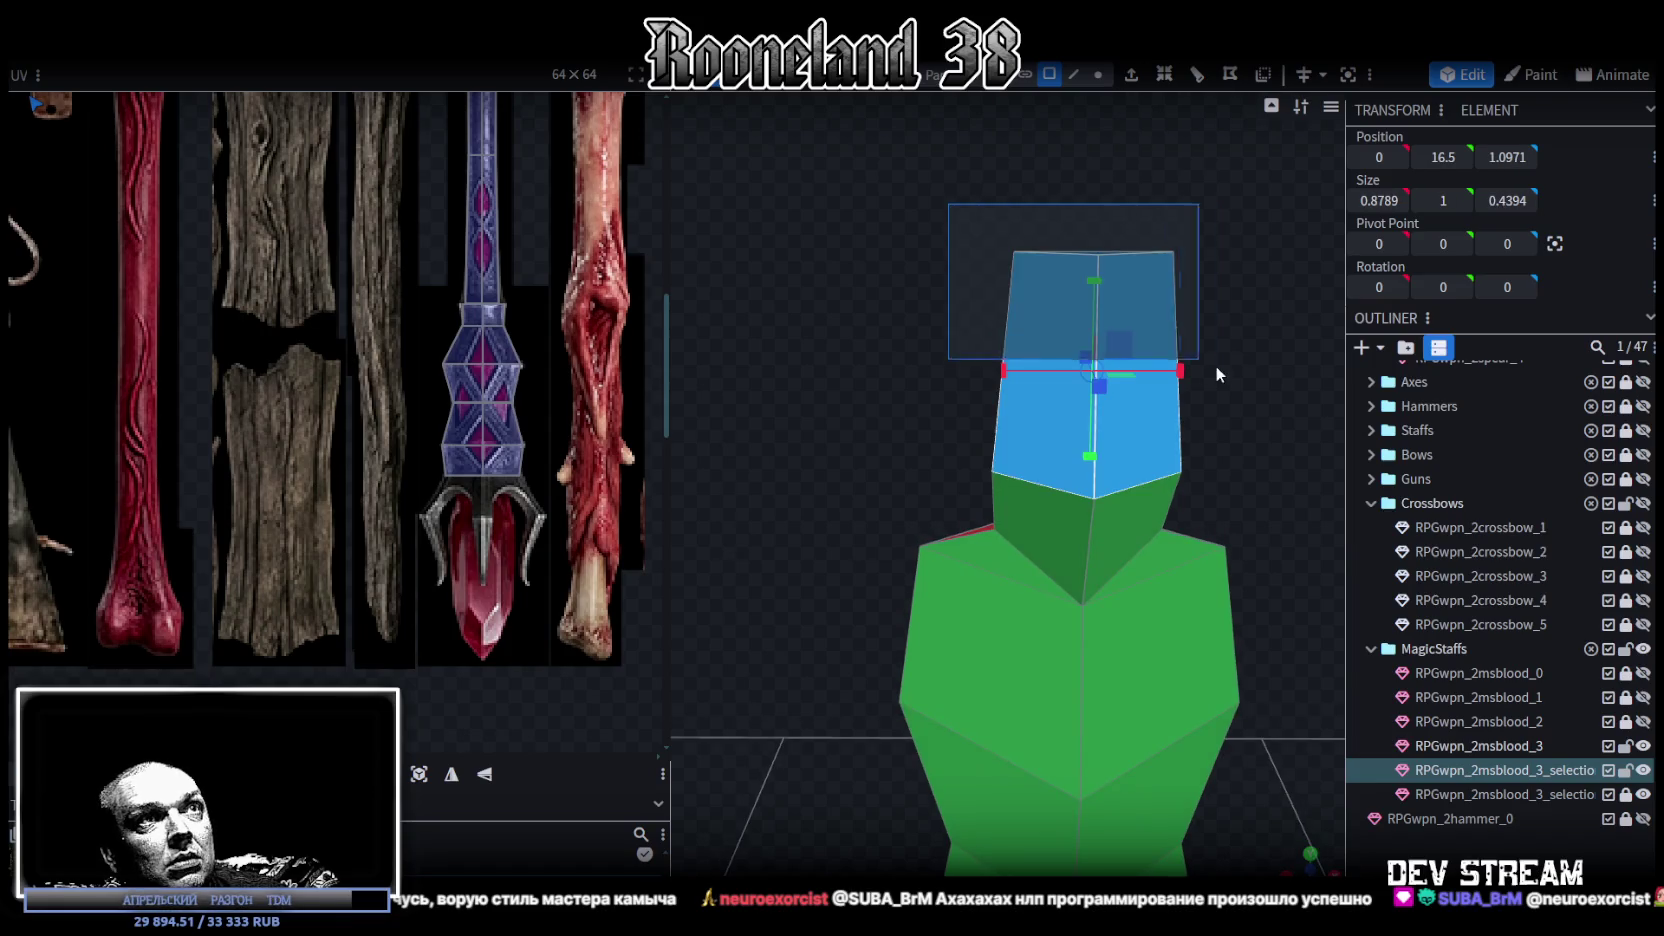
pyautogui.moveTo(1184, 371)
pyautogui.mouseDown()
pyautogui.moveTo(1153, 377)
pyautogui.moveTo(1164, 408)
pyautogui.moveTo(1020, 341)
pyautogui.moveTo(1100, 185)
pyautogui.moveTo(1150, 200)
pyautogui.moveTo(1169, 231)
pyautogui.mouseUp()
pyautogui.click(976, 347)
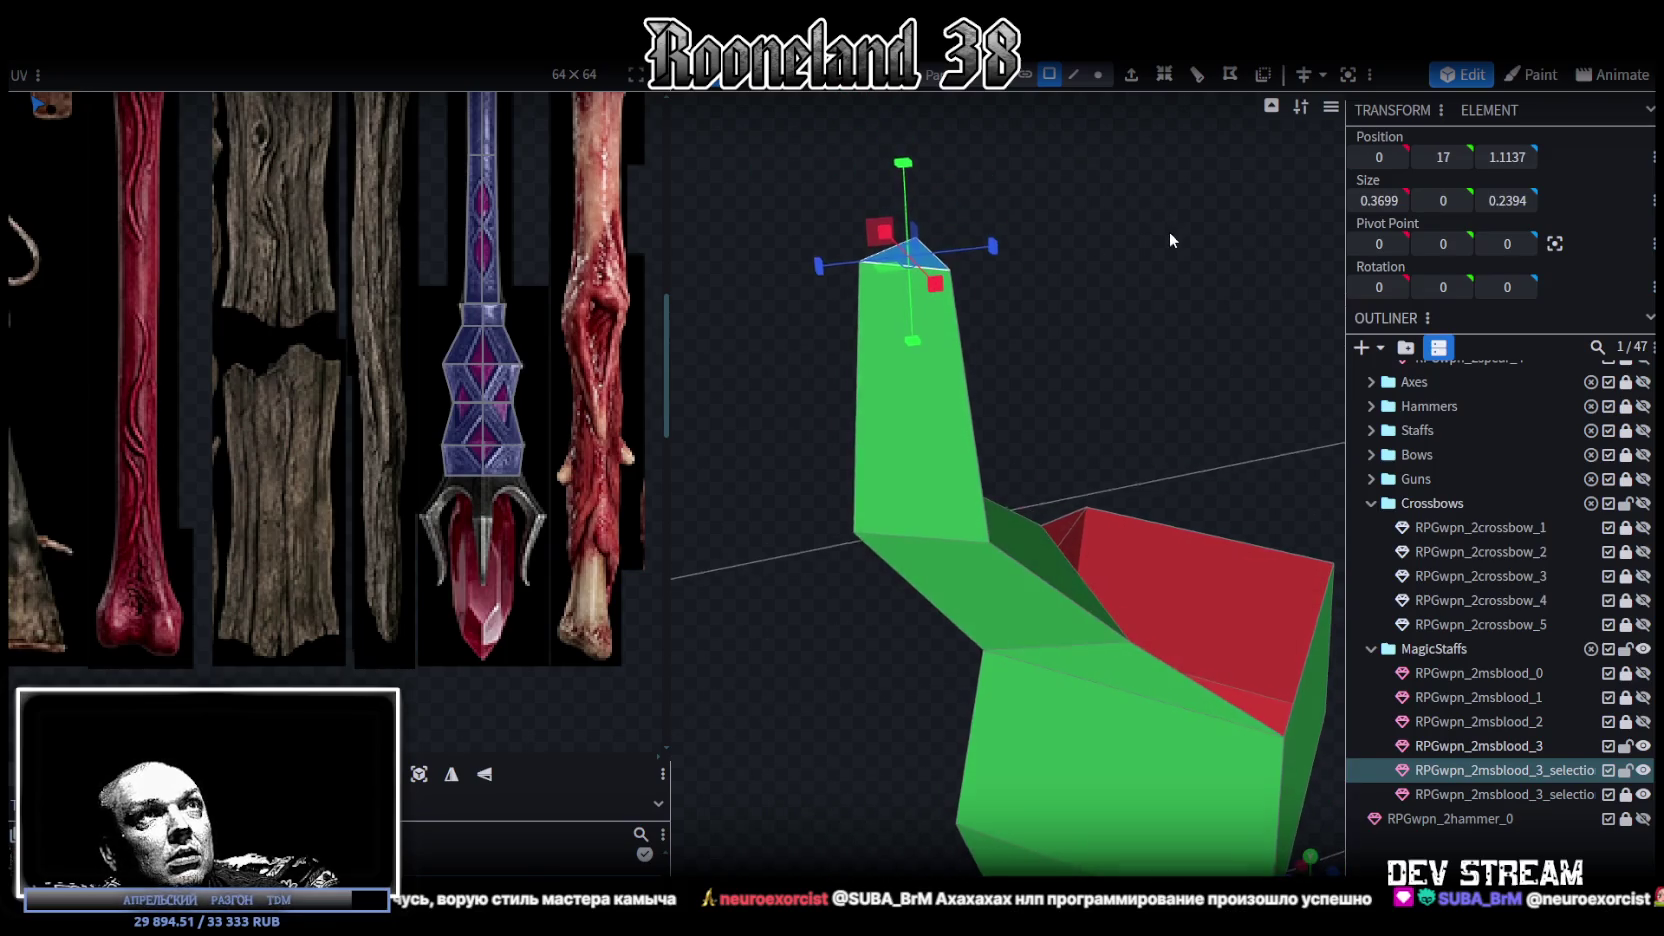
# - Extrude the column's top face by 0.25 and merge its vertices into one point
pyautogui.click(1133, 80)
pyautogui.moveTo(1128, 250); pyautogui.dragTo(1050, 787)
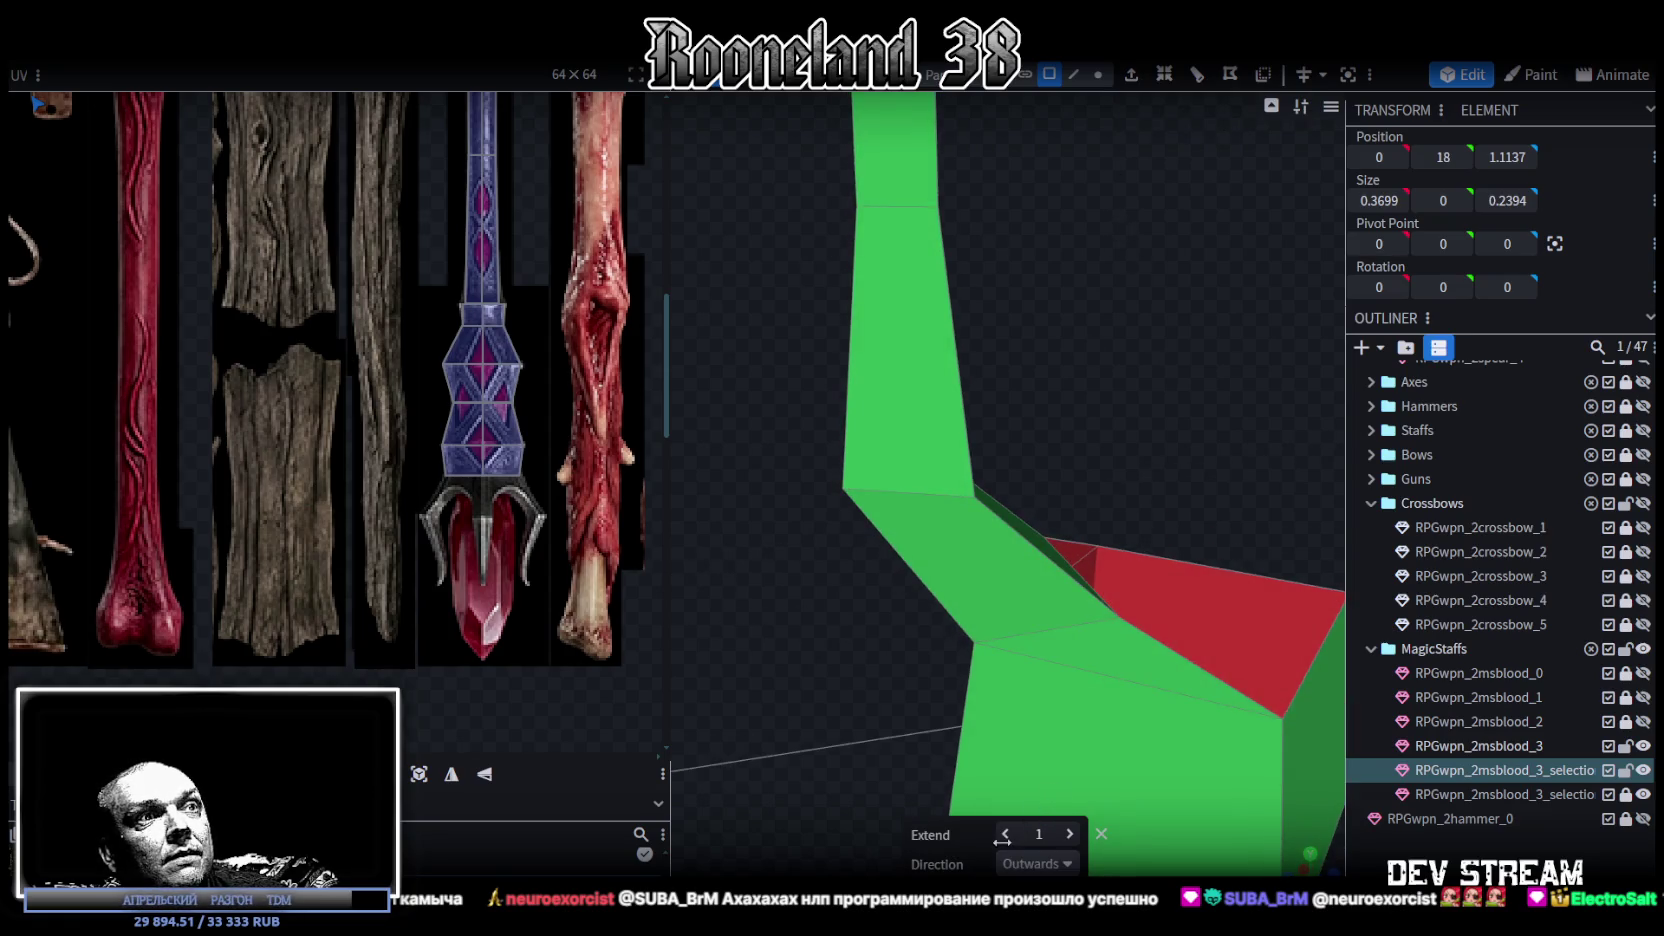
pyautogui.moveTo(1003, 838); pyautogui.dragTo(1045, 834)
pyautogui.click(1071, 834)
pyautogui.moveTo(1098, 433); pyautogui.dragTo(1128, 124)
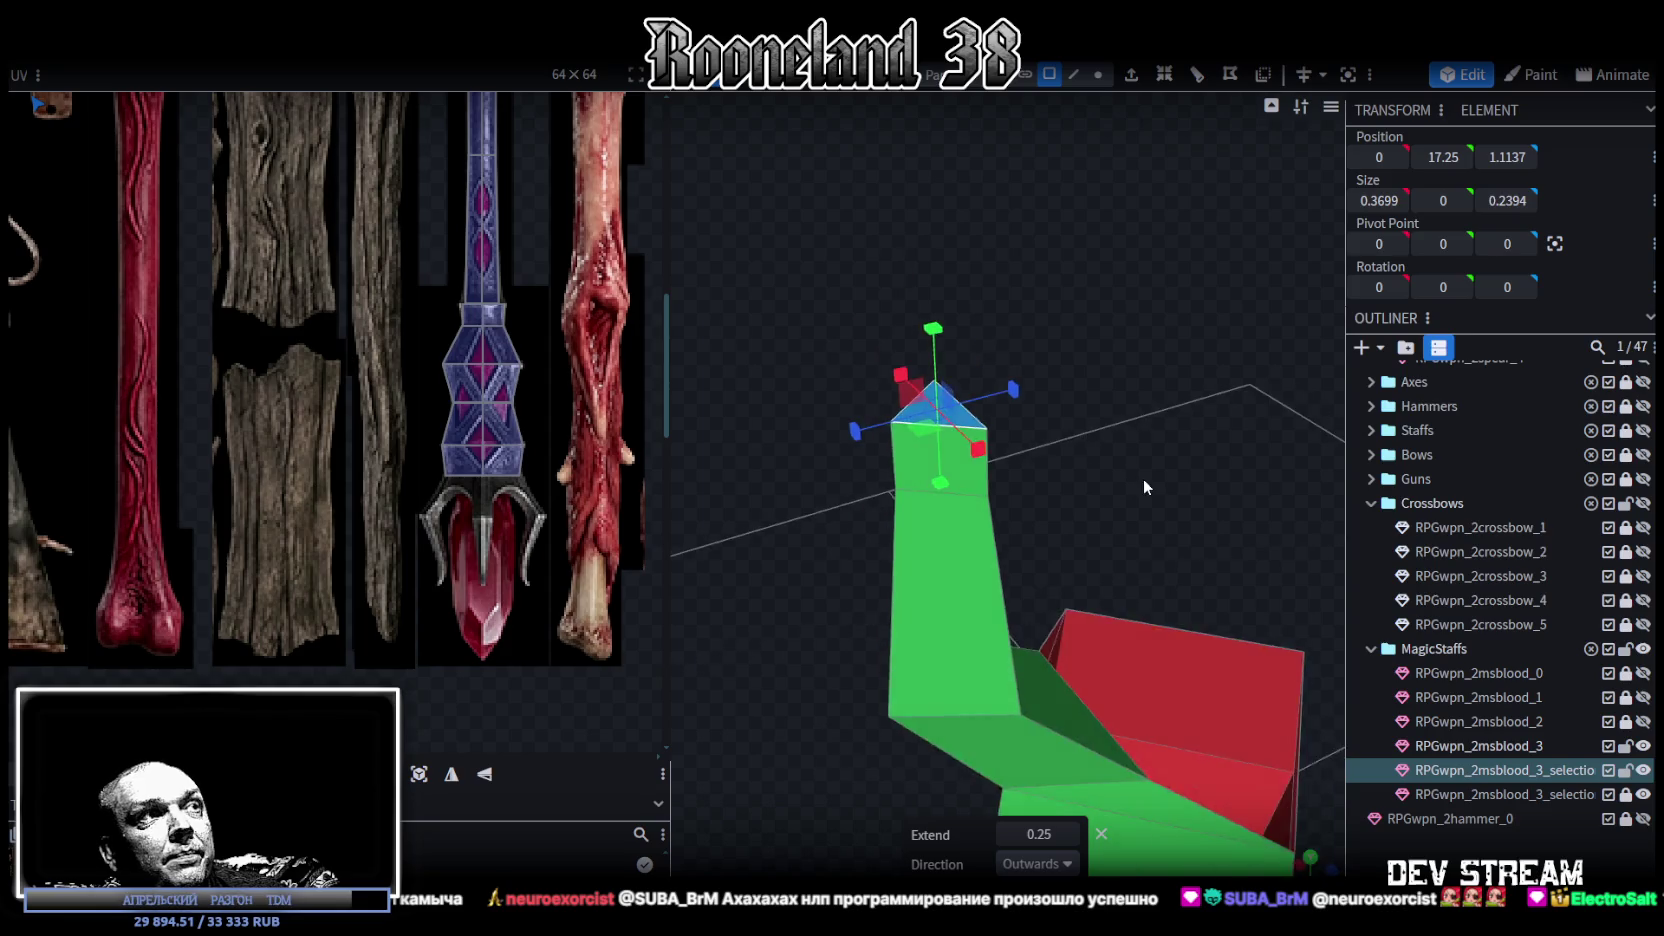
pyautogui.click(1098, 74)
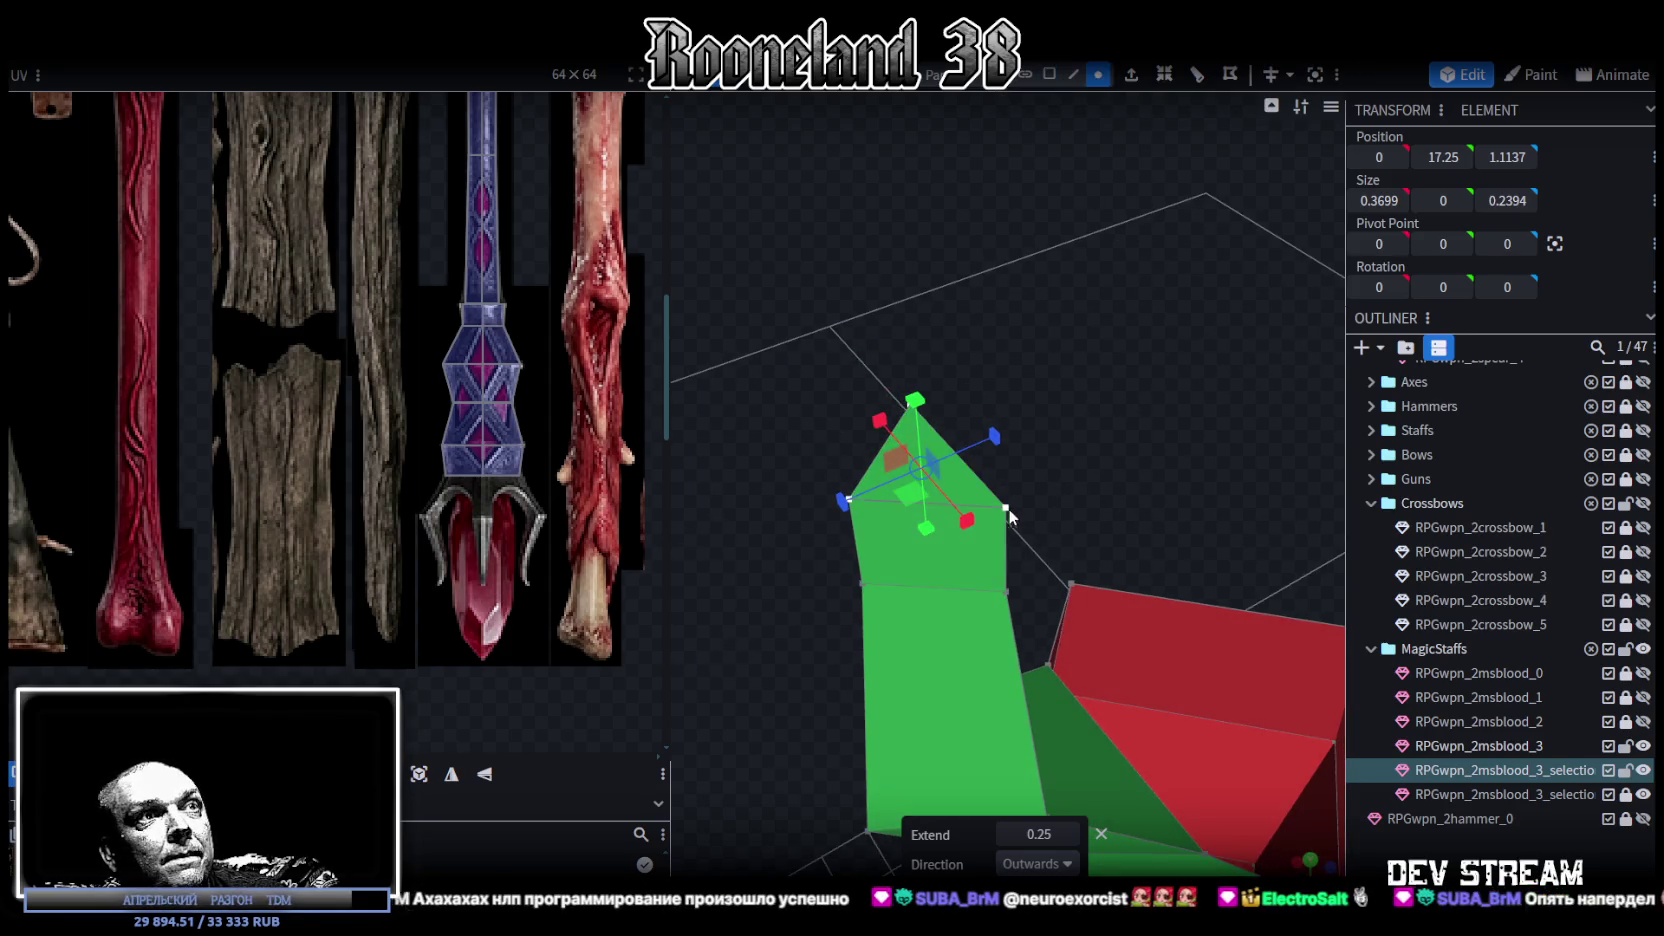
pyautogui.rightClick(1008, 510)
pyautogui.click(1229, 493)
# - Move the tip vertex slightly forward and up, adjusting the vertices just below it
pyautogui.moveTo(1184, 434)
pyautogui.mouseDown()
pyautogui.moveTo(1117, 338)
pyautogui.moveTo(1039, 326)
pyautogui.mouseUp()
pyautogui.press('v')
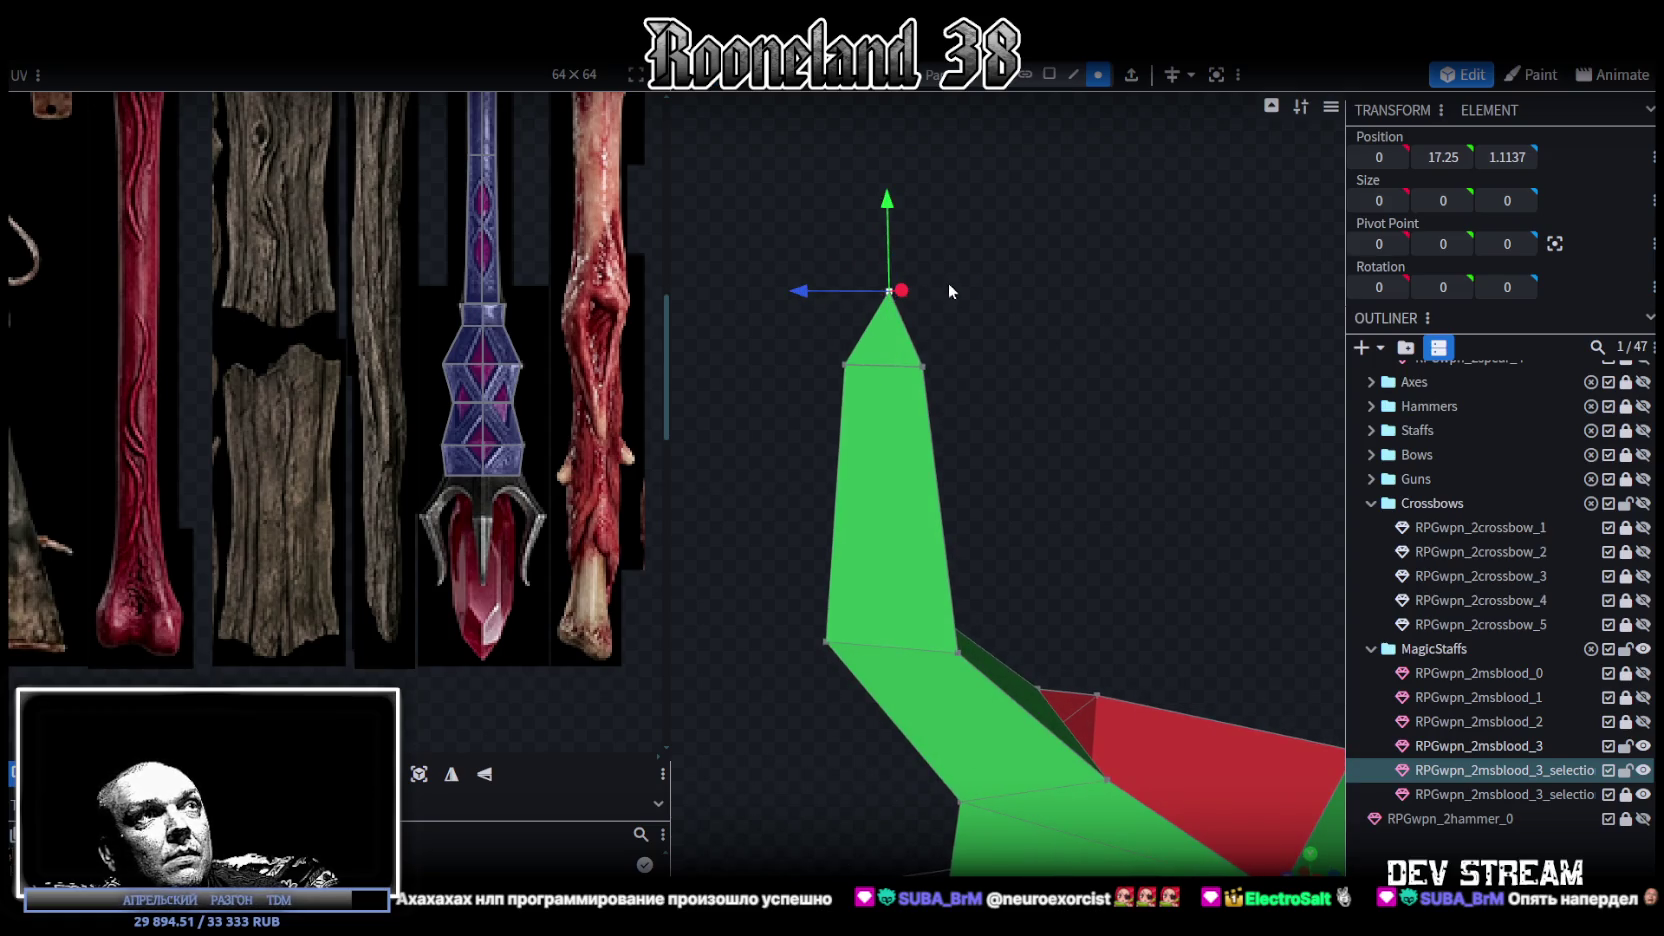
pyautogui.moveTo(809, 292); pyautogui.dragTo(746, 292)
pyautogui.moveTo(830, 195); pyautogui.dragTo(823, 148)
pyautogui.moveTo(790, 325); pyautogui.dragTo(991, 413)
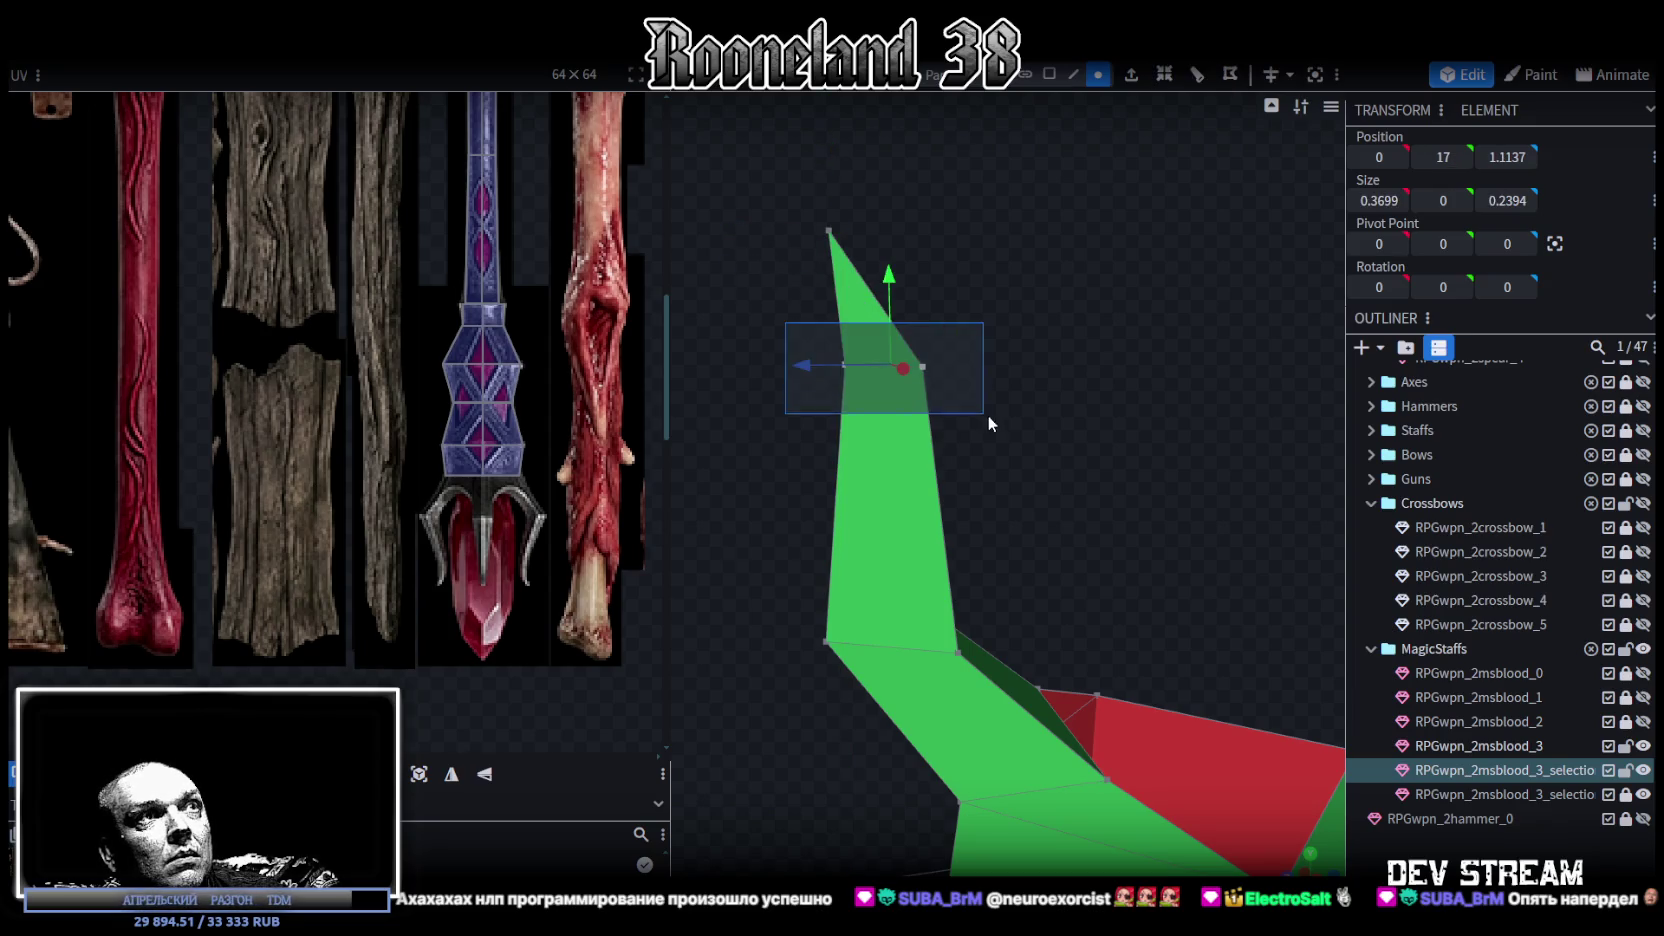
pyautogui.moveTo(835, 366); pyautogui.dragTo(823, 370)
pyautogui.moveTo(900, 280); pyautogui.dragTo(1001, 380)
pyautogui.moveTo(800, 232); pyautogui.dragTo(894, 317)
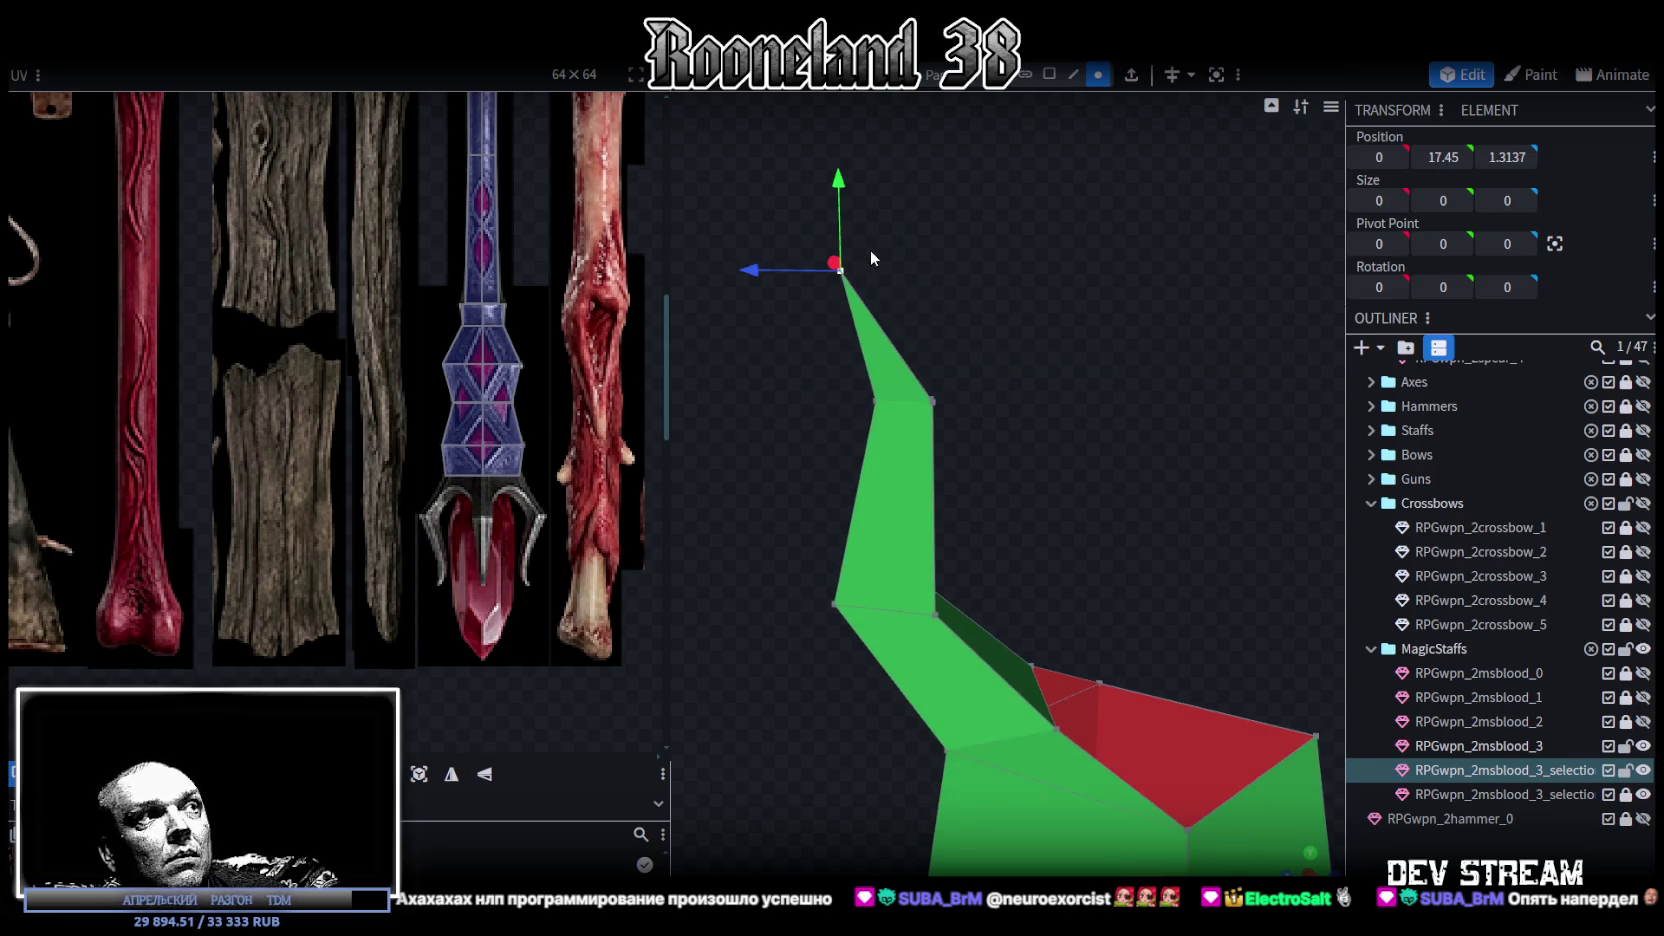
pyautogui.moveTo(842, 183); pyautogui.dragTo(842, 231)
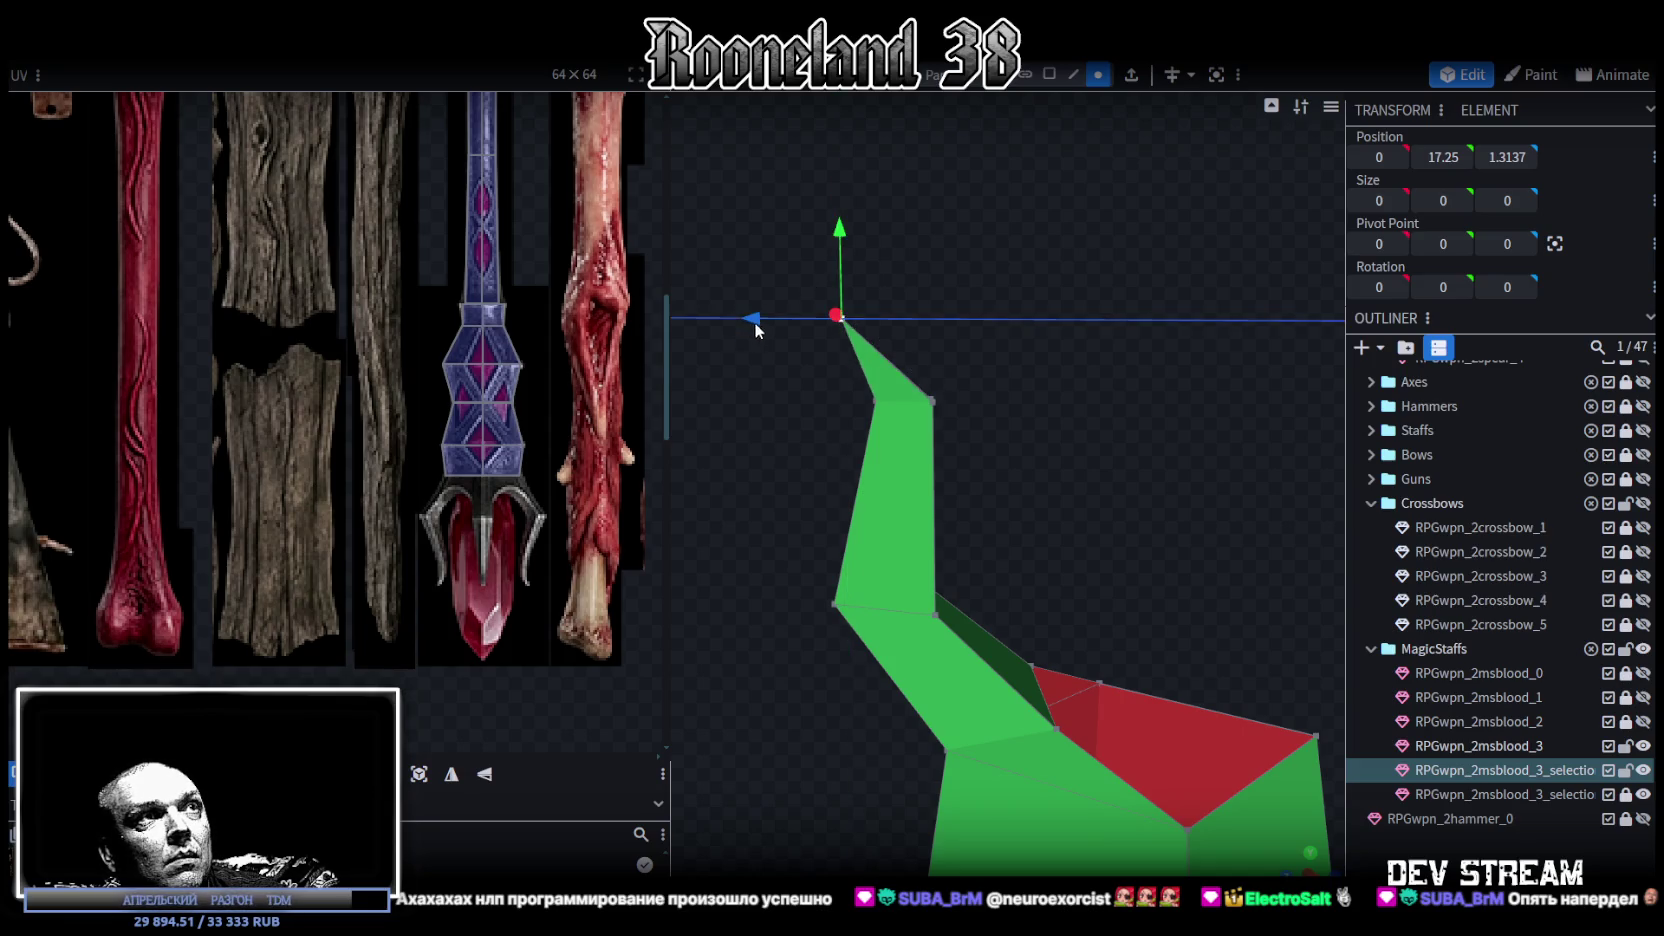
pyautogui.moveTo(755, 329)
pyautogui.mouseDown()
pyautogui.moveTo(1192, 491)
pyautogui.moveTo(1280, 452)
pyautogui.moveTo(1160, 462)
pyautogui.moveTo(1191, 506)
pyautogui.mouseUp()
# - Select all the faces of the spike in face mode
pyautogui.click(1049, 74)
pyautogui.moveTo(1091, 399)
pyautogui.mouseDown()
pyautogui.moveTo(1112, 462)
pyautogui.moveTo(1046, 411)
pyautogui.moveTo(1121, 455)
pyautogui.mouseUp()
pyautogui.keyDown('ctrl'); pyautogui.moveTo(853, 283); pyautogui.dragTo(1212, 618); pyautogui.keyUp('ctrl')
pyautogui.moveTo(1212, 618)
pyautogui.mouseDown()
pyautogui.moveTo(1058, 621)
pyautogui.moveTo(1258, 547)
pyautogui.moveTo(1207, 597)
pyautogui.moveTo(872, 652)
pyautogui.moveTo(1236, 552)
pyautogui.moveTo(1272, 558)
pyautogui.moveTo(1104, 360)
pyautogui.moveTo(890, 261)
pyautogui.mouseUp()
pyautogui.moveTo(890, 261)
pyautogui.keyDown('ctrl'); pyautogui.mouseDown()
pyautogui.moveTo(1157, 621)
pyautogui.moveTo(897, 666)
pyautogui.moveTo(1344, 871)
pyautogui.mouseUp(); pyautogui.keyUp('ctrl')
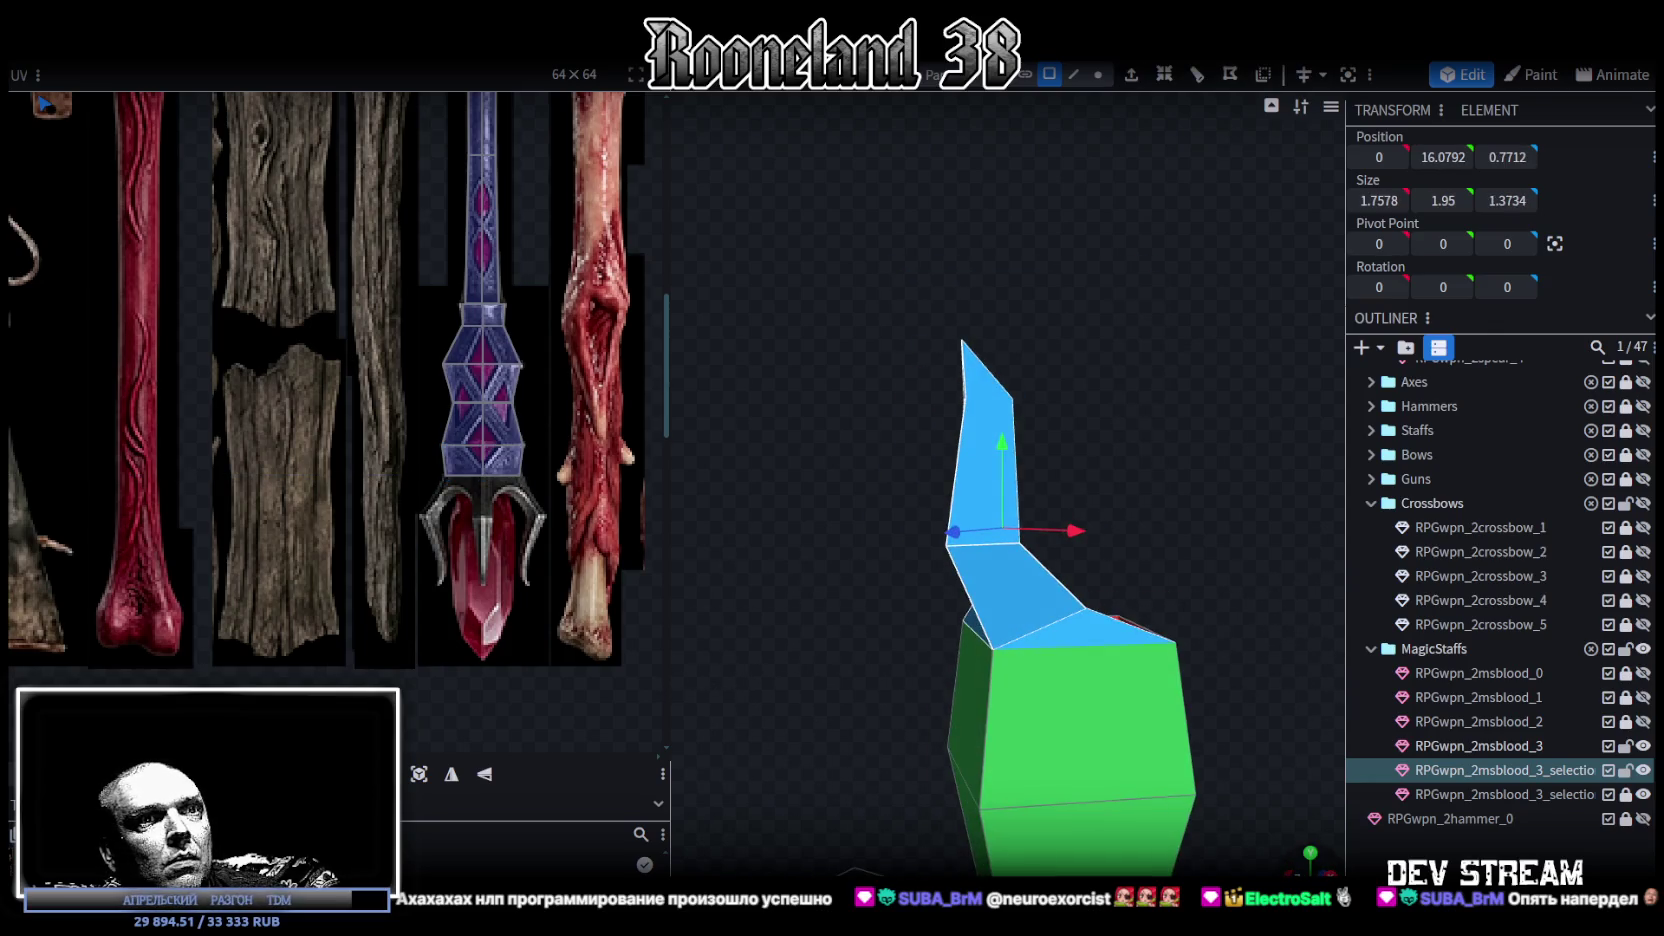
# - In front view, project the spike UVs, mirror them on Y, and move them onto the staff tip
pyautogui.press('KP_1')
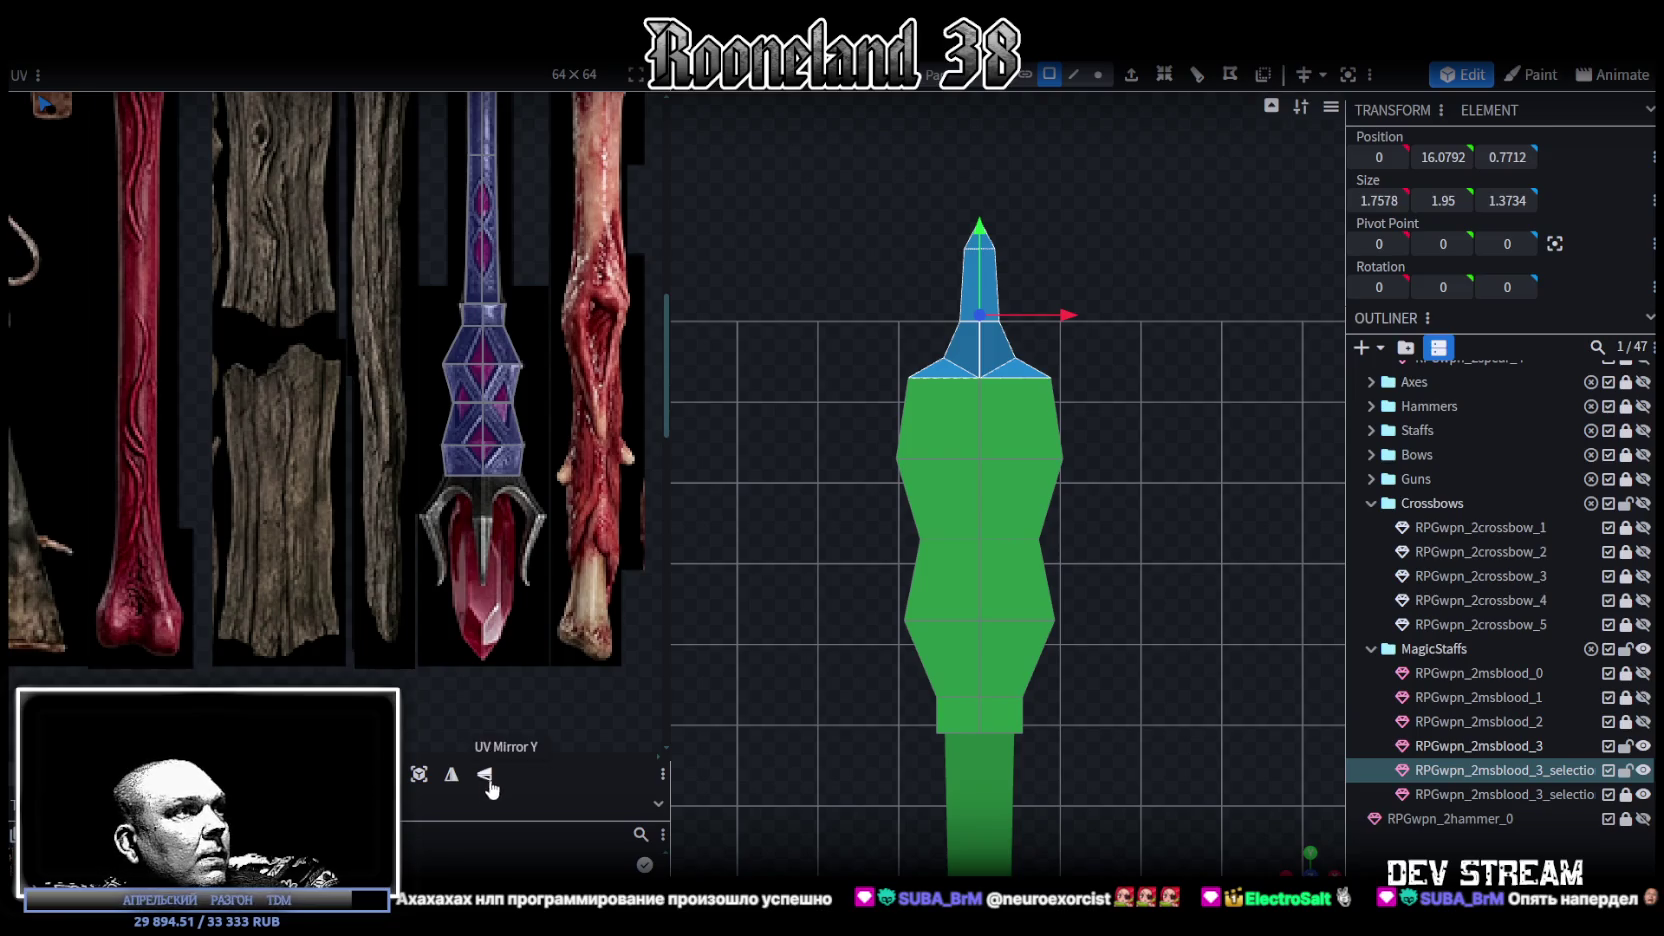
pyautogui.click(418, 778)
pyautogui.click(484, 775)
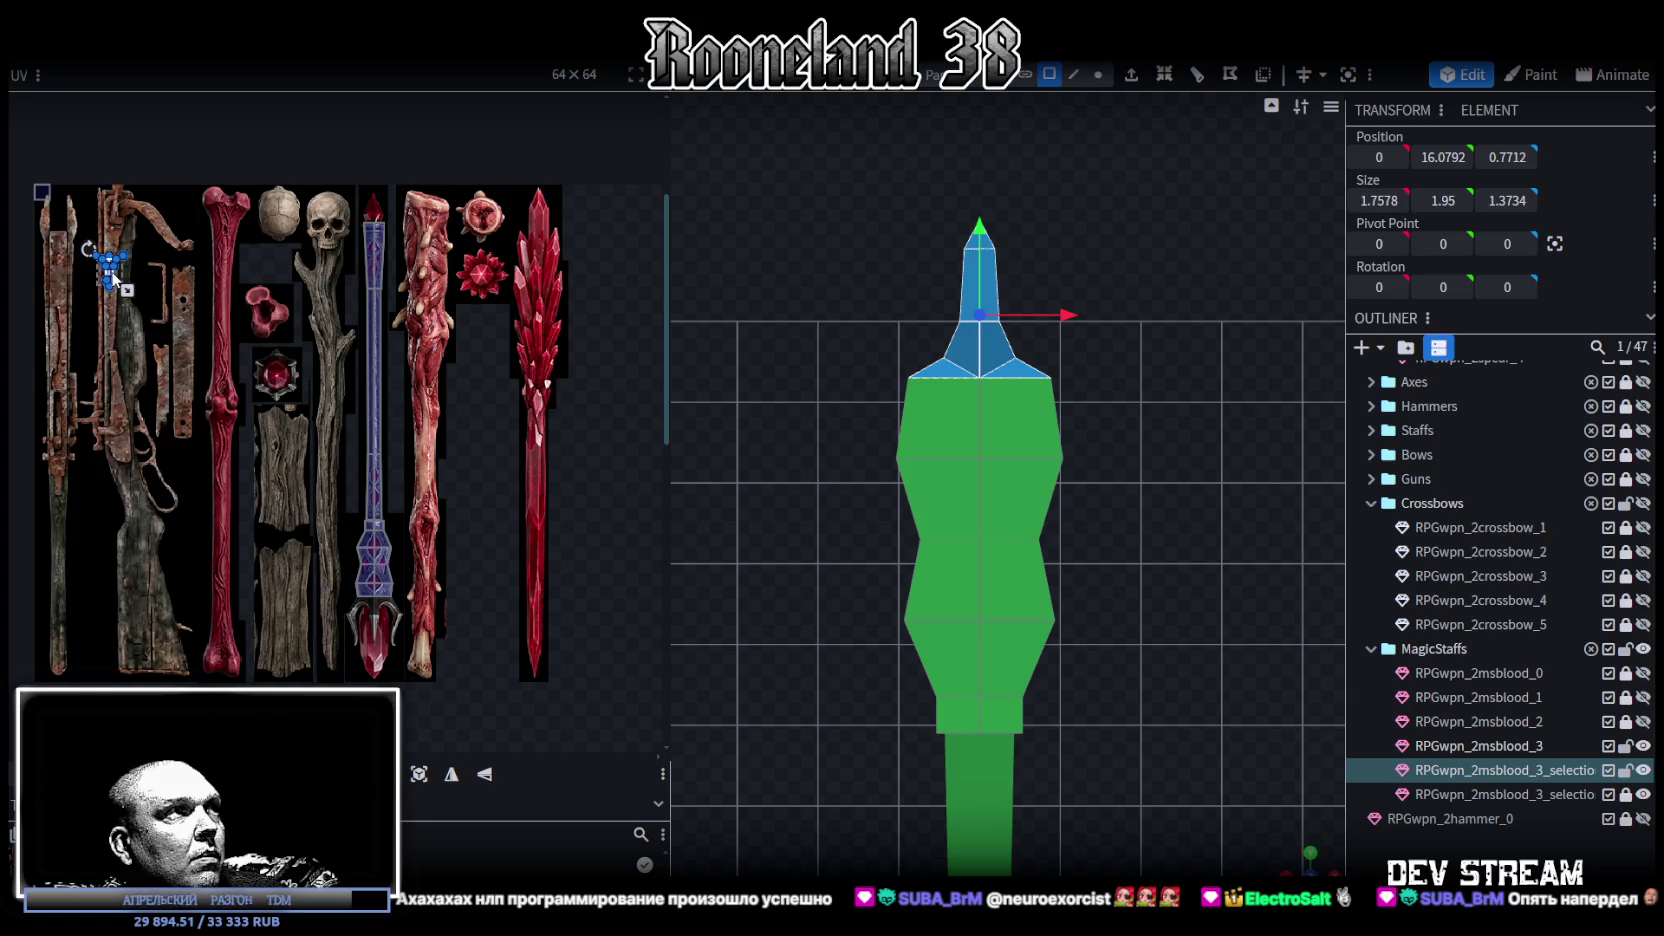
pyautogui.moveTo(113, 278); pyautogui.dragTo(372, 580)
pyautogui.scroll(3, 372, 584)
pyautogui.scroll(2, 454, 452)
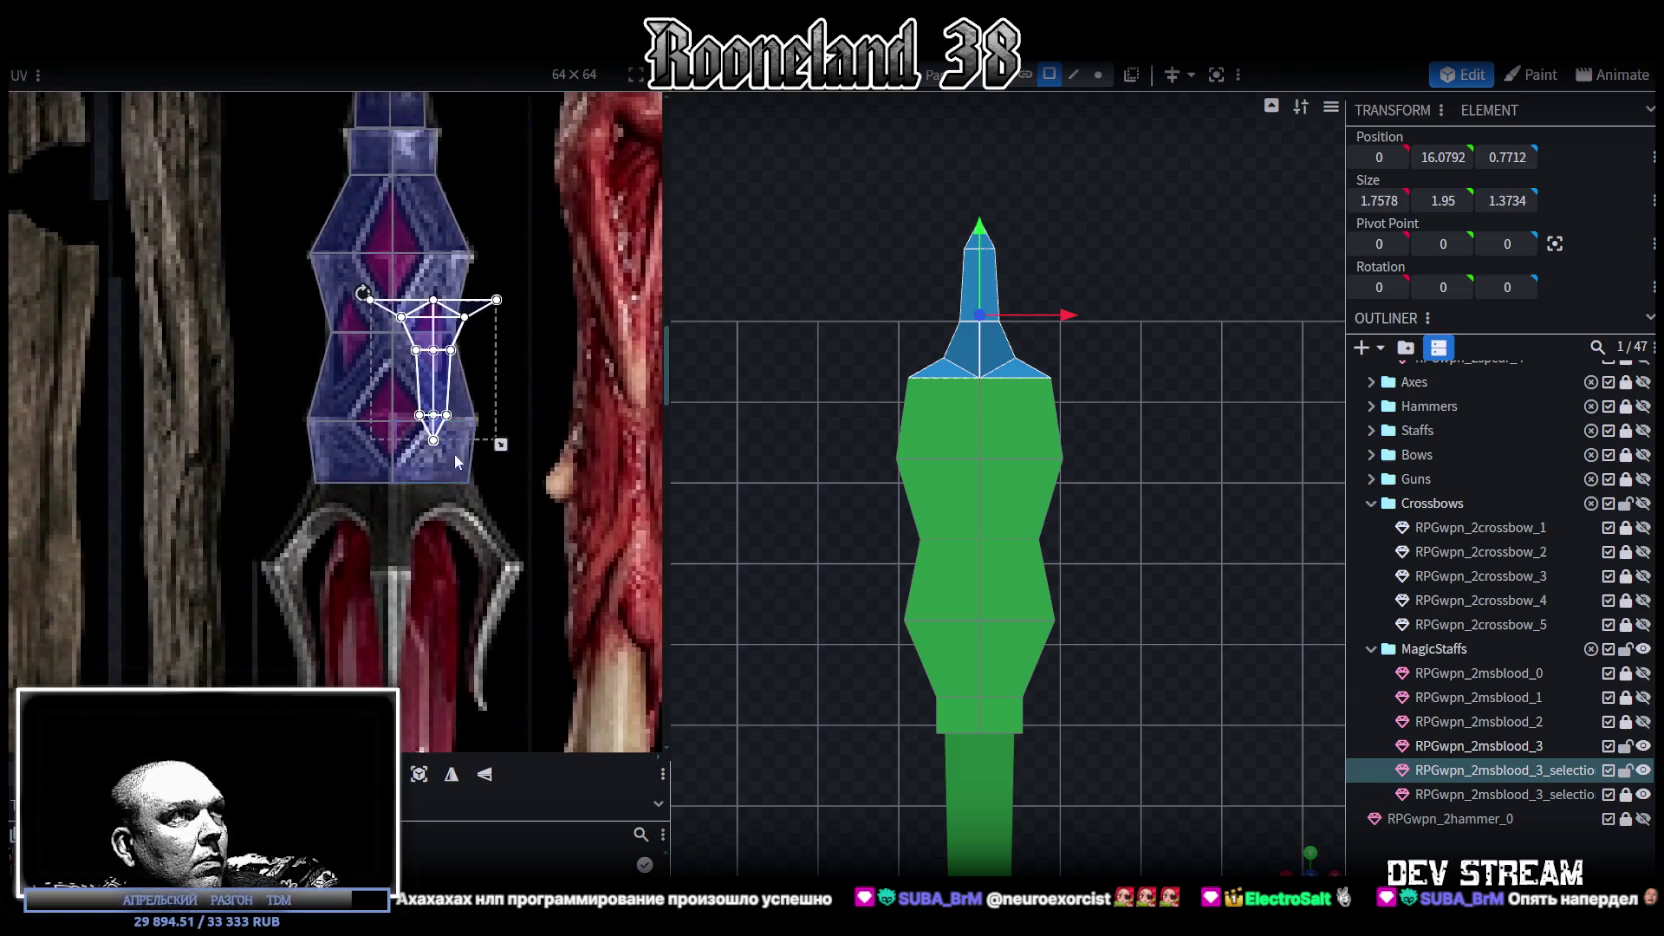
pyautogui.moveTo(423, 342); pyautogui.dragTo(390, 602)
# - Enlarge the spike's UV island to cover the crystal's tip area
pyautogui.scroll(2, 390, 602)
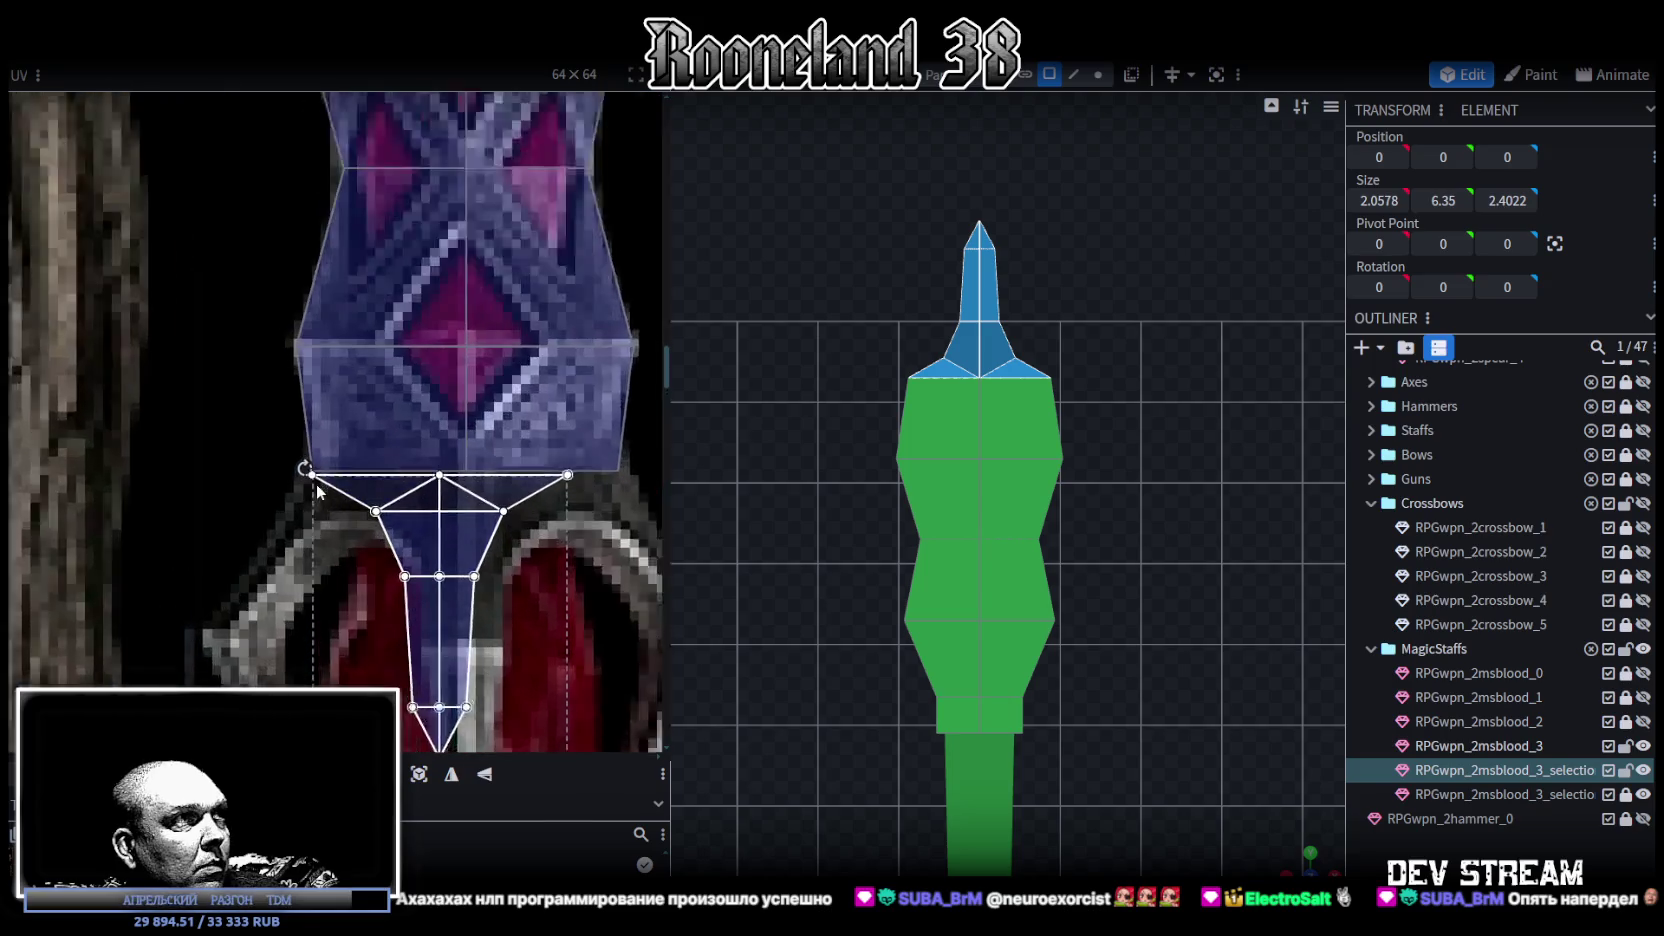
pyautogui.scroll(1, 400, 560)
pyautogui.scroll(-3, 413, 534)
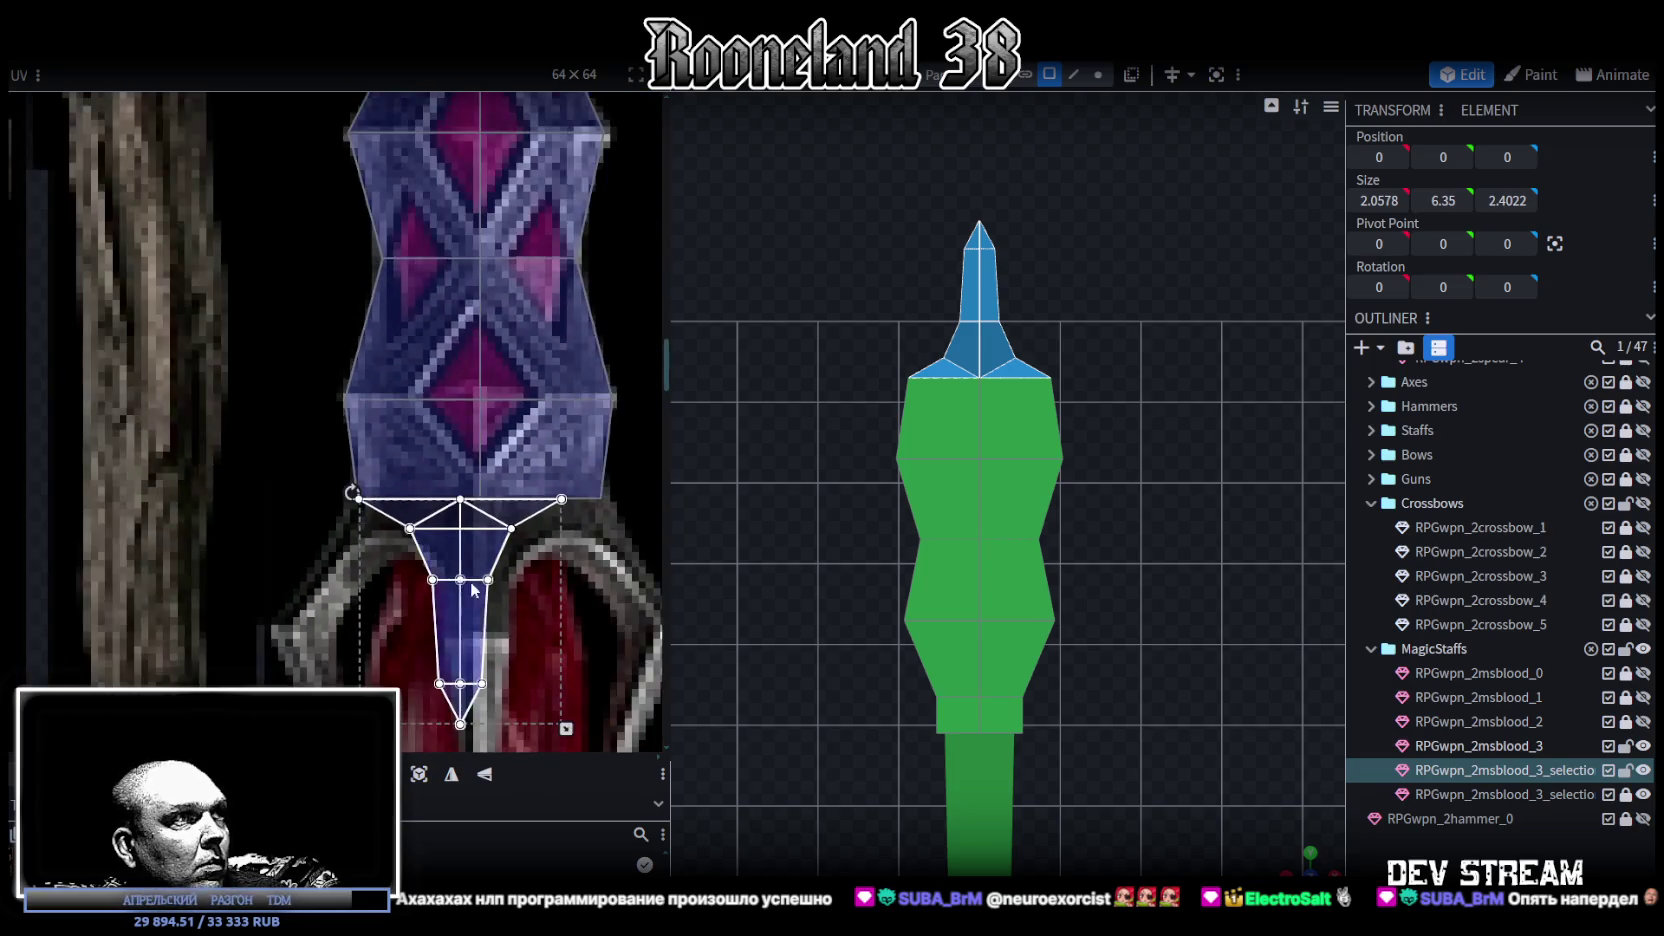
pyautogui.moveTo(506, 537); pyautogui.dragTo(543, 576)
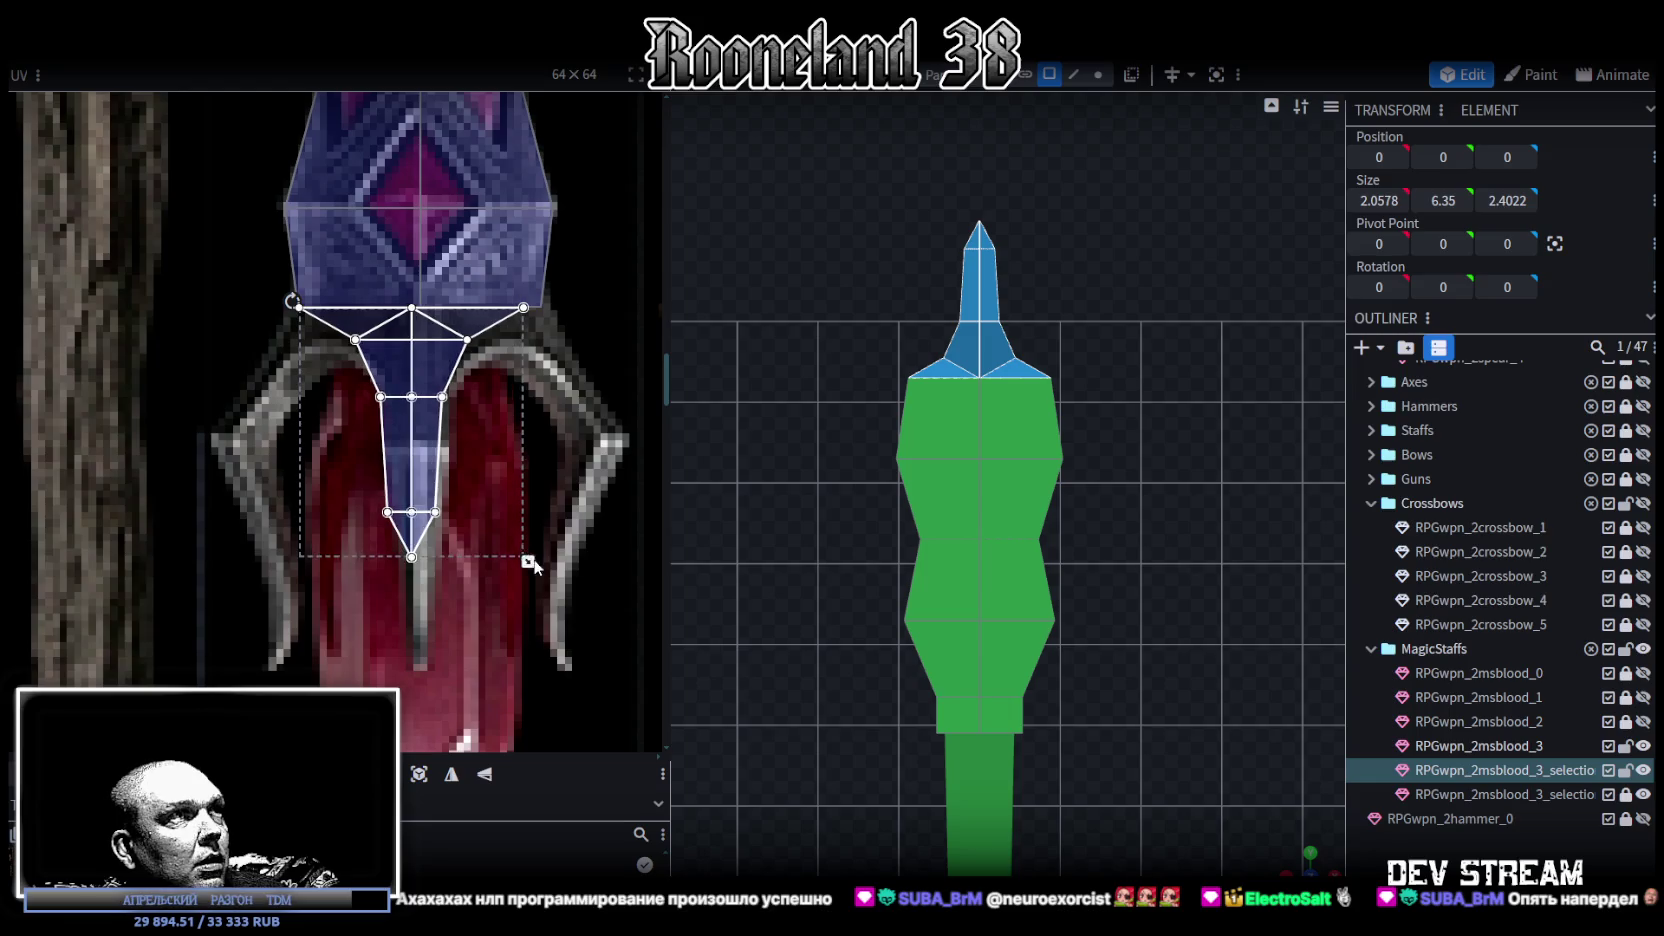
pyautogui.scroll(2, 432, 530)
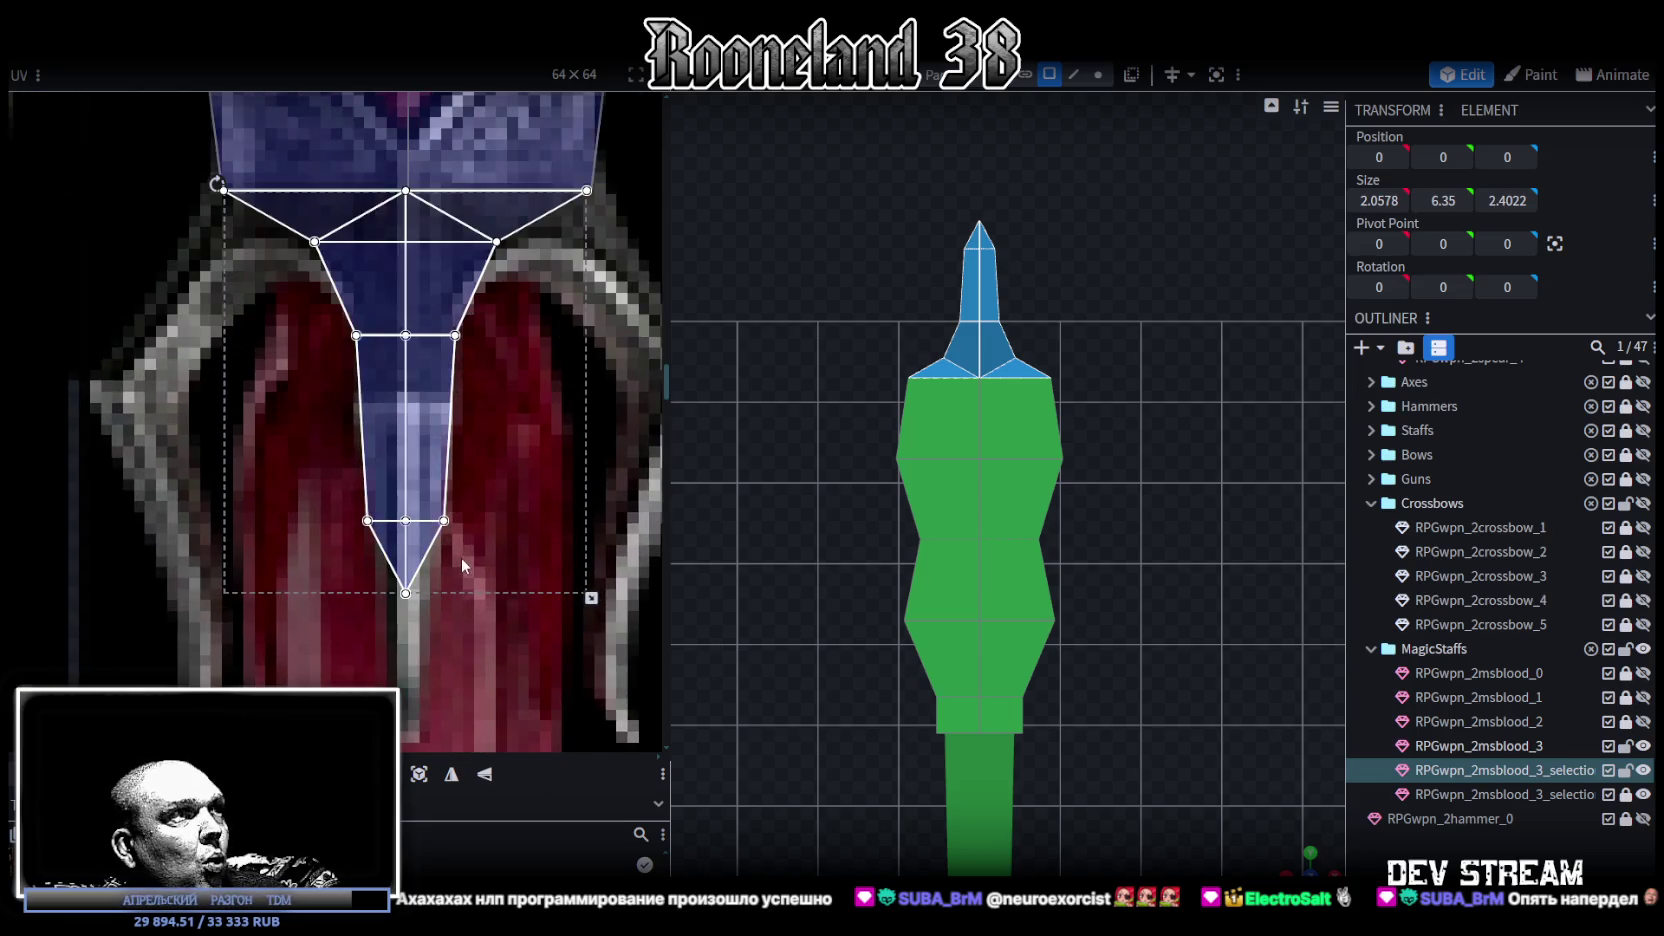
pyautogui.moveTo(459, 559); pyautogui.dragTo(465, 528, button='middle')
# - Stretch the bottom UV points downward, then deselect to preview the textured staff
pyautogui.moveTo(505, 446); pyautogui.dragTo(504, 444)
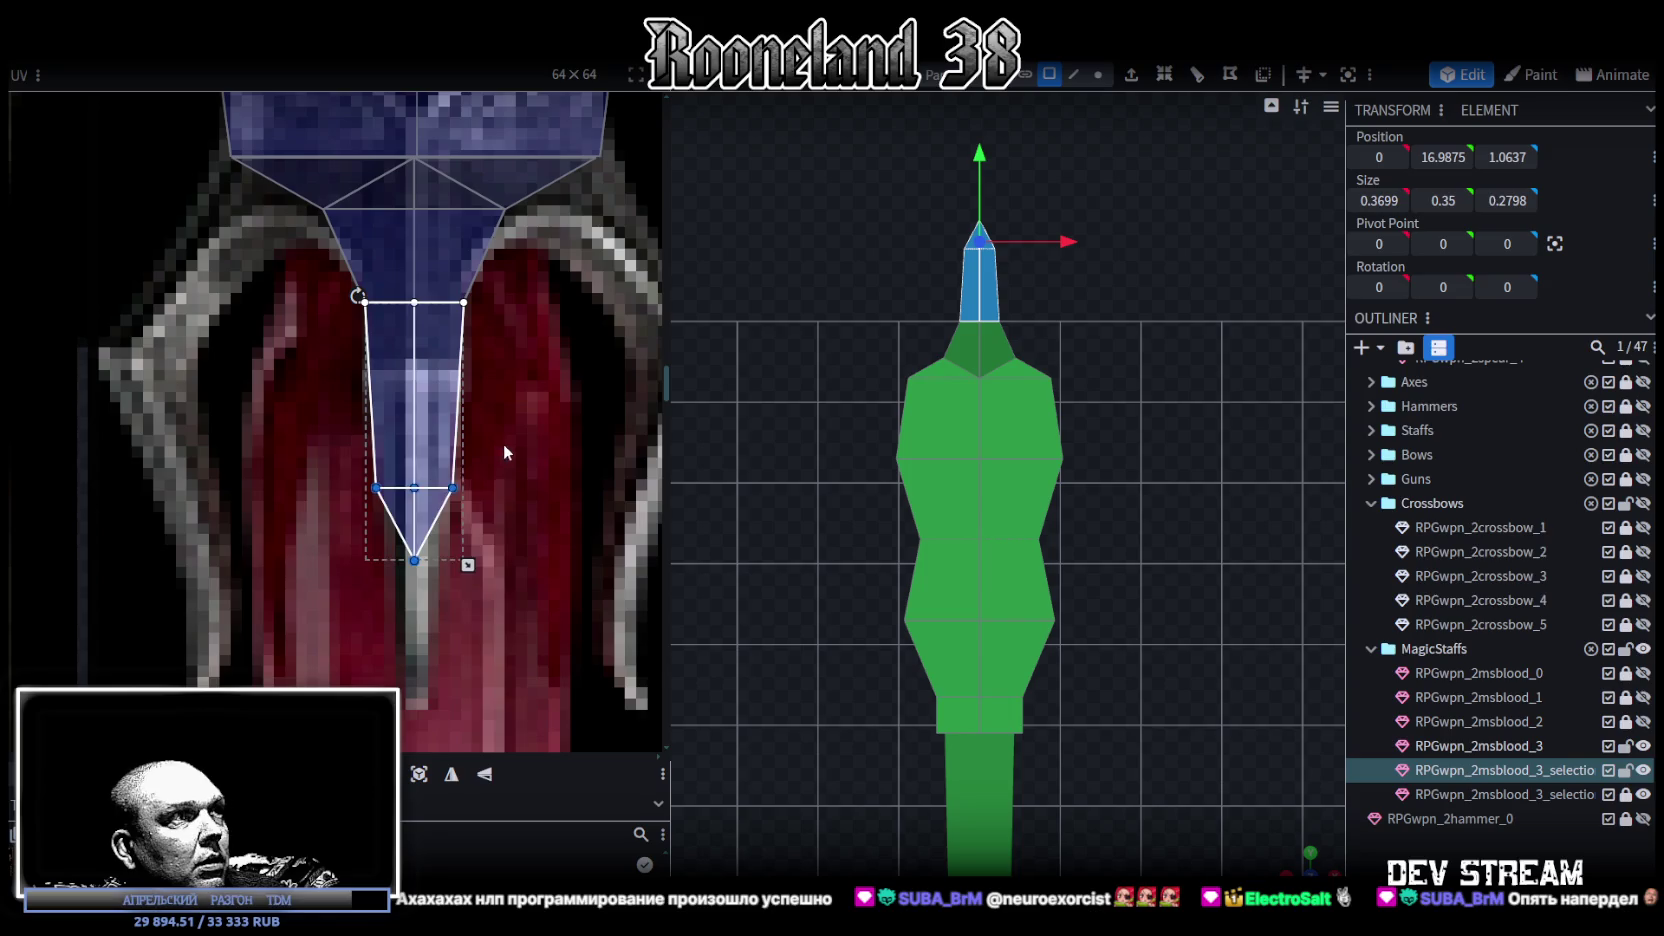
pyautogui.moveTo(468, 575); pyautogui.dragTo(467, 708)
pyautogui.click(376, 591)
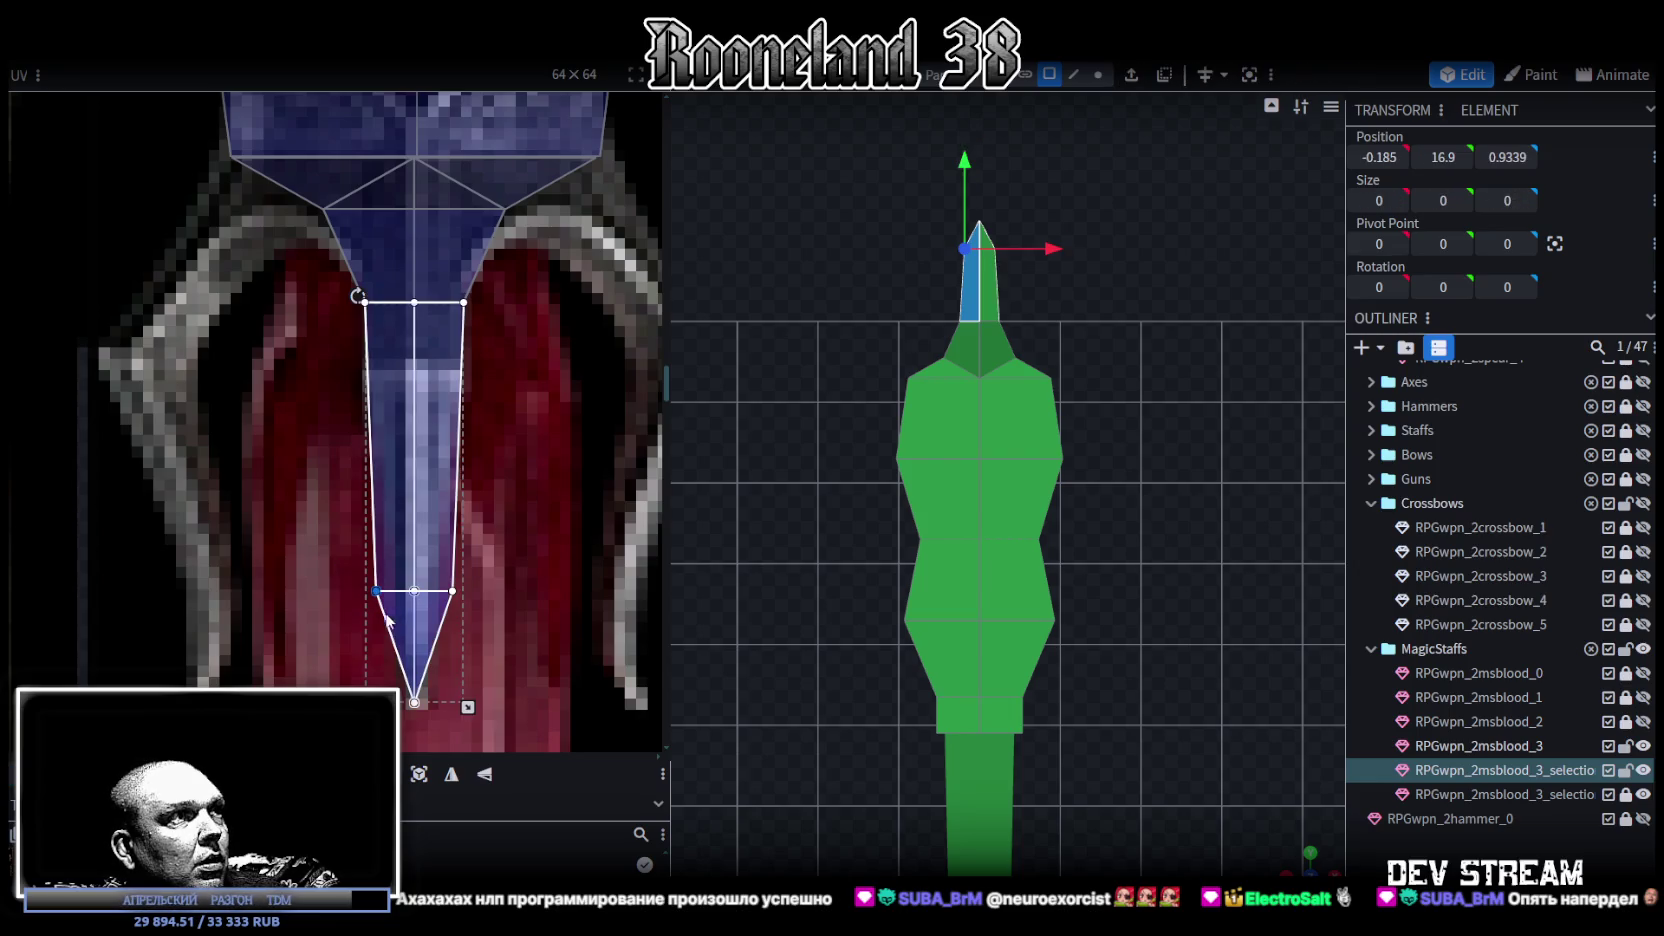
pyautogui.moveTo(1297, 860)
pyautogui.mouseDown()
pyautogui.moveTo(1131, 536)
pyautogui.moveTo(1186, 572)
pyautogui.mouseUp()
pyautogui.click(1131, 536)
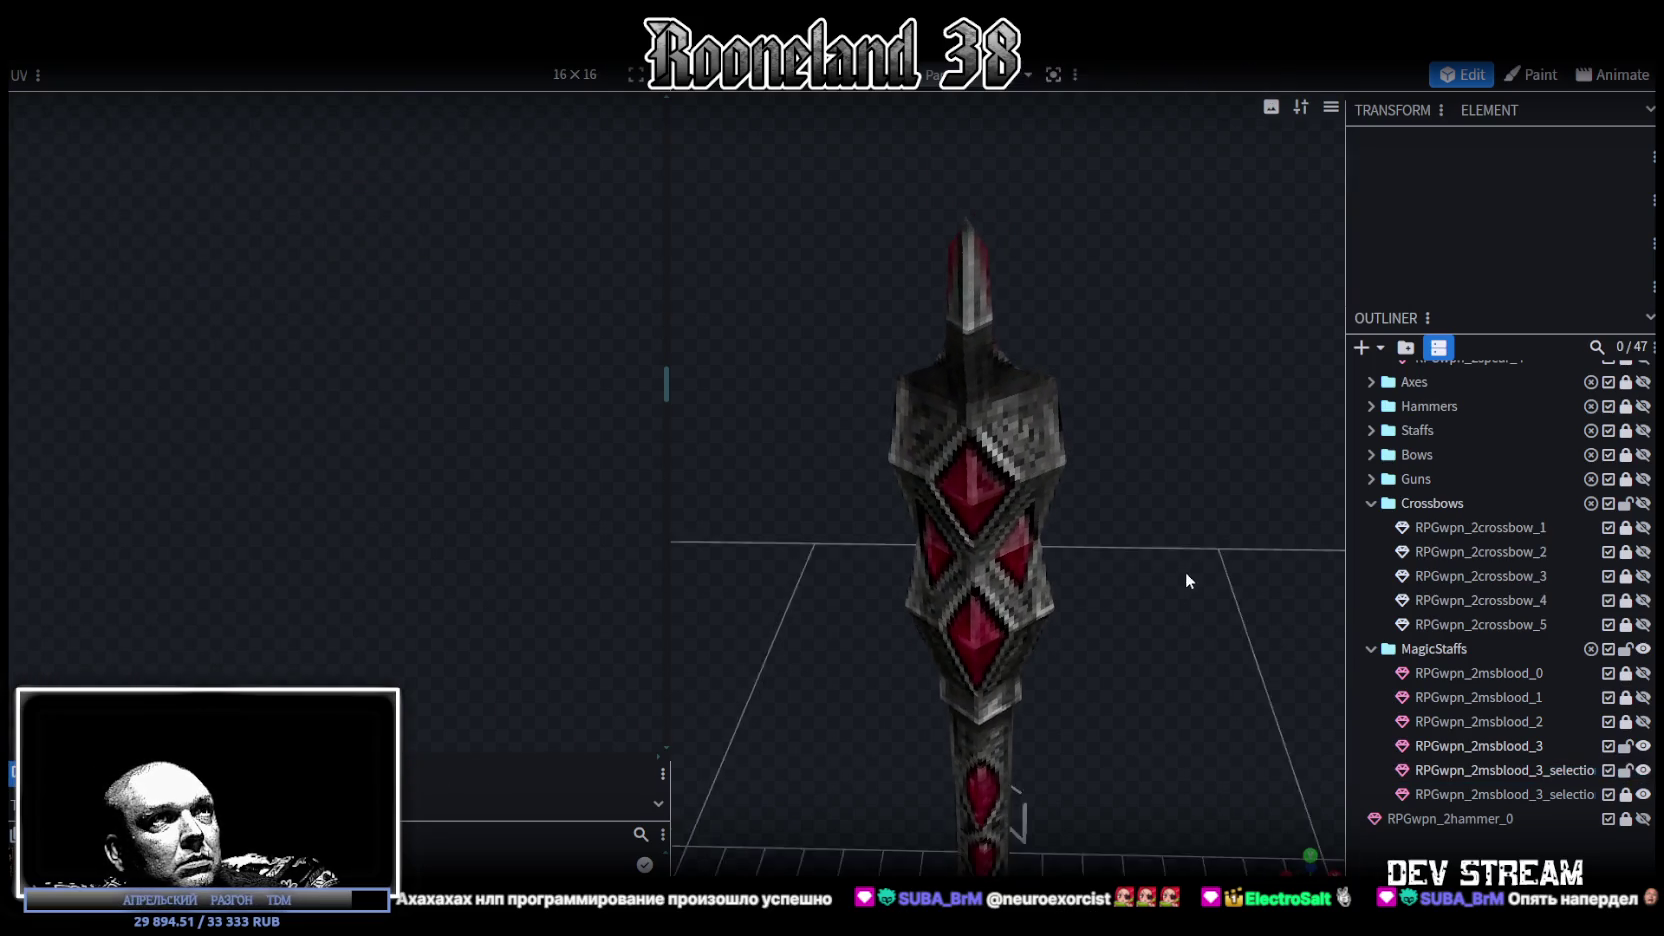
# - Select the tip faces and pull their UV corners in onto the narrow blade point
pyautogui.click(959, 278)
pyautogui.moveTo(1093, 302); pyautogui.dragTo(1088, 302)
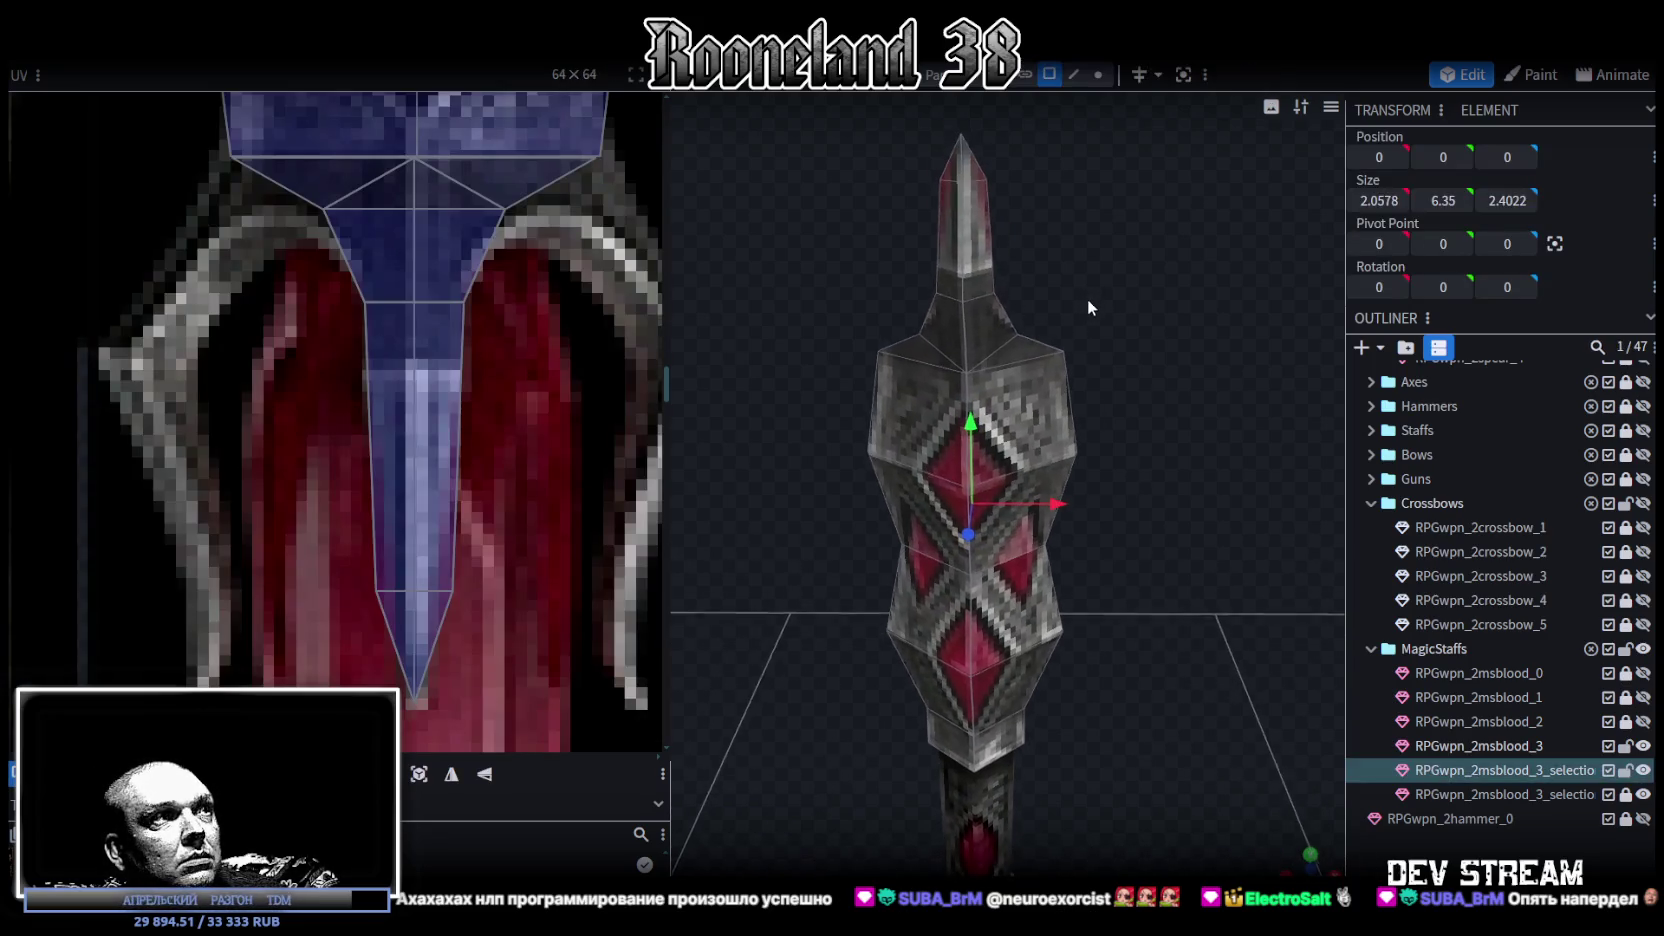
pyautogui.click(382, 578)
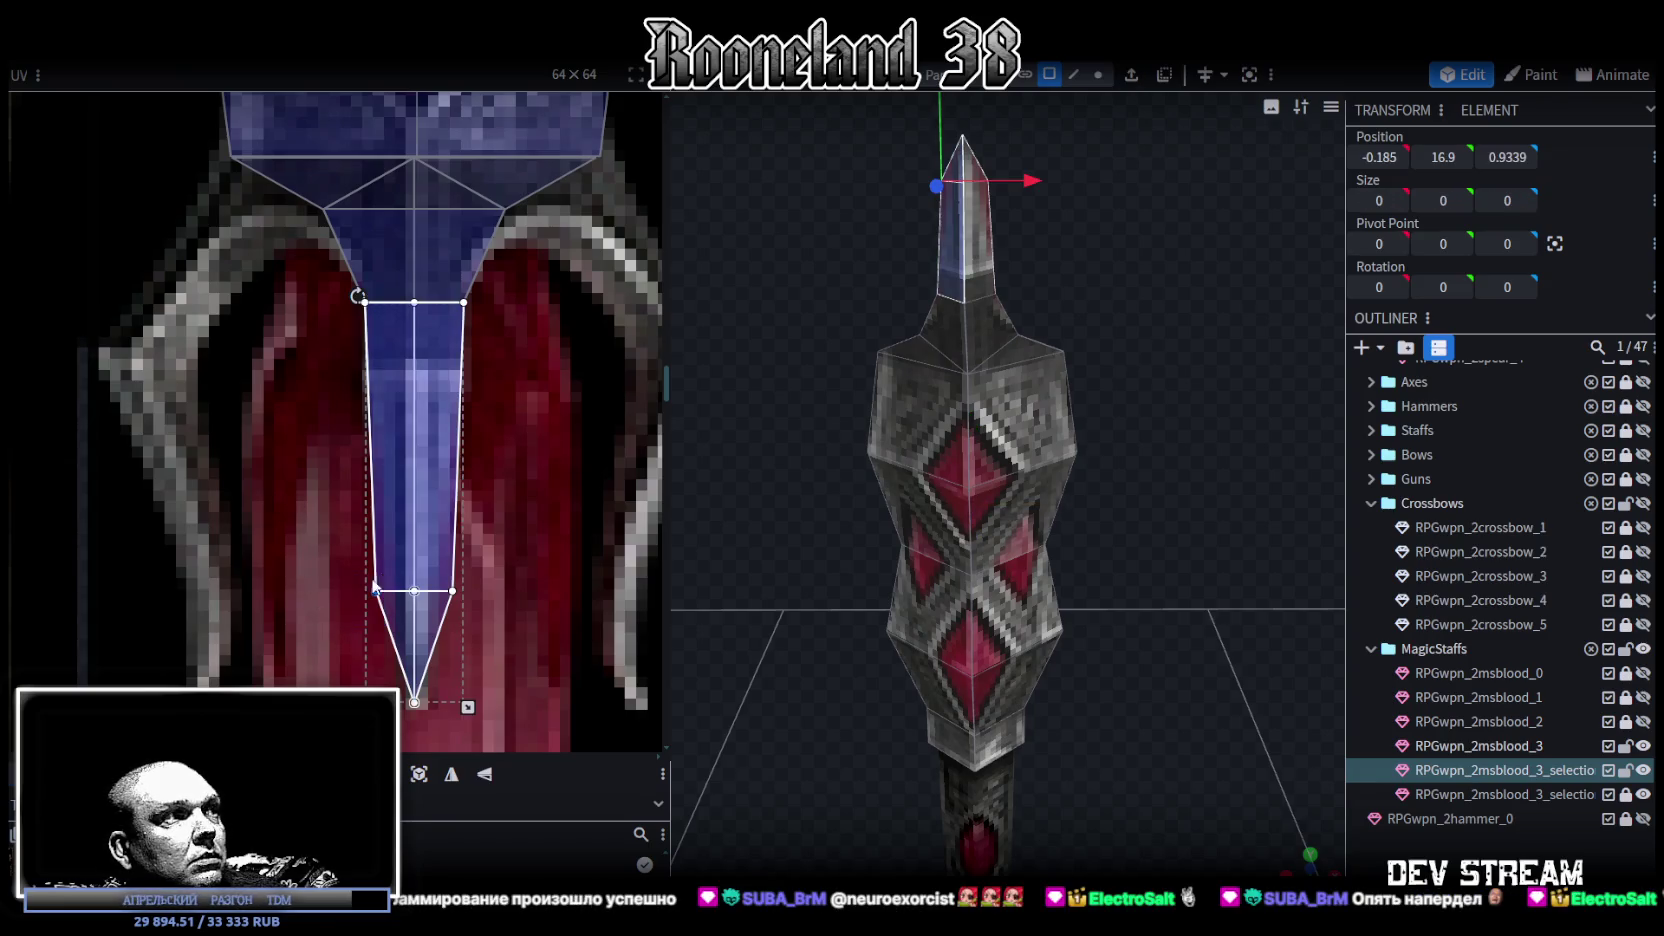
pyautogui.moveTo(376, 591); pyautogui.dragTo(398, 591)
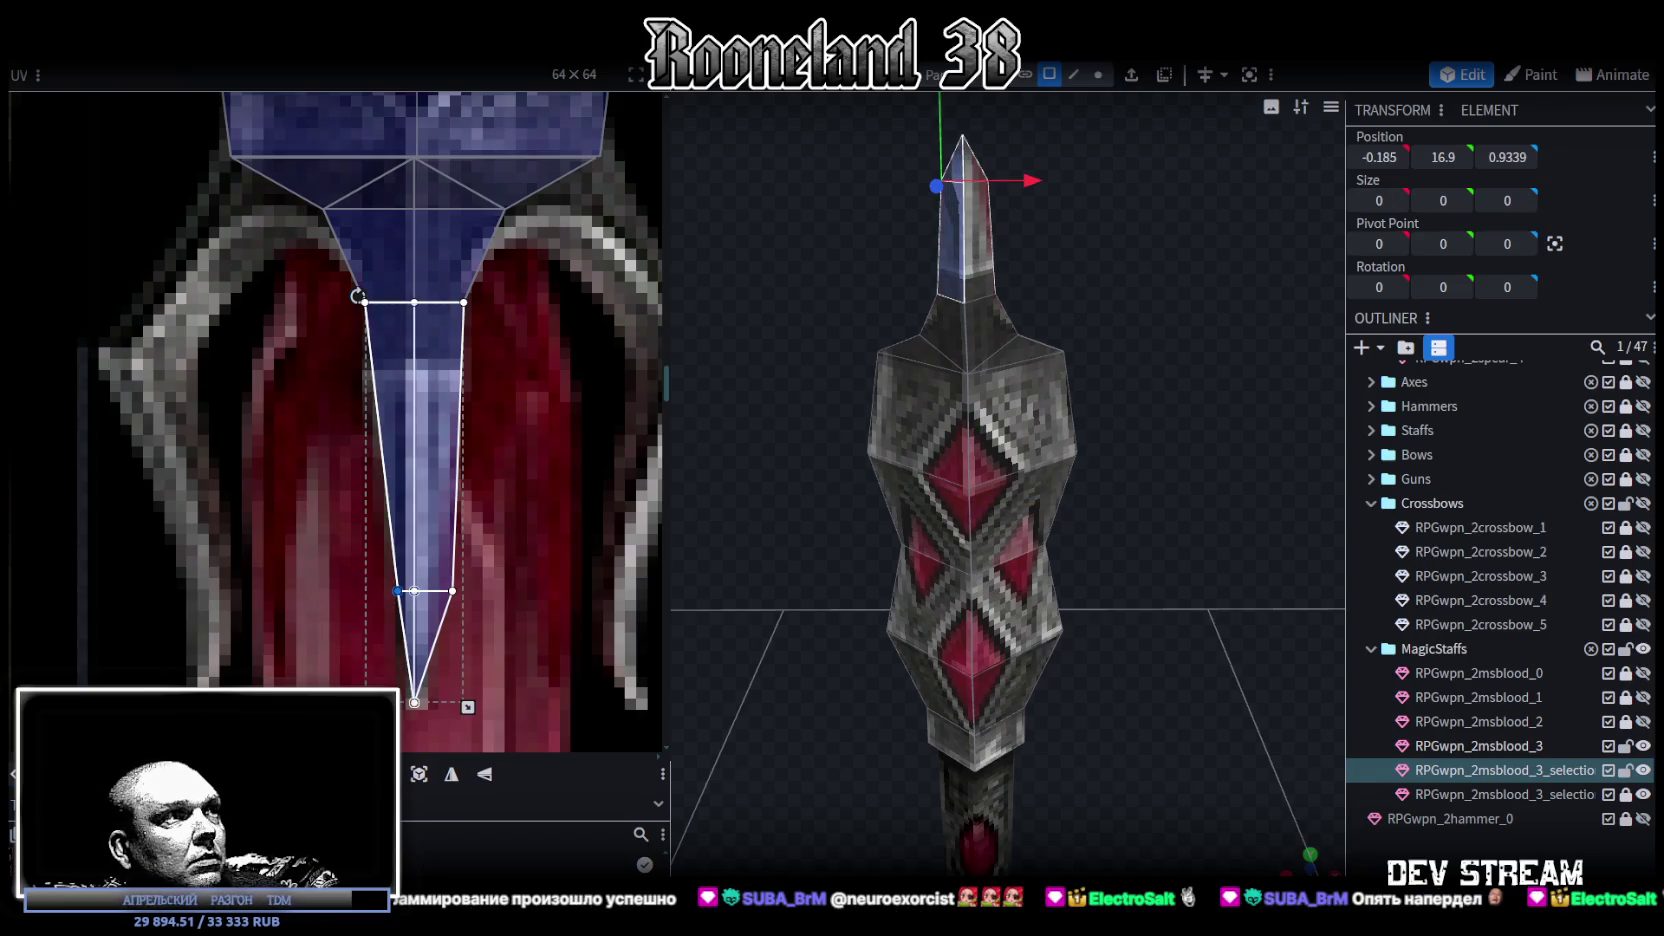
pyautogui.click(453, 591)
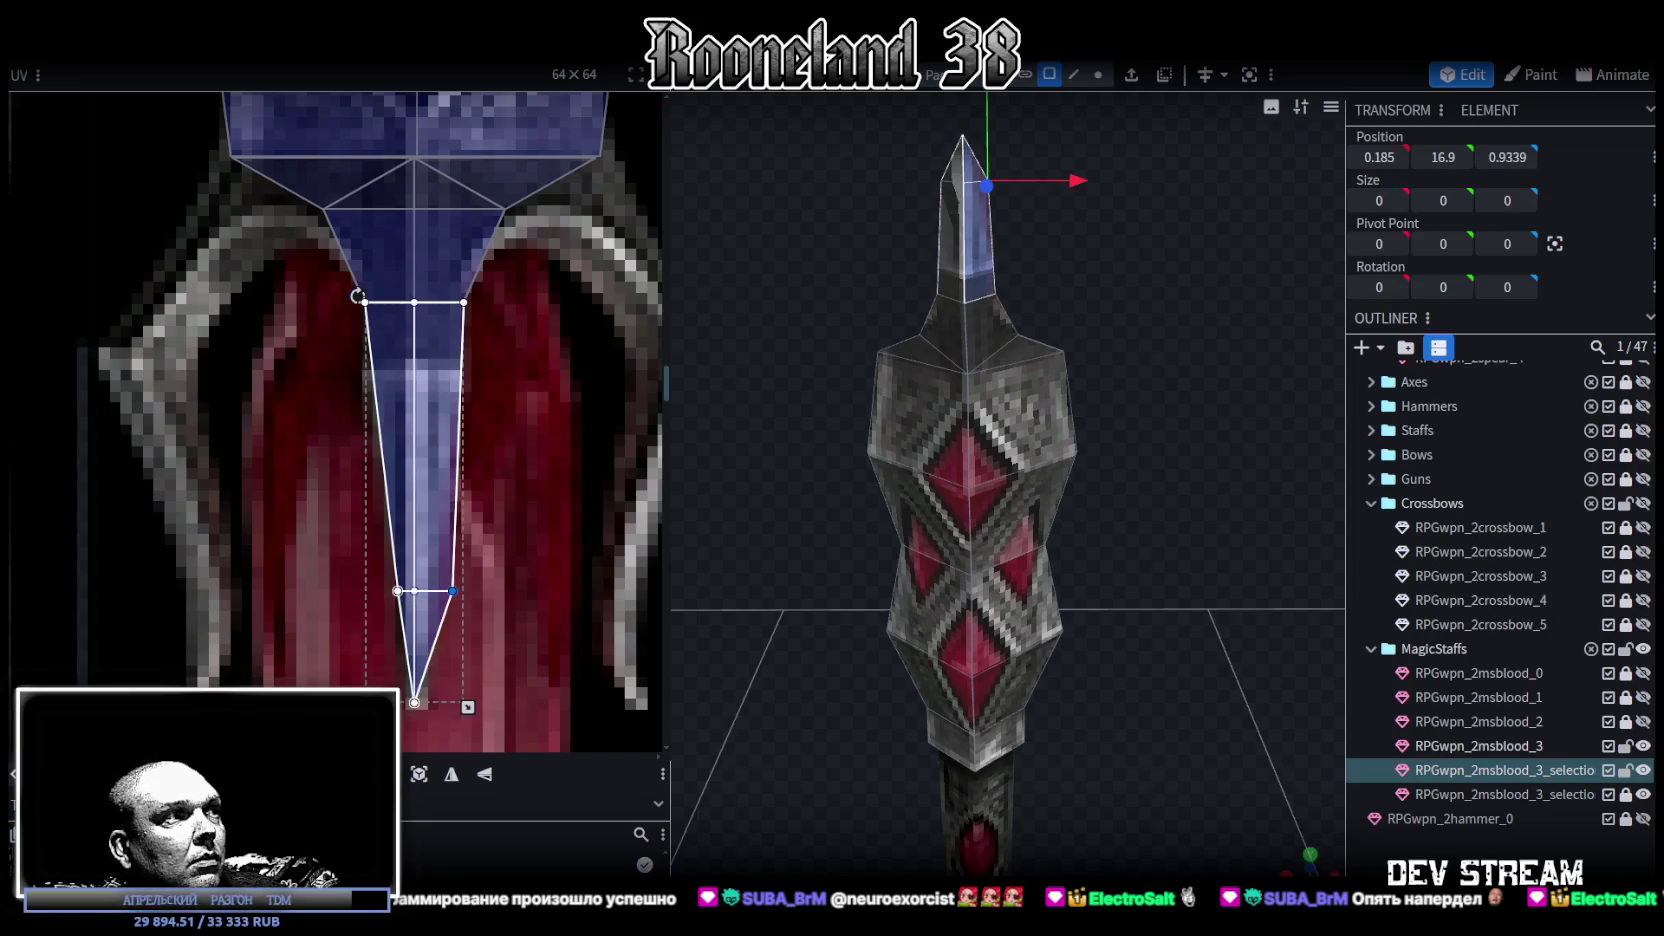
pyautogui.moveTo(453, 591); pyautogui.dragTo(441, 591)
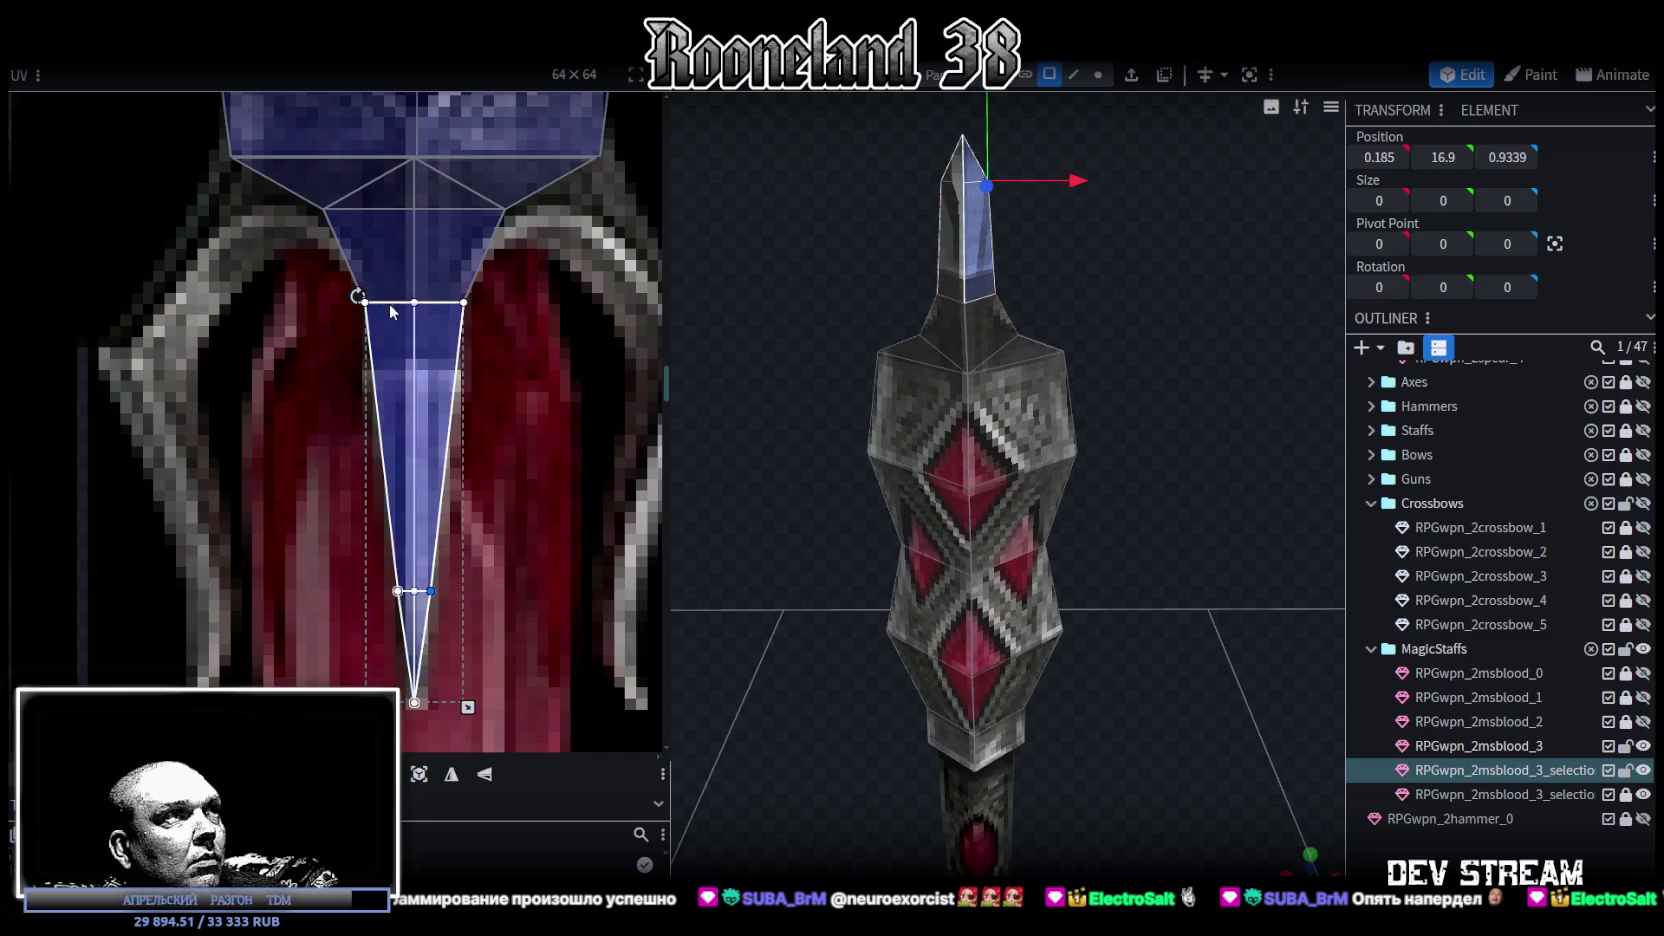
# - Gather the tip's remaining UV corners inward and start scaling the tip face narrower
pyautogui.moveTo(322, 337)
pyautogui.mouseDown()
pyautogui.moveTo(386, 293)
pyautogui.moveTo(375, 301)
pyautogui.mouseUp()
pyautogui.click(458, 294)
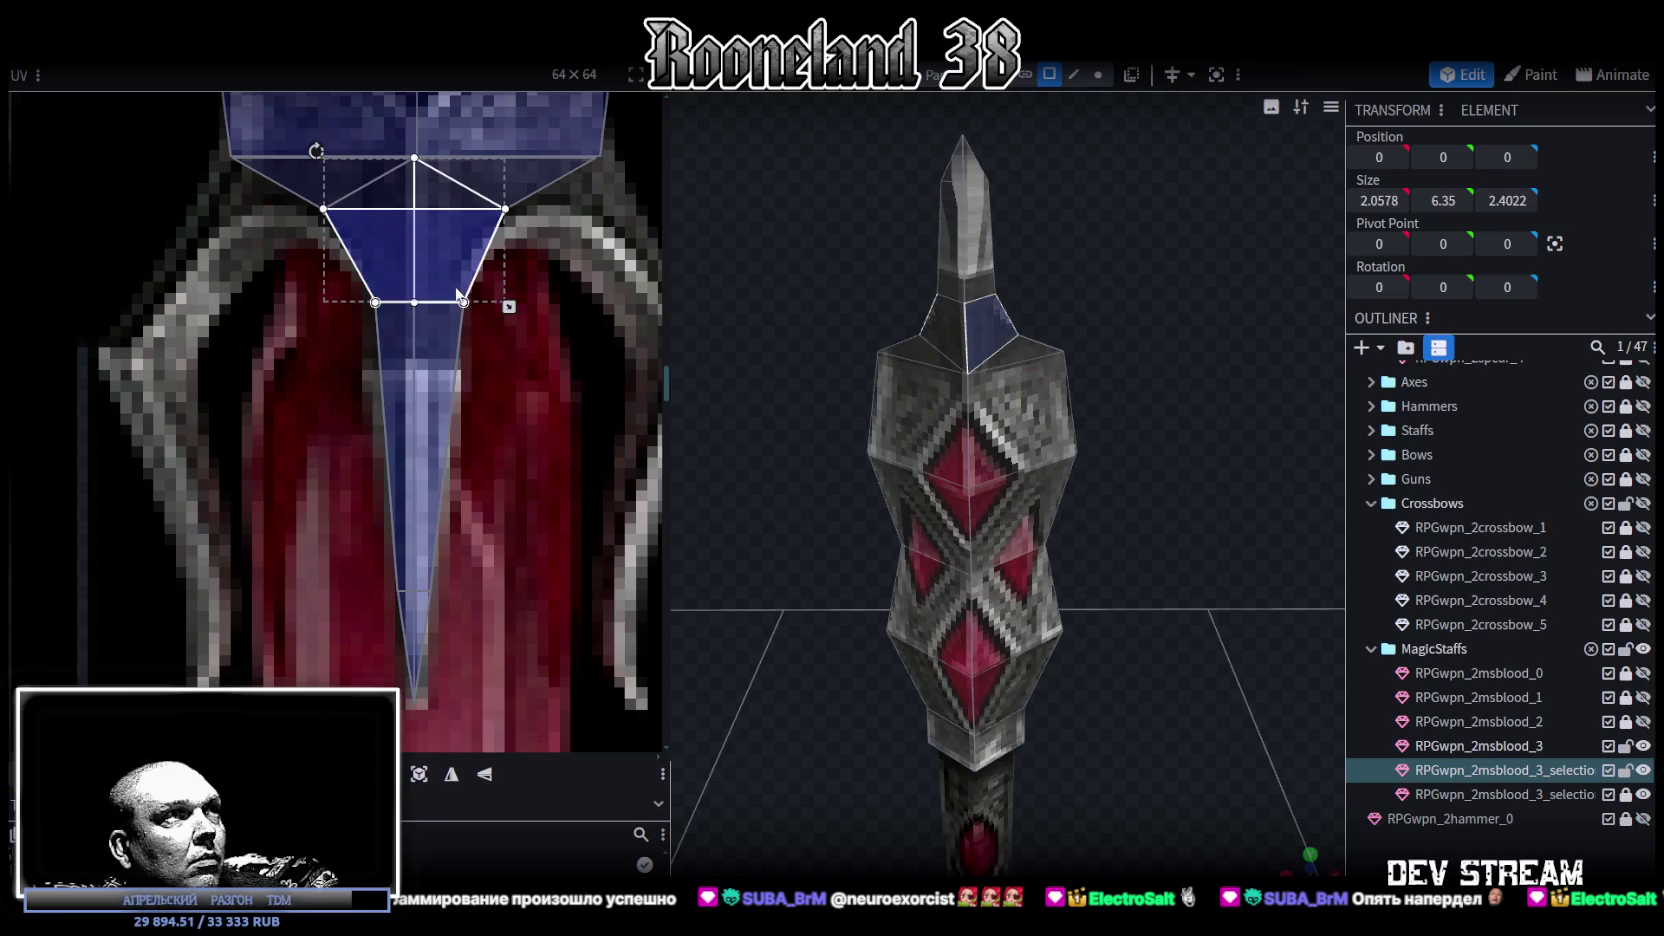
pyautogui.click(463, 301)
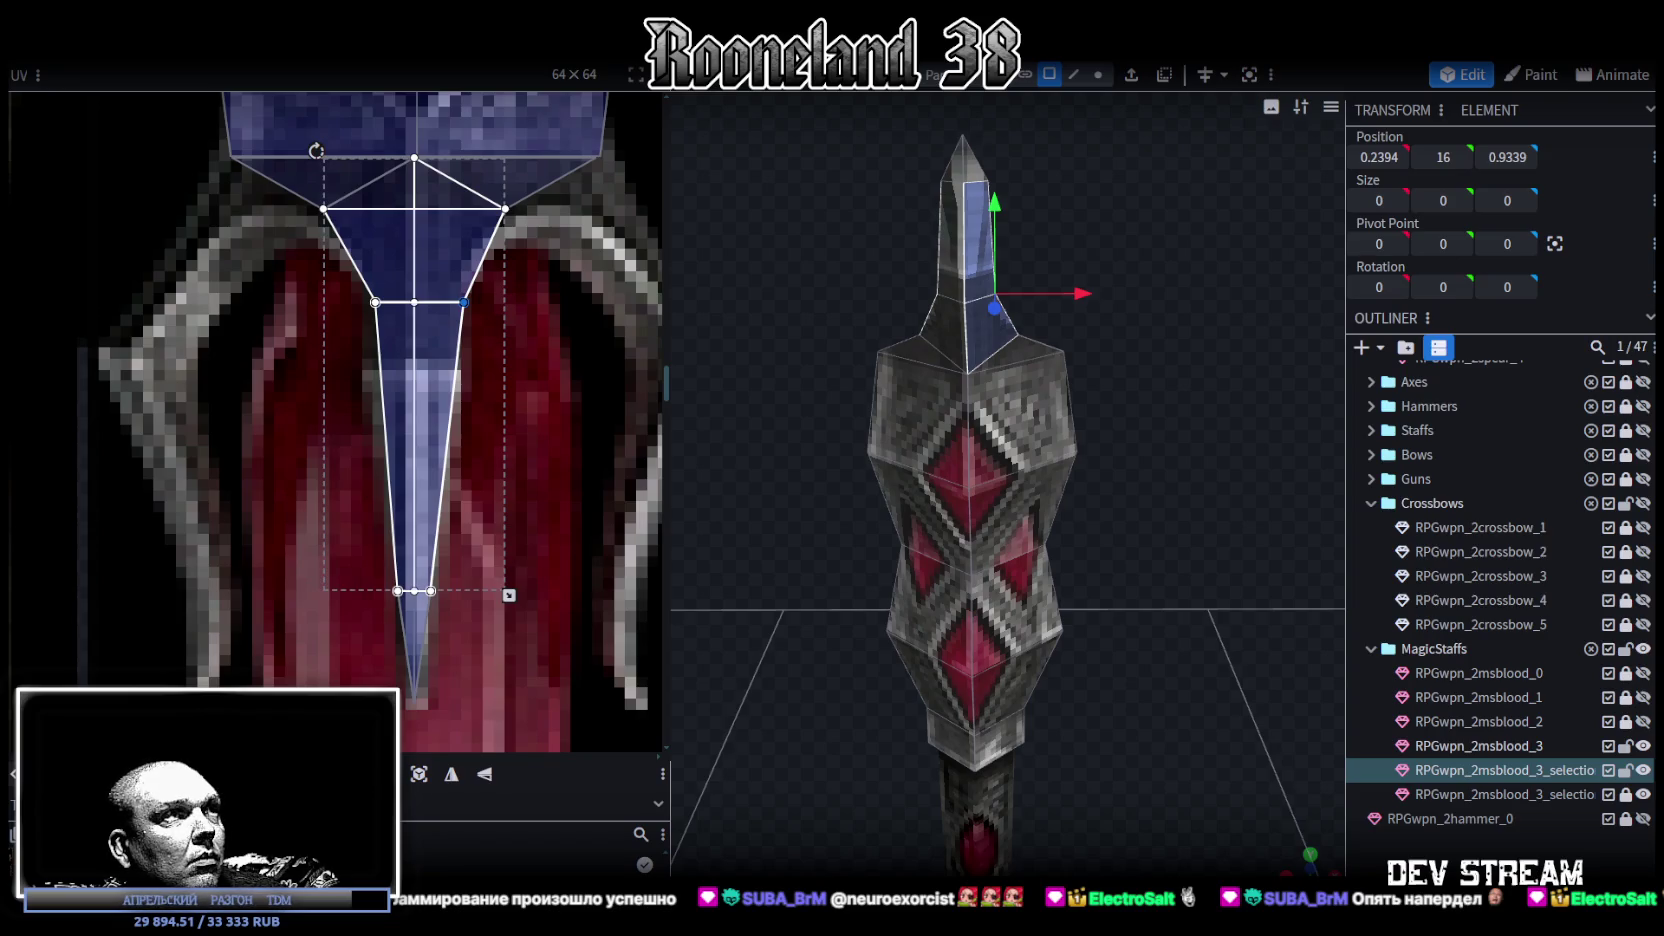
pyautogui.moveTo(463, 301); pyautogui.dragTo(453, 301)
pyautogui.moveTo(1128, 372); pyautogui.dragTo(1122, 451)
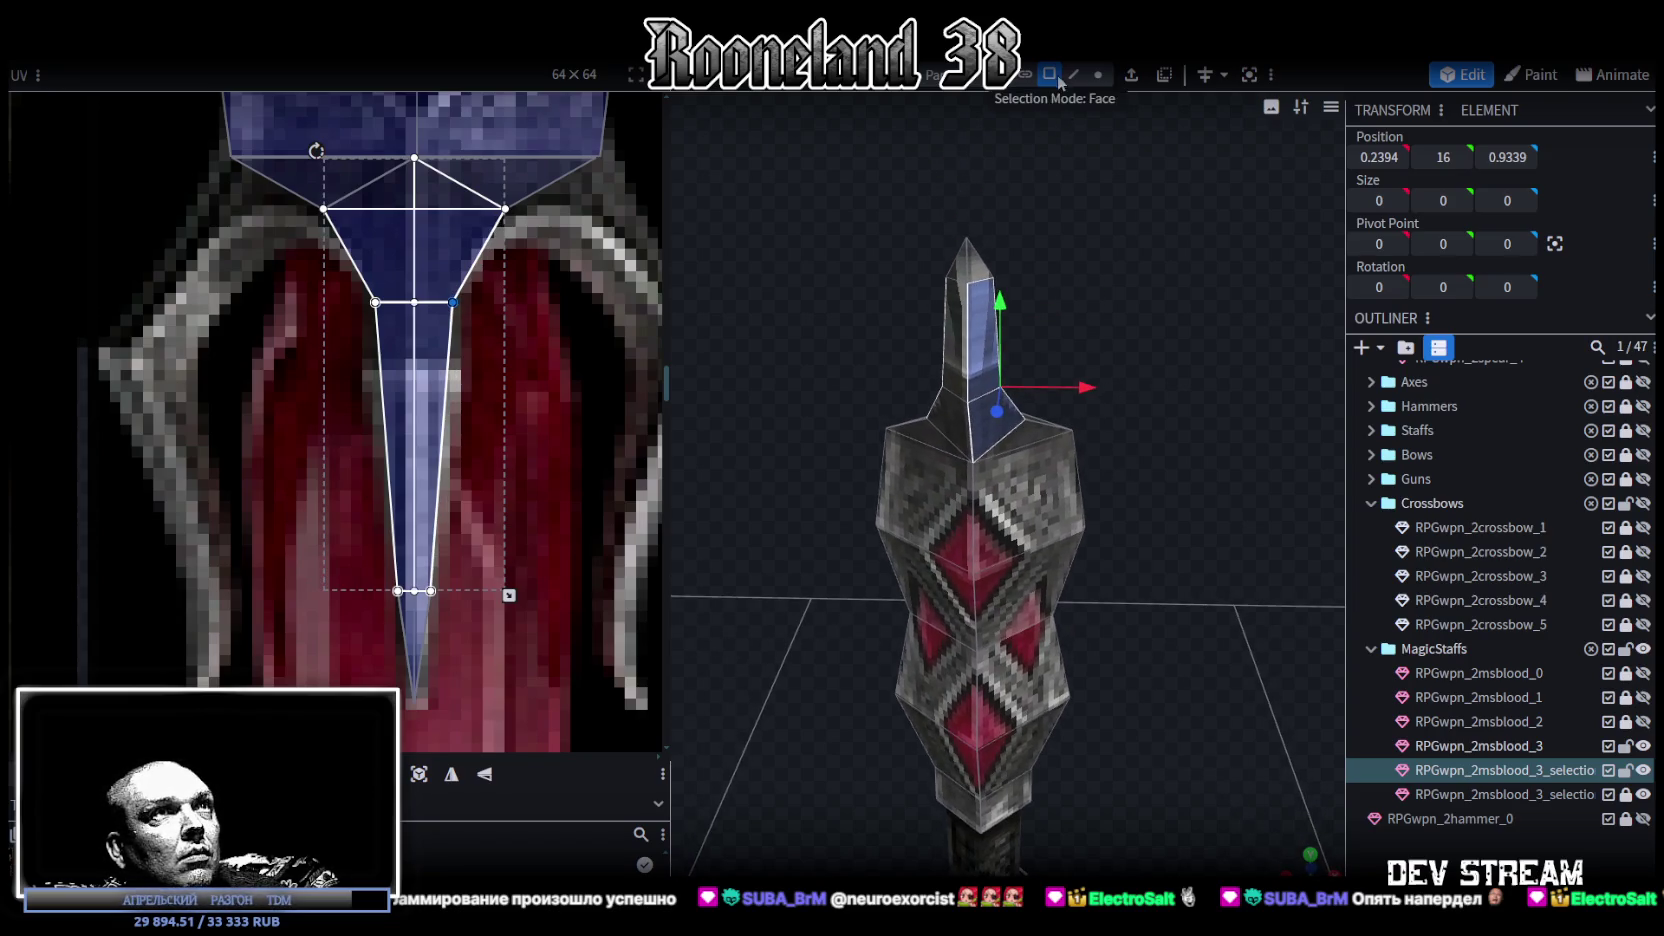
pyautogui.moveTo(923, 309)
pyautogui.mouseDown()
pyautogui.moveTo(1060, 321)
pyautogui.moveTo(1066, 265)
pyautogui.moveTo(1058, 289)
pyautogui.moveTo(1086, 299)
pyautogui.moveTo(1034, 289)
pyautogui.mouseUp()
pyautogui.press('s')
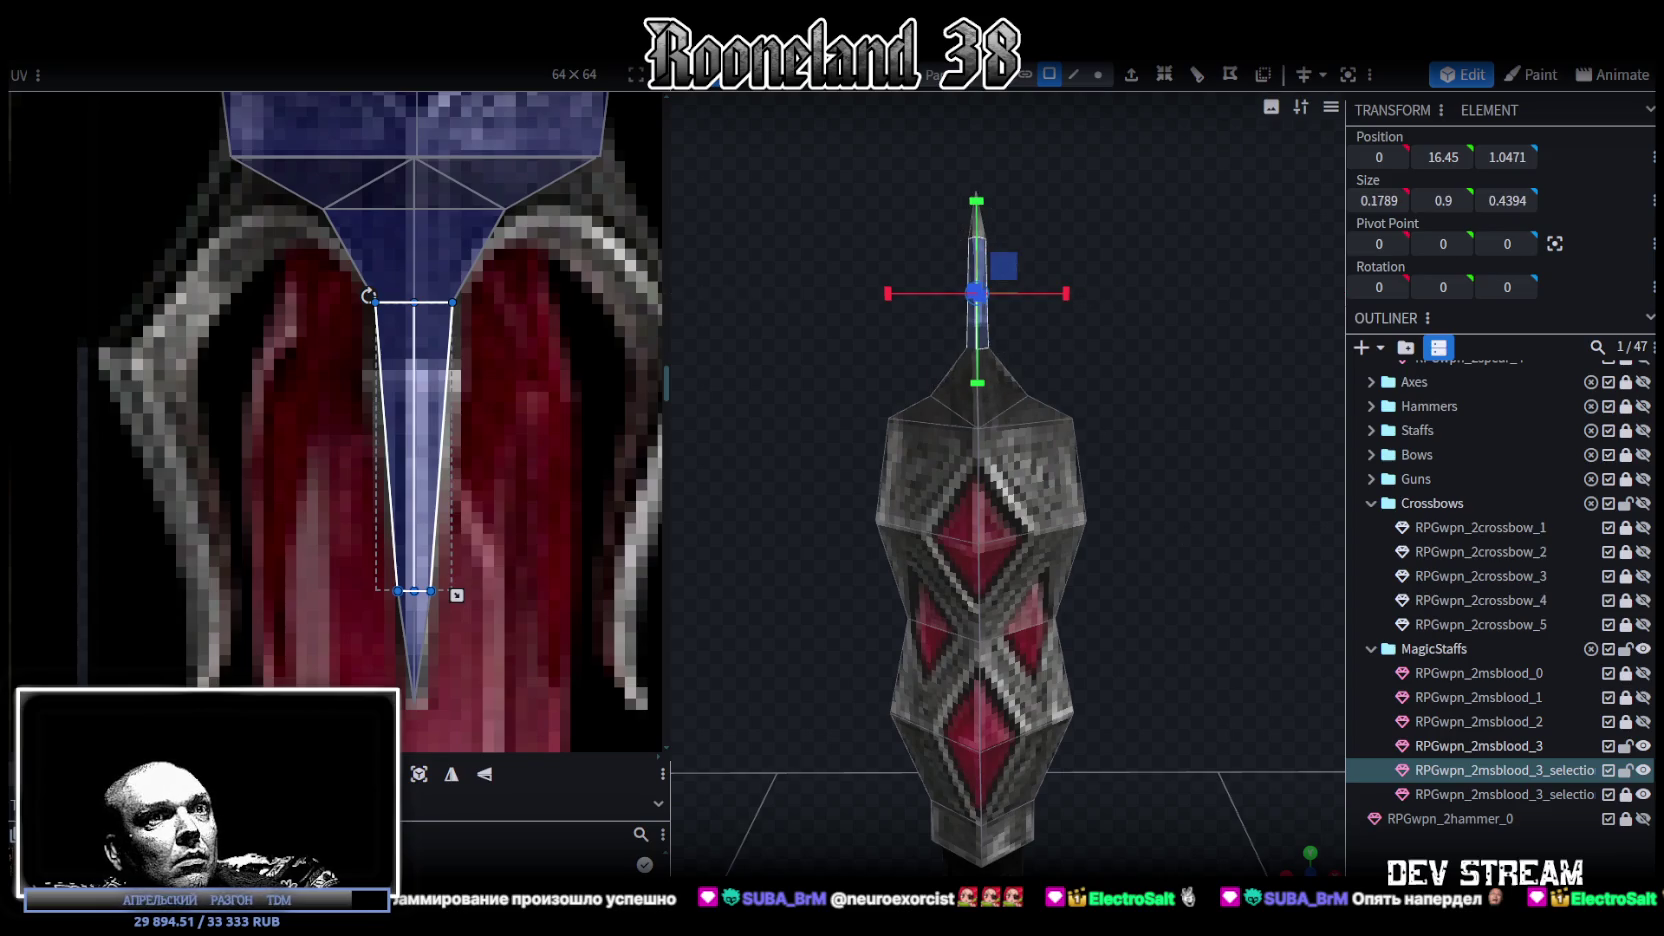
# - Confirm the slimmer tip width and look the staff over from above
pyautogui.click(1230, 583)
pyautogui.moveTo(1230, 583)
pyautogui.mouseDown()
pyautogui.moveTo(1176, 569)
pyautogui.moveTo(901, 364)
pyautogui.mouseUp()
pyautogui.click(898, 369)
pyautogui.moveTo(1183, 378)
pyautogui.mouseDown()
pyautogui.moveTo(1001, 374)
pyautogui.moveTo(1030, 428)
pyautogui.moveTo(930, 364)
pyautogui.moveTo(905, 367)
pyautogui.moveTo(1024, 322)
pyautogui.moveTo(1008, 382)
pyautogui.moveTo(1070, 110)
pyautogui.mouseUp()
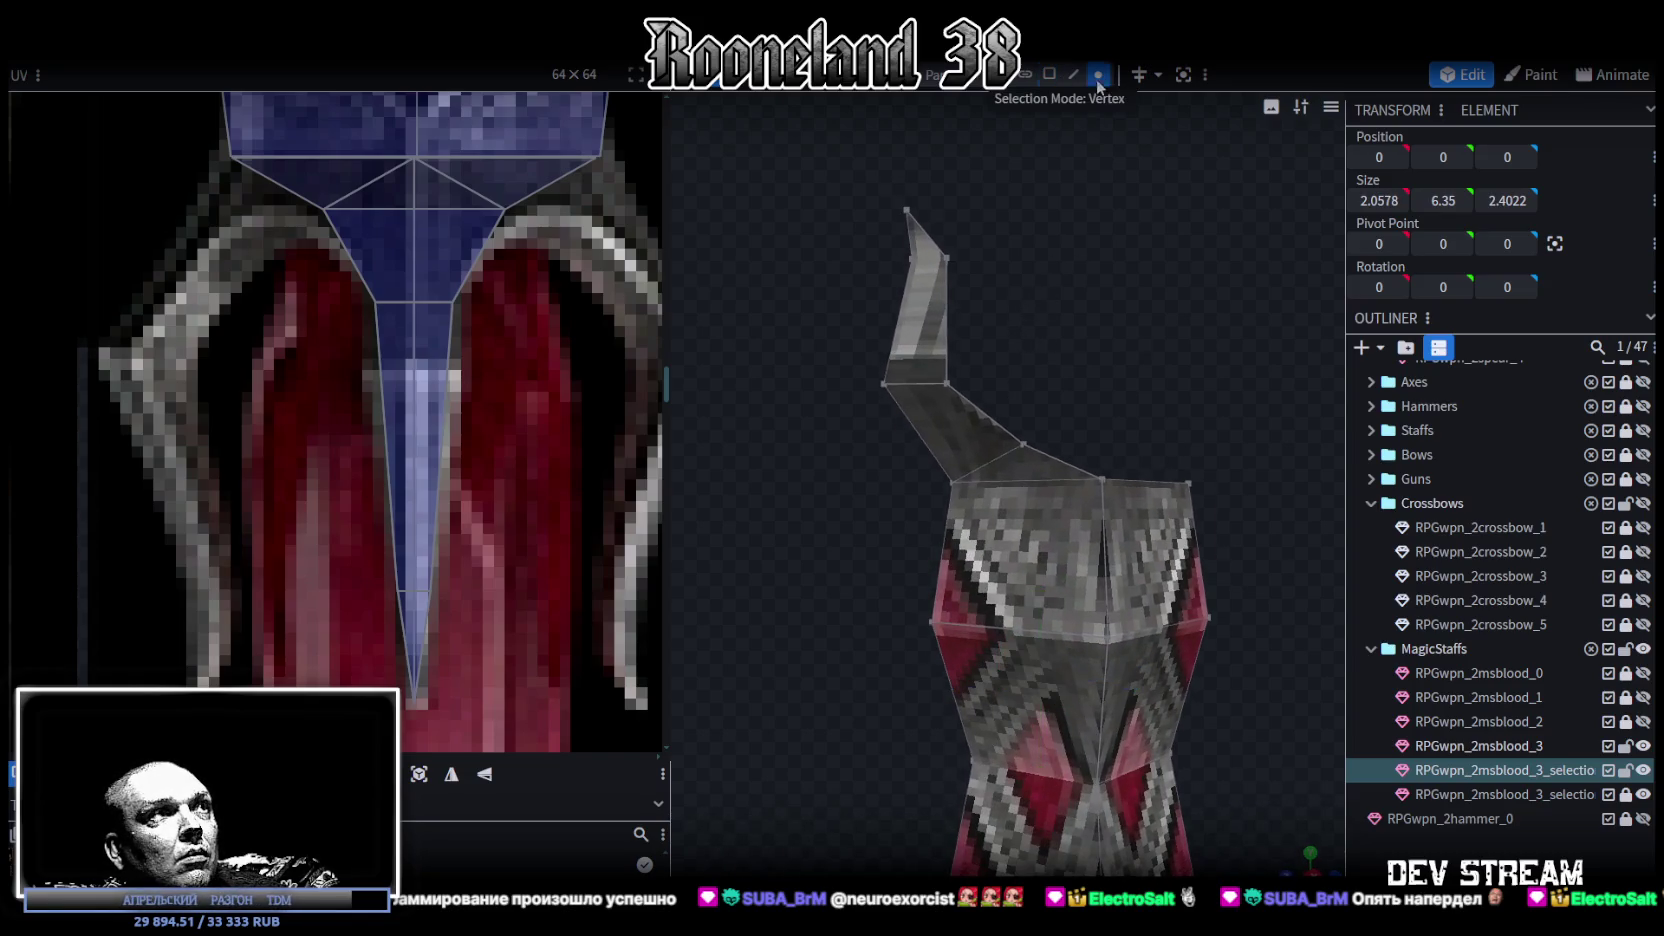
pyautogui.scroll(-3, 439, 380)
pyautogui.moveTo(1008, 315)
pyautogui.mouseDown()
pyautogui.moveTo(994, 326)
pyautogui.moveTo(1117, 332)
pyautogui.moveTo(984, 337)
pyautogui.moveTo(994, 270)
pyautogui.moveTo(990, 320)
pyautogui.moveTo(942, 380)
pyautogui.mouseUp()
pyautogui.moveTo(1036, 317)
pyautogui.mouseDown()
pyautogui.moveTo(1161, 284)
pyautogui.moveTo(959, 352)
pyautogui.moveTo(1290, 237)
pyautogui.moveTo(1093, 285)
pyautogui.moveTo(1032, 263)
pyautogui.moveTo(1064, 90)
pyautogui.mouseUp()
# - Select all the faces of the curved horn piece
pyautogui.click(1049, 74)
pyautogui.moveTo(1053, 200)
pyautogui.mouseDown()
pyautogui.moveTo(1081, 375)
pyautogui.moveTo(926, 283)
pyautogui.mouseUp()
pyautogui.click(927, 288)
pyautogui.click(930, 322)
pyautogui.click(940, 364)
pyautogui.moveTo(940, 364)
pyautogui.mouseDown()
pyautogui.moveTo(1192, 517)
pyautogui.moveTo(1054, 452)
pyautogui.mouseUp()
pyautogui.click(1035, 455)
pyautogui.click(1104, 250)
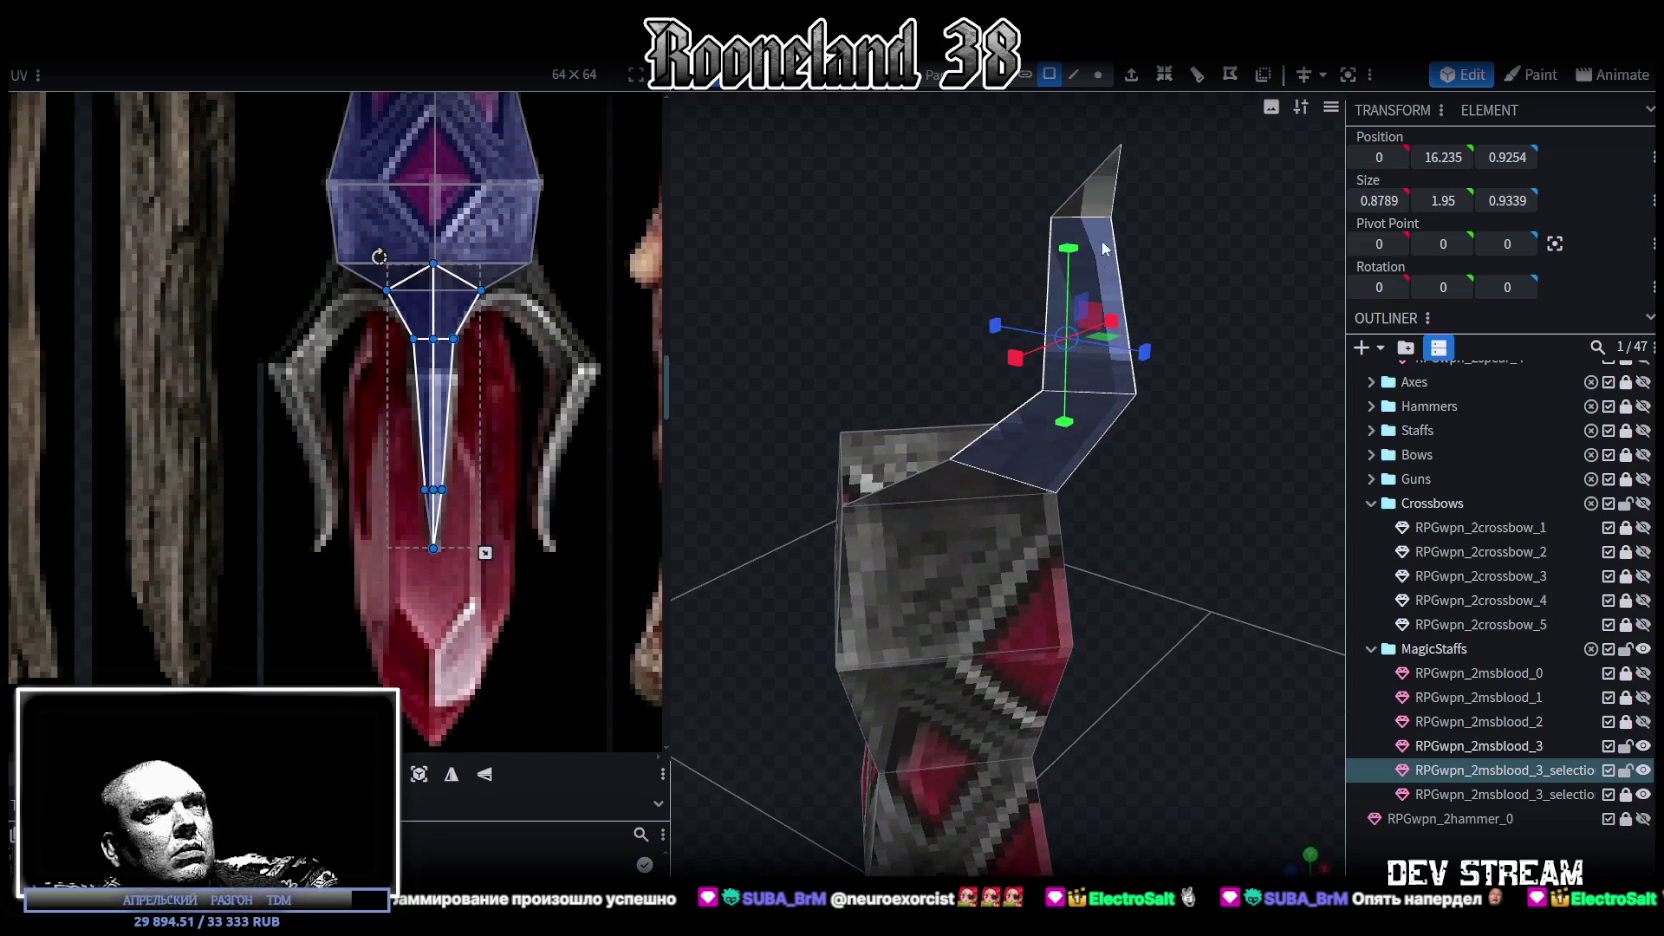
pyautogui.moveTo(1204, 427); pyautogui.dragTo(884, 434)
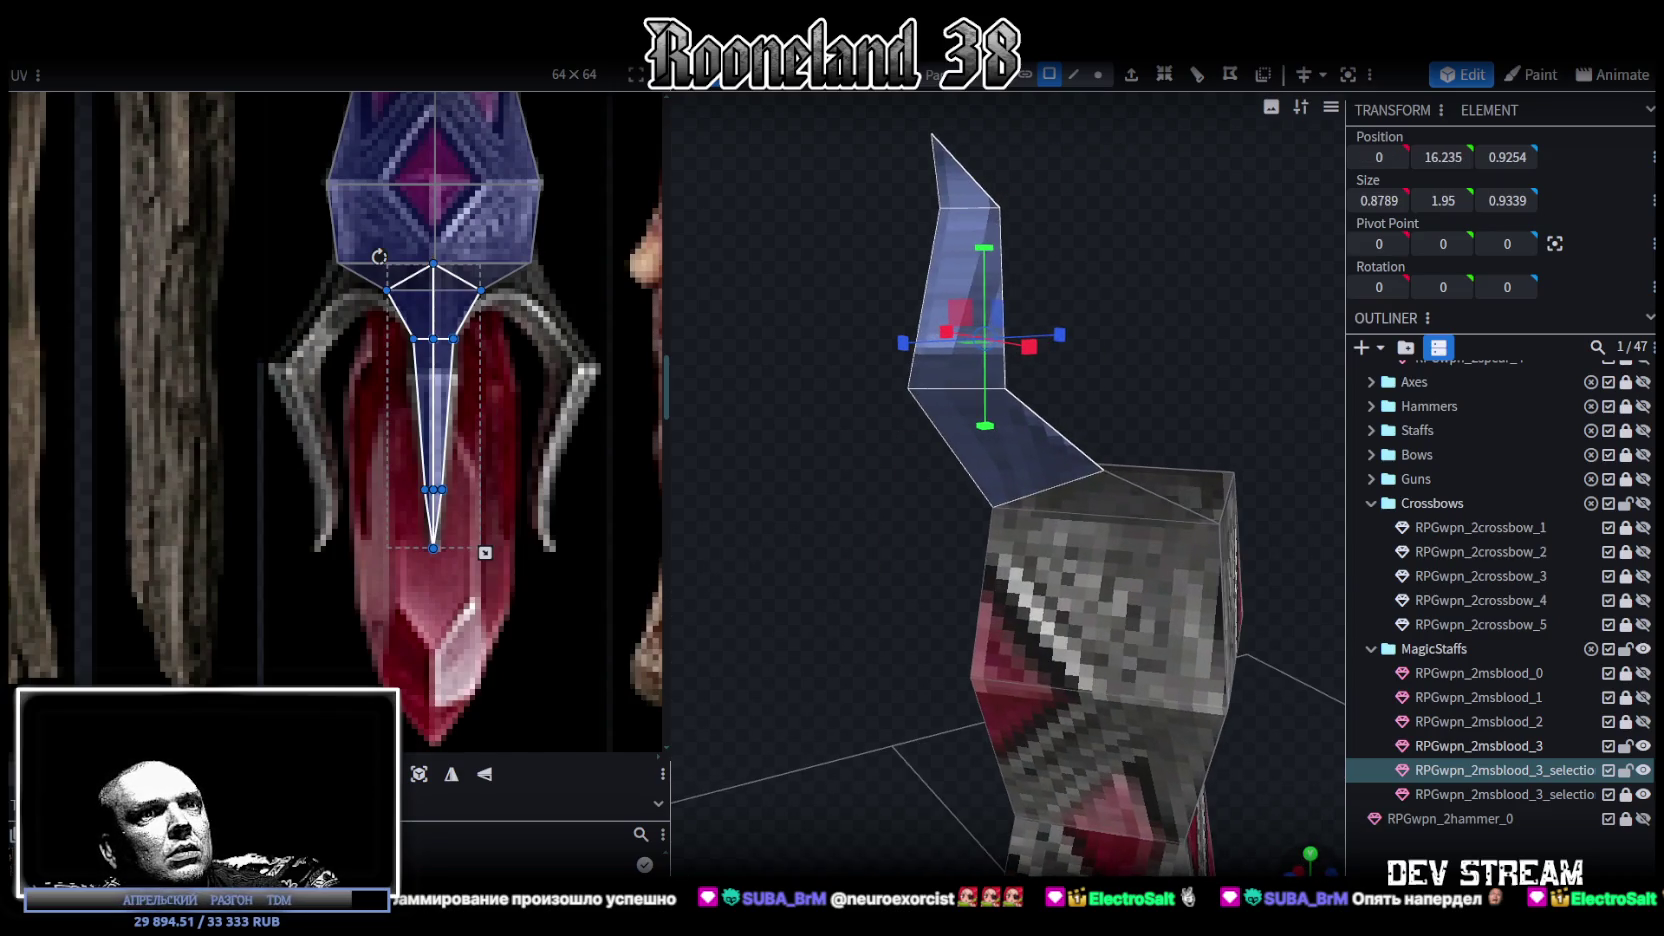
# - From the front view, move the horn's UVs onto the guard prong and mirror them vertically
pyautogui.press('KP_1')
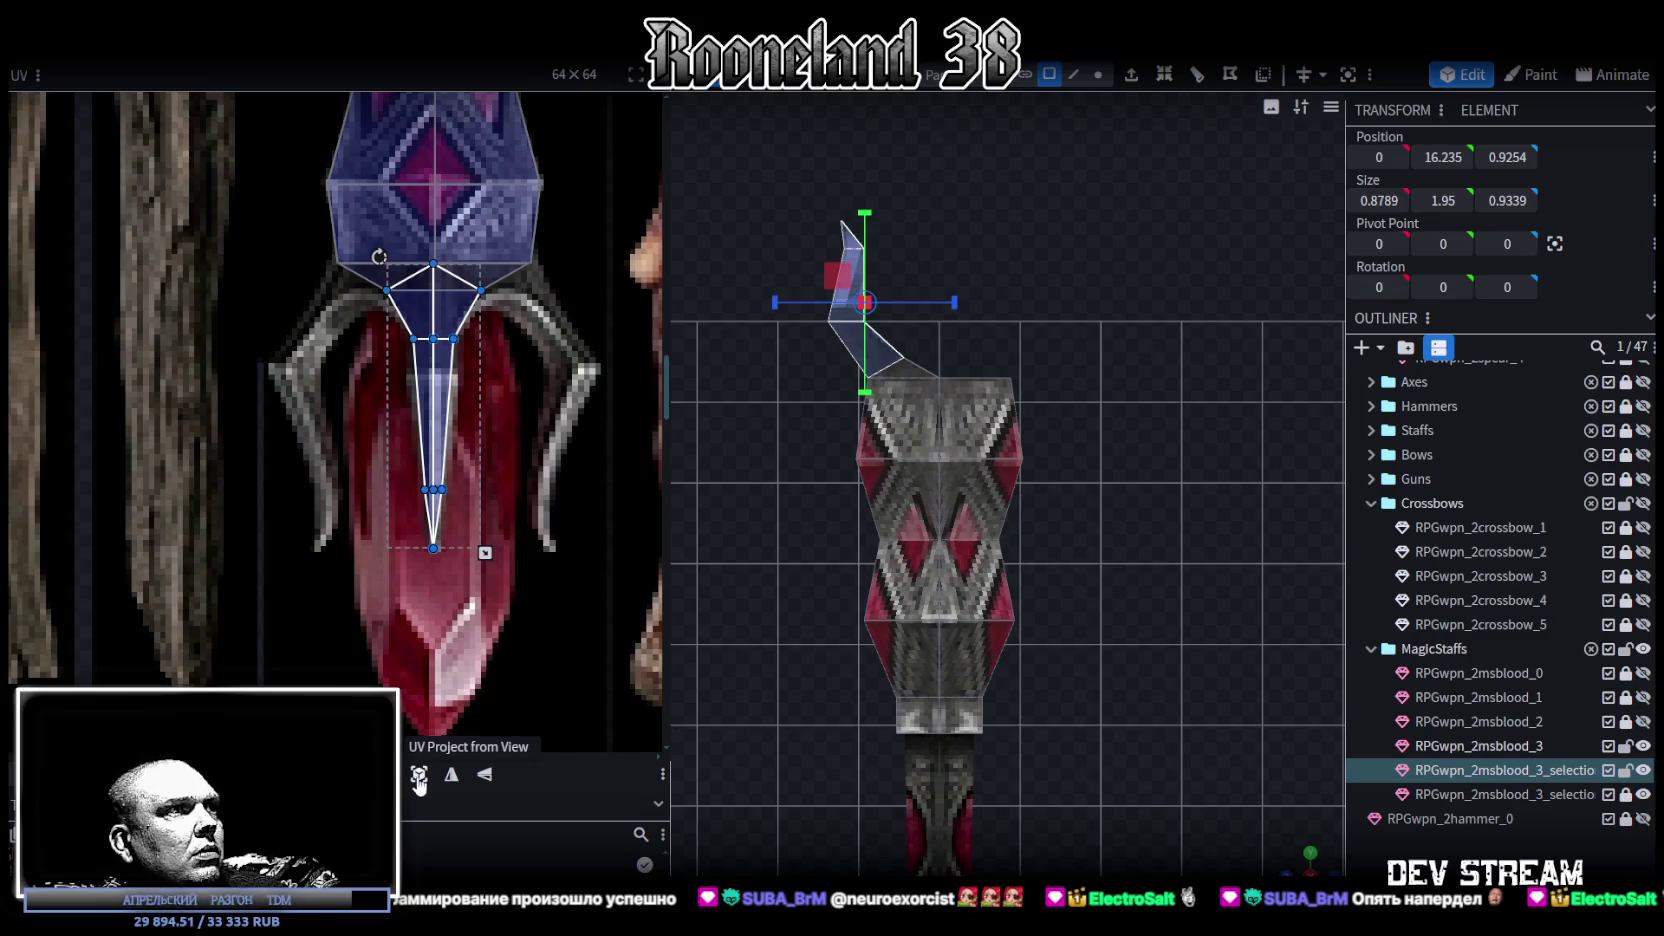
pyautogui.scroll(-3, 305, 507)
pyautogui.moveTo(289, 500); pyautogui.dragTo(474, 650, button='middle')
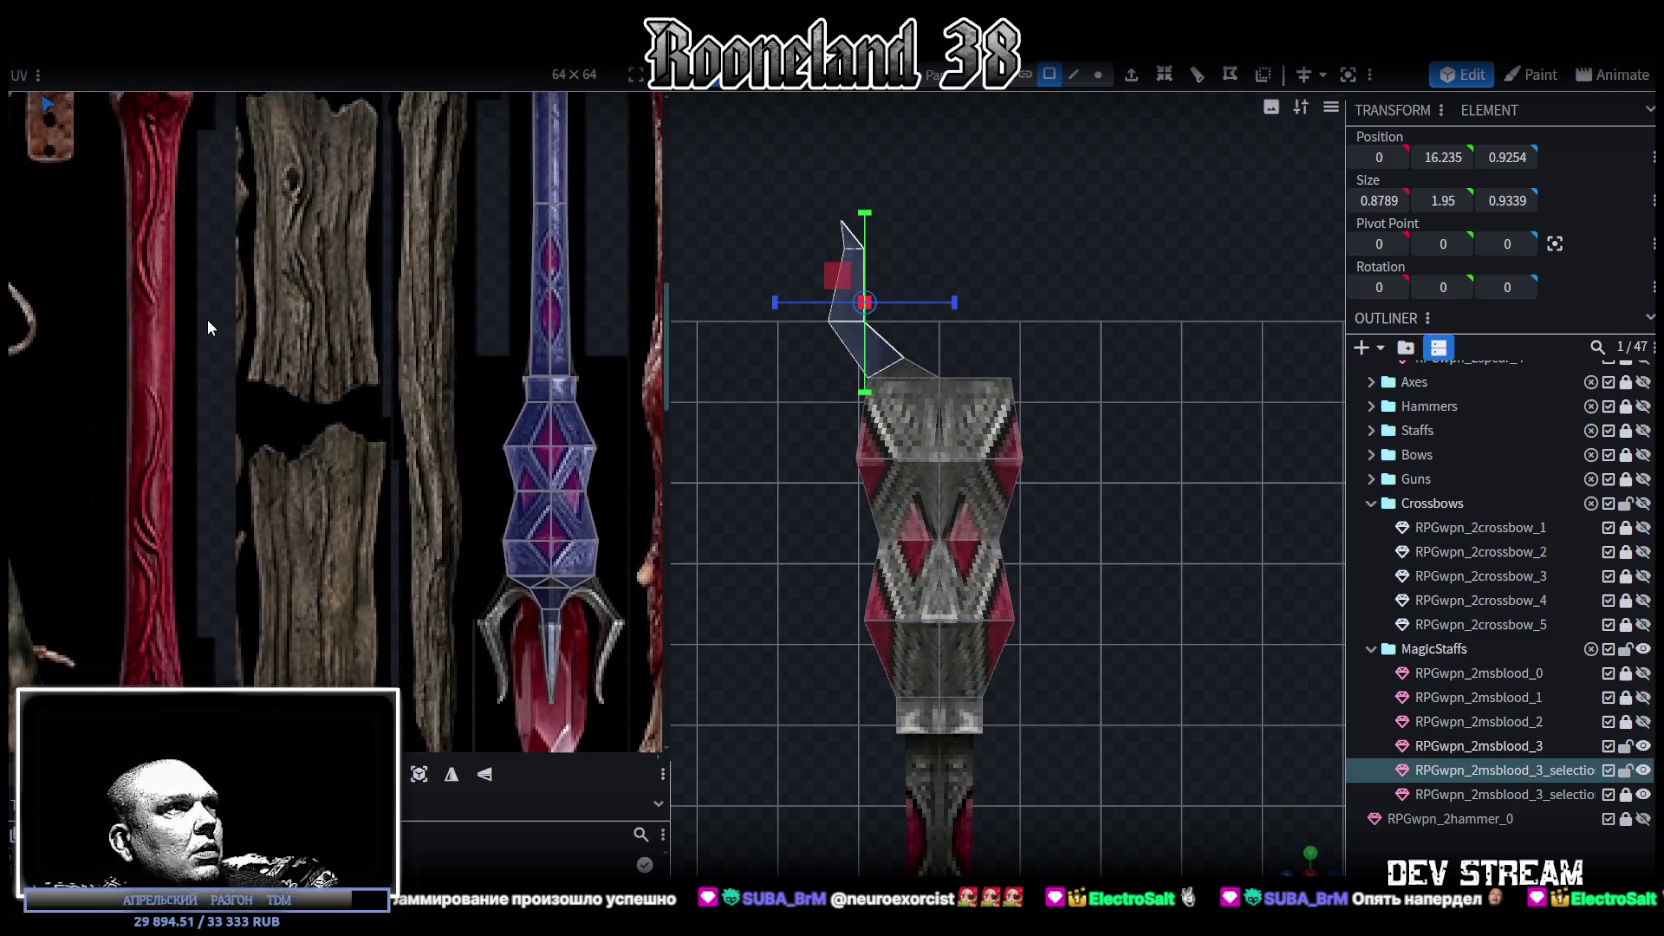
pyautogui.scroll(-2, 209, 320)
pyautogui.moveTo(209, 322)
pyautogui.mouseDown(button='middle')
pyautogui.moveTo(307, 437)
pyautogui.moveTo(334, 419)
pyautogui.mouseUp(button='middle')
pyautogui.scroll(1, 211, 235)
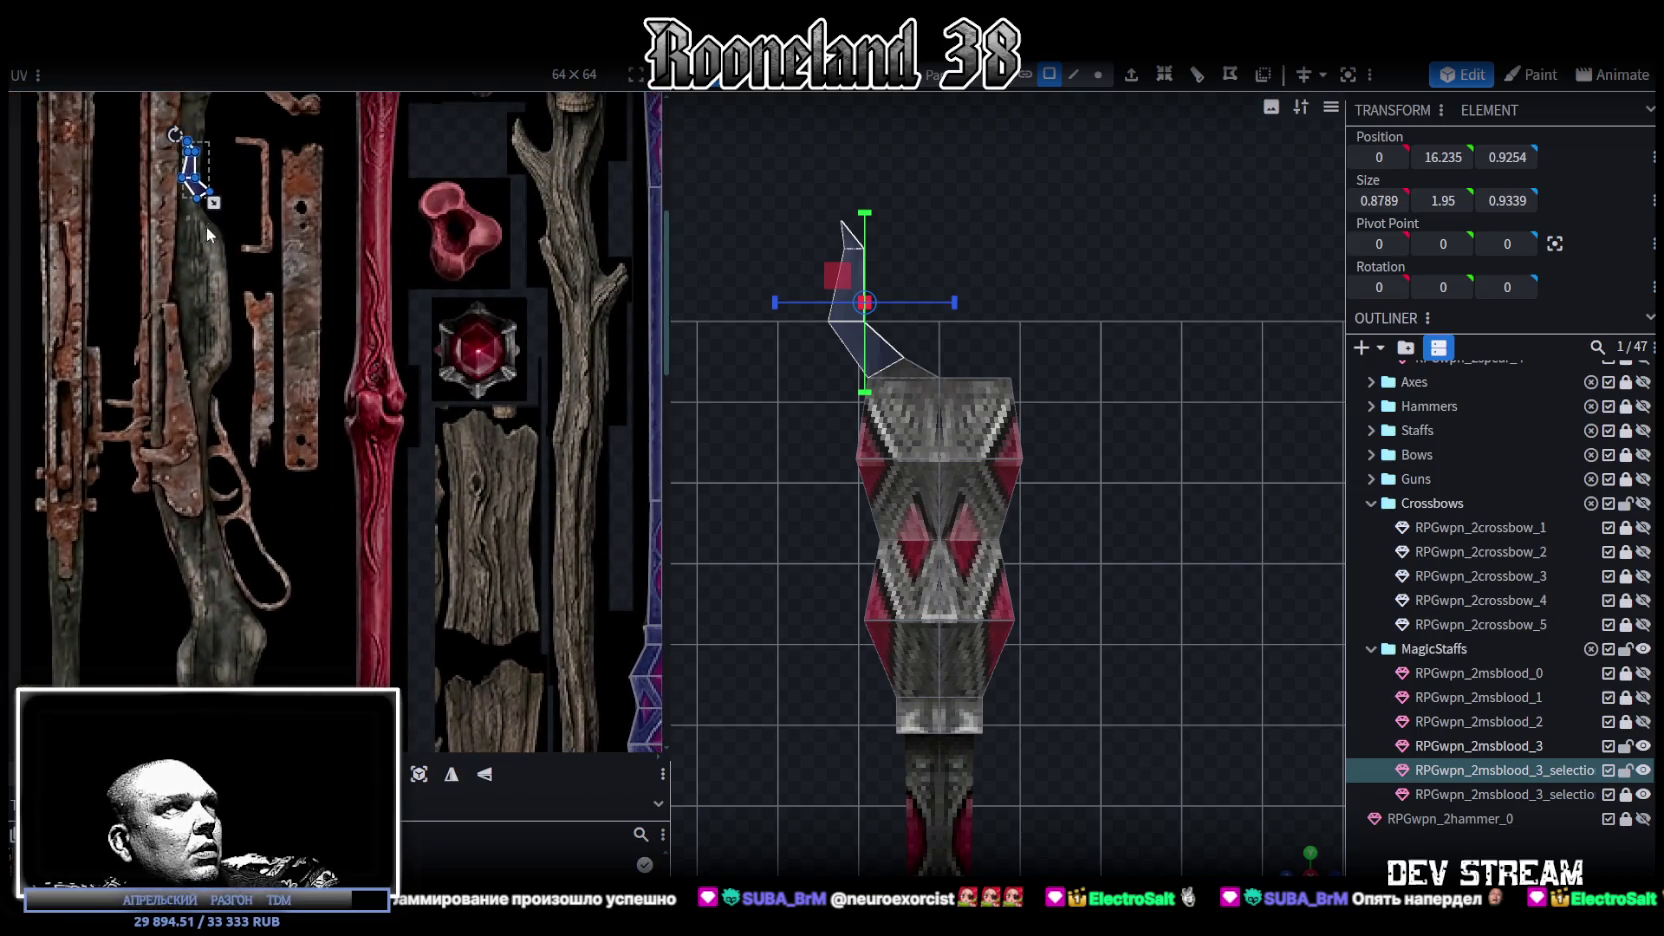
pyautogui.moveTo(490, 603); pyautogui.dragTo(235, 313, button='middle')
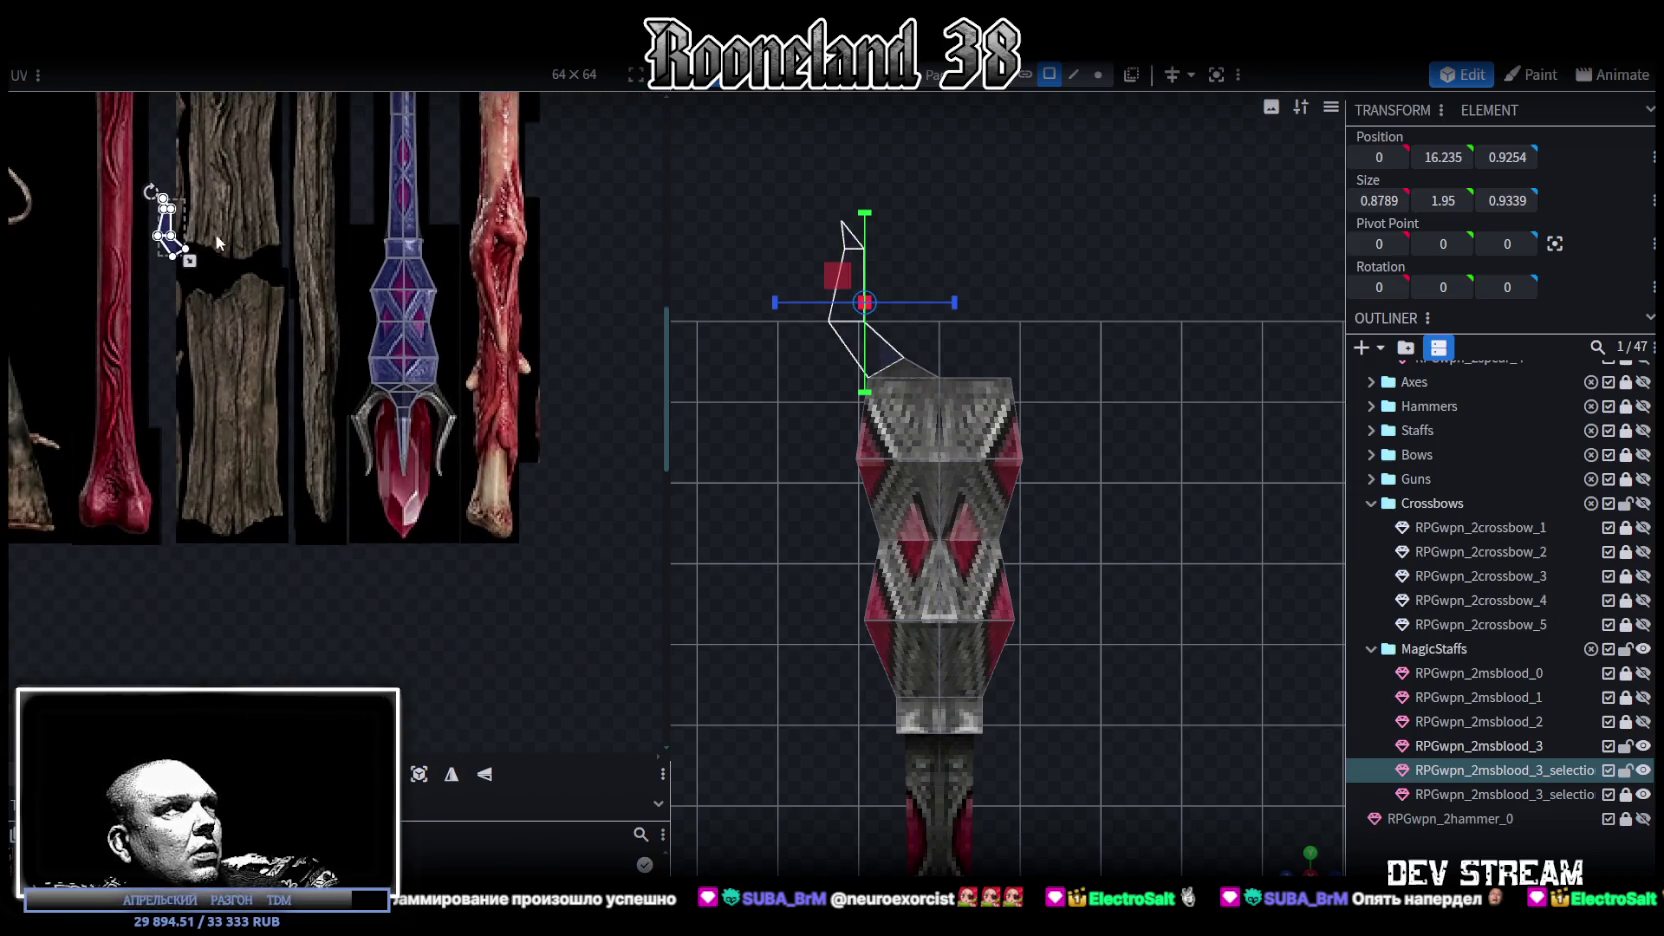
pyautogui.moveTo(172, 254); pyautogui.dragTo(360, 482)
pyautogui.scroll(3, 365, 445)
pyautogui.scroll(2, 365, 445)
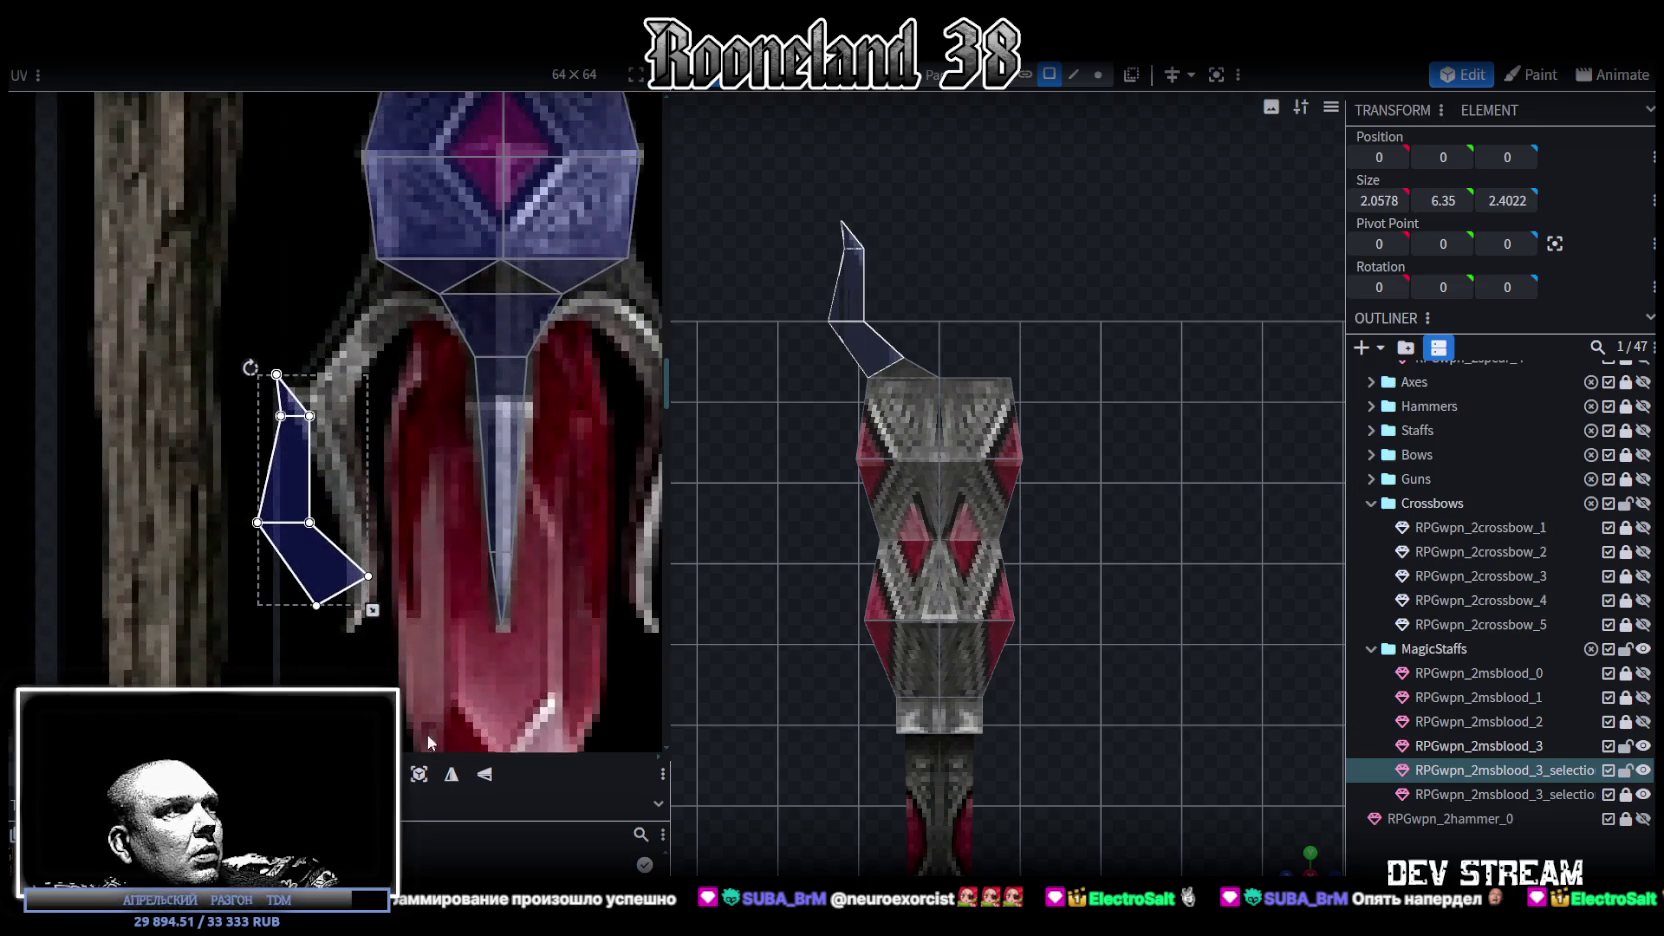
pyautogui.click(487, 778)
pyautogui.moveTo(334, 417); pyautogui.dragTo(385, 323)
# - Scale, narrow and stretch the horn's UV island to fit along the curved prong
pyautogui.scroll(2, 400, 410)
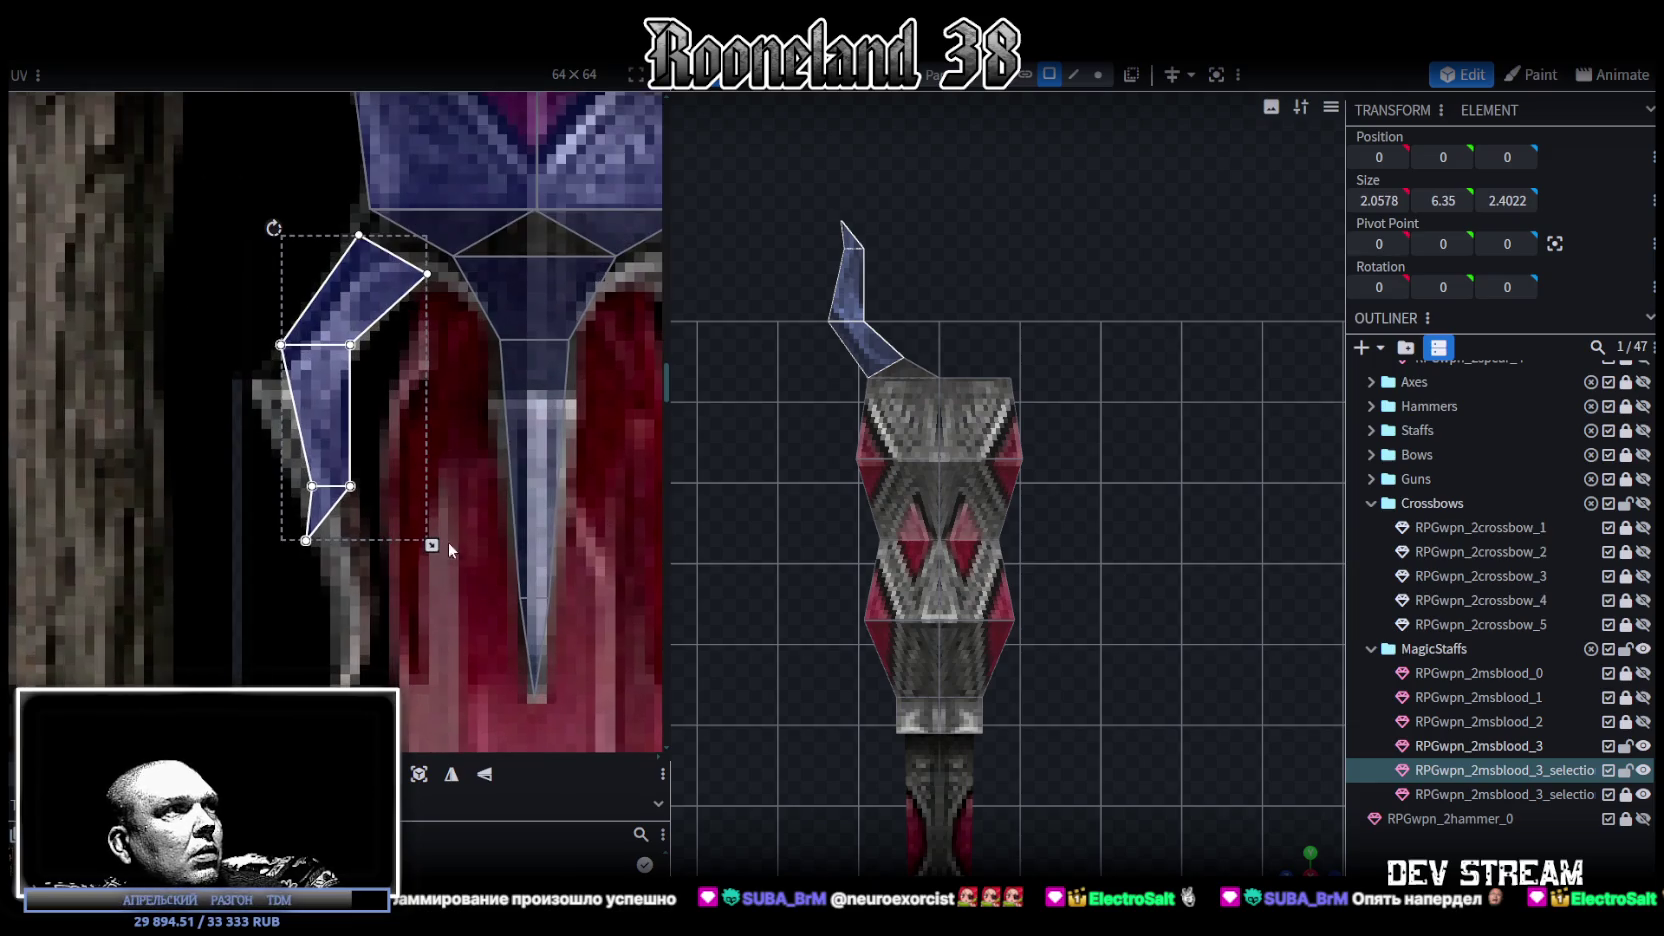
pyautogui.moveTo(431, 545); pyautogui.dragTo(471, 627)
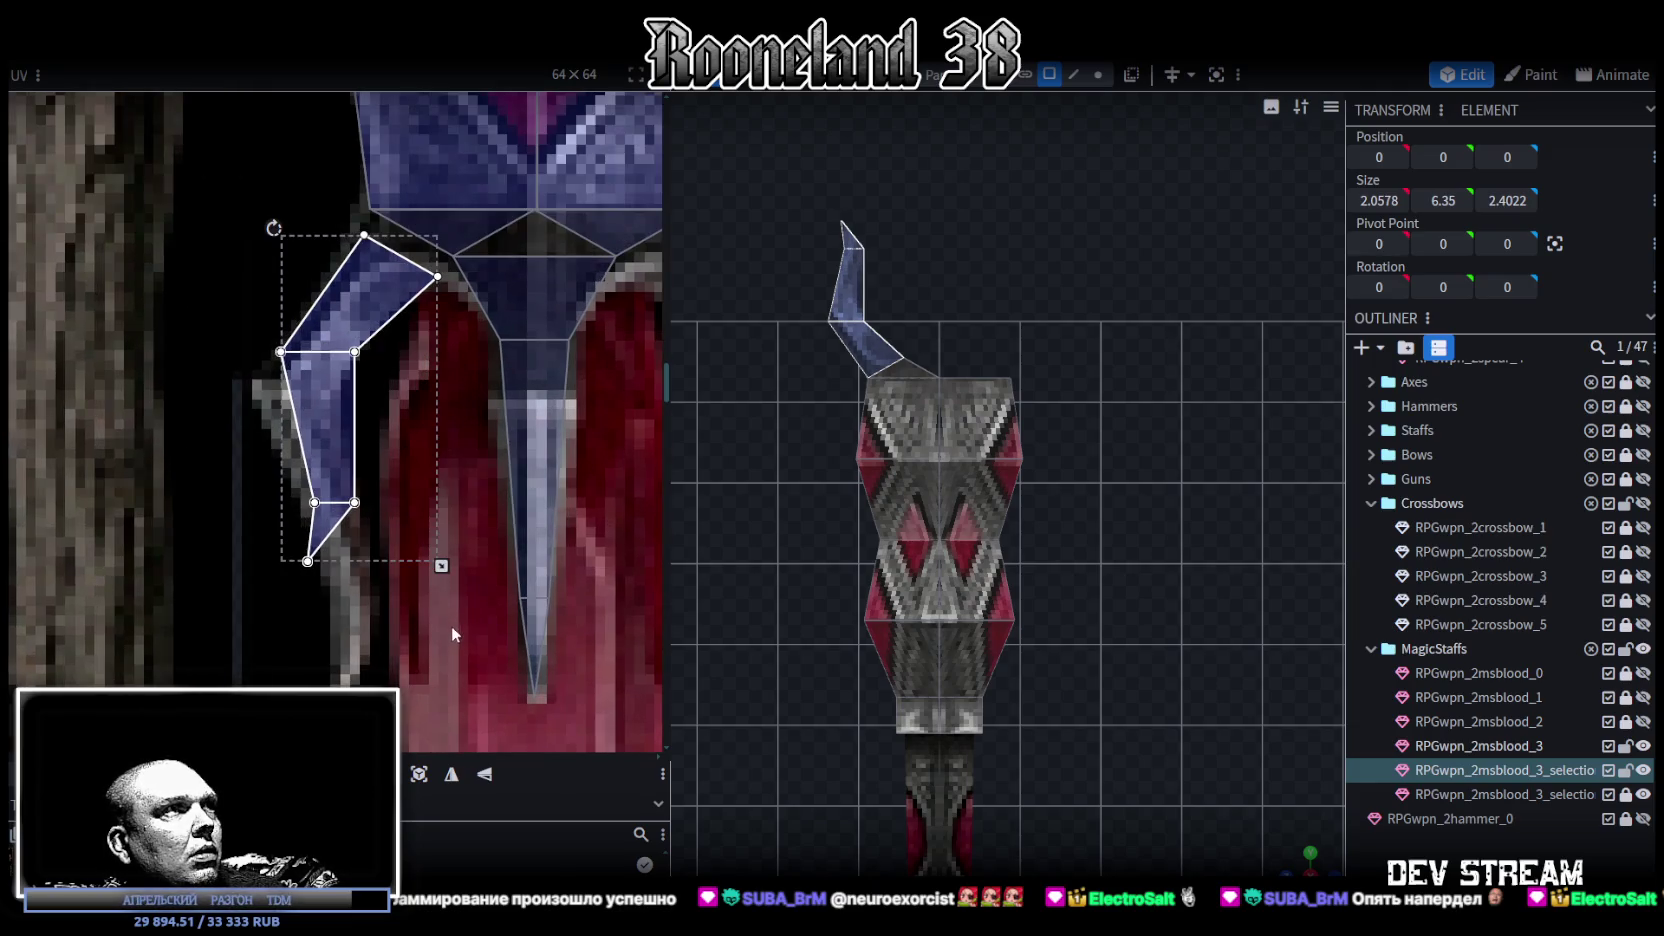
pyautogui.moveTo(328, 433); pyautogui.dragTo(313, 432)
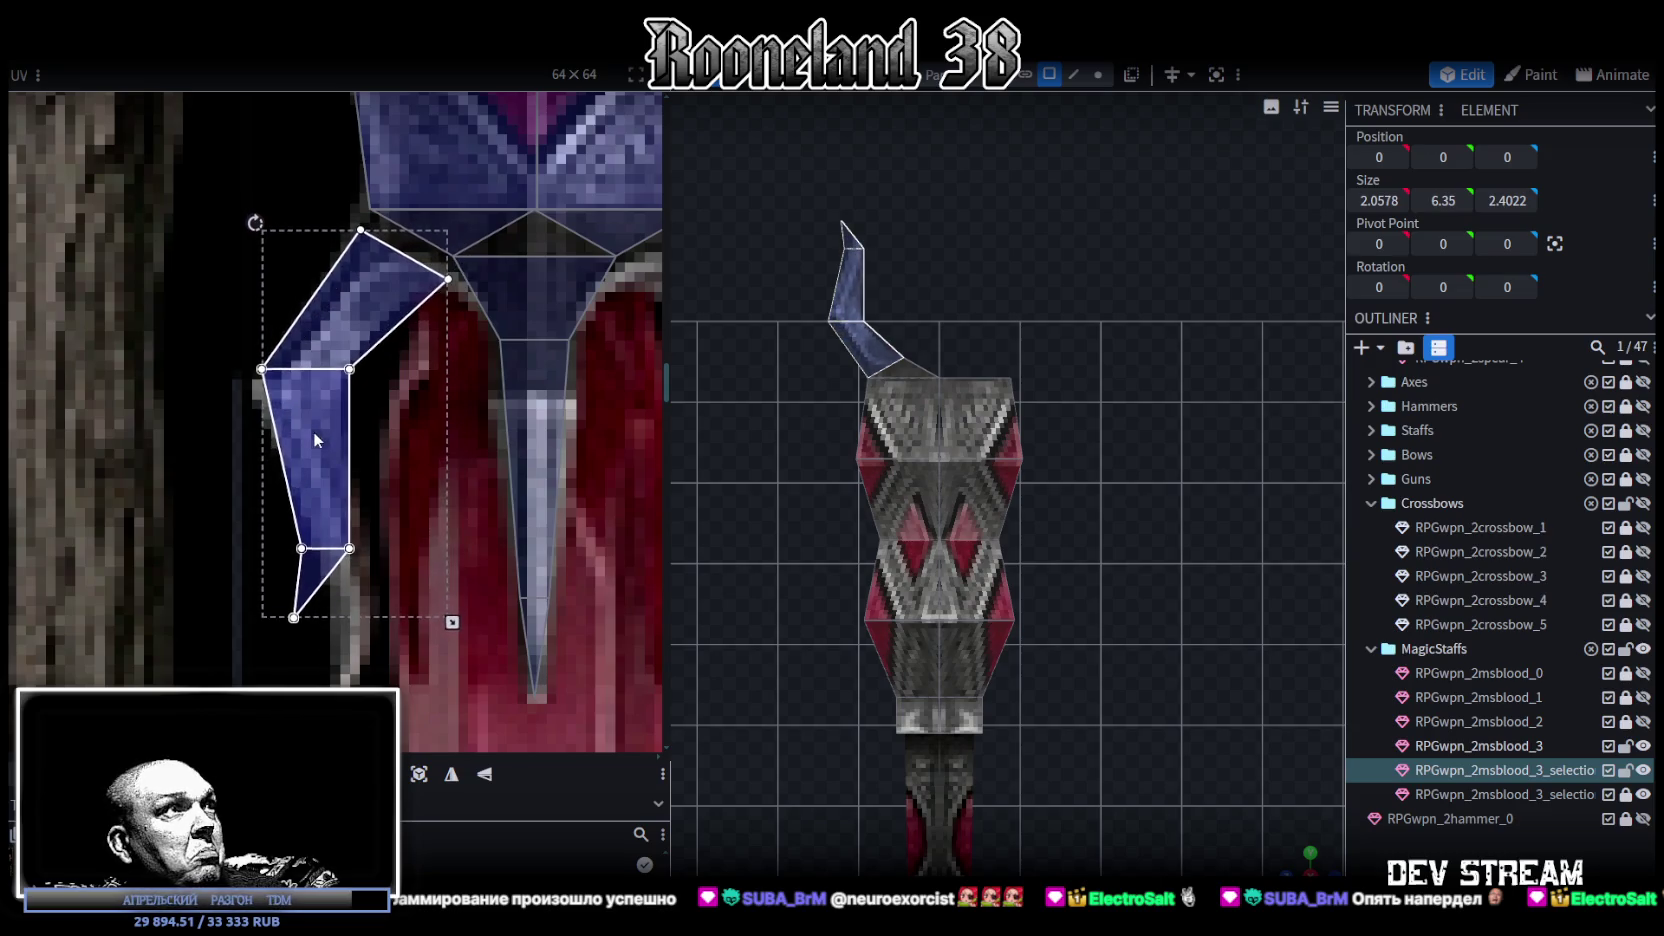
pyautogui.scroll(2, 355, 325)
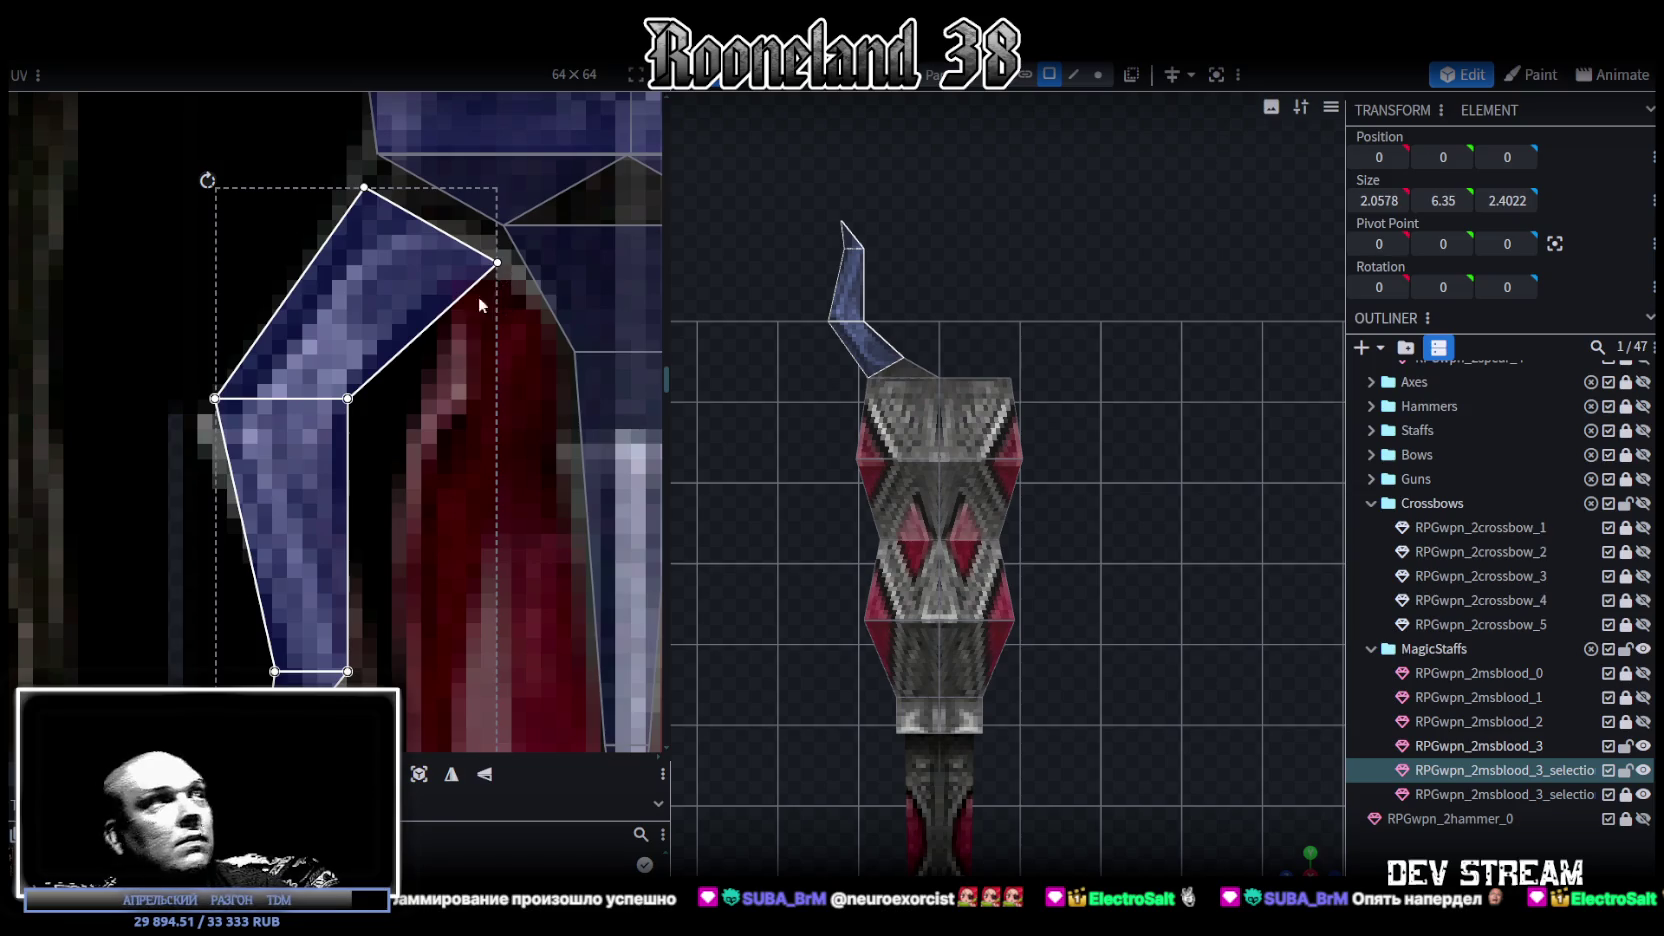
pyautogui.scroll(-1, 480, 420)
pyautogui.moveTo(493, 727); pyautogui.dragTo(417, 714)
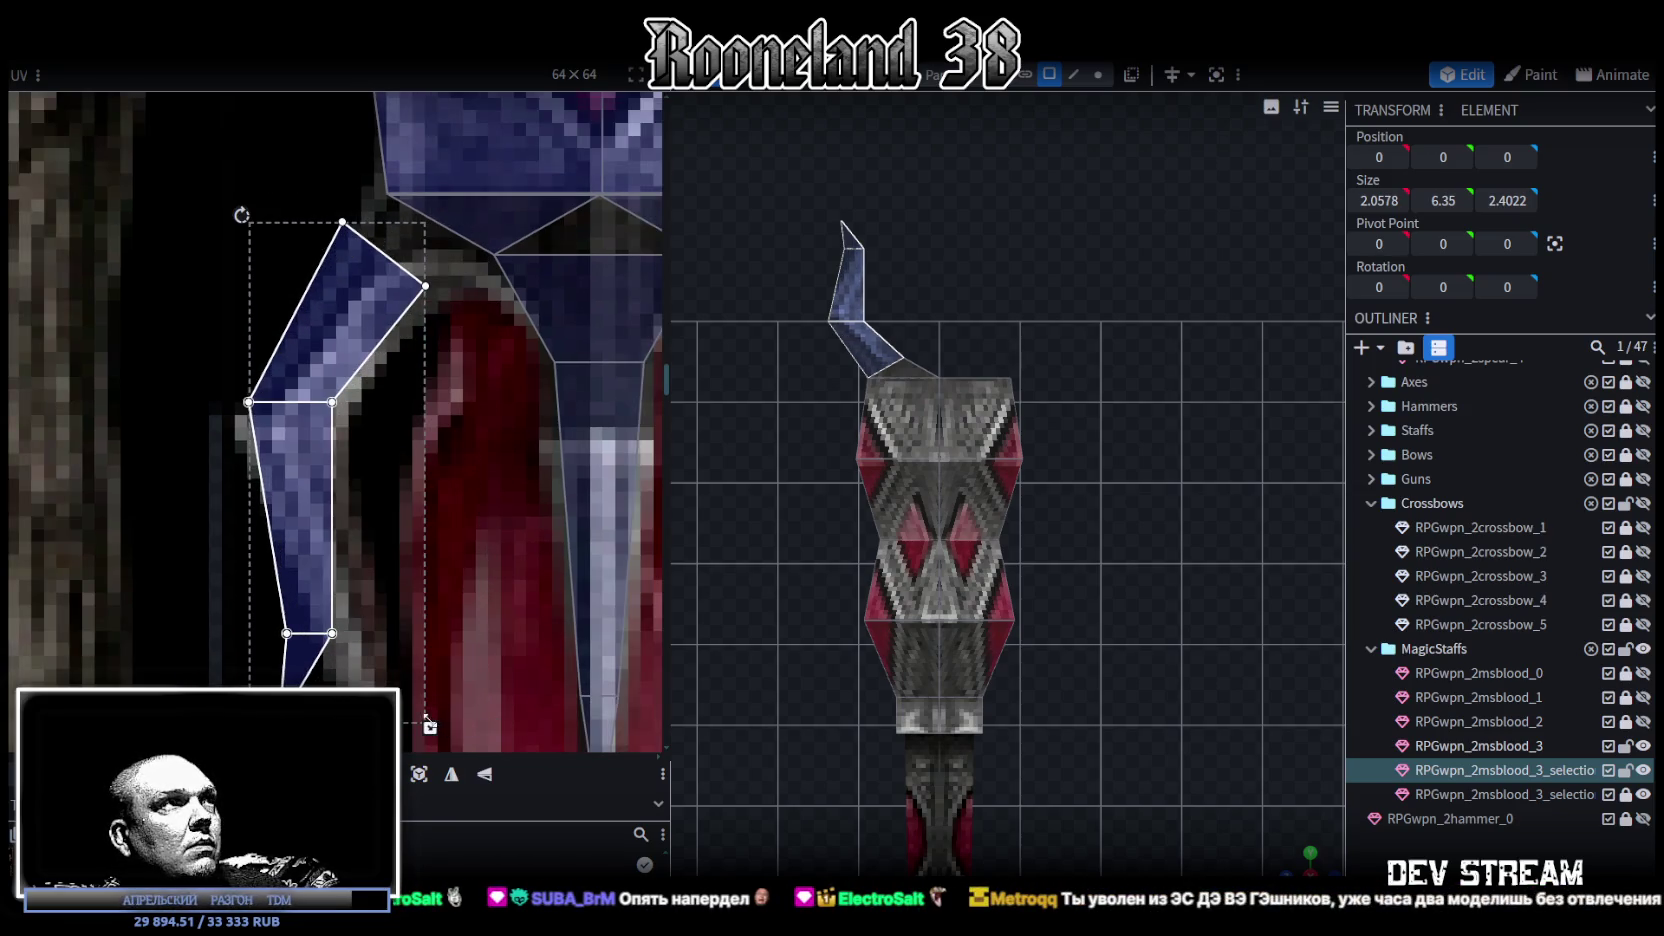
pyautogui.moveTo(384, 389); pyautogui.dragTo(415, 330)
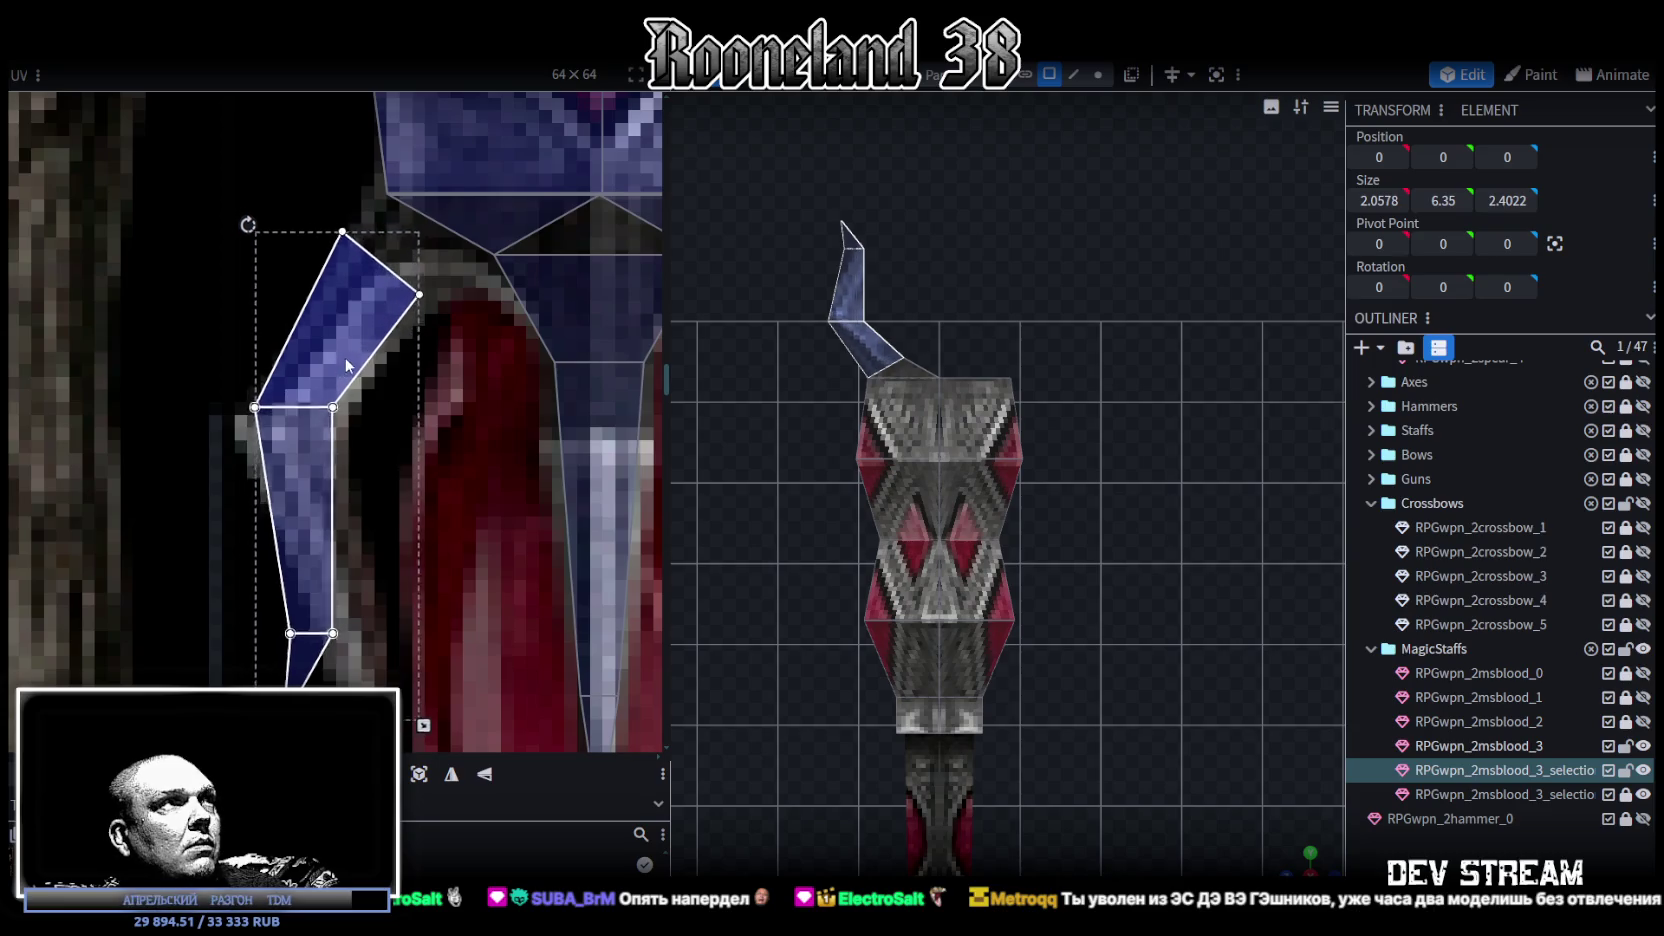
pyautogui.scroll(-1, 415, 330)
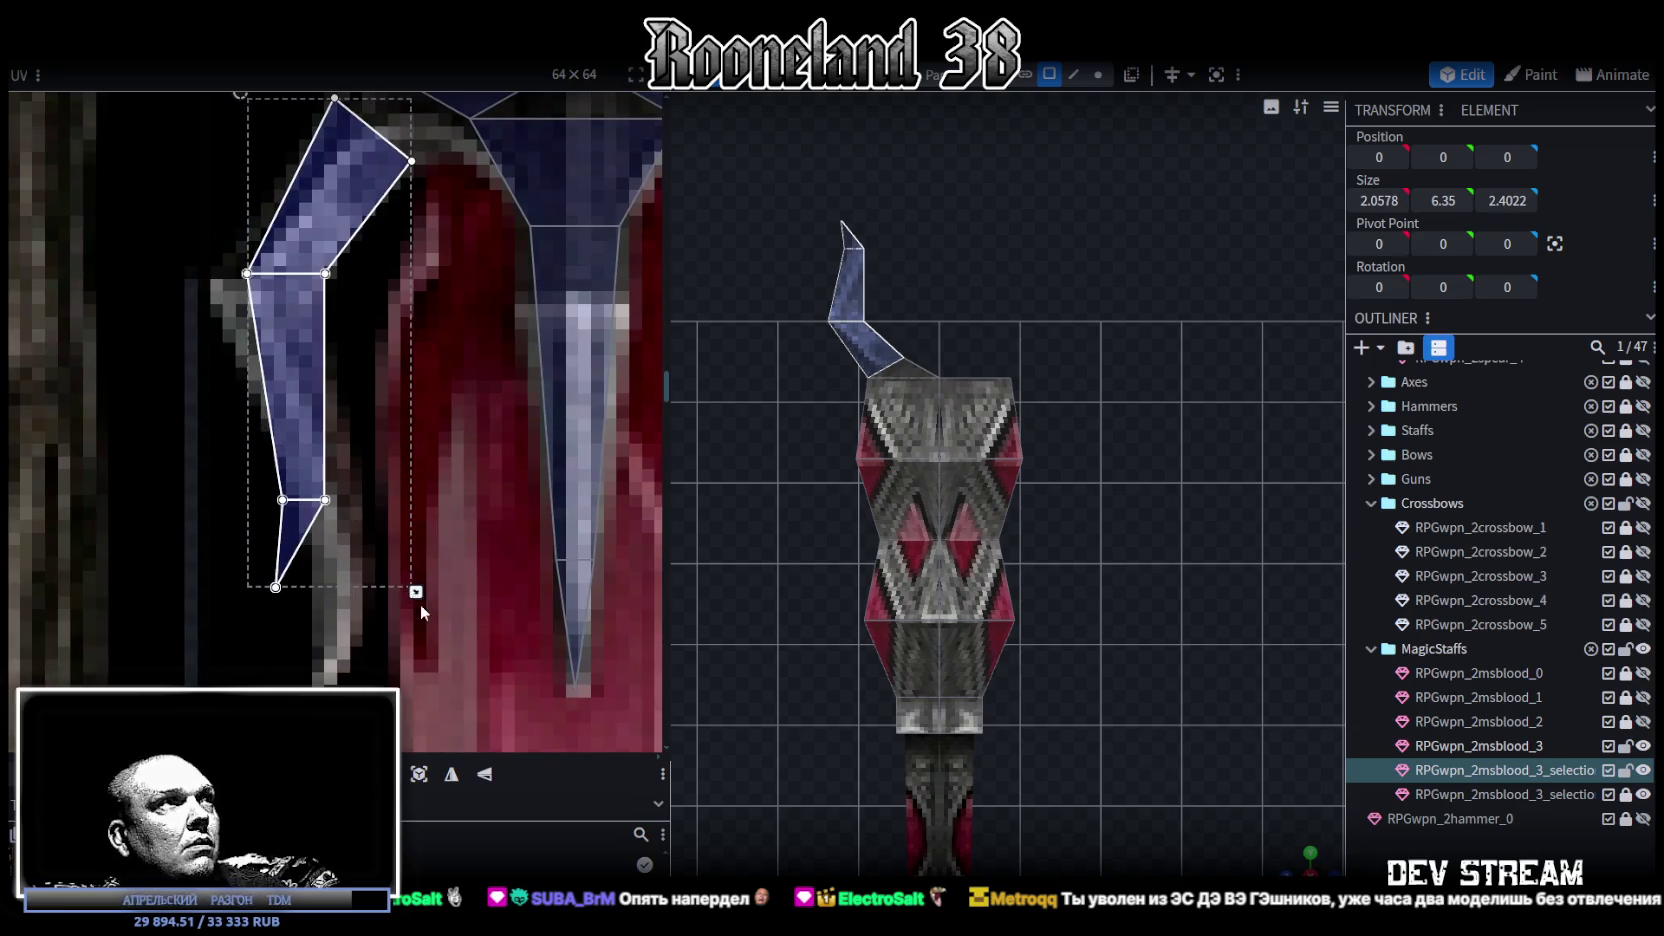
pyautogui.moveTo(420, 606); pyautogui.dragTo(413, 664)
pyautogui.scroll(2, 446, 500)
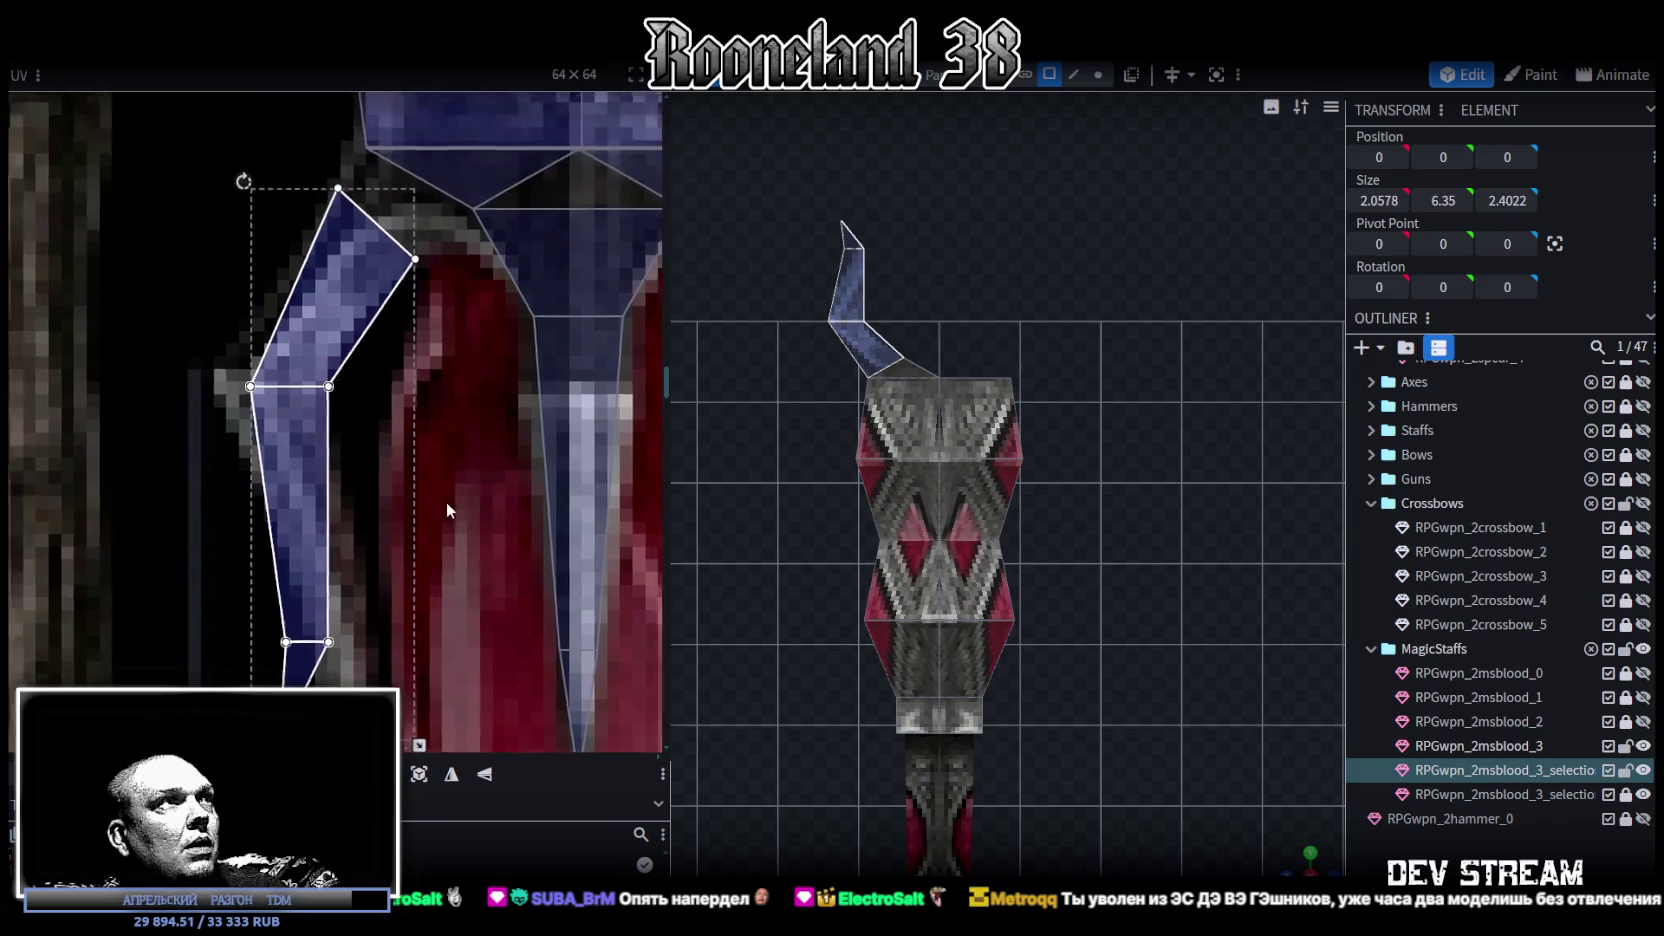
pyautogui.scroll(1, 446, 500)
pyautogui.scroll(-2, 469, 512)
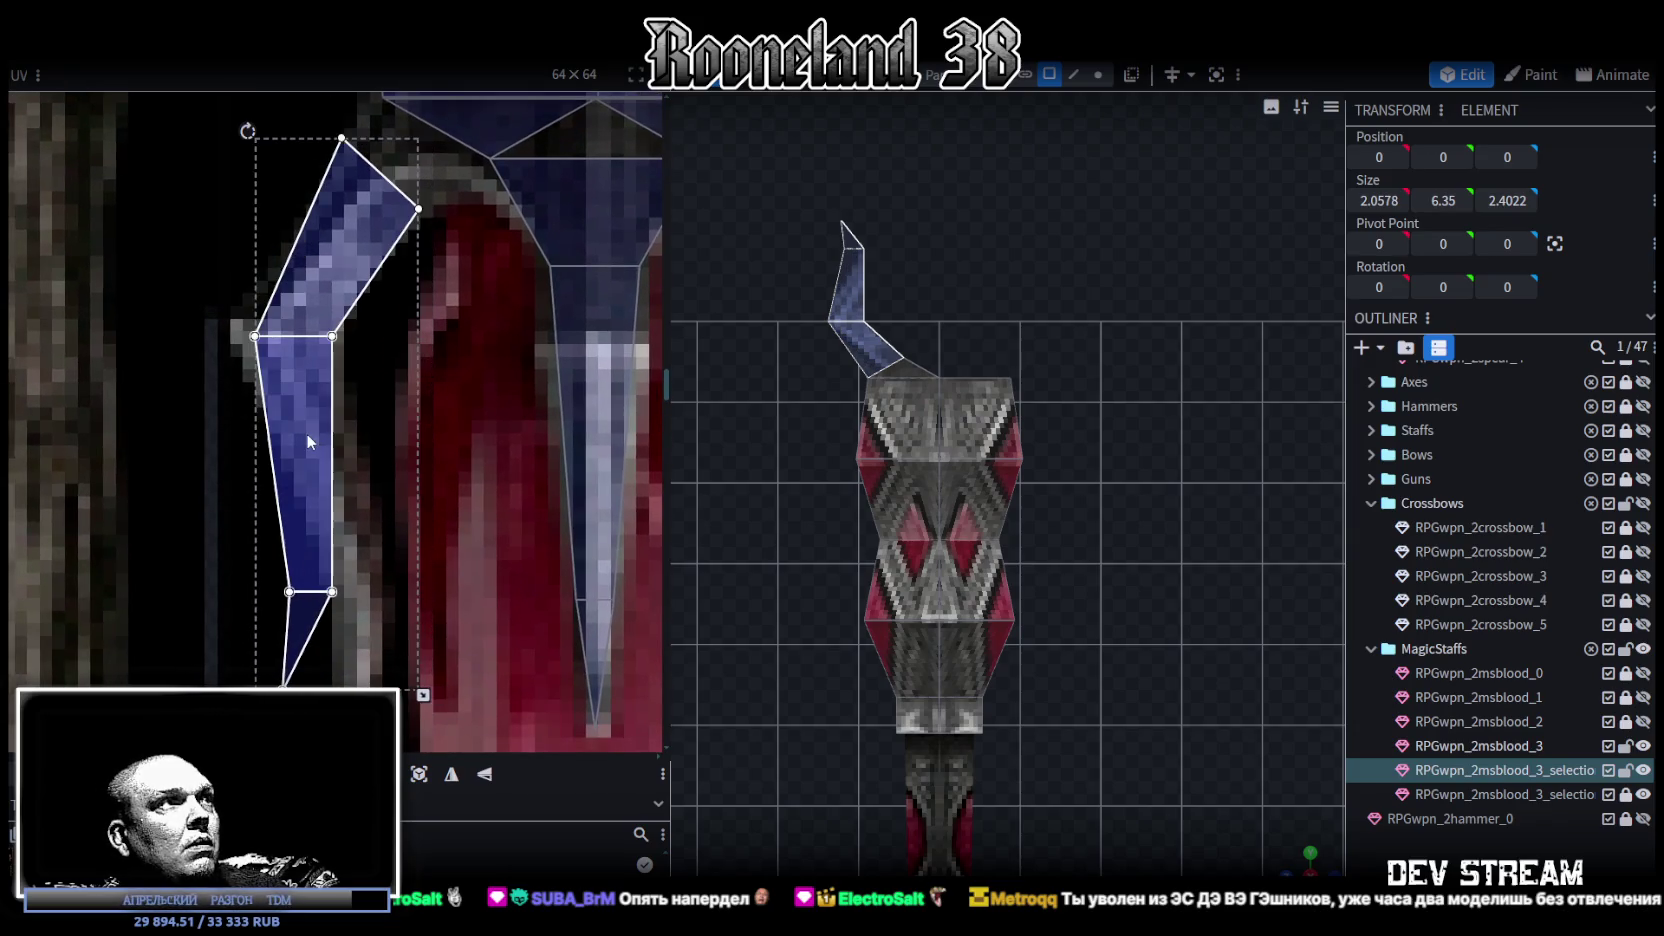
pyautogui.click(350, 250)
pyautogui.scroll(3, 441, 451)
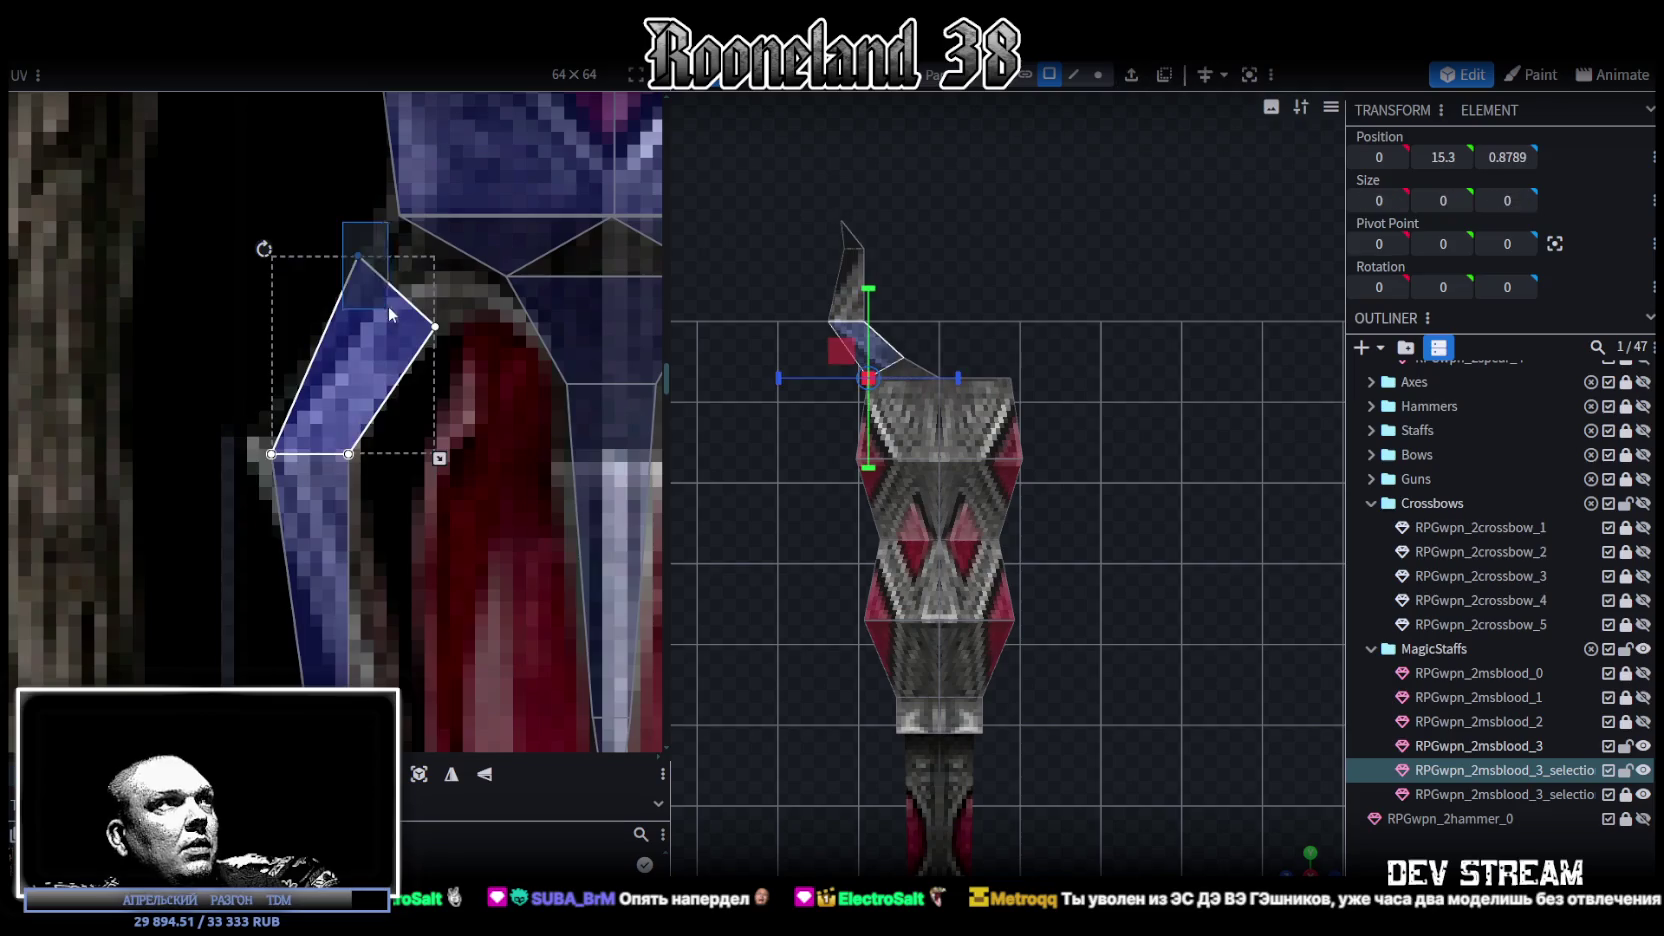
# - Adjust the UV corners of the horn's upper and lower faces on the texture
pyautogui.moveTo(356, 257); pyautogui.dragTo(400, 215)
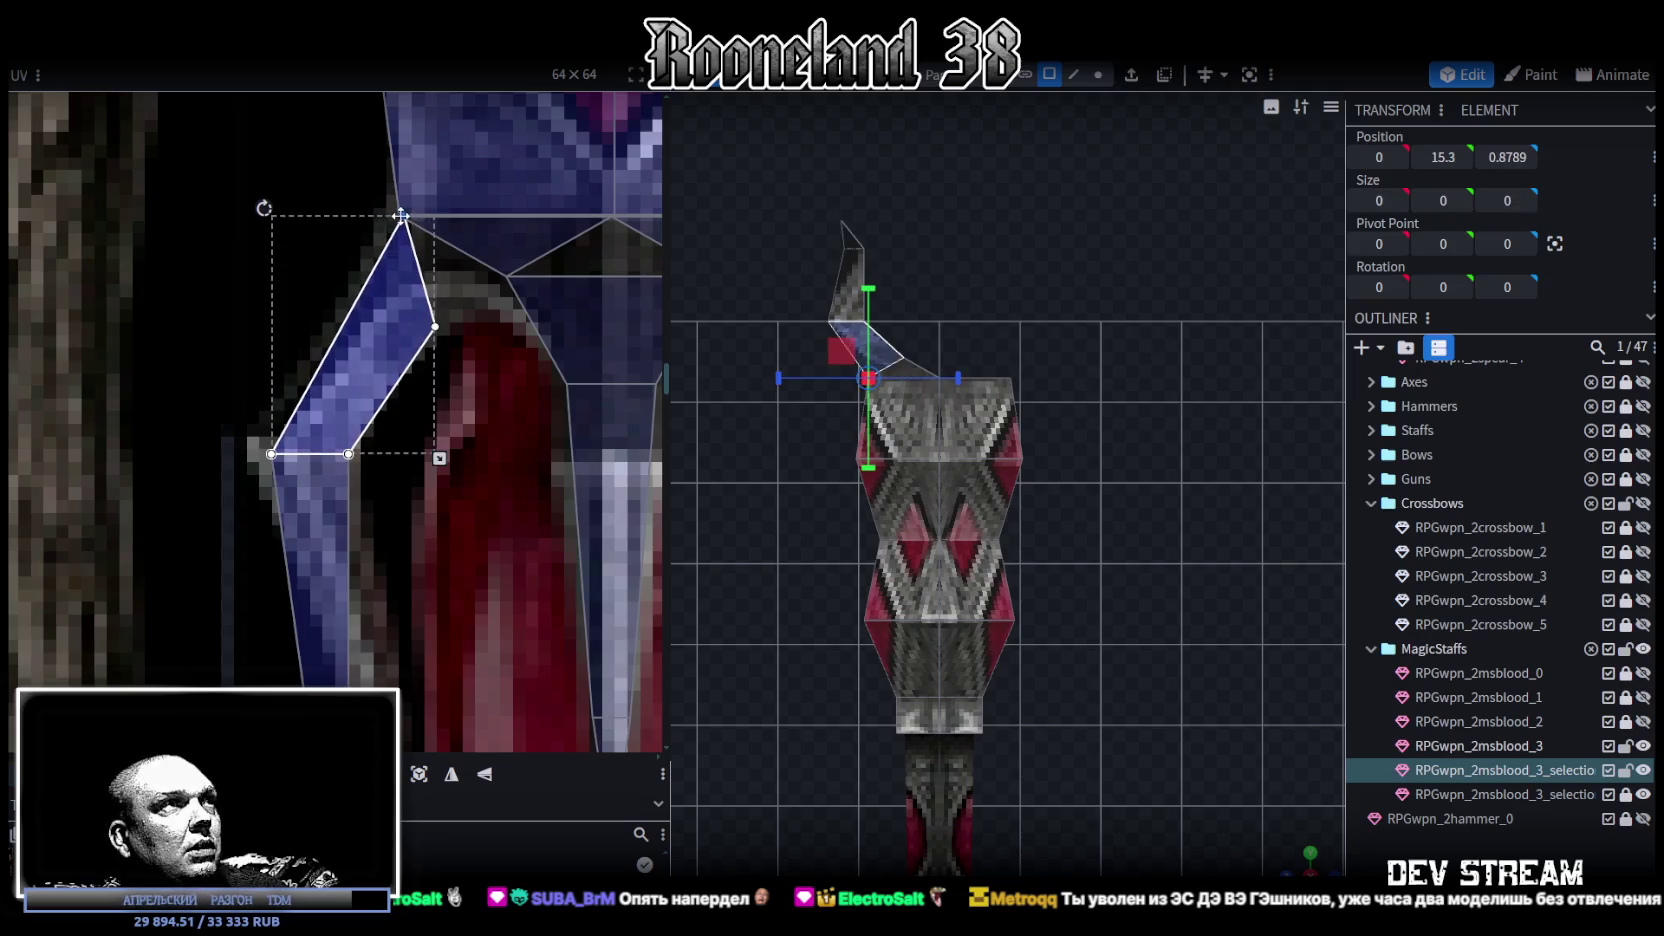
pyautogui.click(423, 333)
pyautogui.click(423, 333)
pyautogui.moveTo(435, 453); pyautogui.dragTo(487, 458)
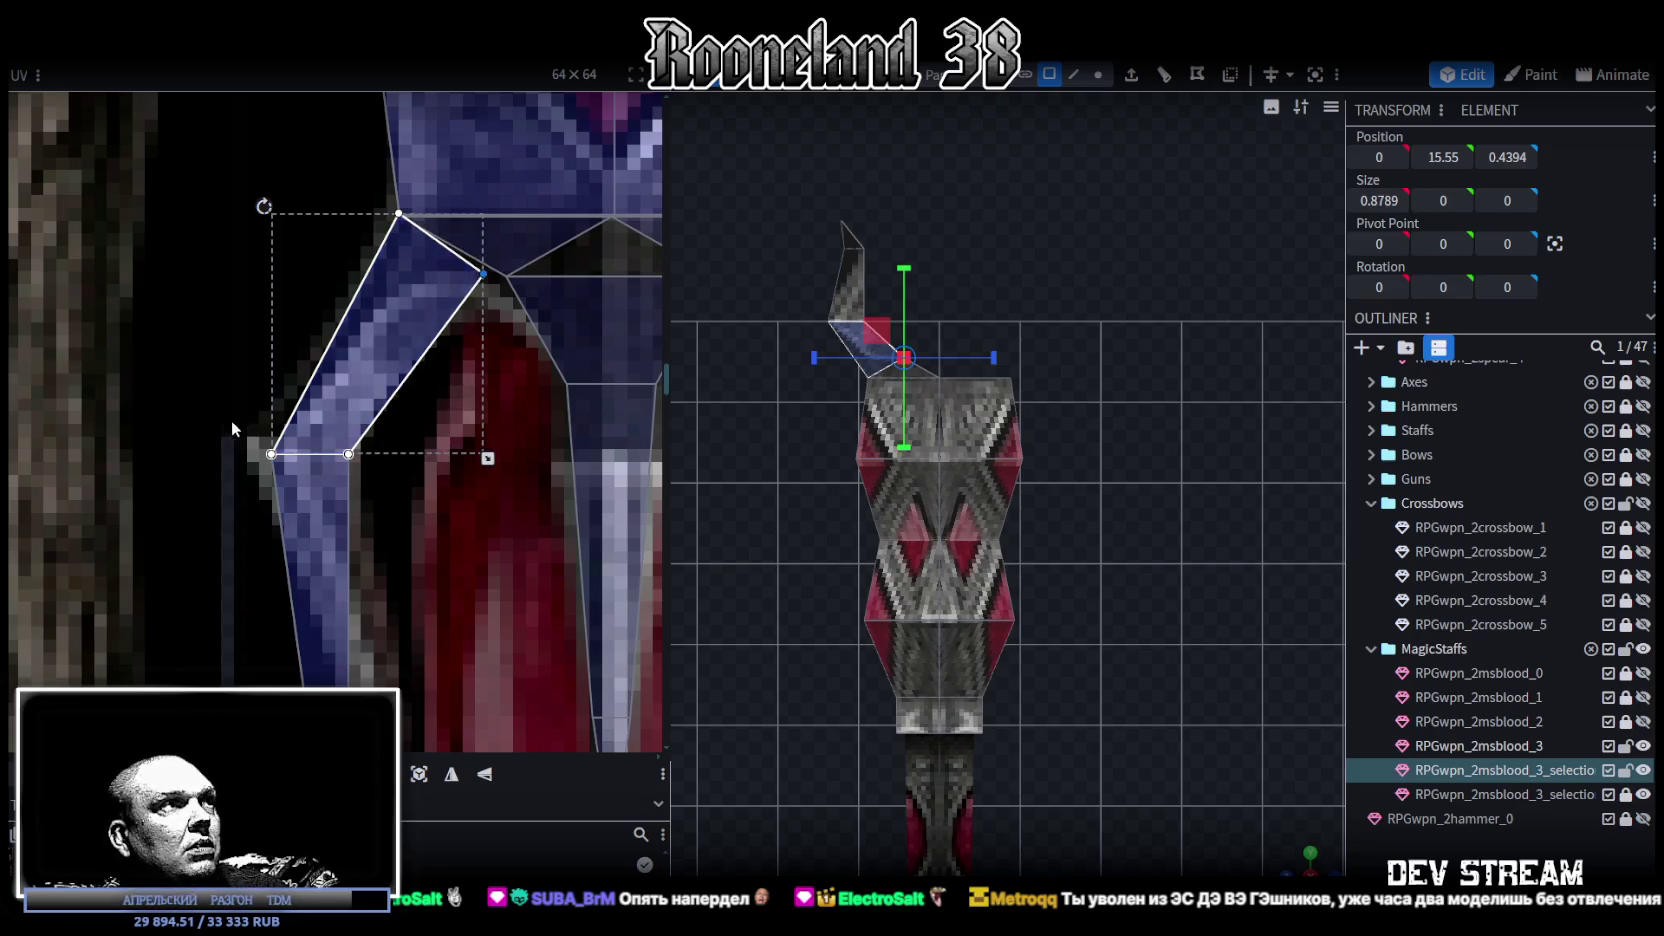
pyautogui.click(272, 455)
pyautogui.moveTo(265, 455); pyautogui.dragTo(252, 452)
pyautogui.scroll(-2, 363, 474)
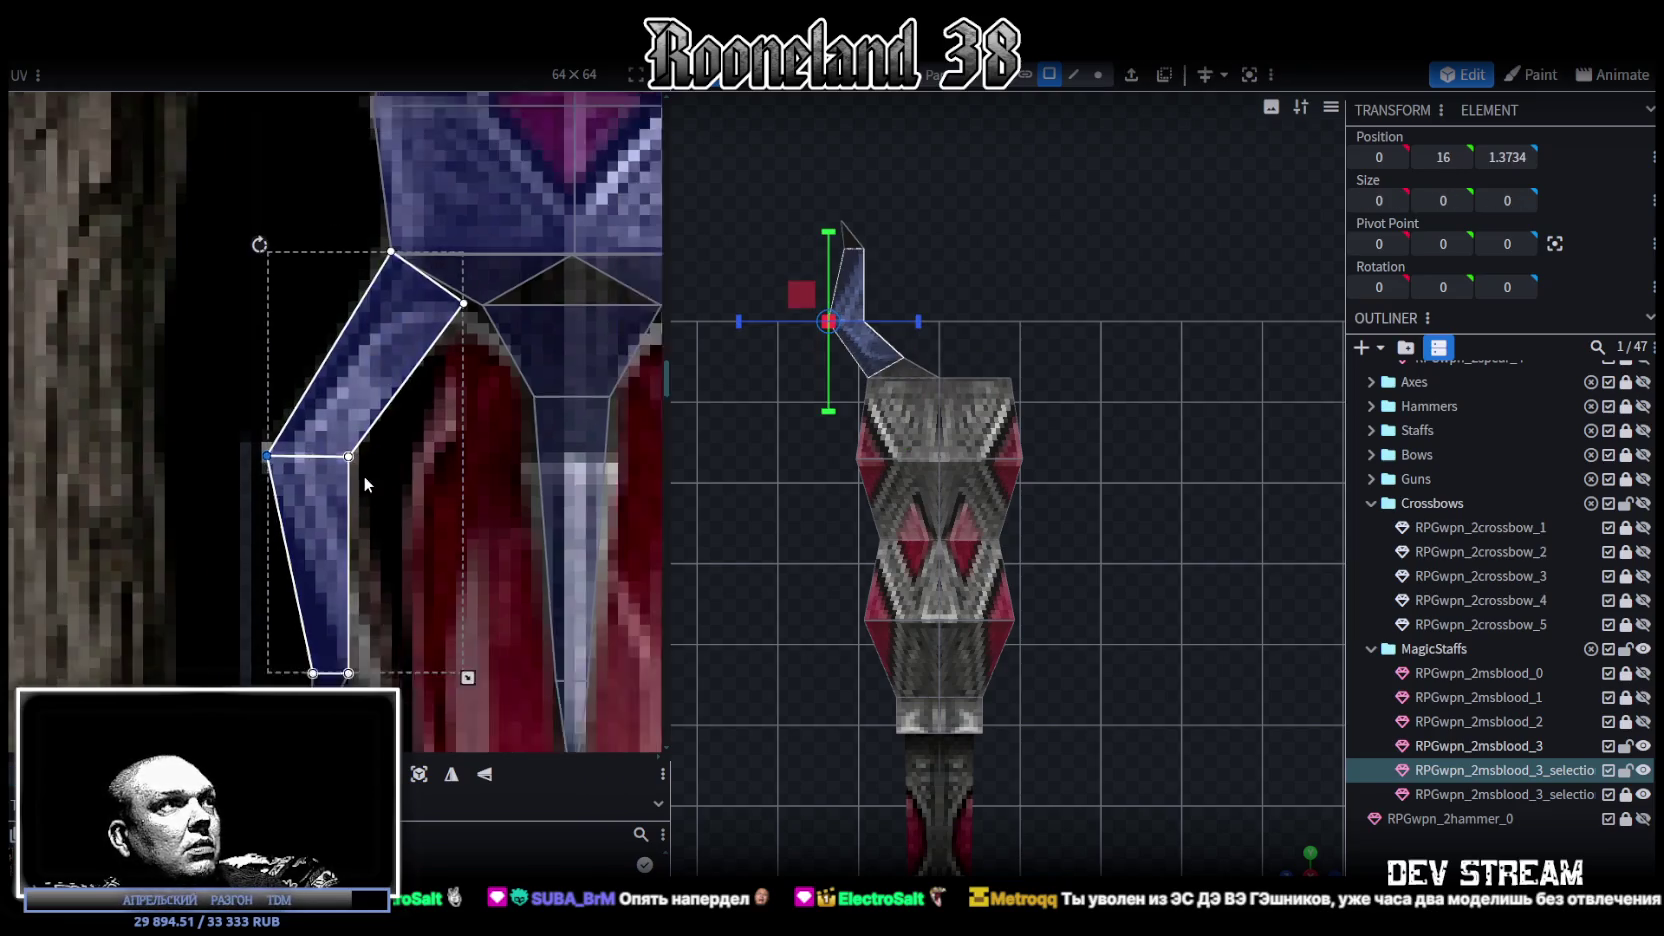
pyautogui.scroll(-2, 387, 433)
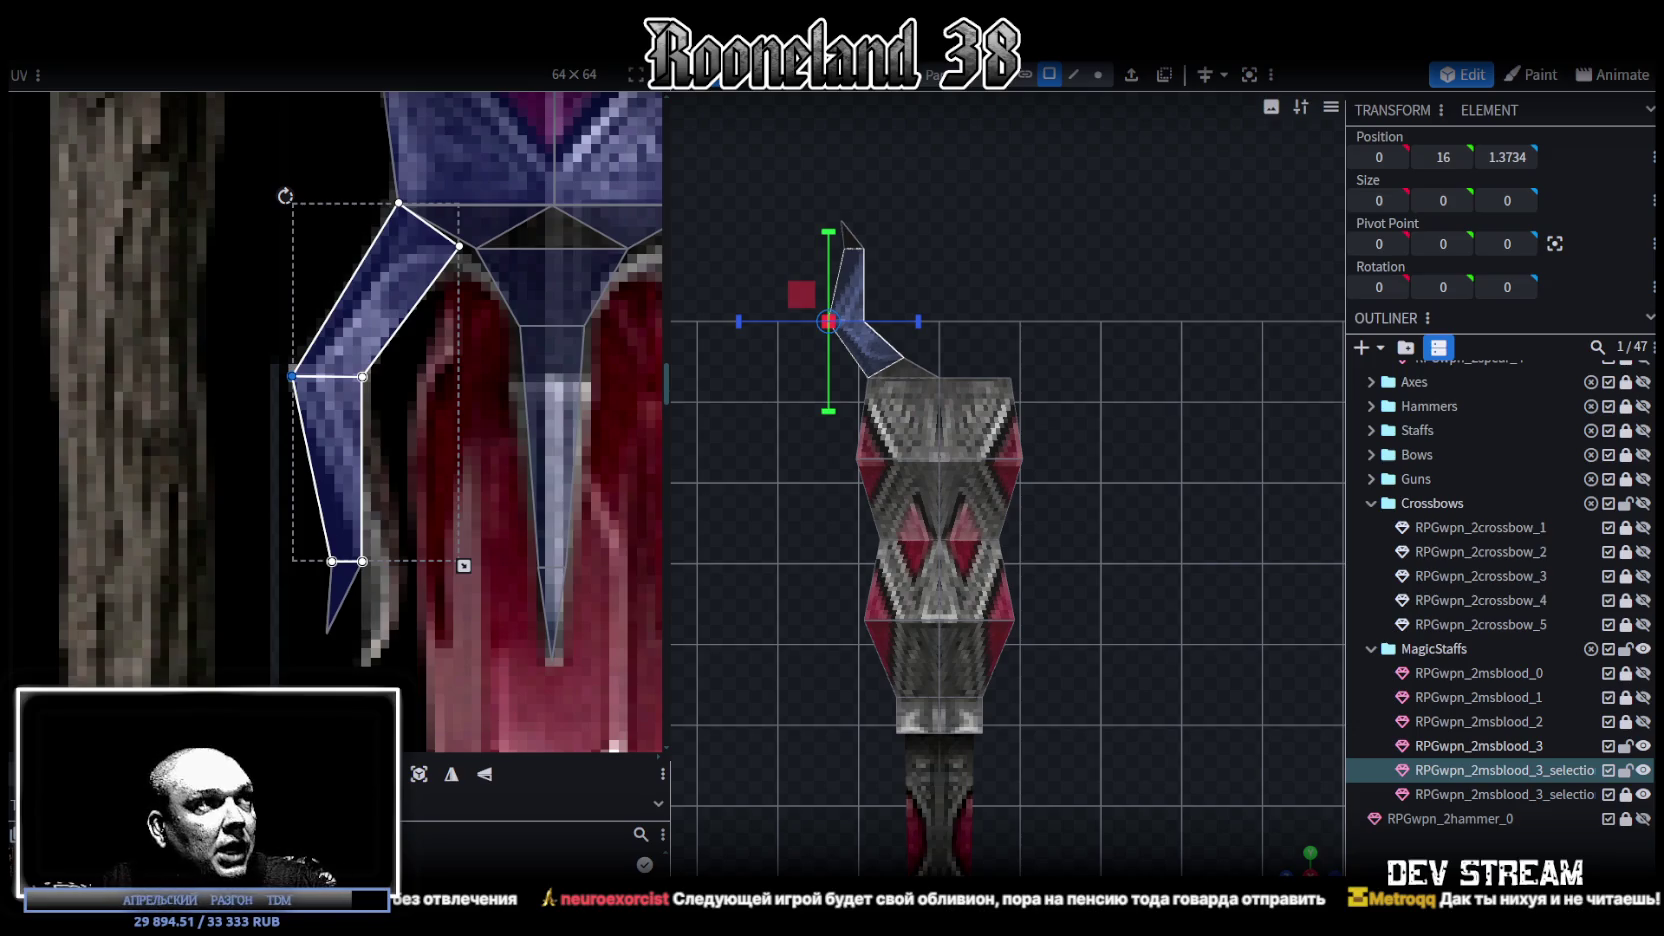
# - Shift the tip face's UV triangle right and drag its bottom point further down the blue strip
pyautogui.click(436, 484)
pyautogui.scroll(2, 436, 484)
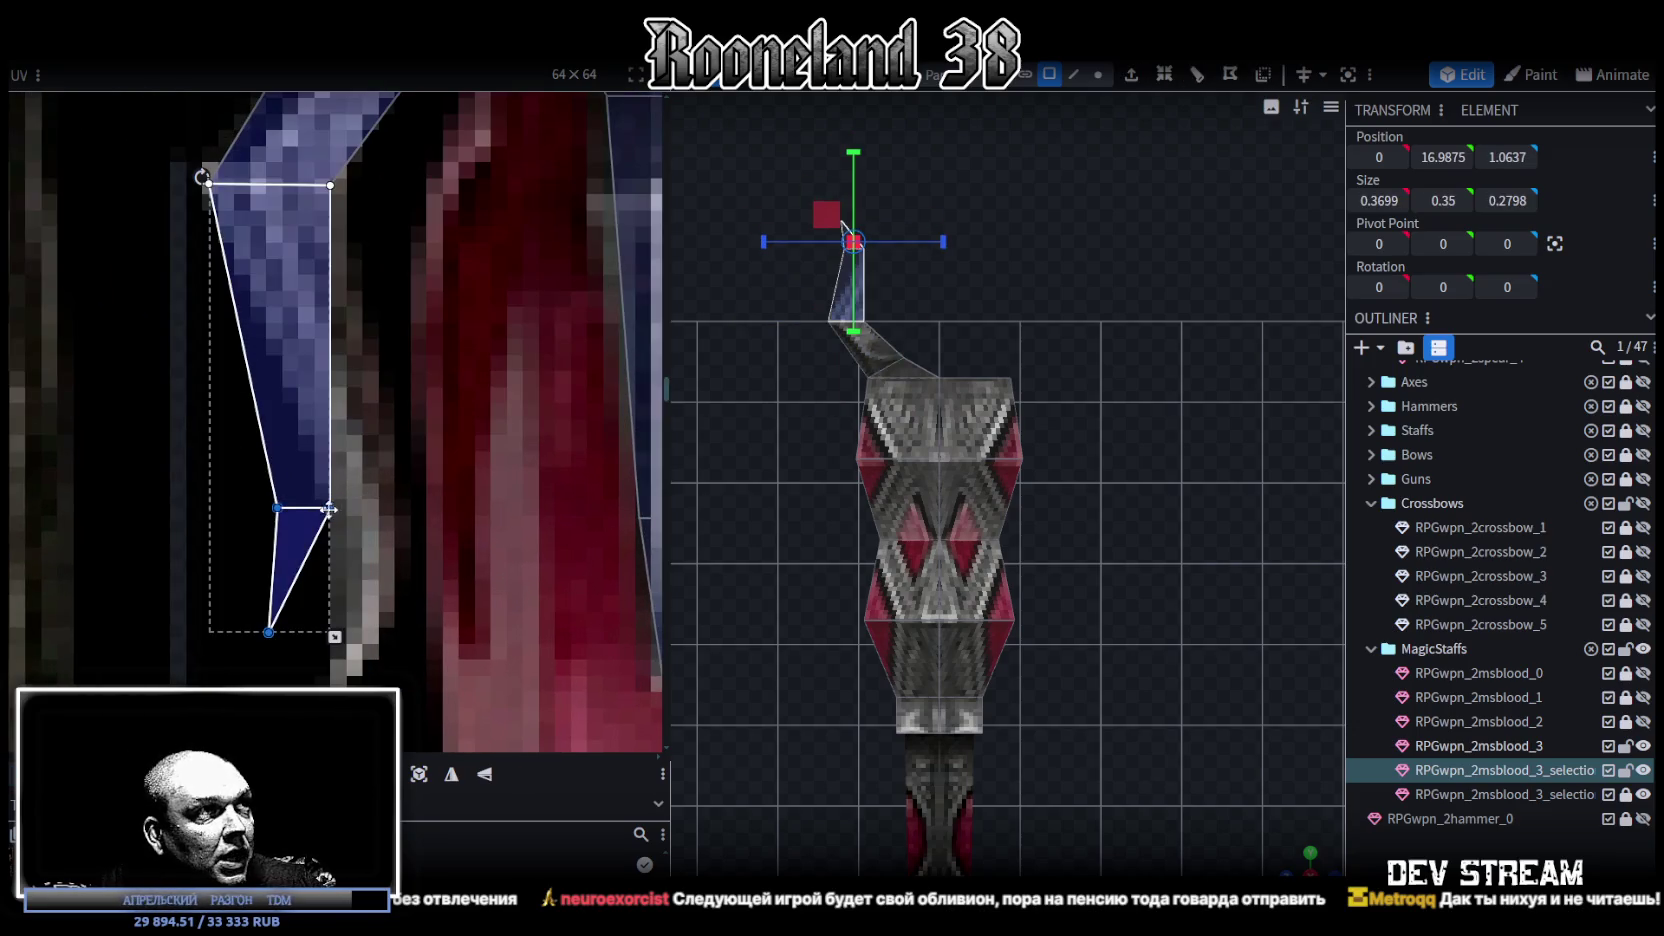
pyautogui.moveTo(330, 507); pyautogui.dragTo(399, 507)
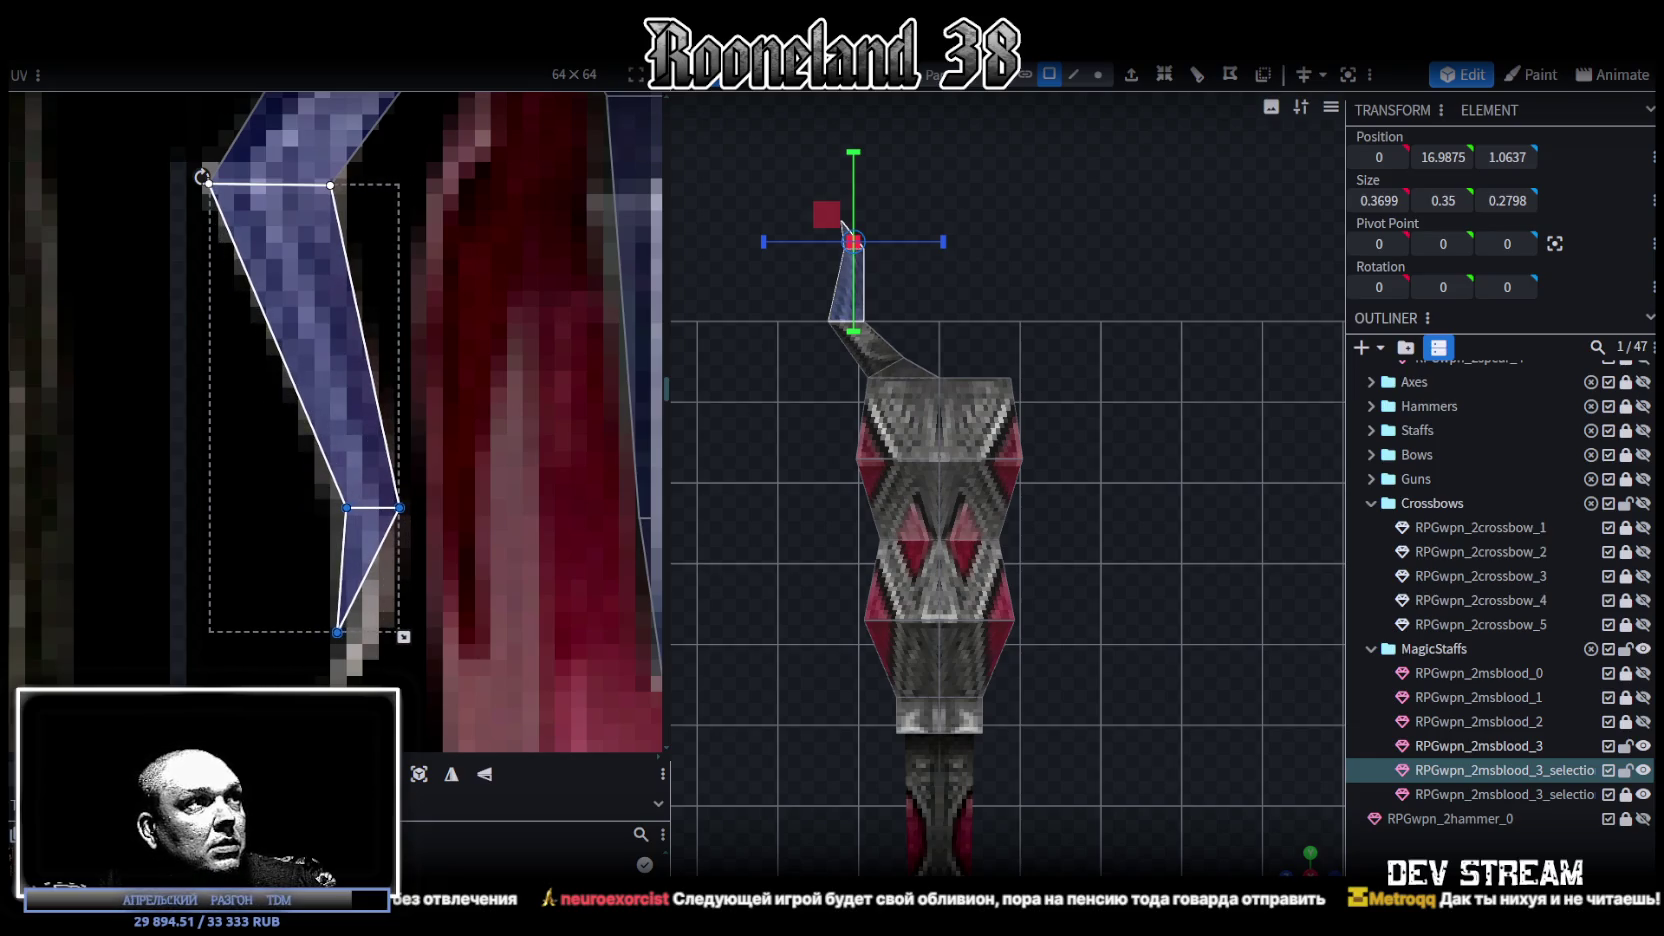
pyautogui.moveTo(434, 567); pyautogui.dragTo(286, 694)
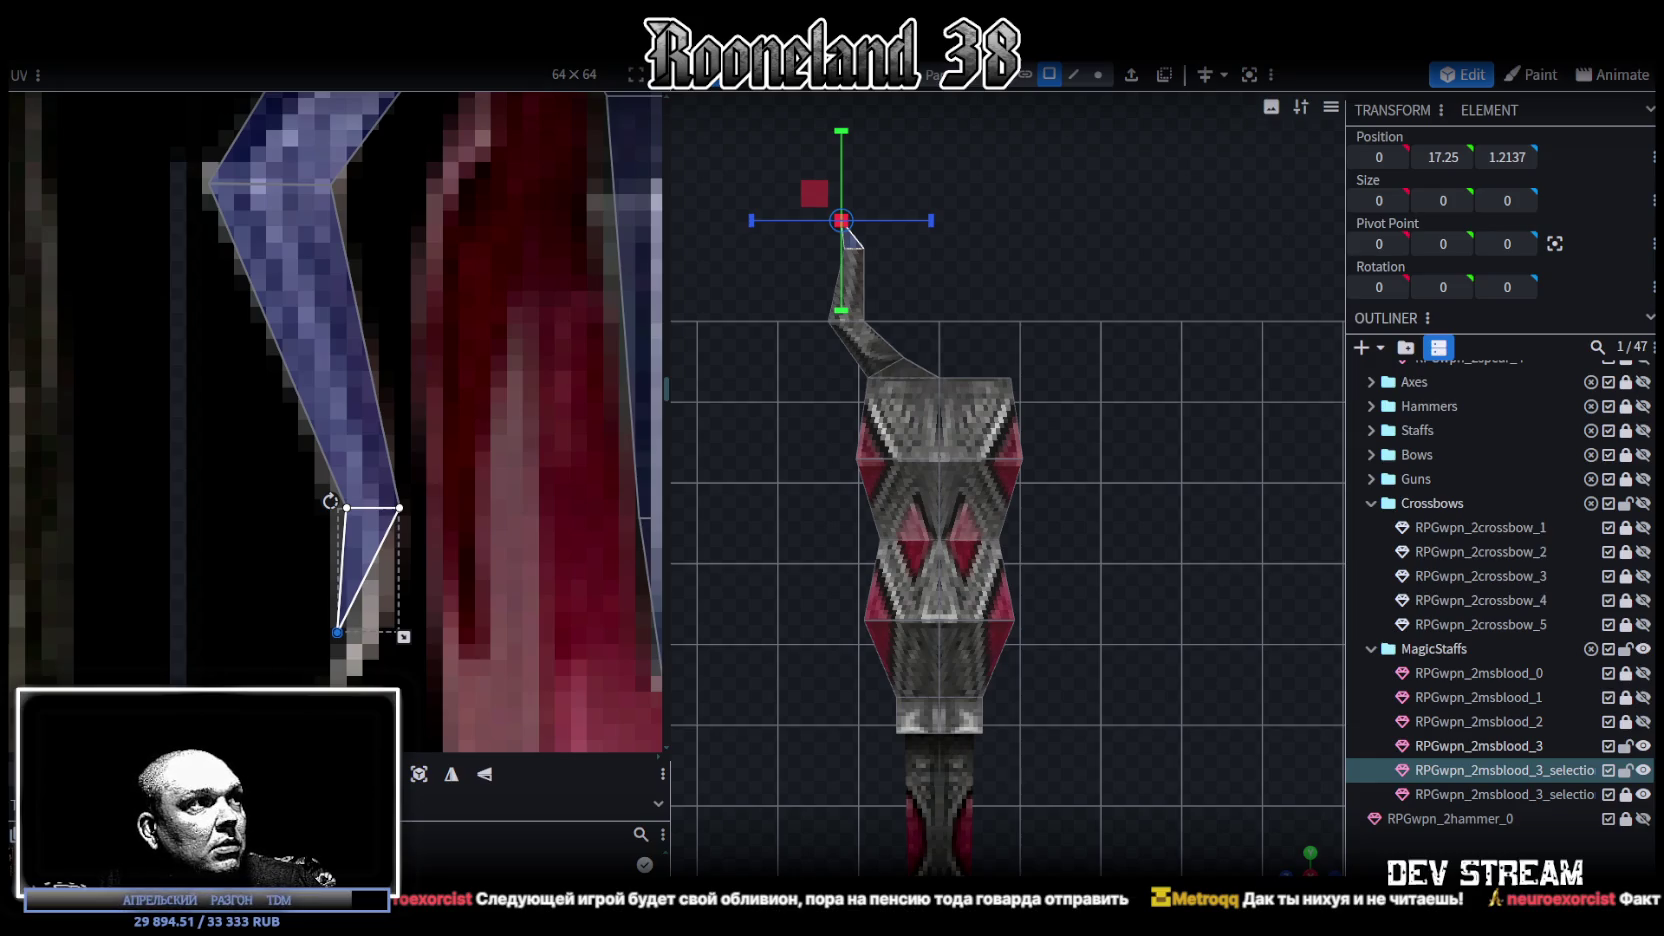
pyautogui.moveTo(337, 635); pyautogui.dragTo(337, 679)
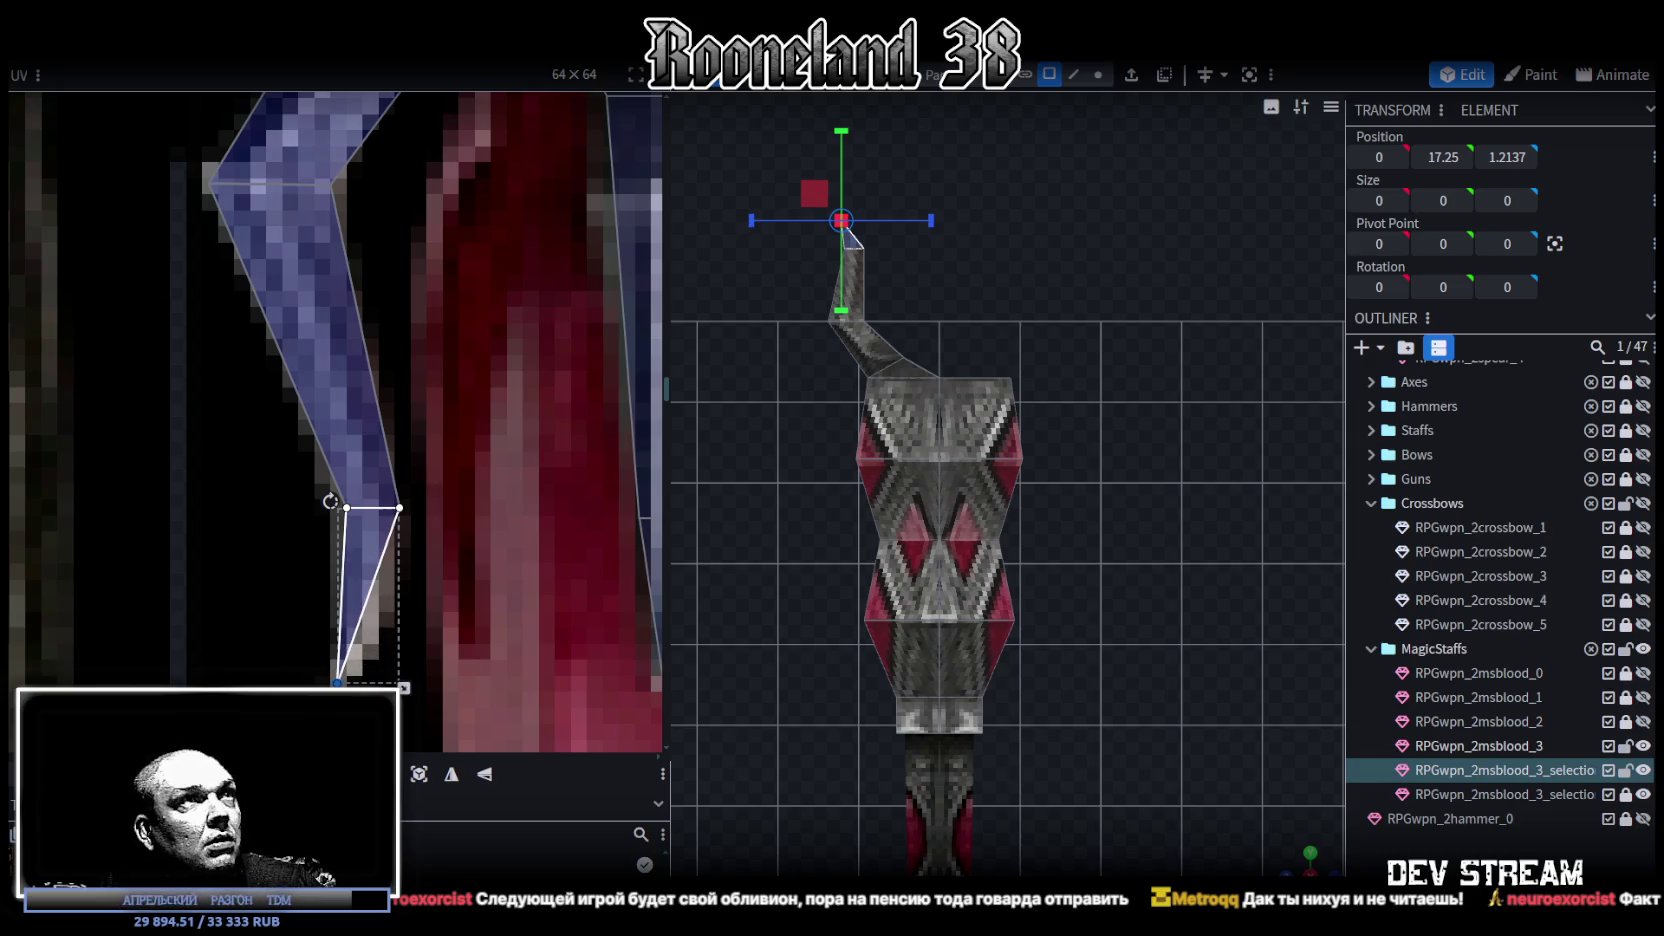
pyautogui.scroll(2, 815, 565)
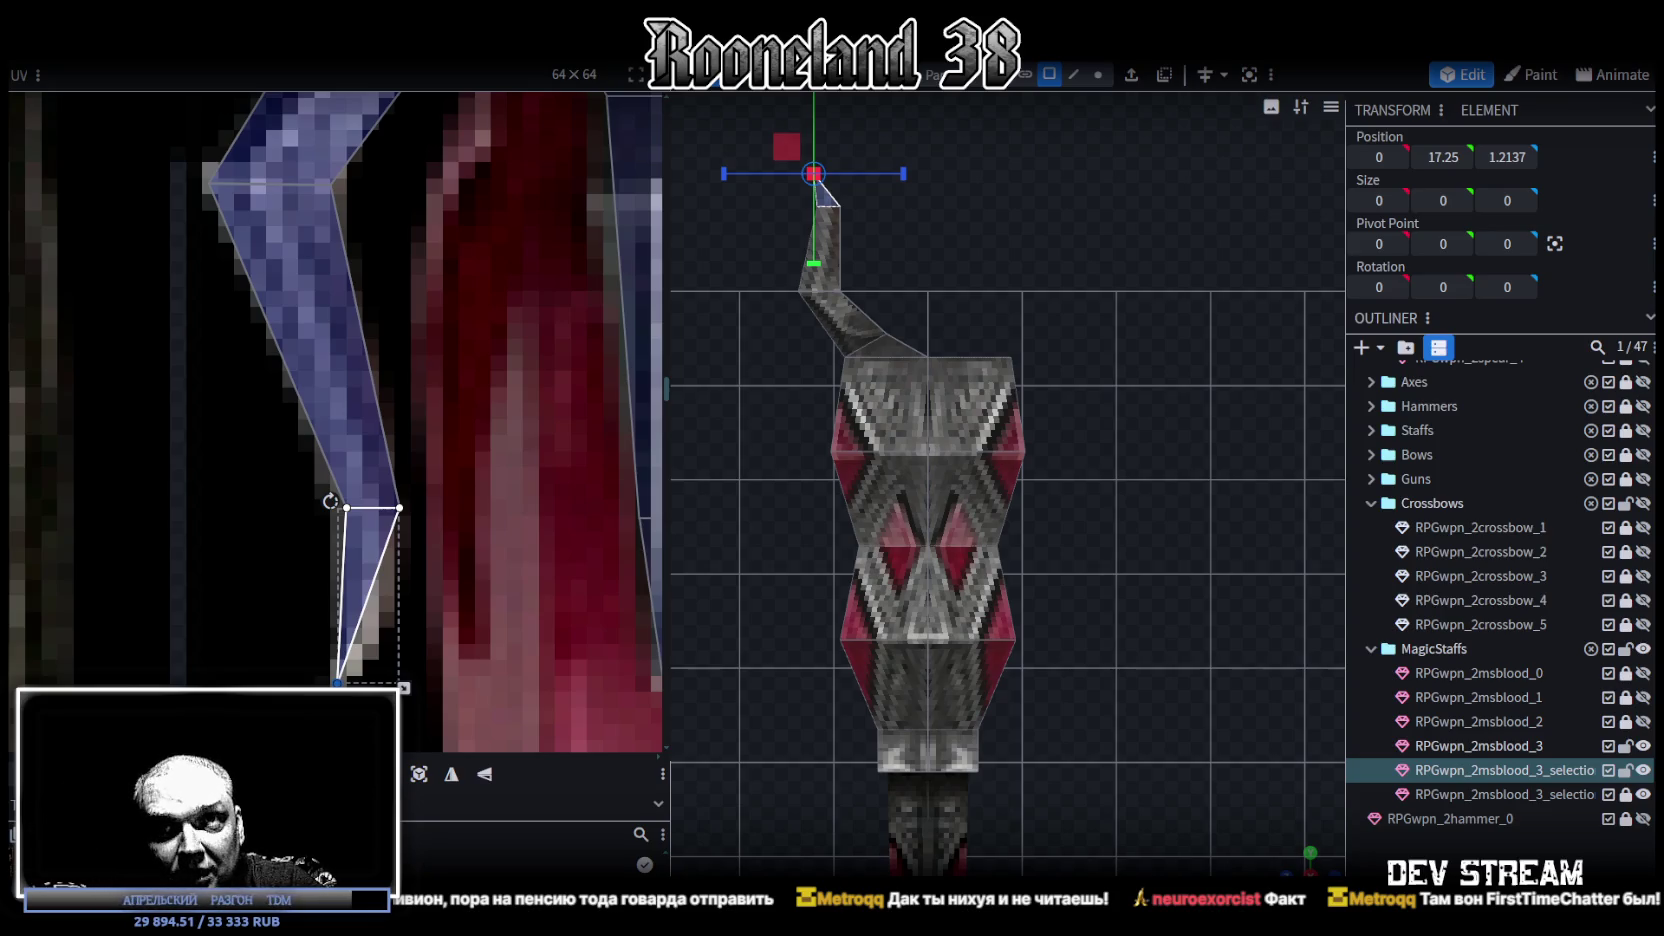
pyautogui.hotkey('alt', 'Tab')
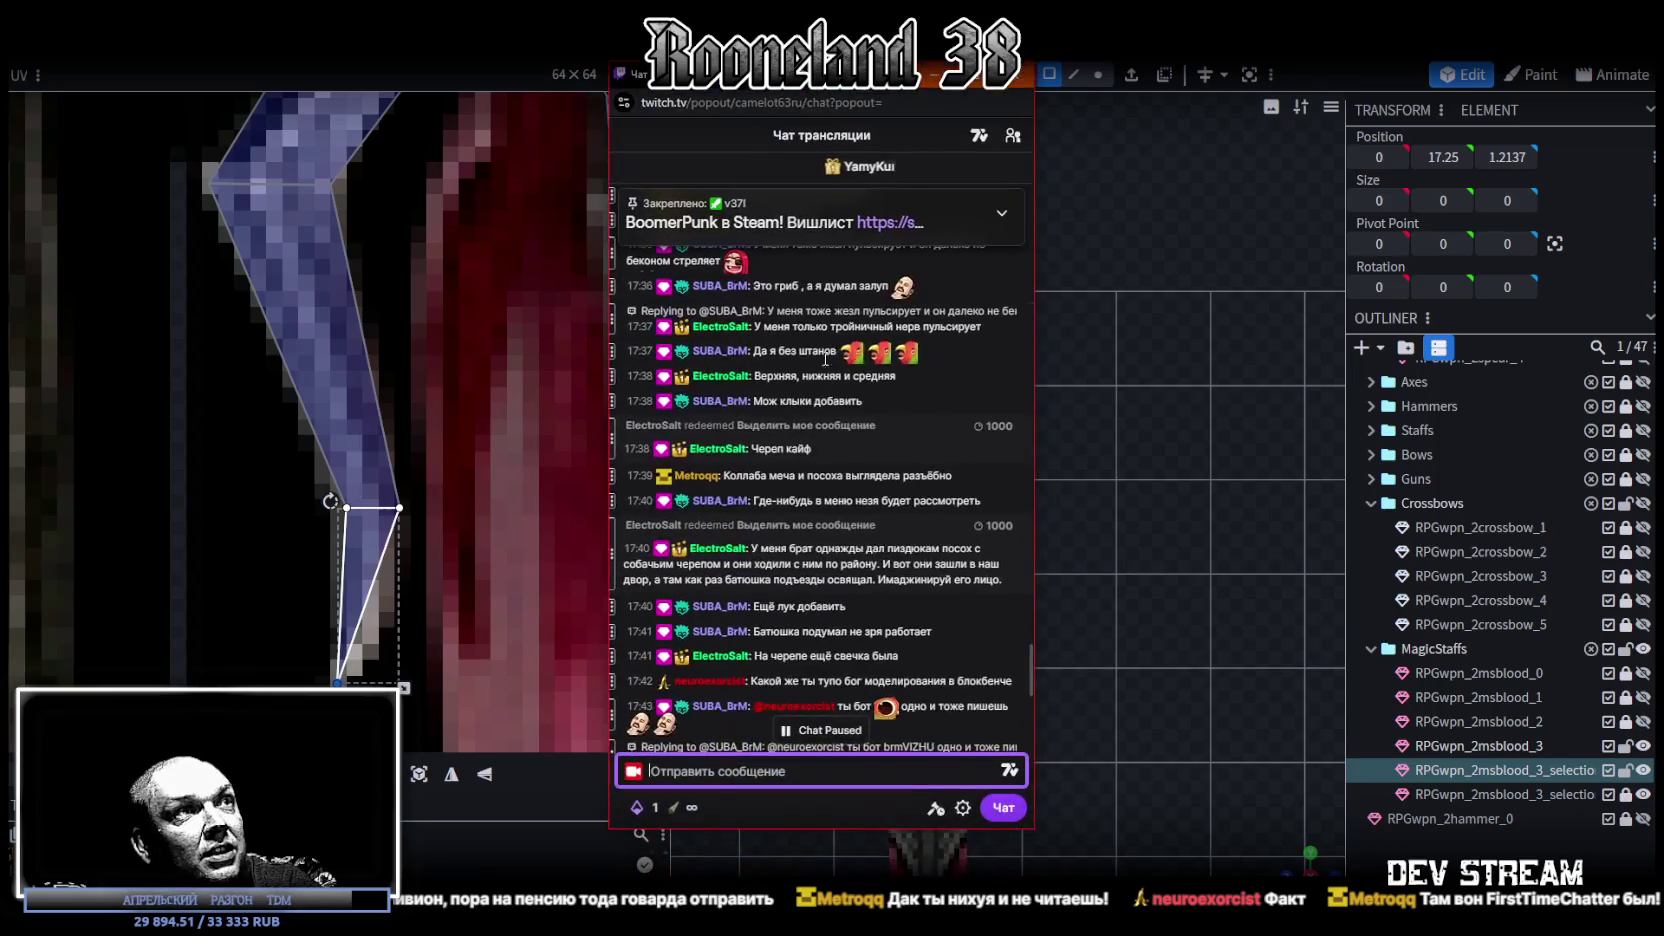
pyautogui.scroll(3, 821, 560)
pyautogui.scroll(2, 829, 620)
pyautogui.scroll(2, 822, 597)
pyautogui.scroll(2, 826, 575)
pyautogui.scroll(2, 824, 572)
pyautogui.scroll(2, 830, 550)
pyautogui.scroll(2, 840, 523)
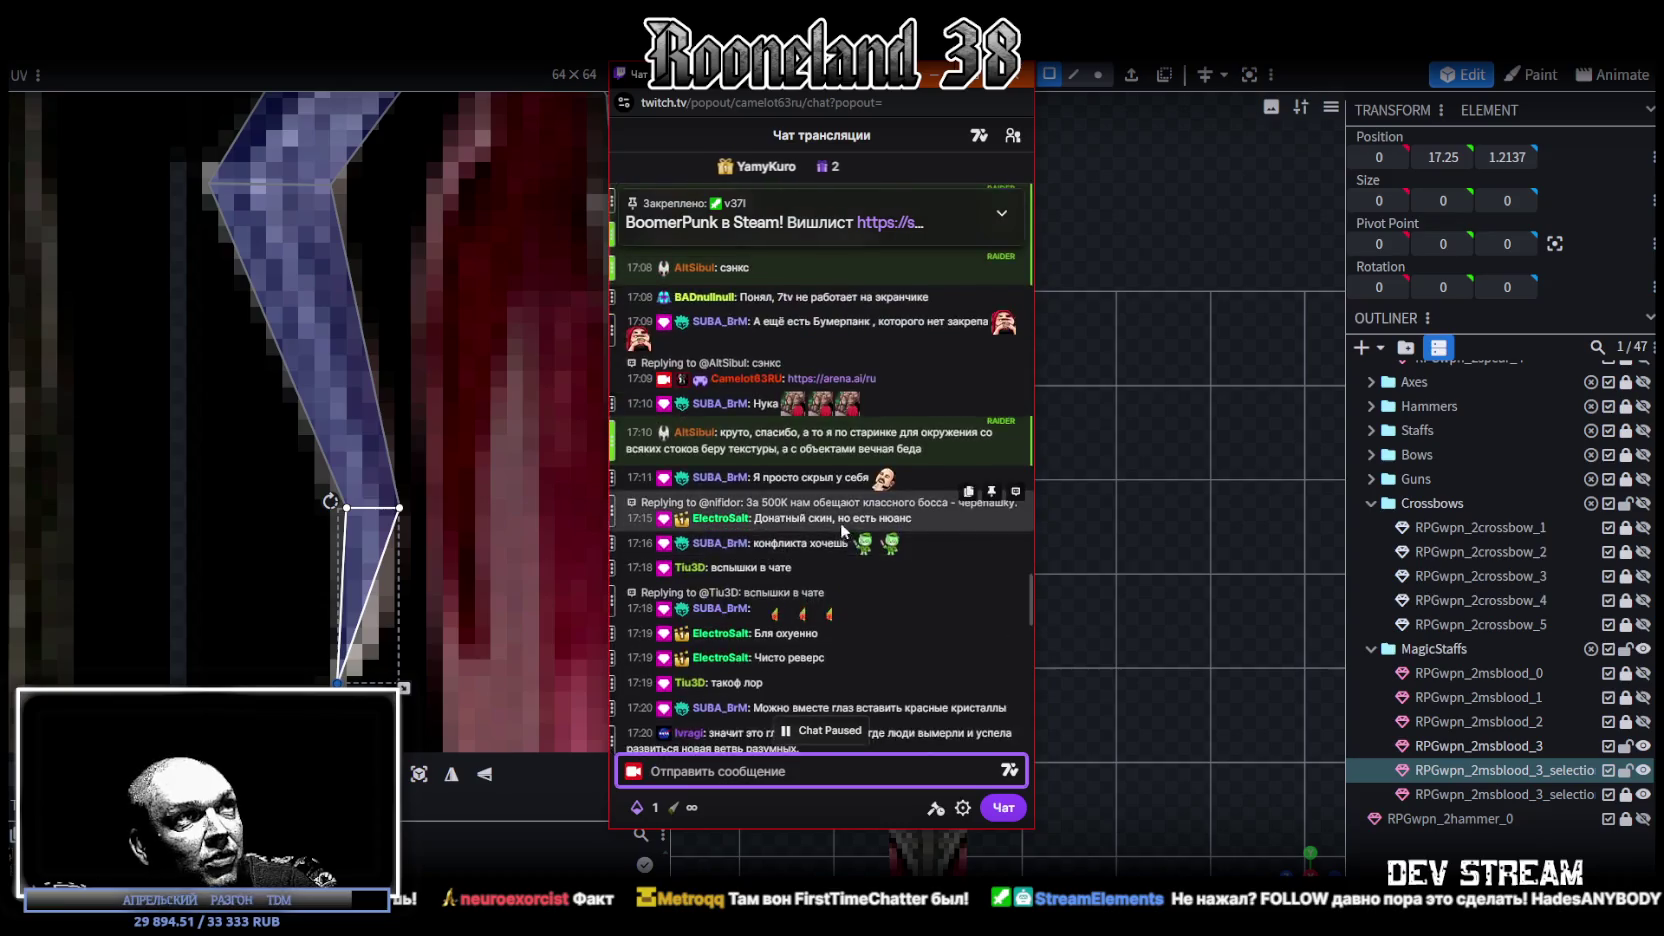
pyautogui.scroll(2, 844, 508)
pyautogui.scroll(2, 860, 496)
pyautogui.scroll(2, 878, 484)
pyautogui.scroll(2, 878, 483)
pyautogui.scroll(2, 879, 483)
pyautogui.scroll(2, 880, 484)
pyautogui.scroll(2, 878, 485)
pyautogui.scroll(3, 862, 493)
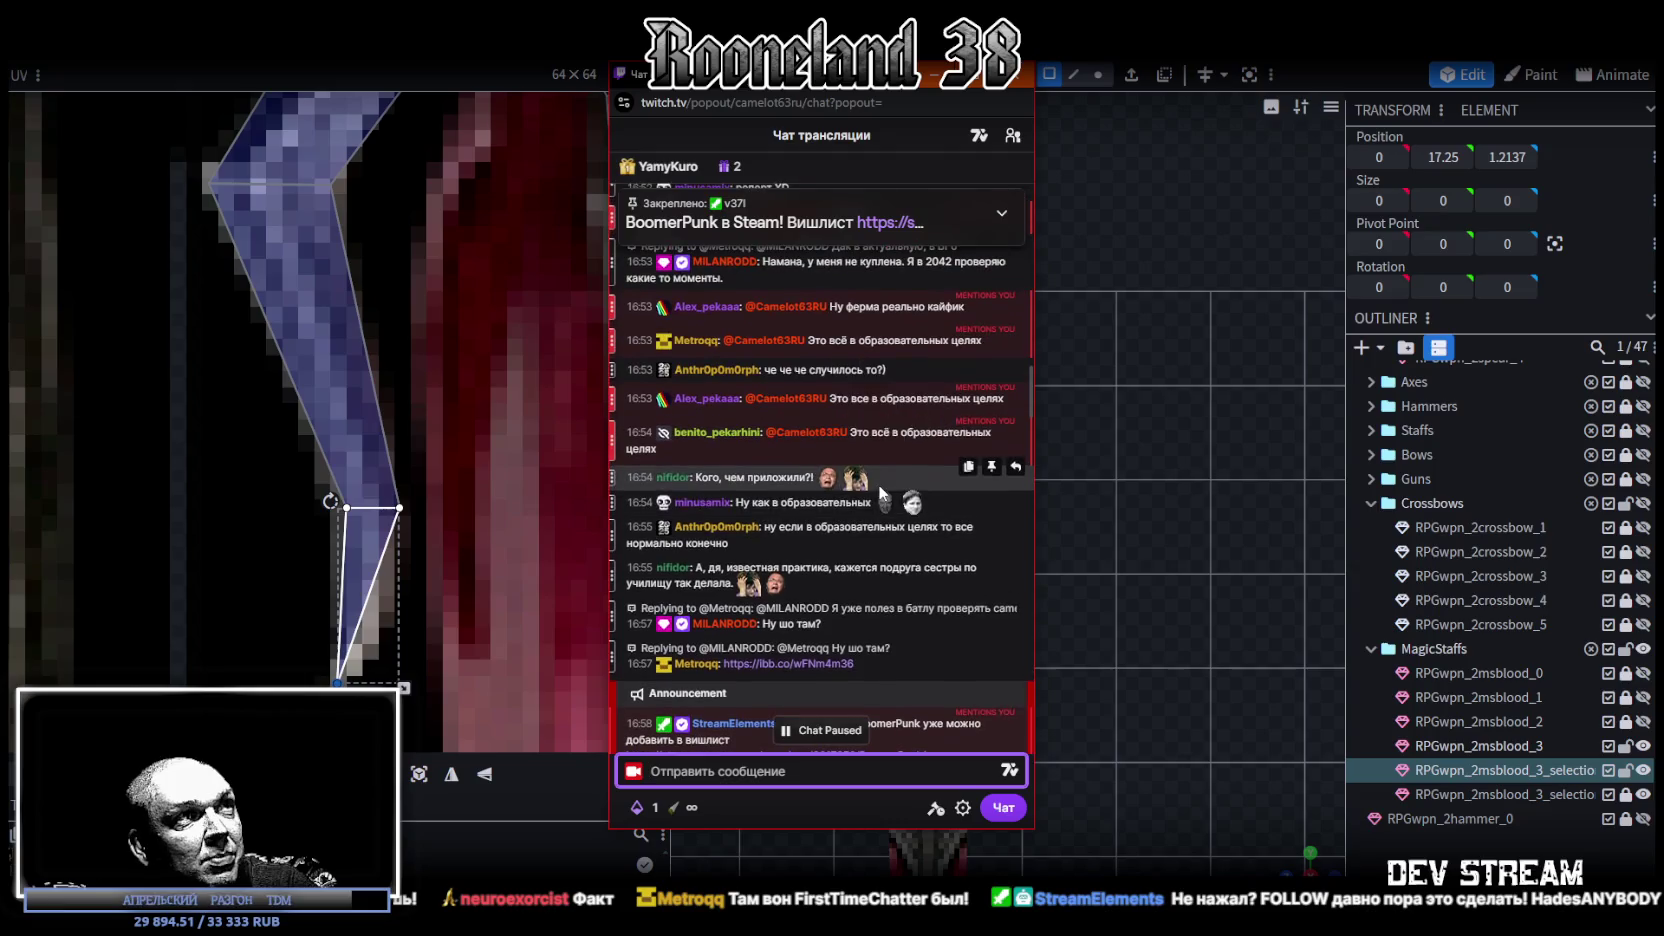
pyautogui.moveTo(819, 438)
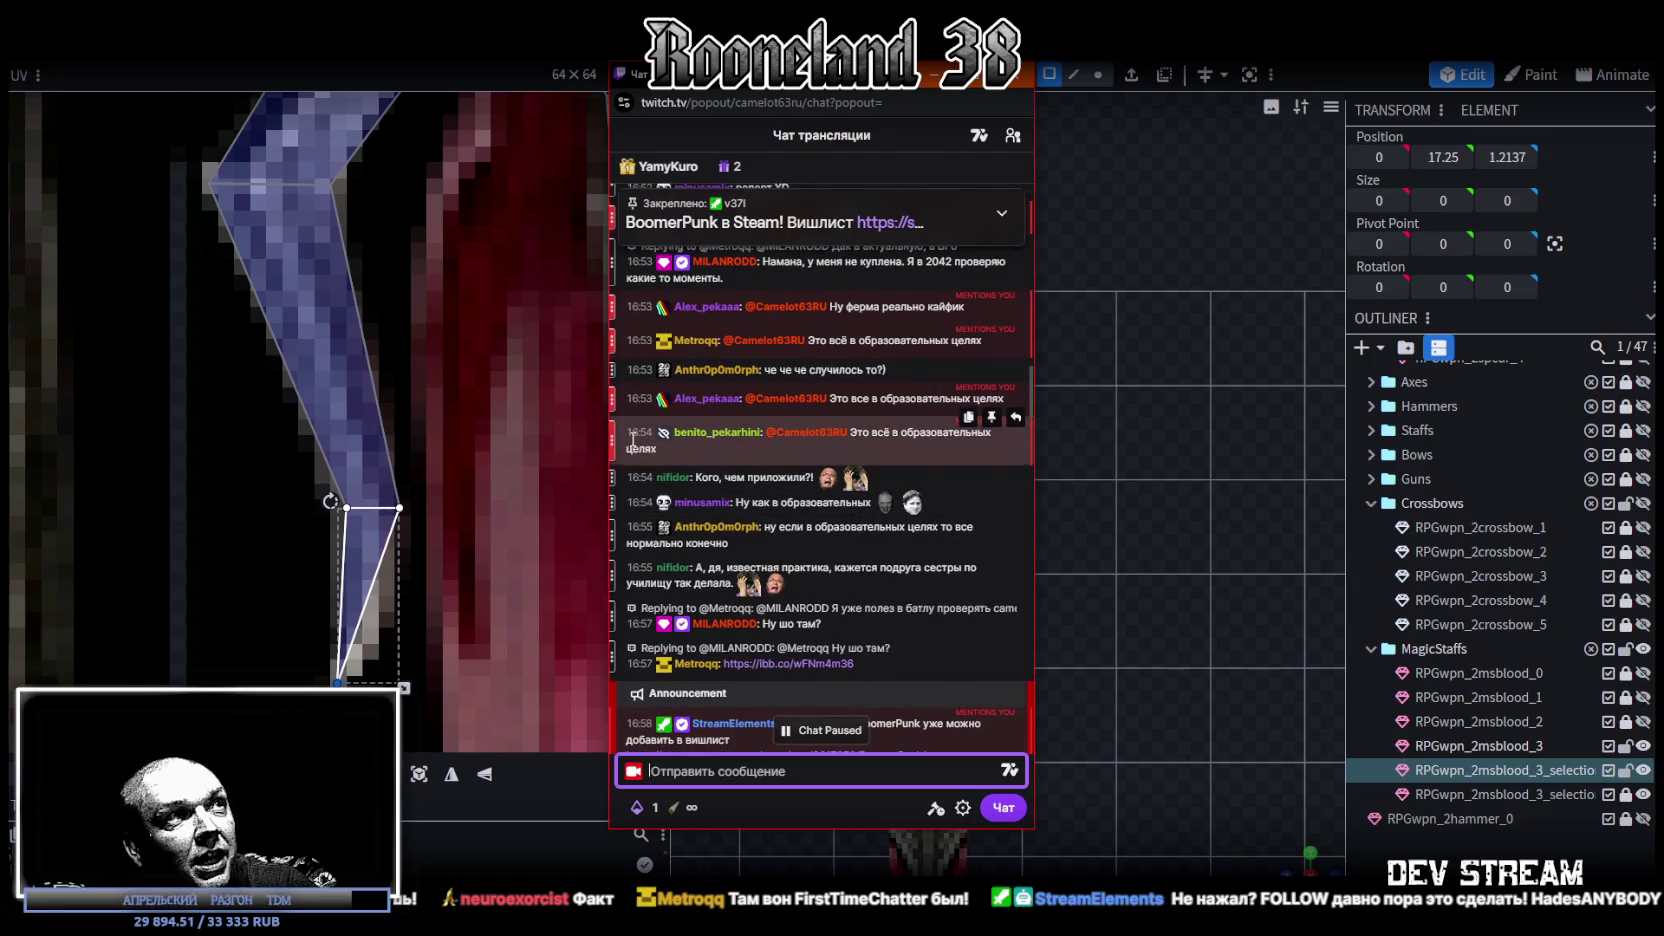
pyautogui.moveTo(629, 433); pyautogui.dragTo(651, 433)
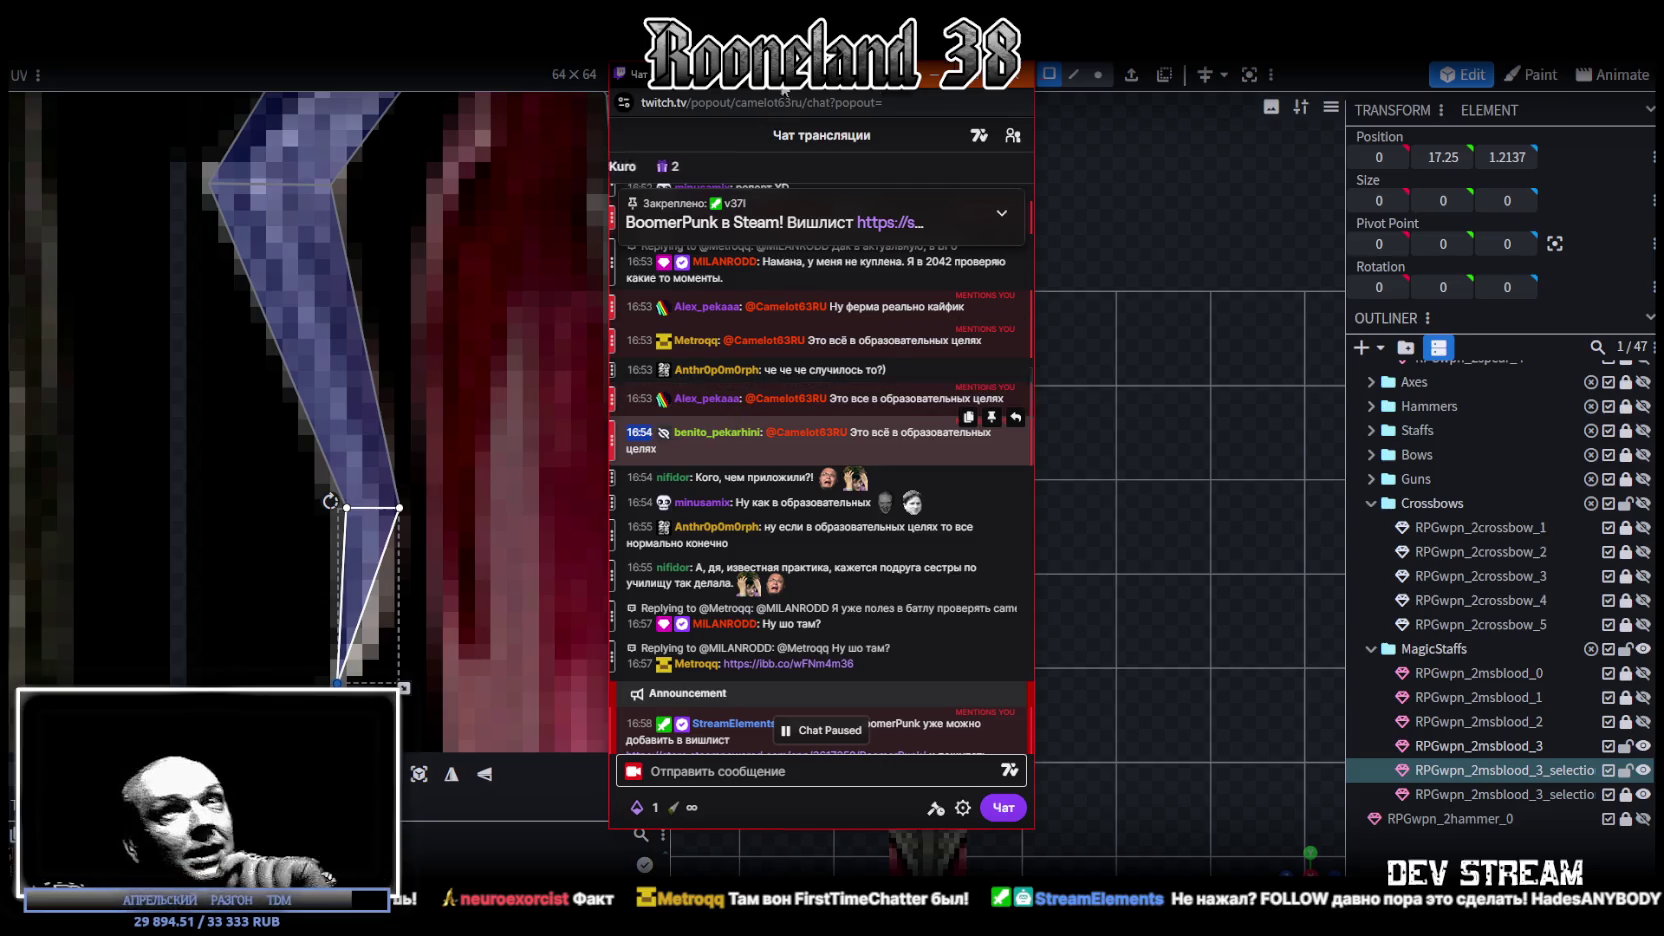
pyautogui.hotkey('alt', 'Tab')
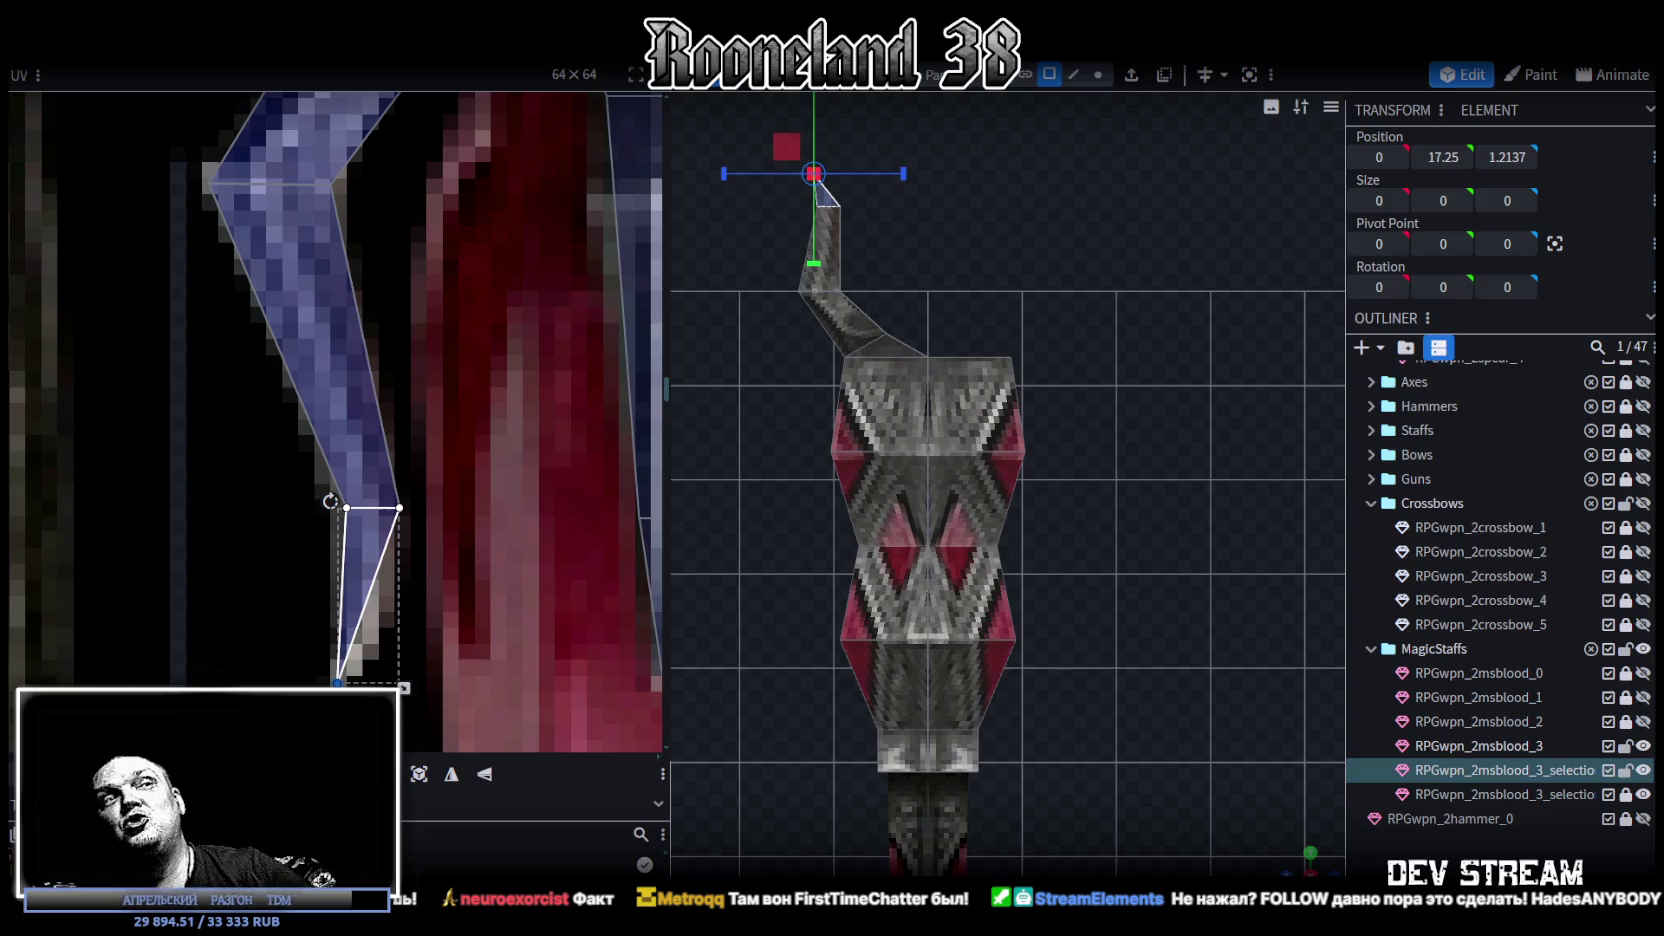
# - Select the diagonal face's UV island, then orbit into perspective and select the tip's upright face
pyautogui.scroll(-3, 426, 542)
pyautogui.scroll(4, 410, 413)
pyautogui.scroll(1, 485, 400)
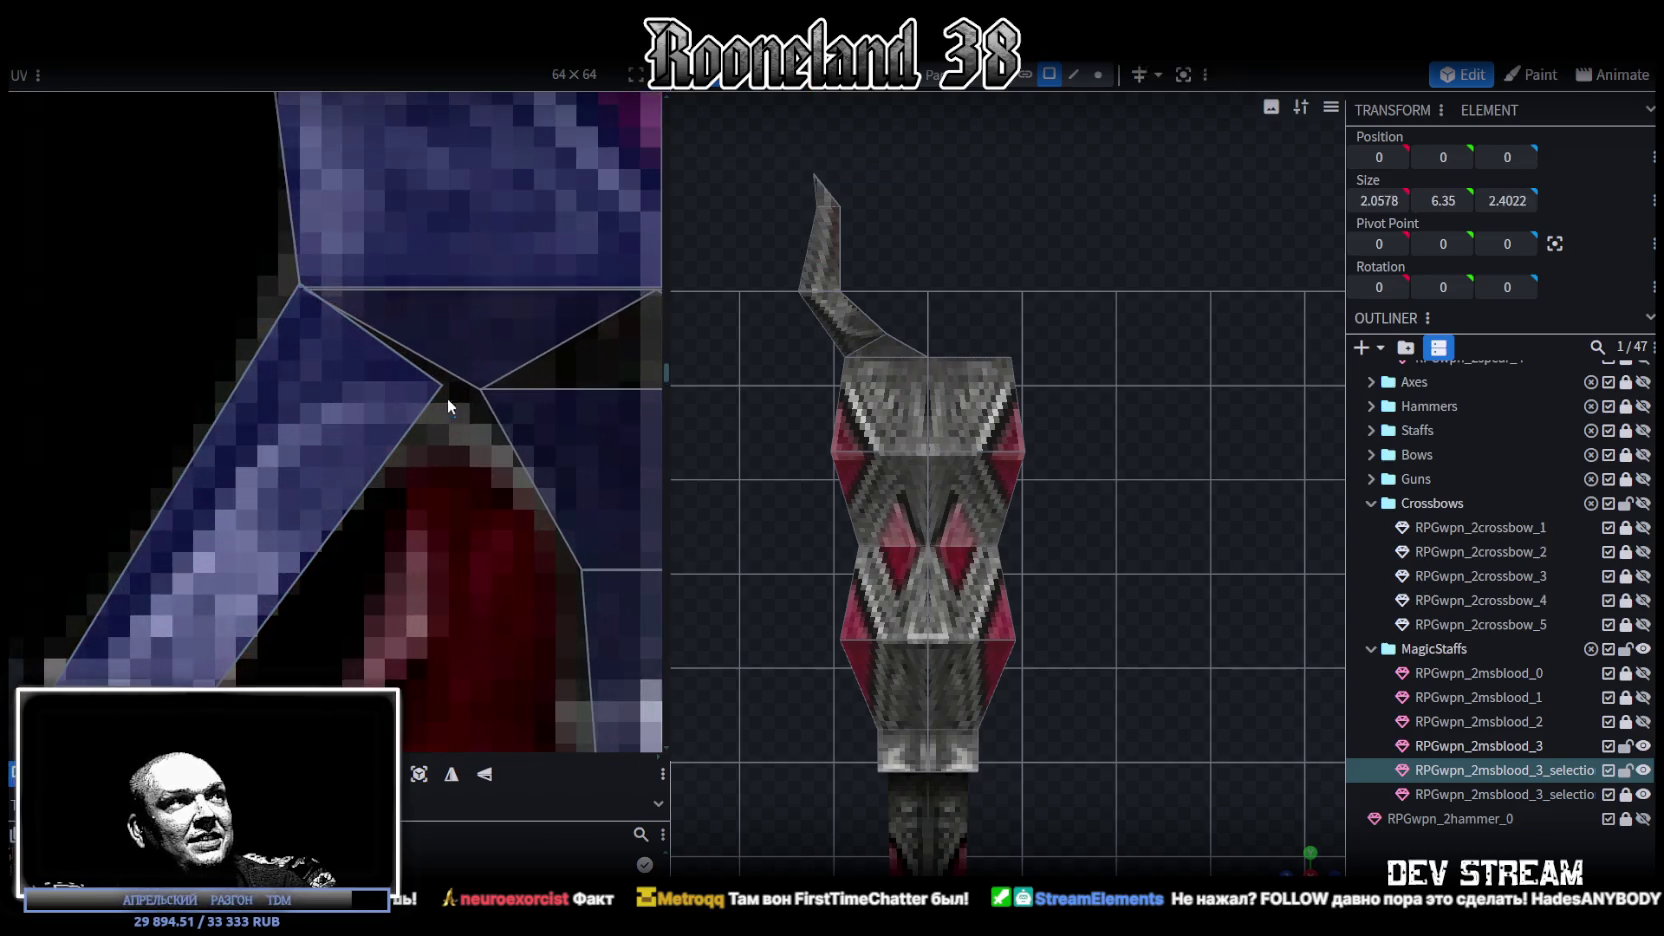
pyautogui.click(450, 403)
pyautogui.scroll(-1, 480, 450)
pyautogui.scroll(-2, 1162, 645)
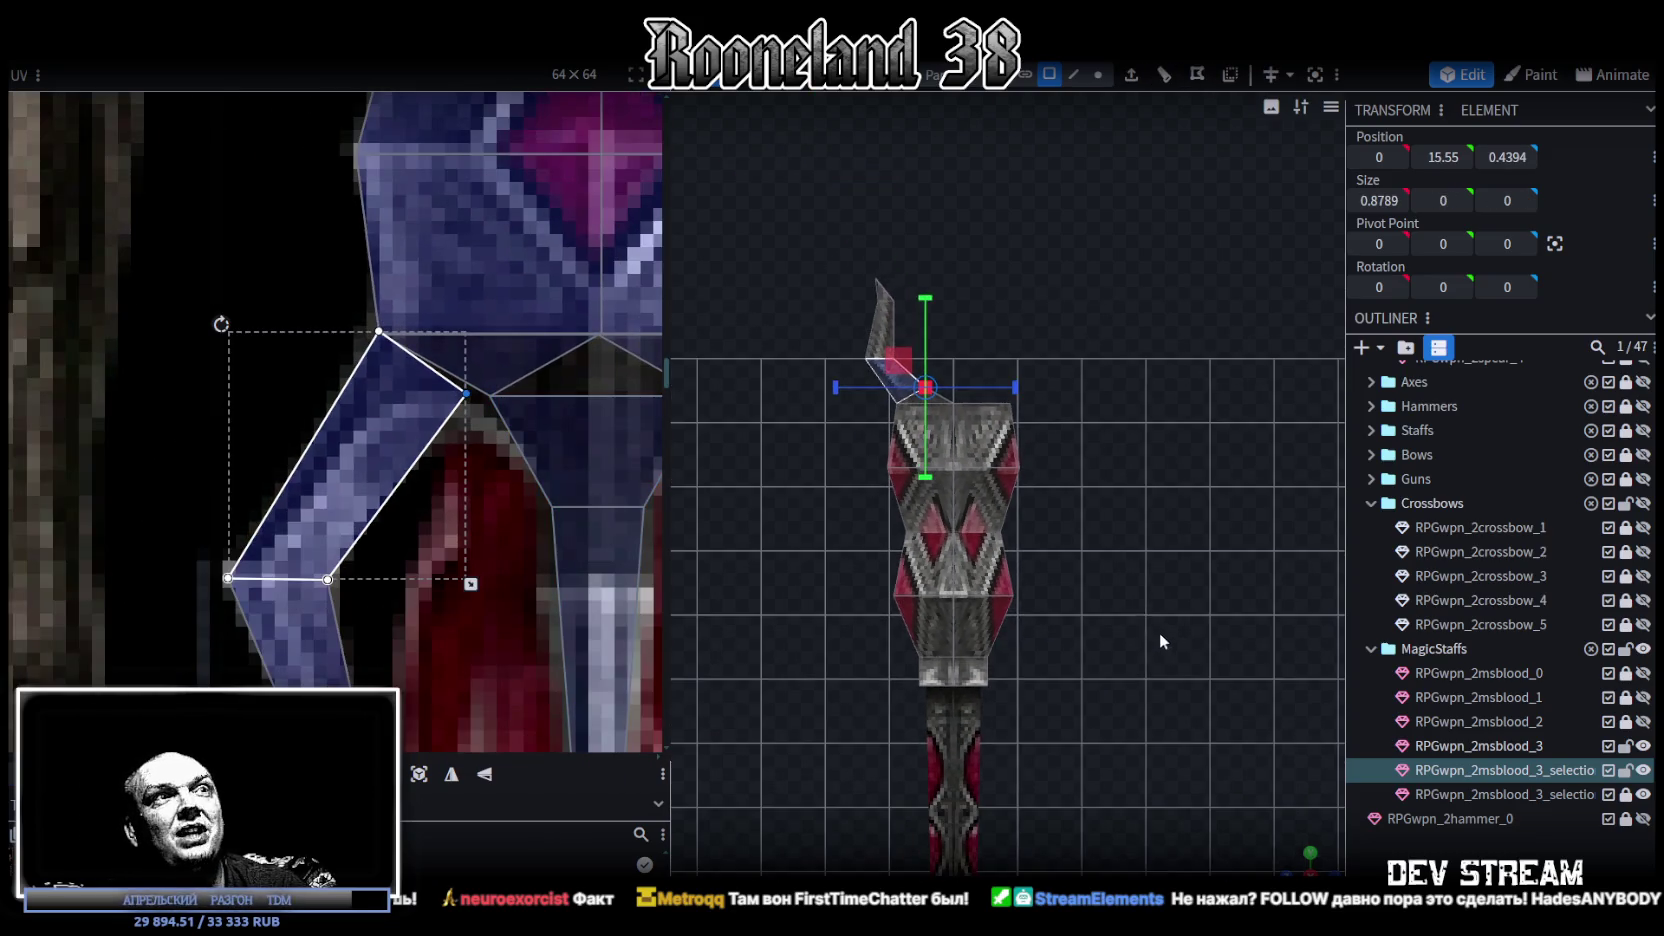
pyautogui.moveTo(1305, 862); pyautogui.dragTo(900, 450)
pyautogui.scroll(5, 887, 430)
pyautogui.click(887, 430)
pyautogui.scroll(-1, 508, 536)
pyautogui.scroll(-2, 508, 536)
pyautogui.scroll(-1, 508, 536)
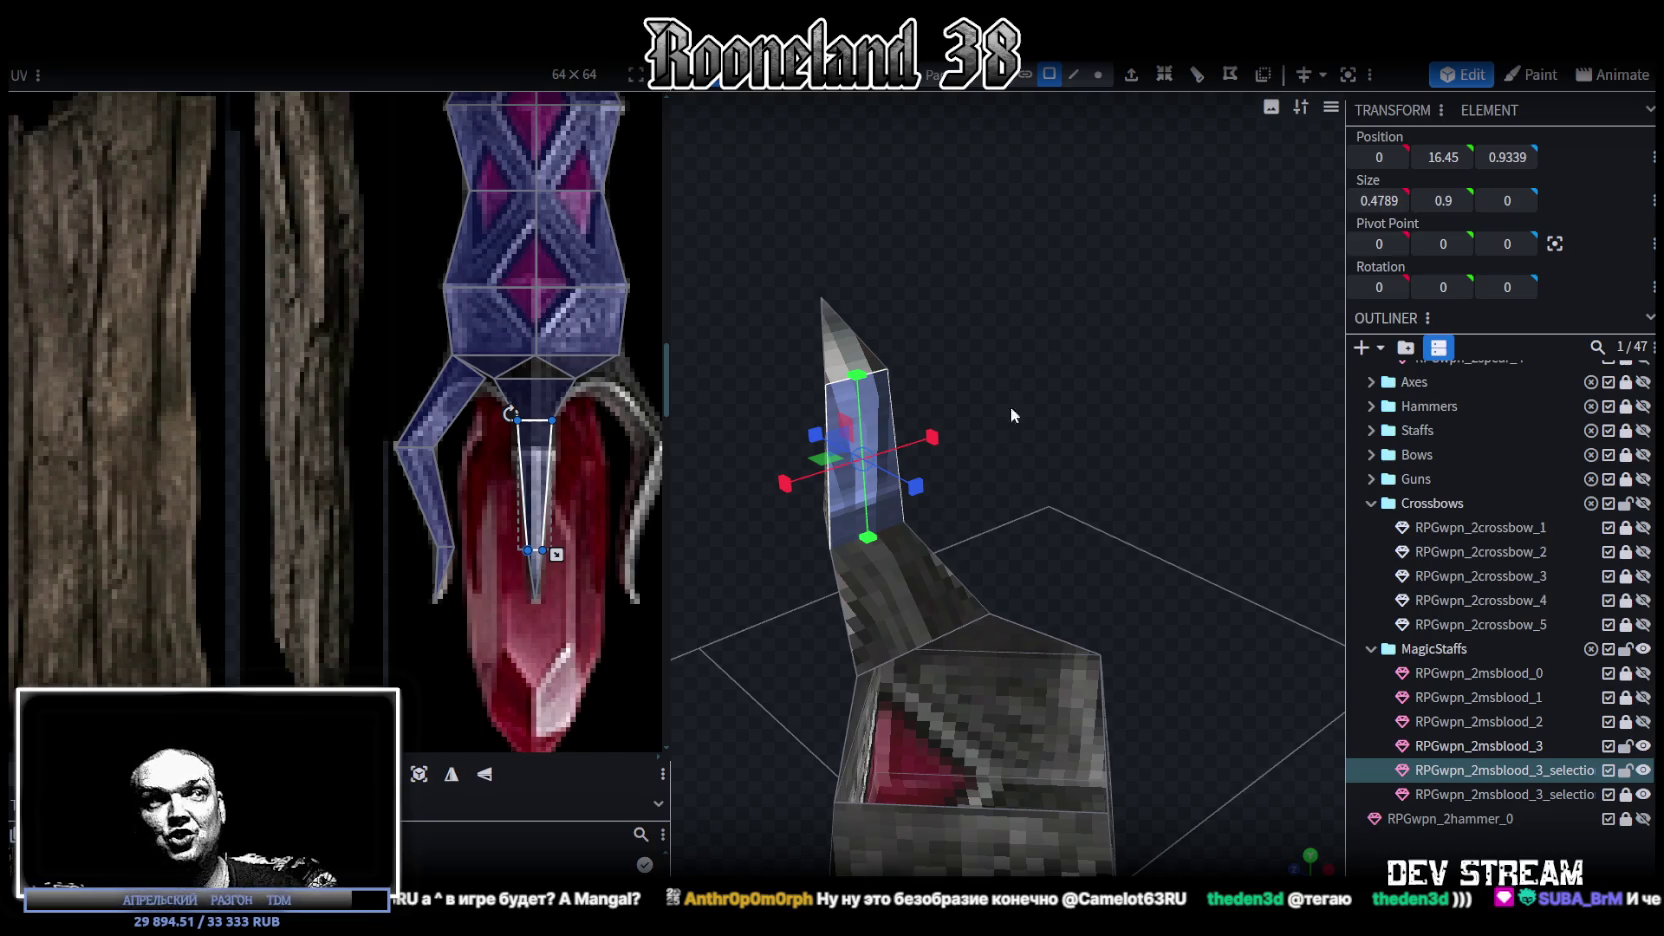
# - Orbit around the staff tip and select its lower bent and upper upright faces
pyautogui.moveTo(1016, 398); pyautogui.dragTo(680, 480)
pyautogui.scroll(-2, 521, 489)
pyautogui.scroll(-1, 521, 489)
pyautogui.moveTo(1070, 438)
pyautogui.mouseDown()
pyautogui.moveTo(926, 509)
pyautogui.moveTo(1013, 523)
pyautogui.mouseUp()
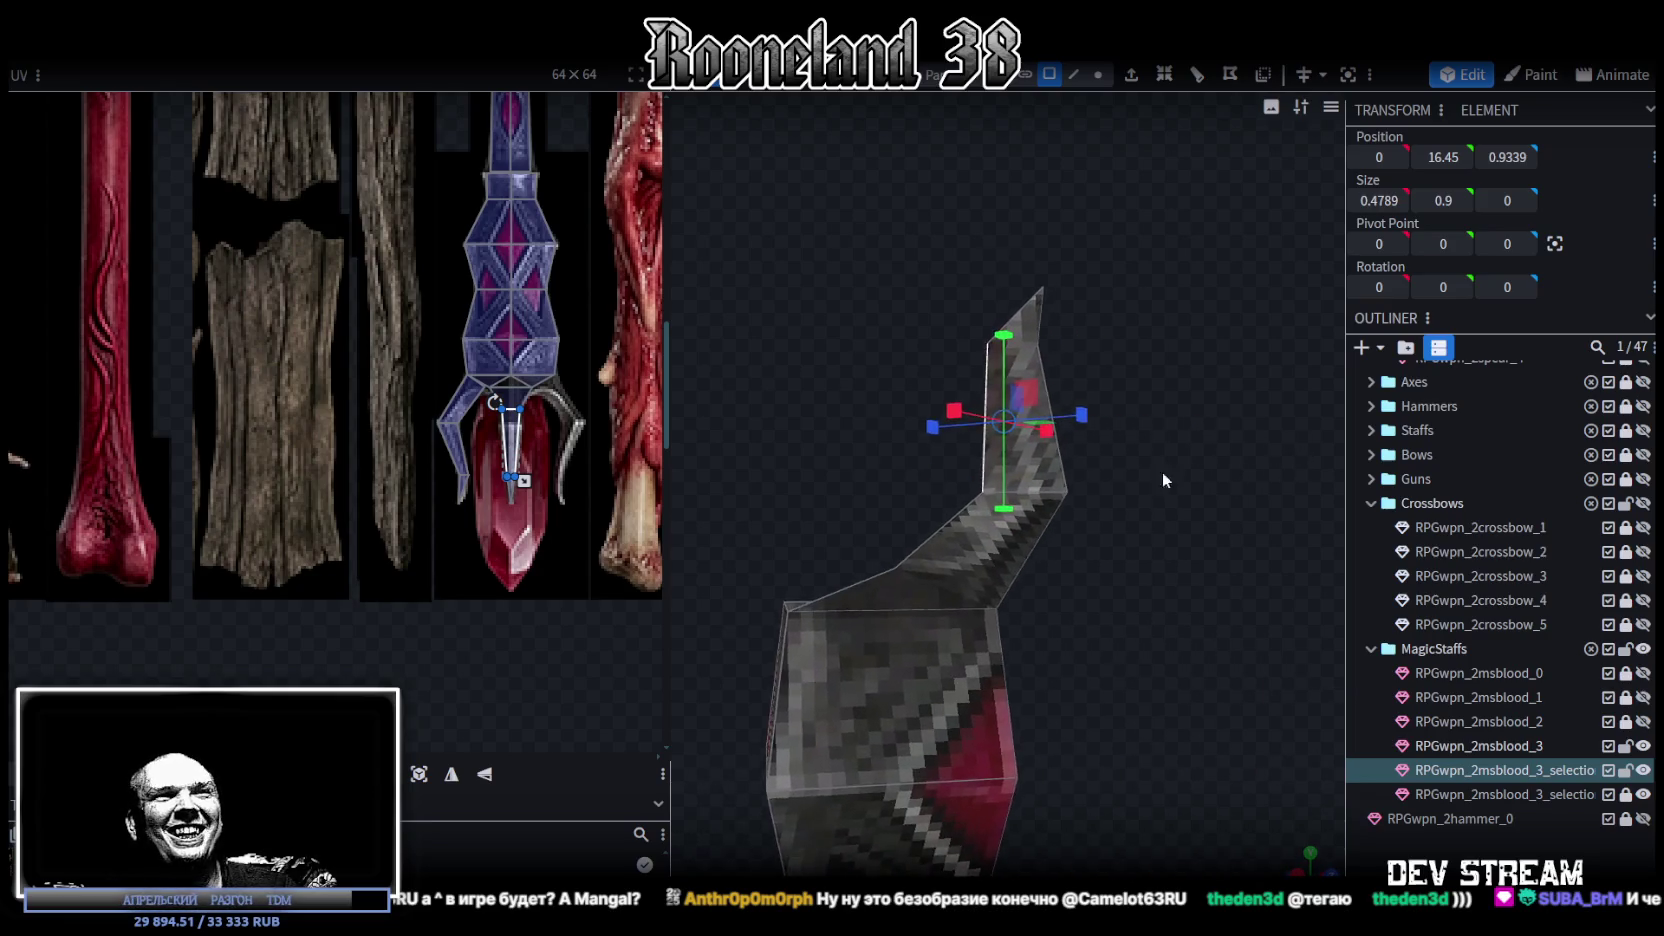
pyautogui.moveTo(1013, 523); pyautogui.dragTo(1044, 542)
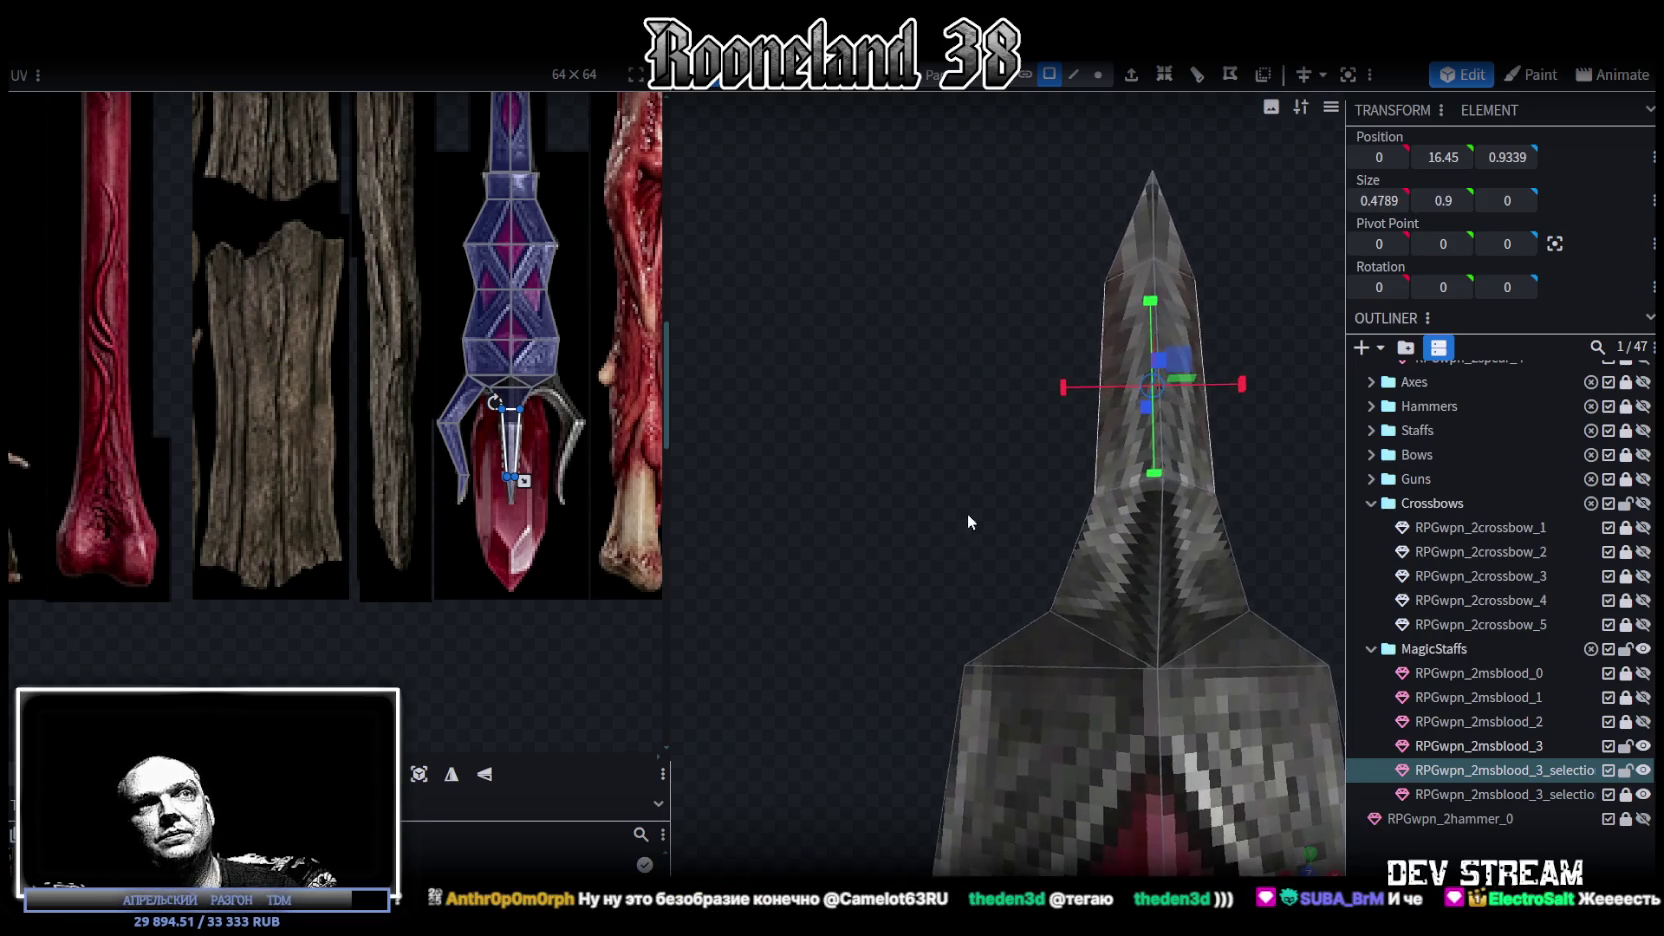
pyautogui.click(1038, 500)
pyautogui.click(1027, 358)
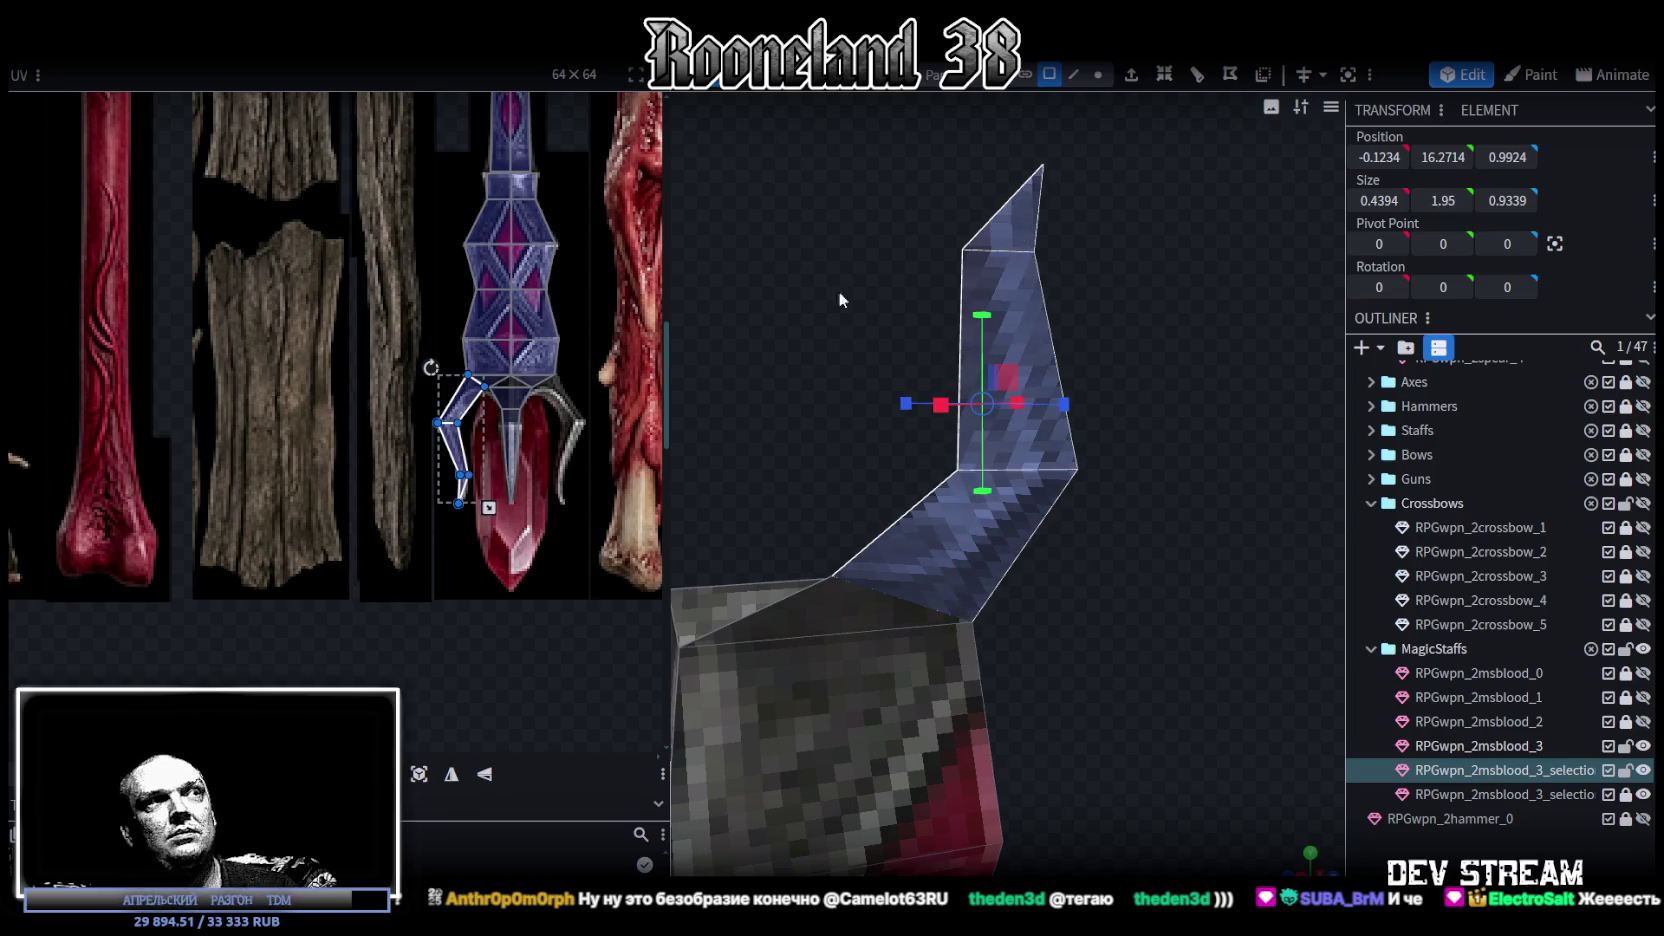
pyautogui.scroll(3, 478, 578)
pyautogui.moveTo(516, 553); pyautogui.dragTo(361, 603, button='middle')
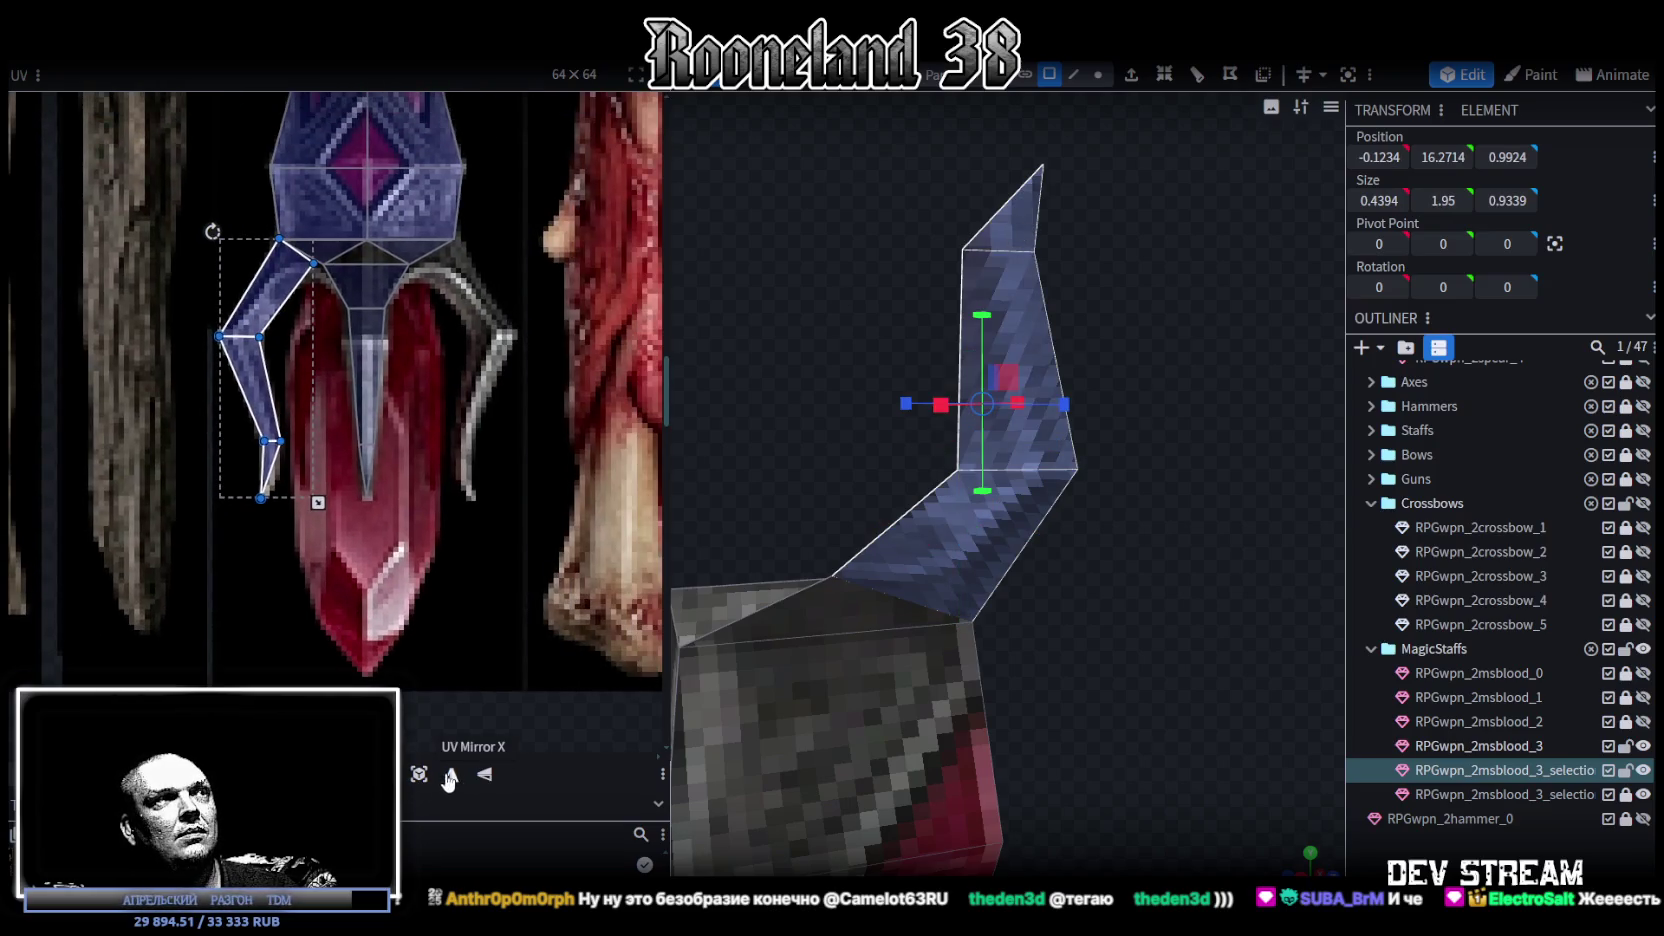
# - Mirror the faces' UV island horizontally and place it over the gem's right claw
pyautogui.click(450, 776)
pyautogui.moveTo(265, 296); pyautogui.dragTo(464, 299)
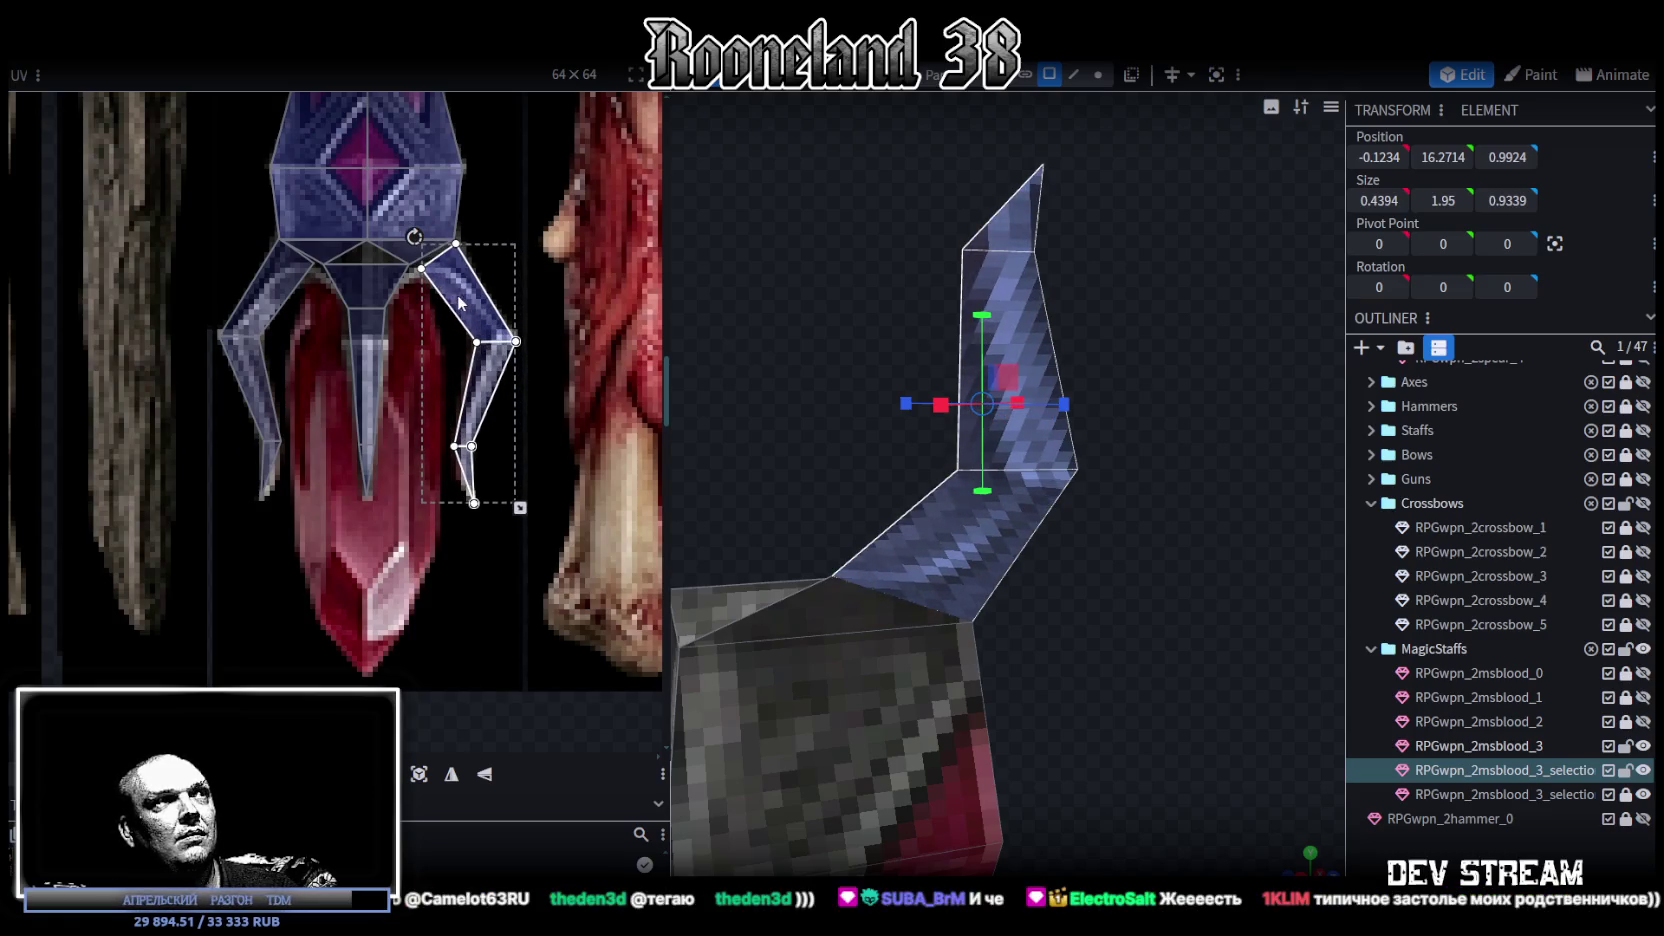
pyautogui.hotkey('ctrl', 'z')
pyautogui.hotkey('ctrl', 'z')
pyautogui.moveTo(265, 296); pyautogui.dragTo(467, 296)
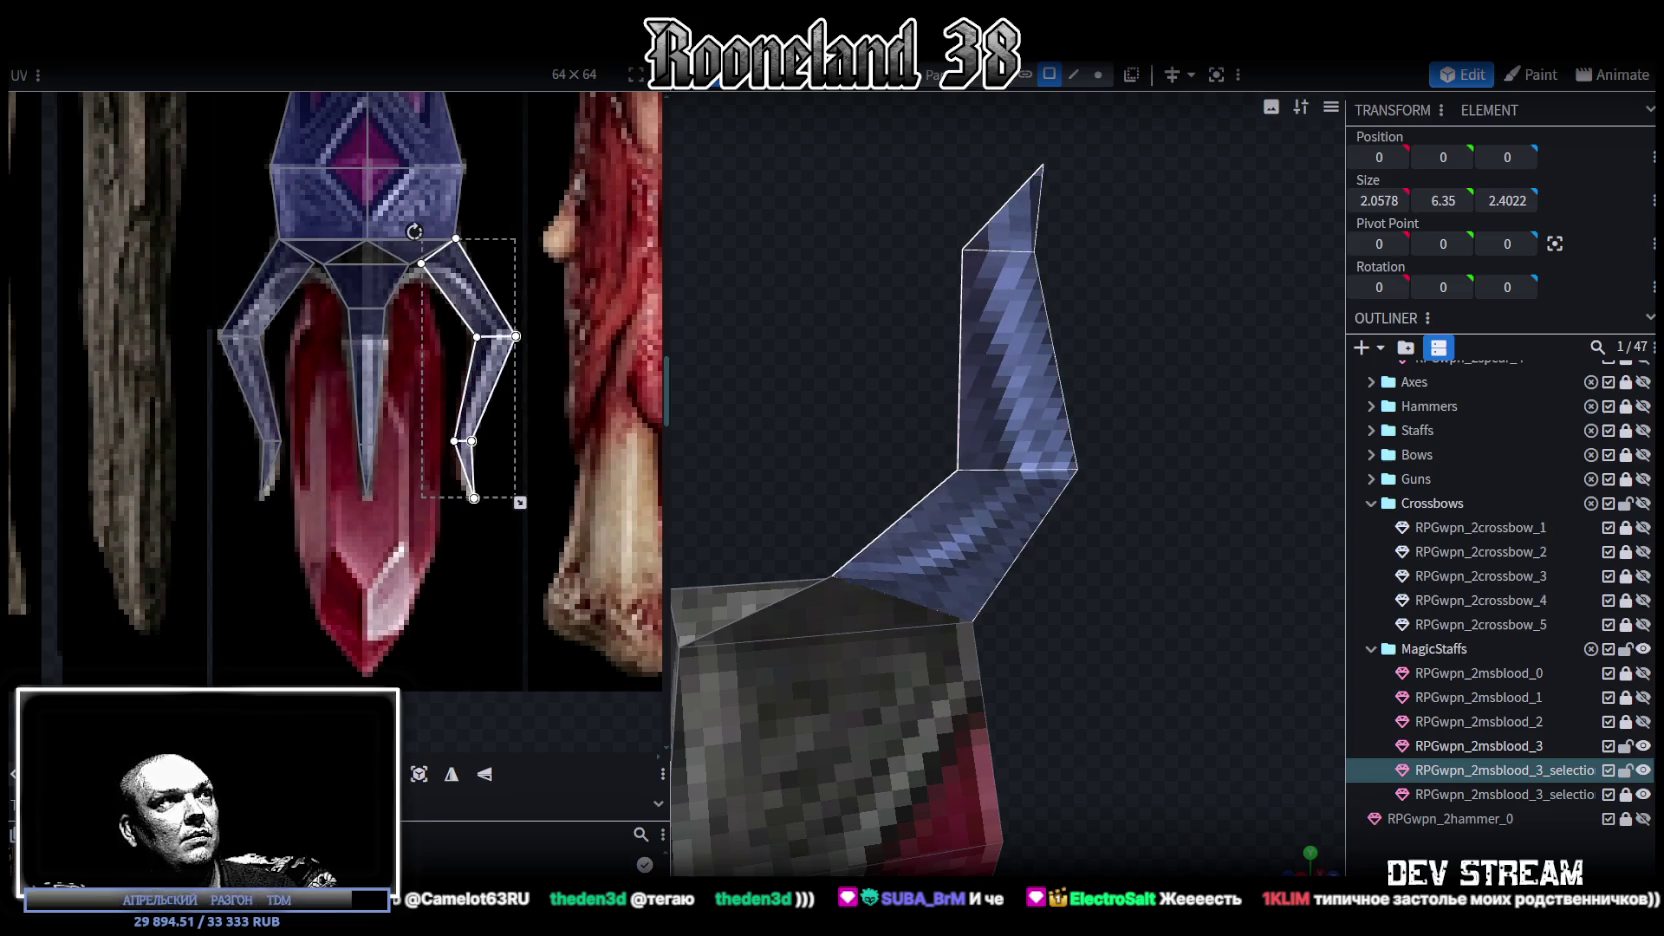
pyautogui.scroll(5, 300, 420)
pyautogui.scroll(-3, 408, 470)
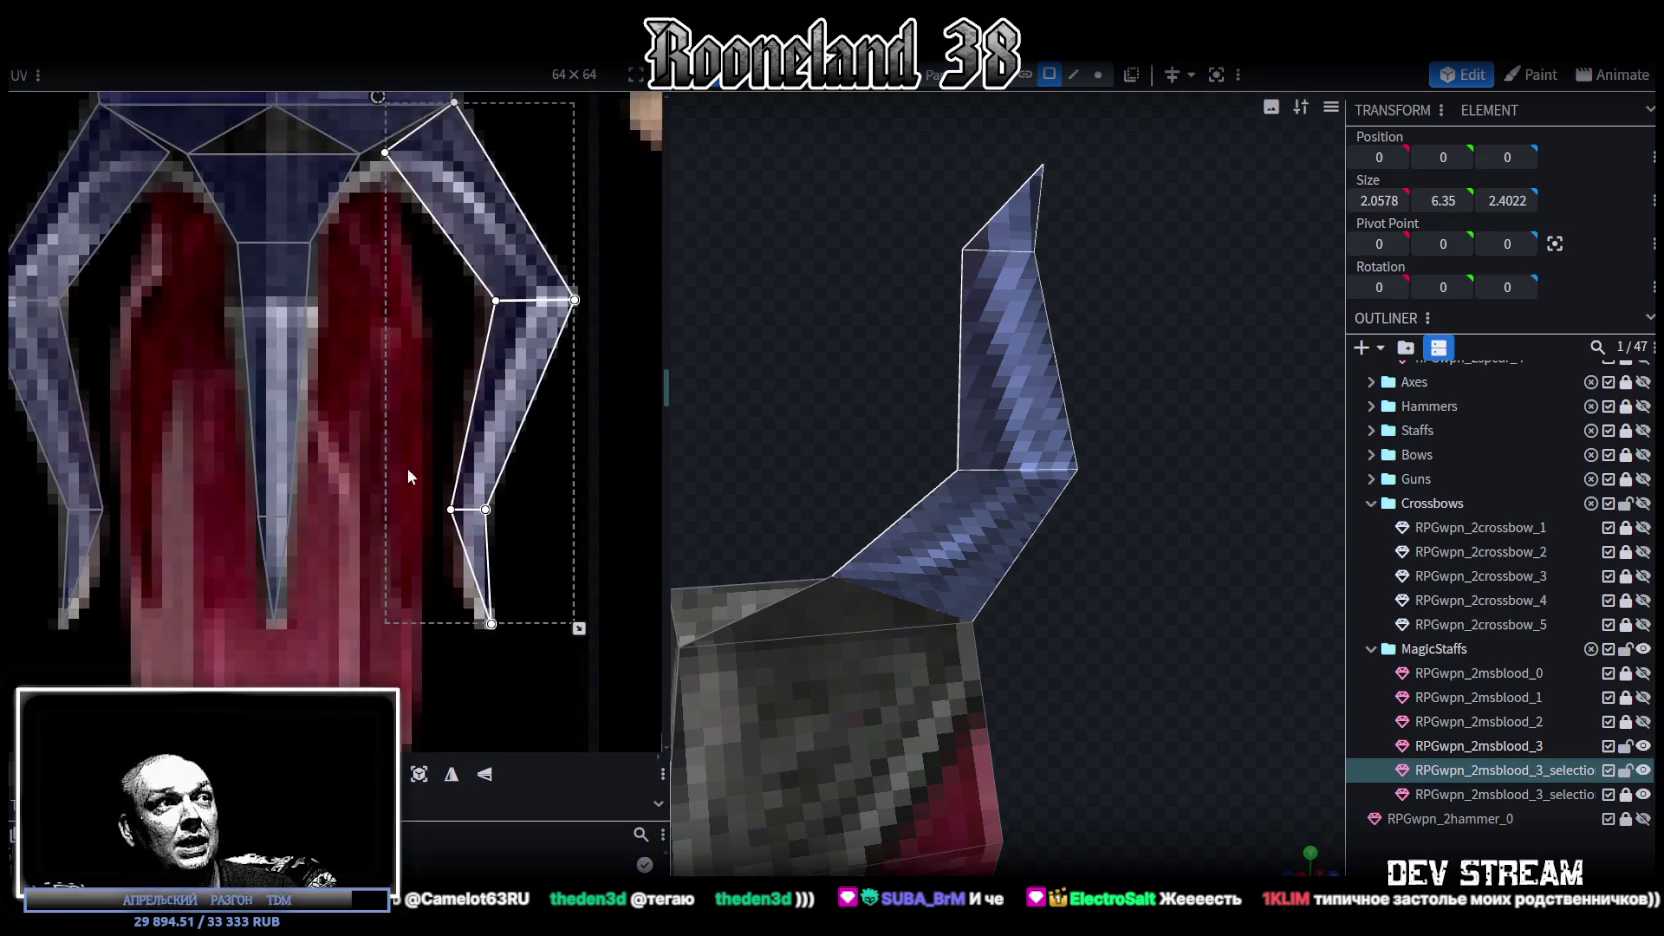
pyautogui.press('KP_1')
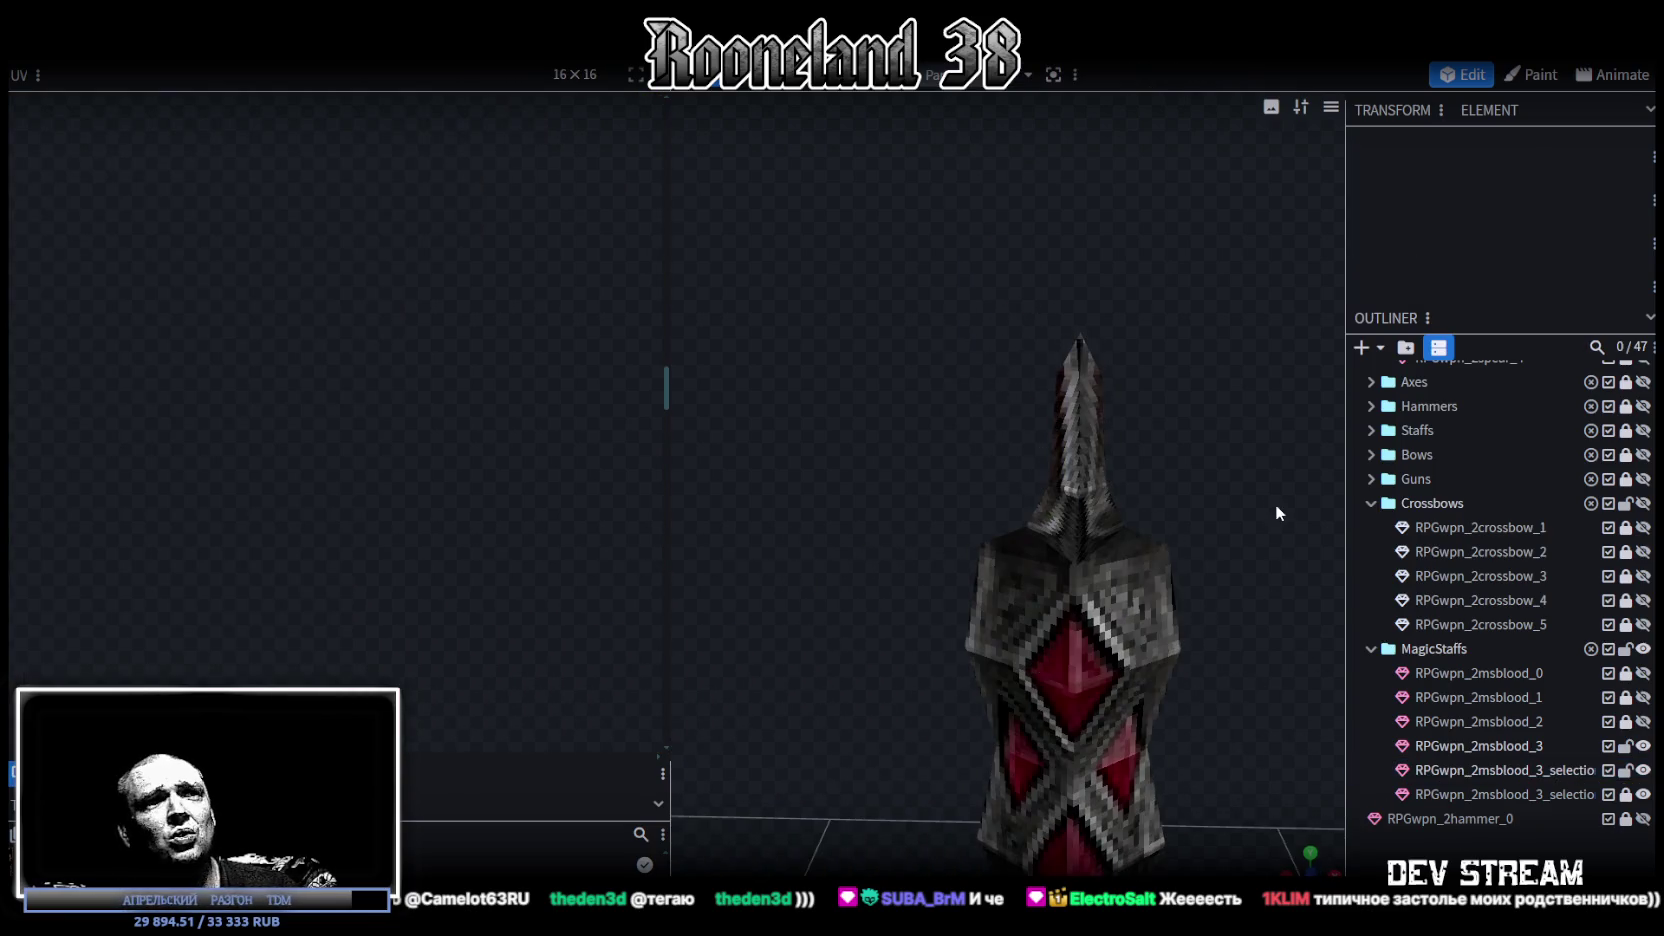
# - Box-select all the horn's vertices at the staff tip and flip the horn across the depth axis
pyautogui.moveTo(1281, 509)
pyautogui.mouseDown()
pyautogui.moveTo(1146, 441)
pyautogui.moveTo(1209, 400)
pyautogui.moveTo(891, 397)
pyautogui.moveTo(912, 393)
pyautogui.mouseUp()
pyautogui.moveTo(907, 312)
pyautogui.keyDown('ctrl'); pyautogui.mouseDown()
pyautogui.moveTo(1107, 520)
pyautogui.moveTo(1116, 566)
pyautogui.moveTo(1188, 471)
pyautogui.mouseUp(); pyautogui.keyUp('ctrl')
pyautogui.keyDown('ctrl'); pyautogui.moveTo(940, 325); pyautogui.dragTo(1105, 535); pyautogui.keyUp('ctrl')
pyautogui.moveTo(1105, 535)
pyautogui.mouseDown()
pyautogui.moveTo(1150, 465)
pyautogui.moveTo(1006, 361)
pyautogui.mouseUp()
pyautogui.moveTo(884, 308)
pyautogui.keyDown('ctrl'); pyautogui.mouseDown()
pyautogui.moveTo(1113, 537)
pyautogui.moveTo(1221, 529)
pyautogui.mouseUp(); pyautogui.keyUp('ctrl')
pyautogui.rightClick(1221, 529)
pyautogui.press('Escape')
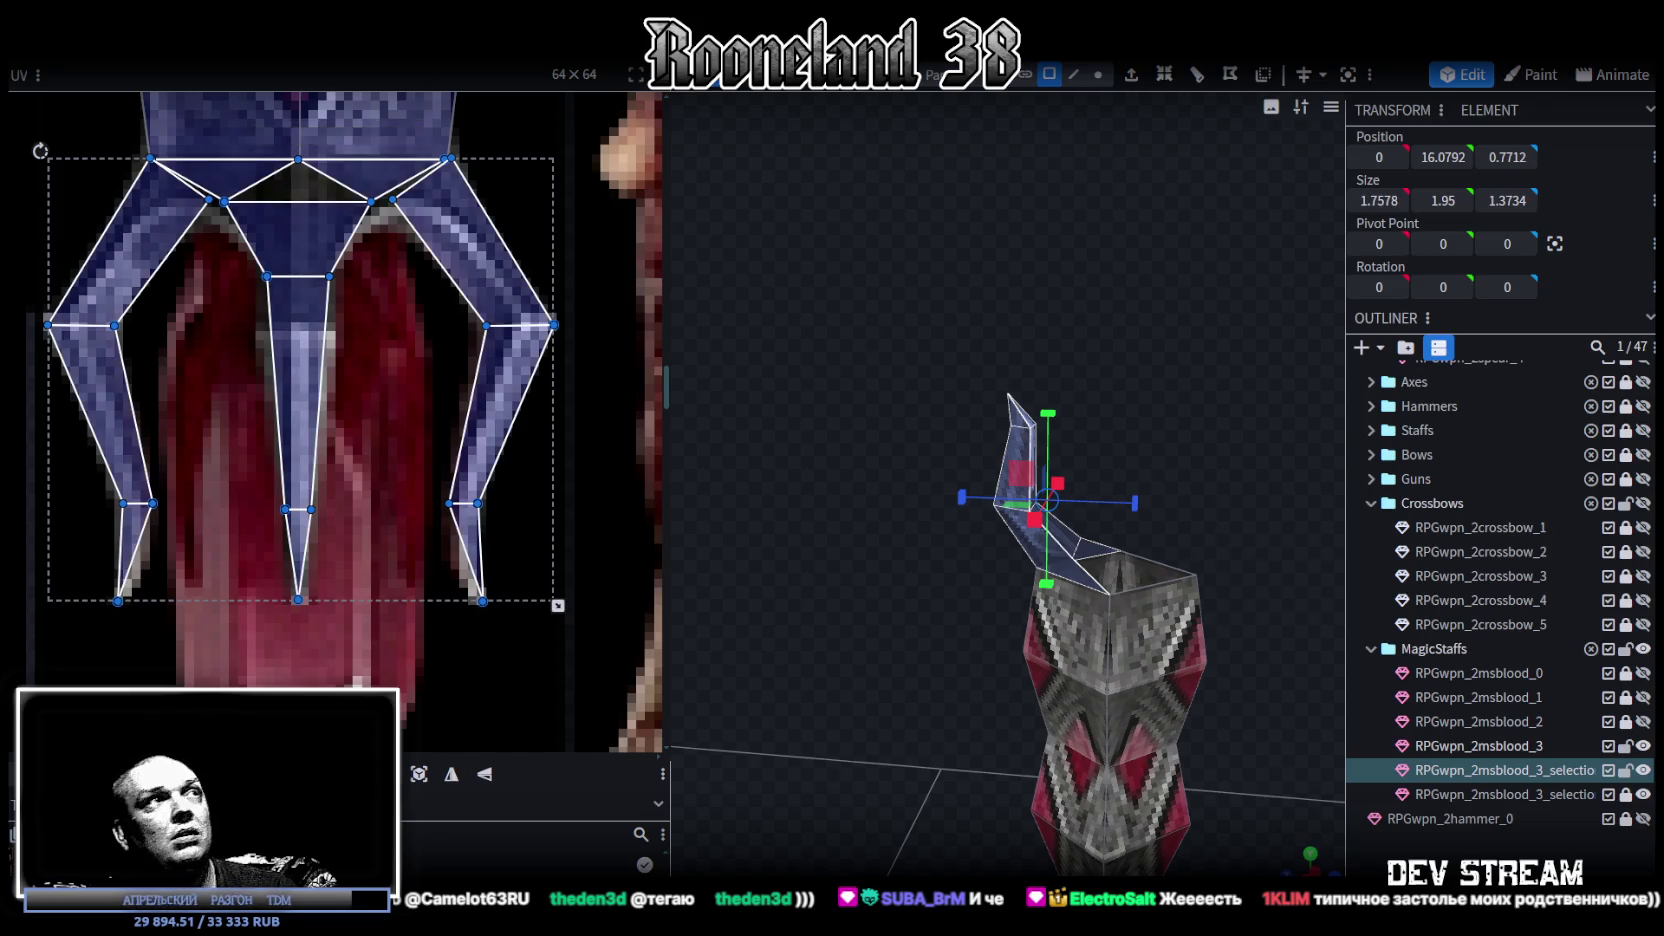
pyautogui.rightClick(210, 62)
pyautogui.moveTo(266, 100)
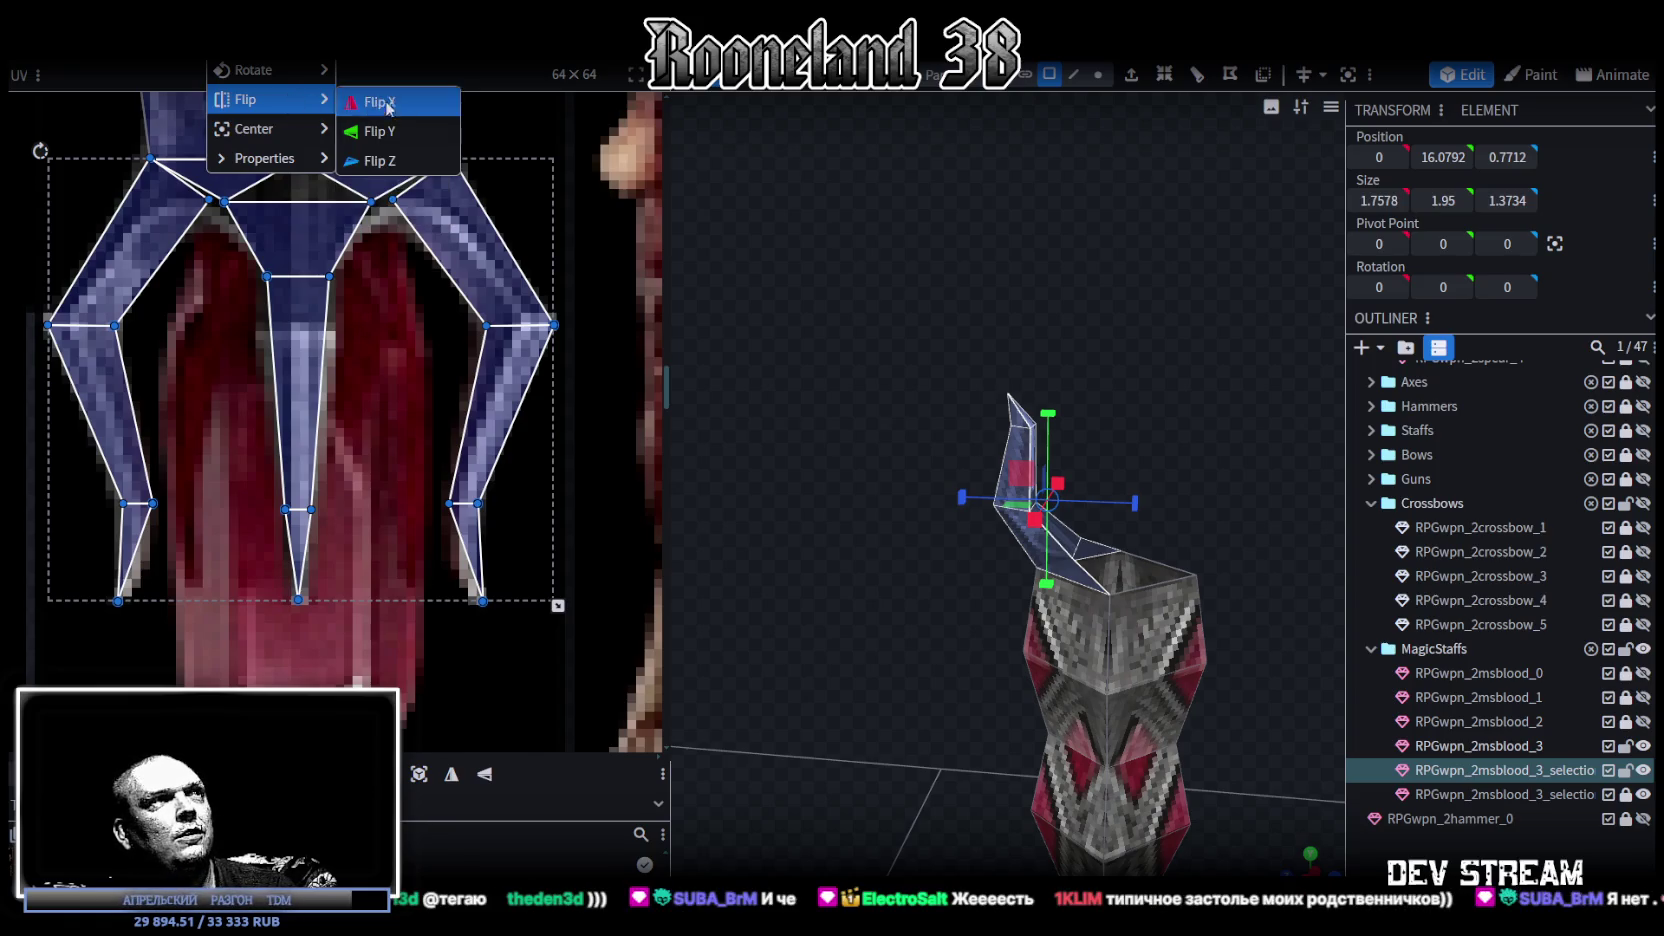
pyautogui.click(371, 161)
# - Merge the overlapping vertices after the flip and select both horns
pyautogui.click(780, 222)
pyautogui.moveTo(916, 530)
pyautogui.mouseDown()
pyautogui.moveTo(896, 488)
pyautogui.moveTo(1048, 524)
pyautogui.mouseUp()
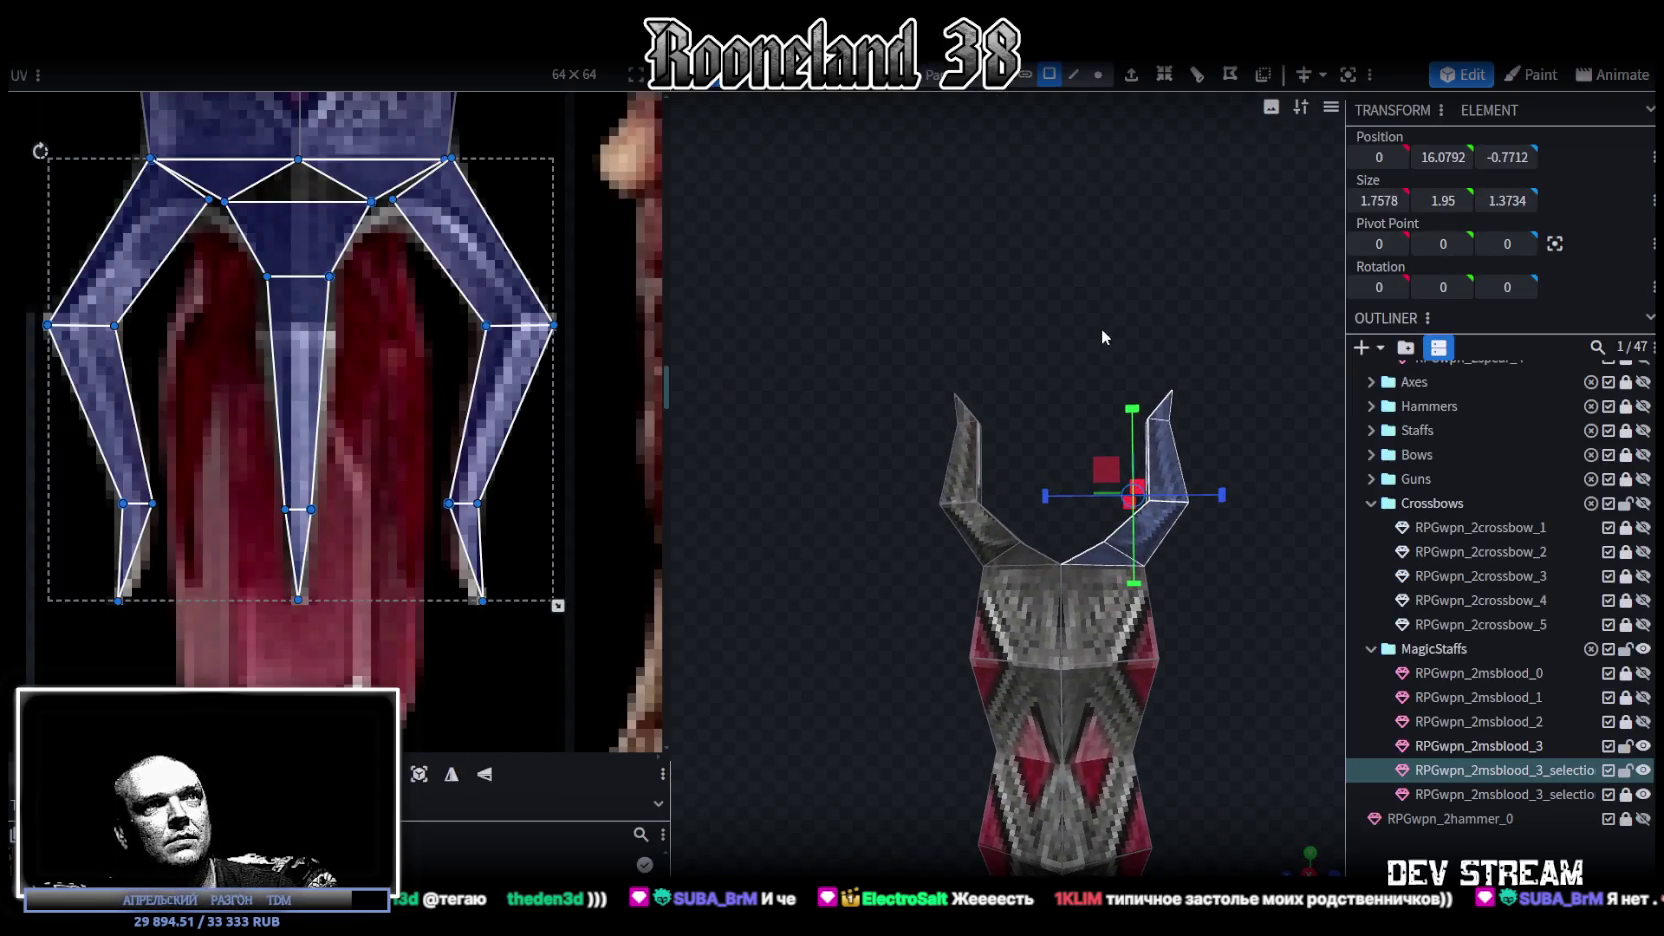
pyautogui.moveTo(1103, 324); pyautogui.dragTo(1043, 300)
pyautogui.moveTo(828, 305)
pyautogui.mouseDown()
pyautogui.moveTo(1214, 536)
pyautogui.moveTo(1034, 344)
pyautogui.mouseUp()
# - Copy both horns, paste them into the same mesh, and rotate the copy 90° upright
pyautogui.hotkey('ctrl', 'c')
pyautogui.hotkey('ctrl', 'v')
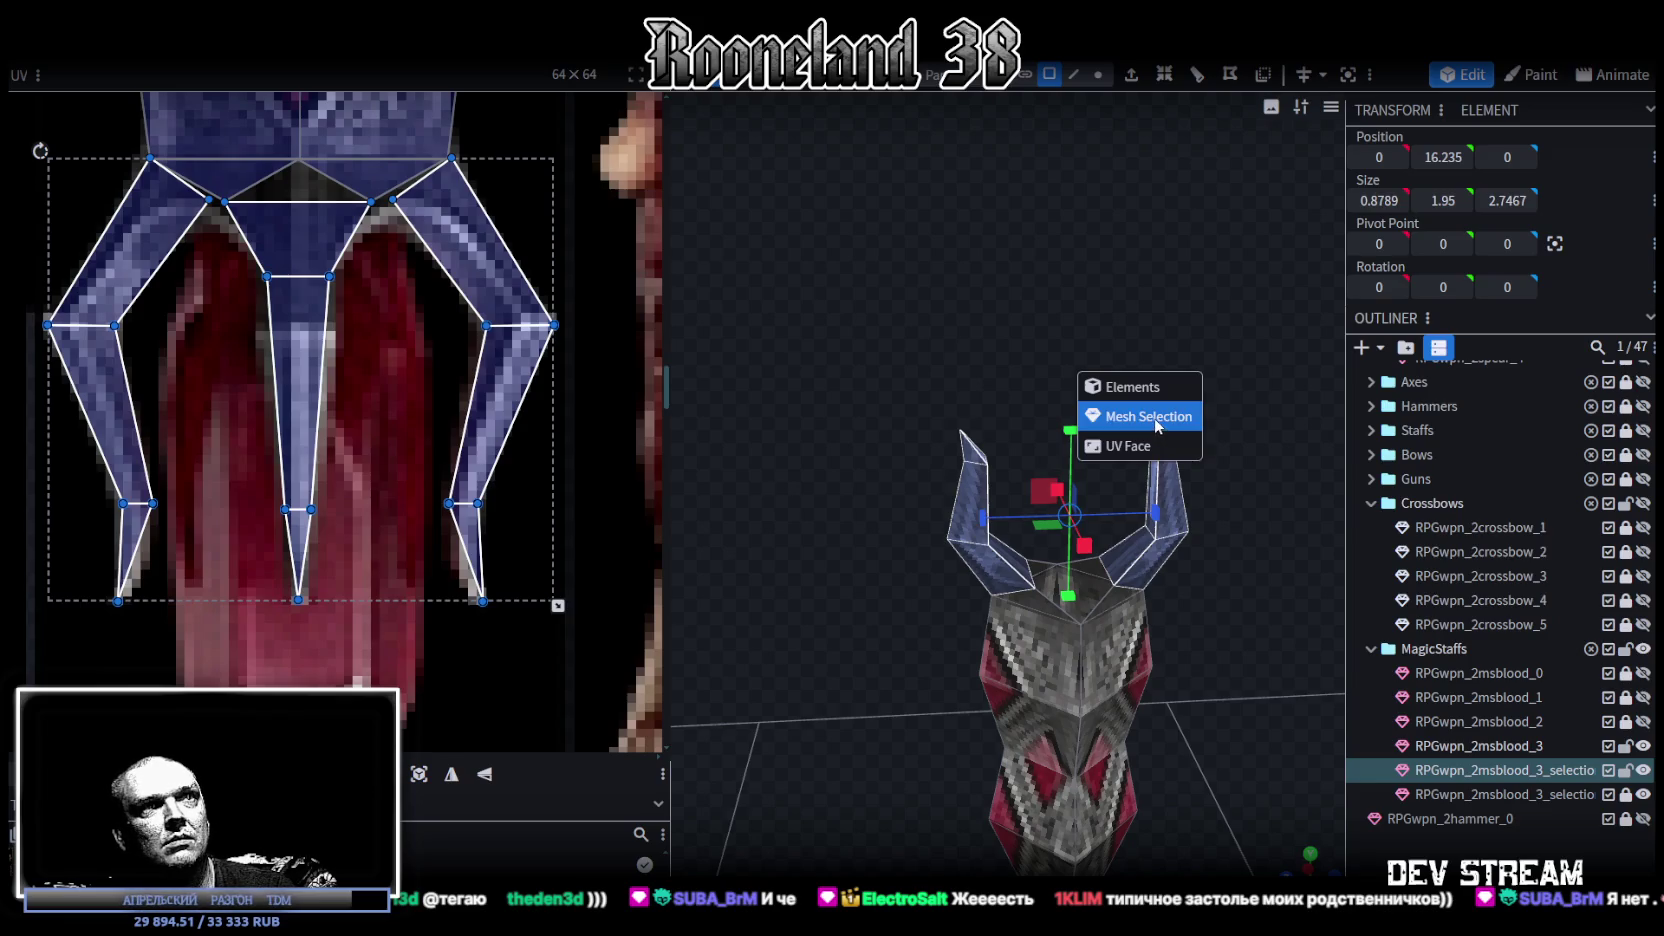
pyautogui.click(1157, 425)
pyautogui.press('r')
pyautogui.moveTo(1040, 462); pyautogui.dragTo(1008, 506)
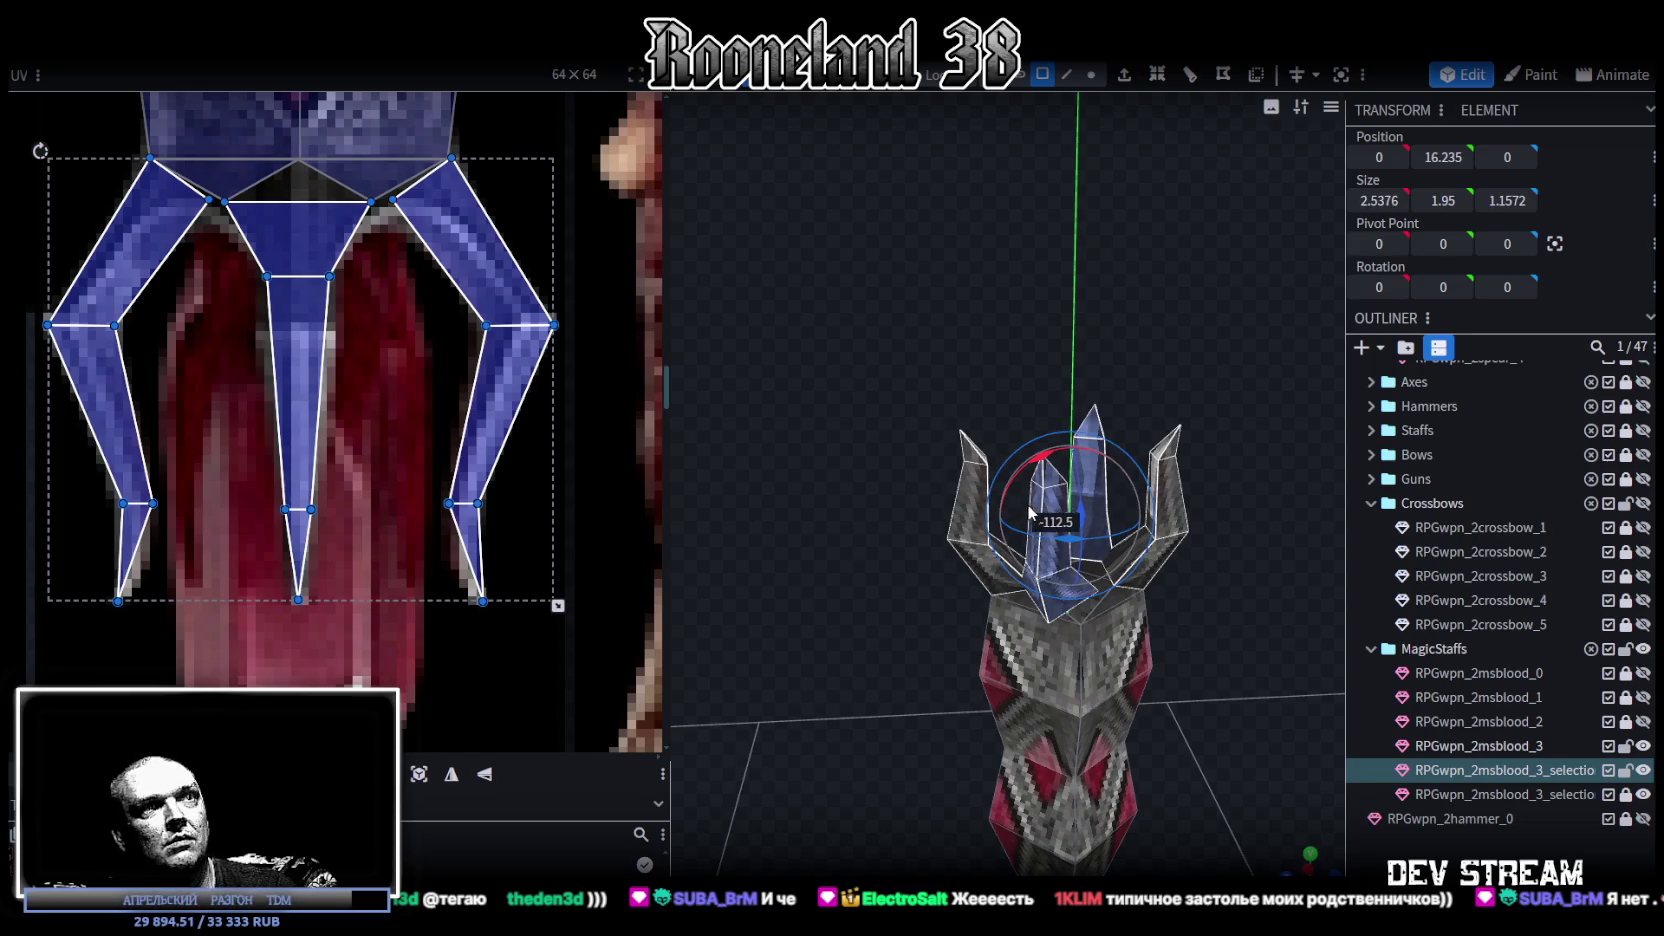
pyautogui.moveTo(1030, 512); pyautogui.dragTo(1030, 528)
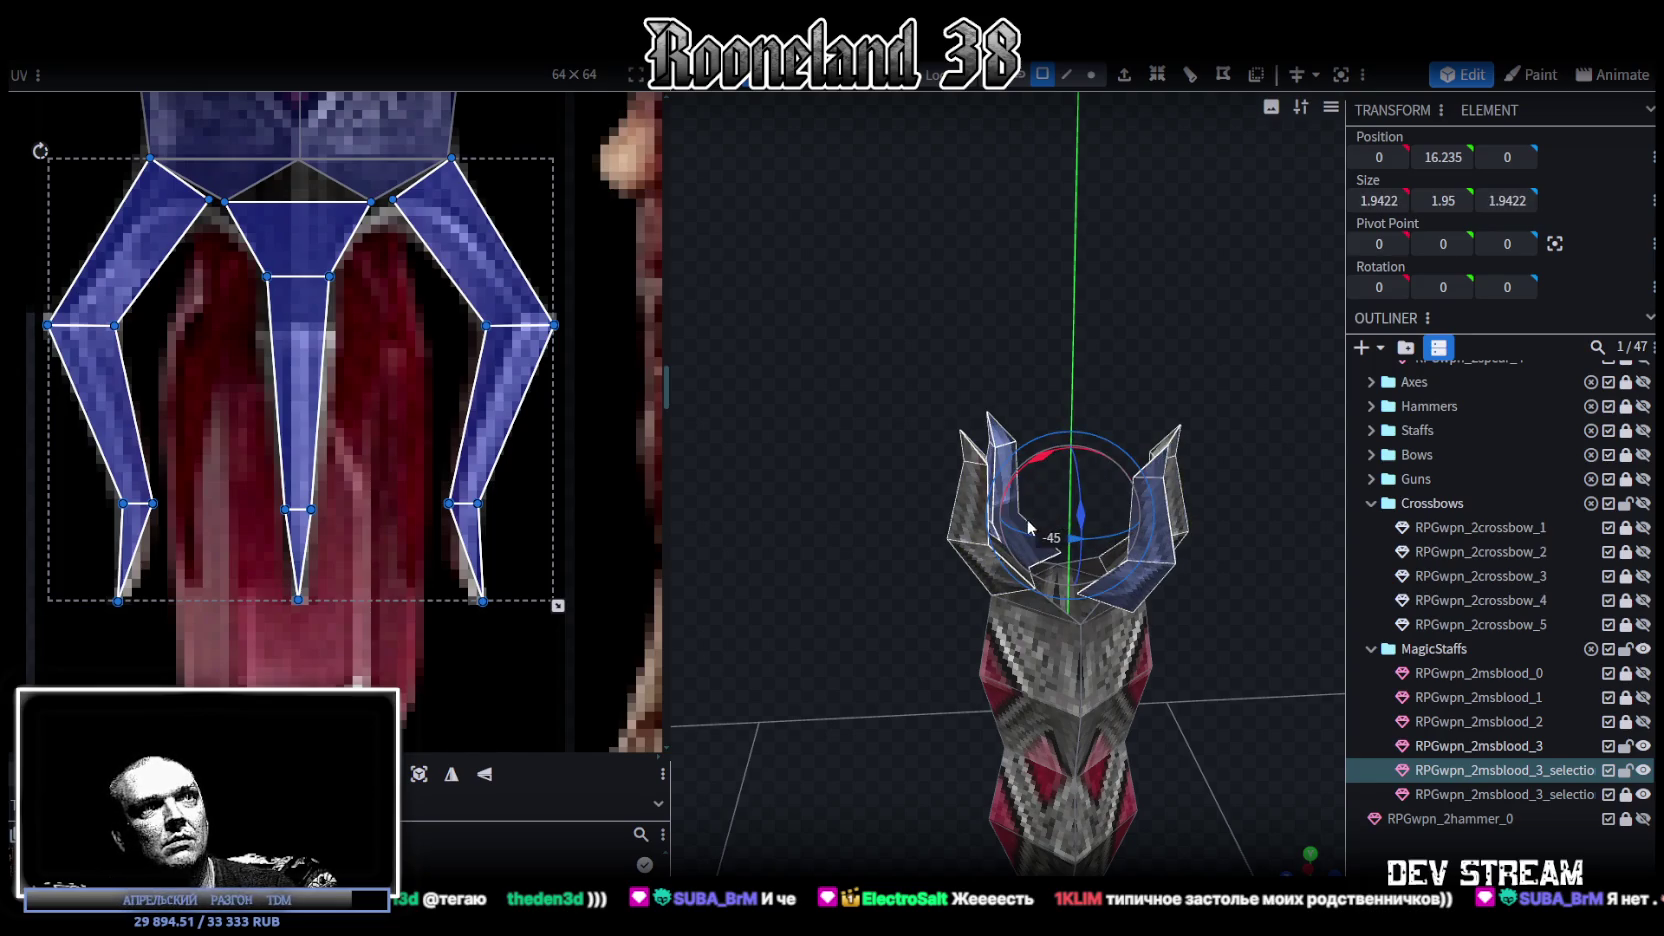
pyautogui.moveTo(1030, 528); pyautogui.dragTo(991, 425)
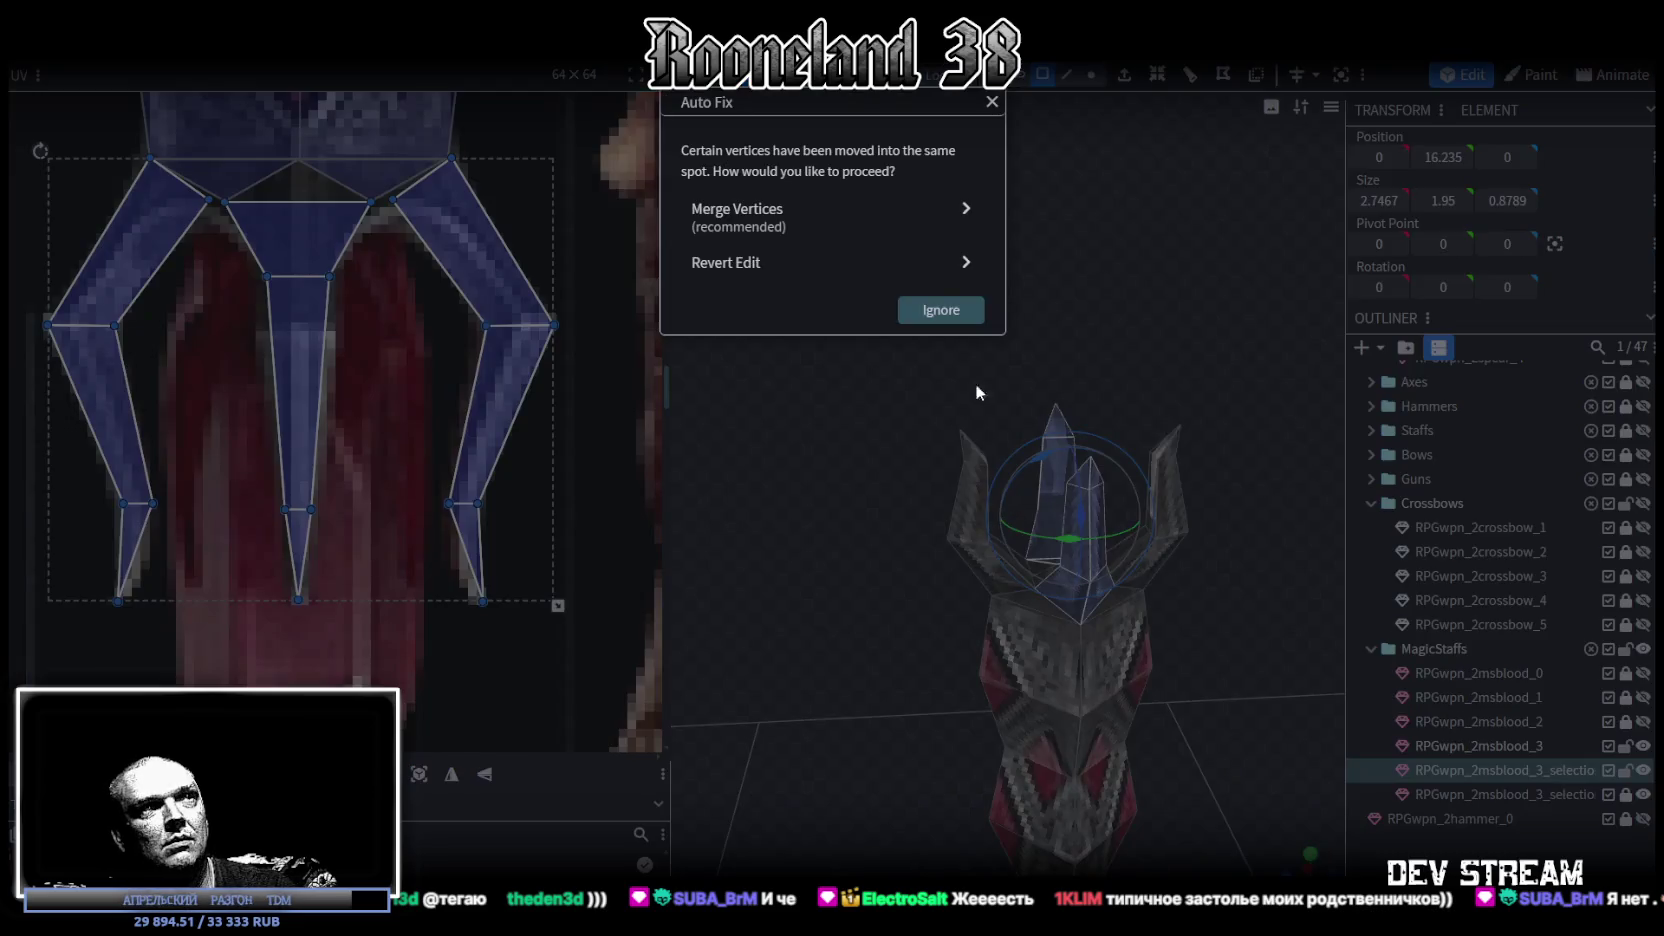
# - Merge the 6 overlapping vertices left by the rotated horn copy
pyautogui.click(800, 215)
pyautogui.scroll(-3, 806, 564)
pyautogui.moveTo(806, 564)
pyautogui.mouseDown()
pyautogui.moveTo(1075, 685)
pyautogui.moveTo(1131, 688)
pyautogui.mouseUp()
pyautogui.scroll(5, 1158, 654)
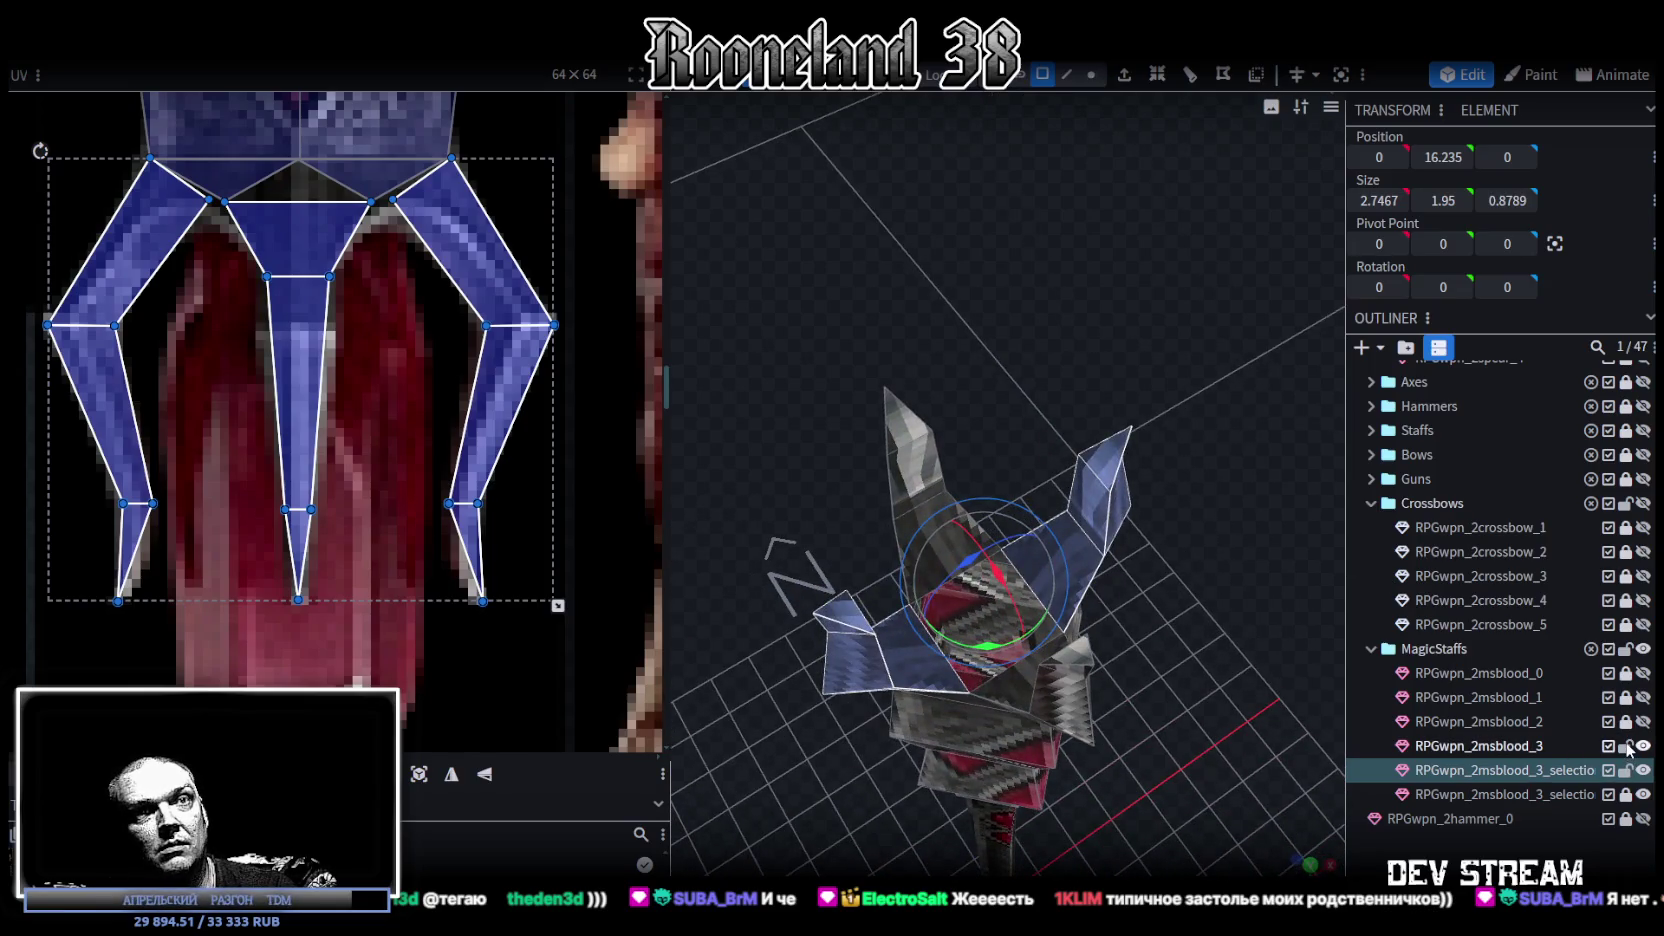
# - Merge RPGwpn_2msblood_3 and both split-off selection meshes into a single staff mesh
pyautogui.click(1531, 751)
pyautogui.keyDown('ctrl'); pyautogui.click(1531, 774); pyautogui.keyUp('ctrl')
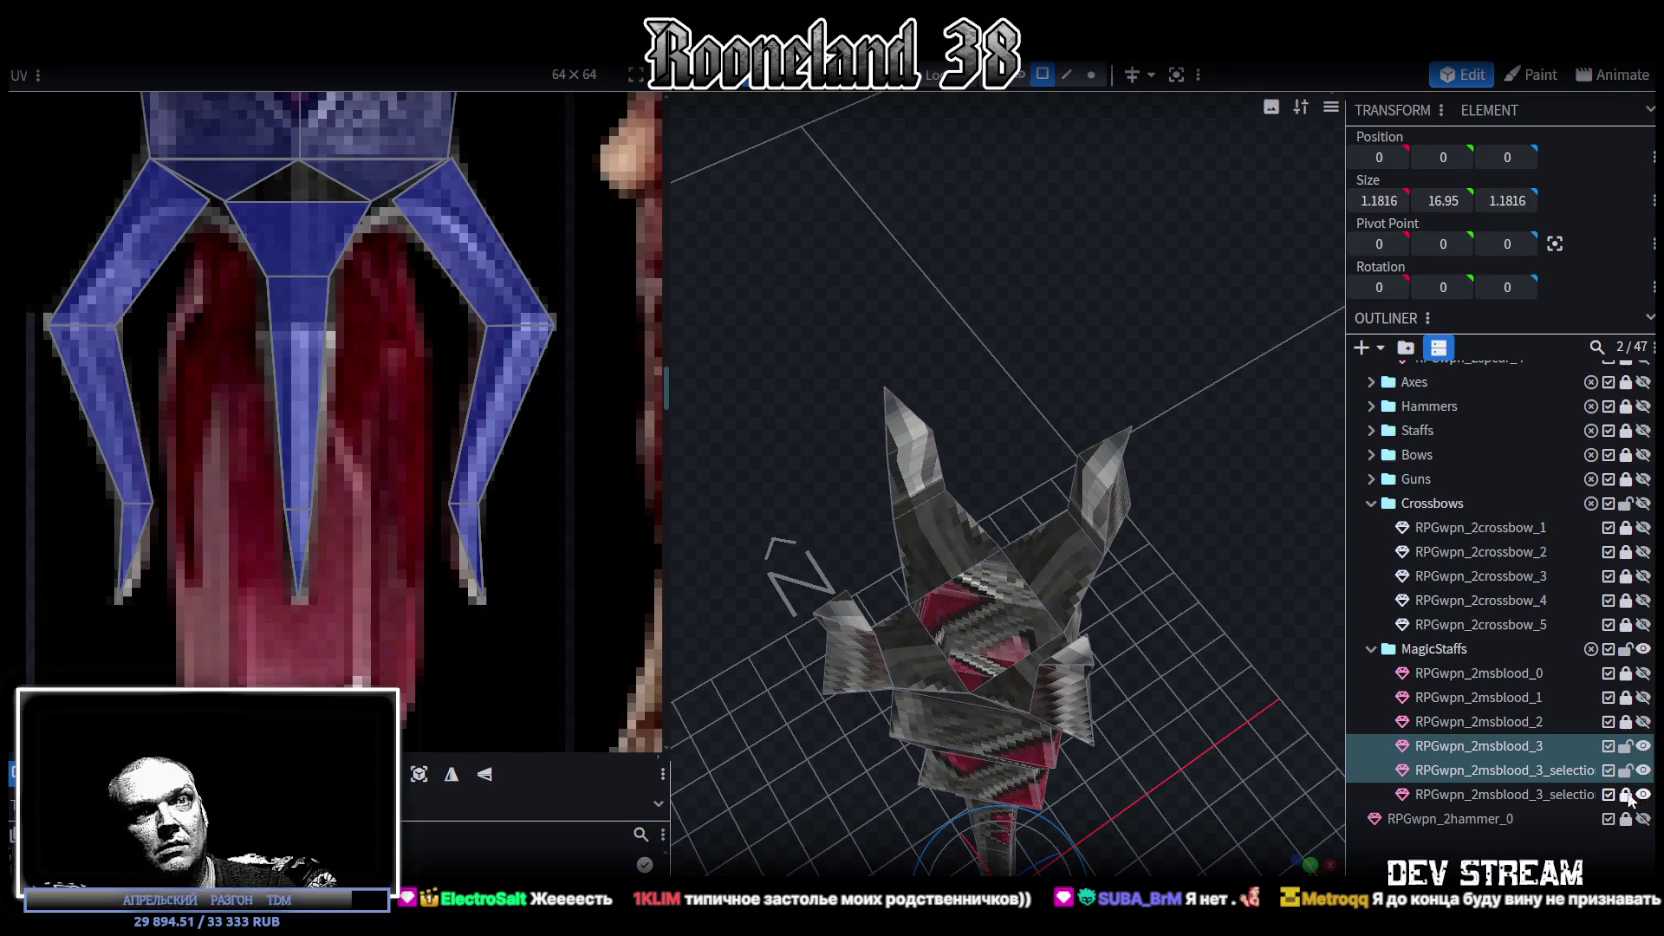
pyautogui.keyDown('ctrl'); pyautogui.click(1500, 794); pyautogui.keyUp('ctrl')
pyautogui.rightClick(1515, 770)
pyautogui.click(1384, 437)
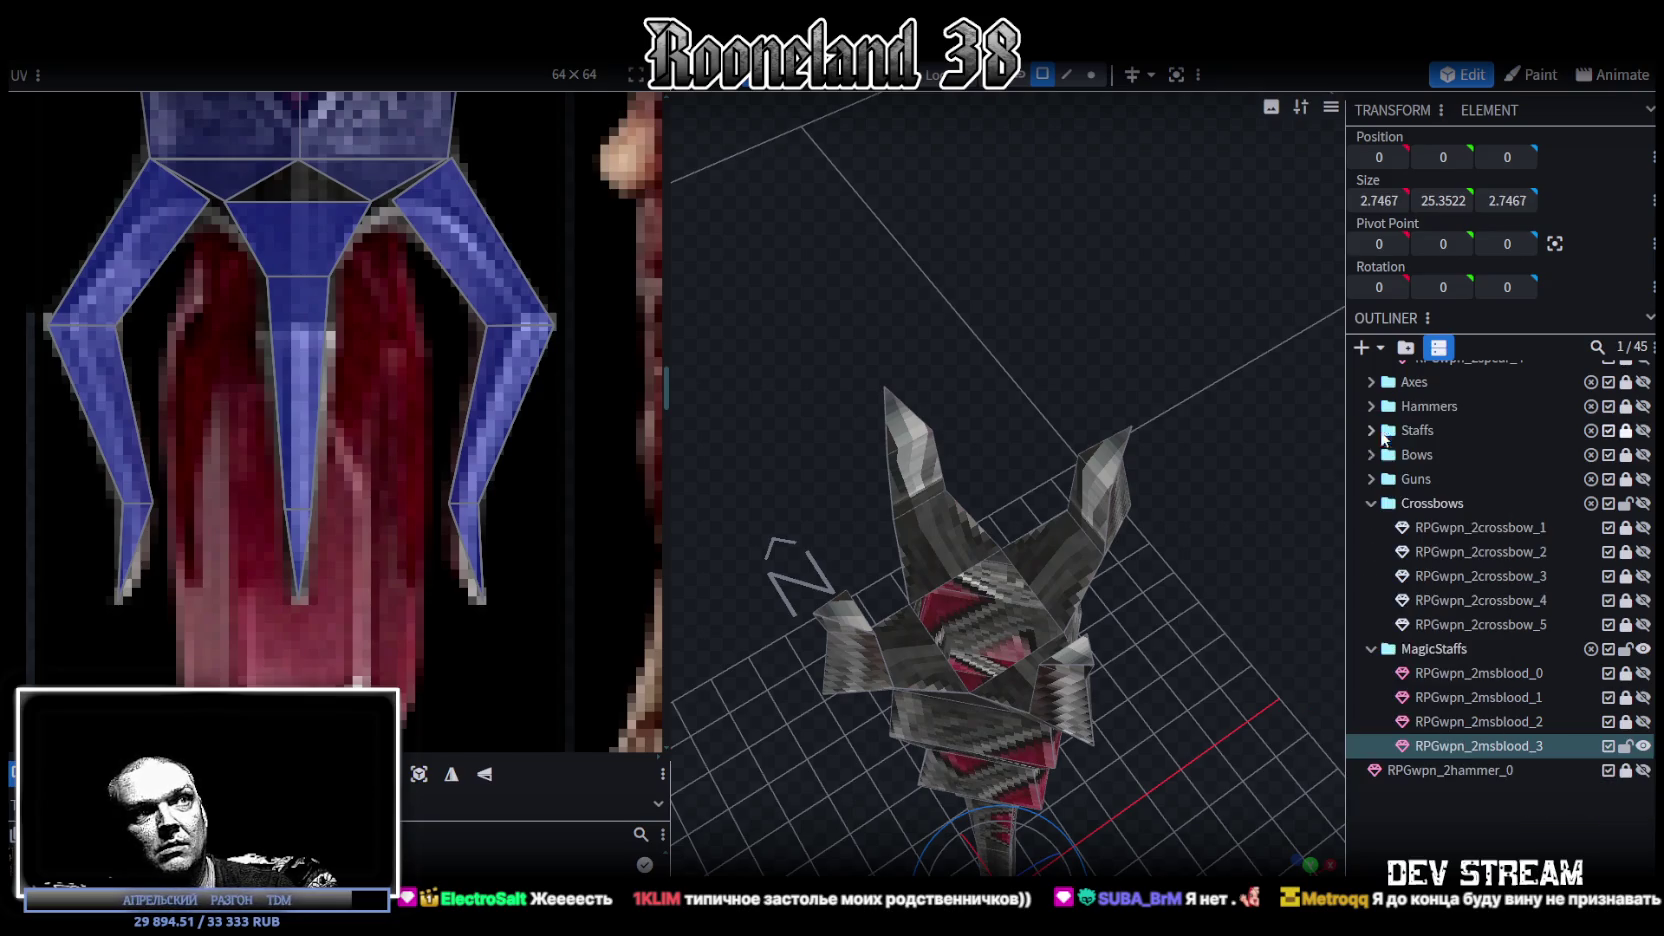
pyautogui.press('KP_1')
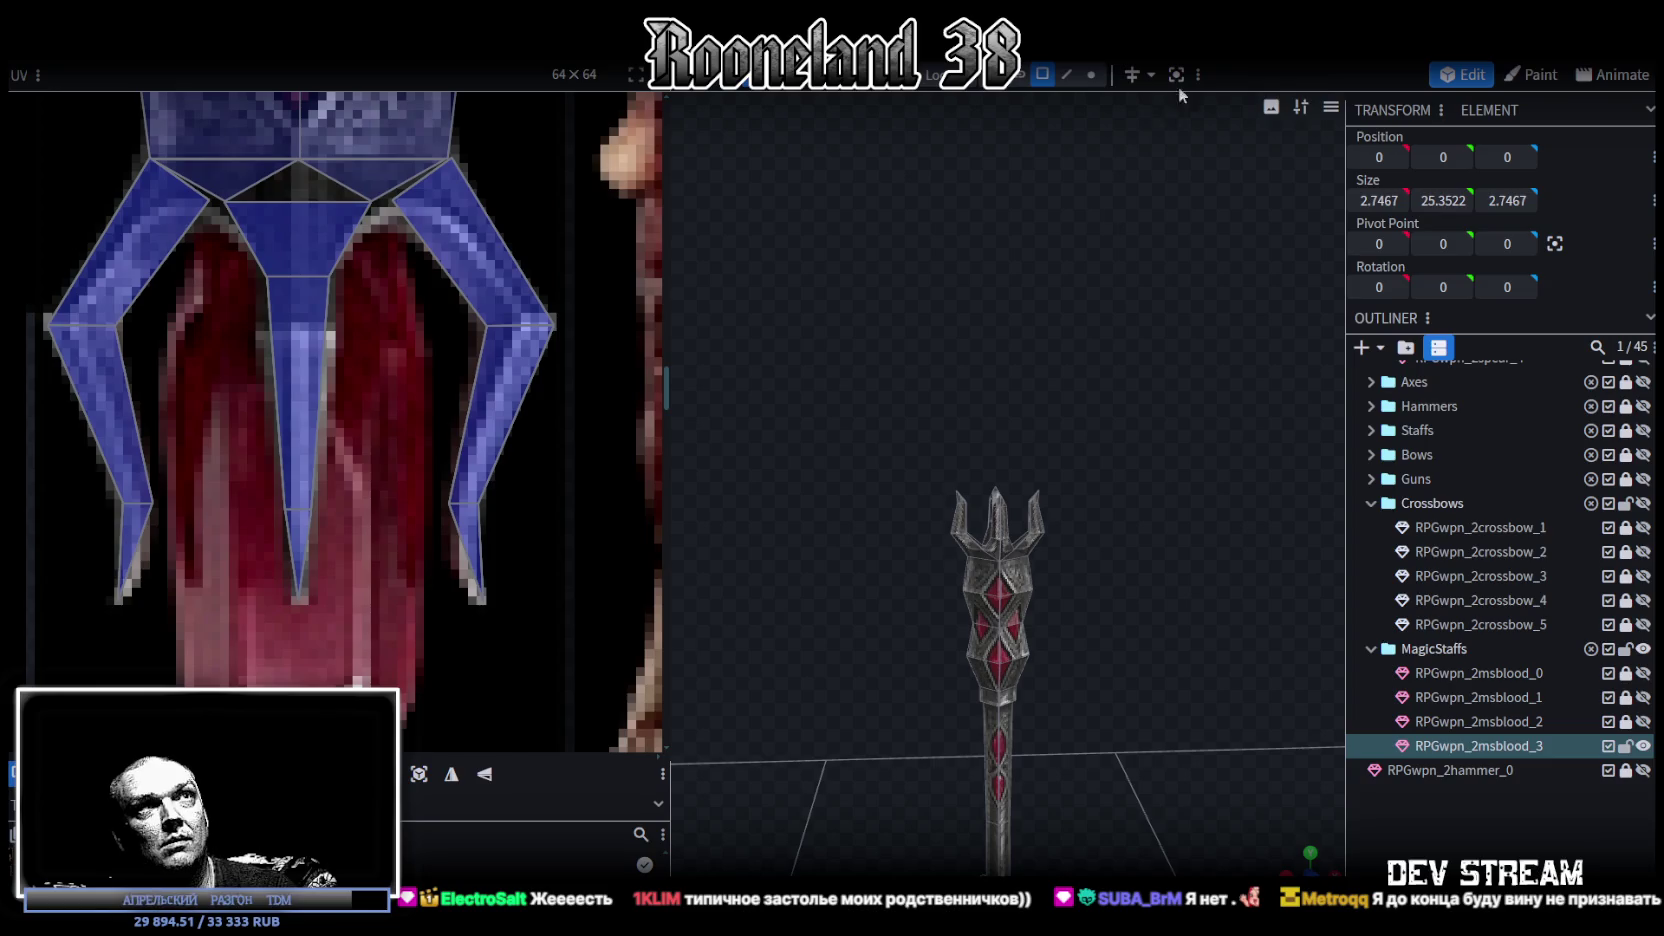
# - Switch to vertex select mode and inspect a staff-head vertex through its context menu
pyautogui.click(1091, 74)
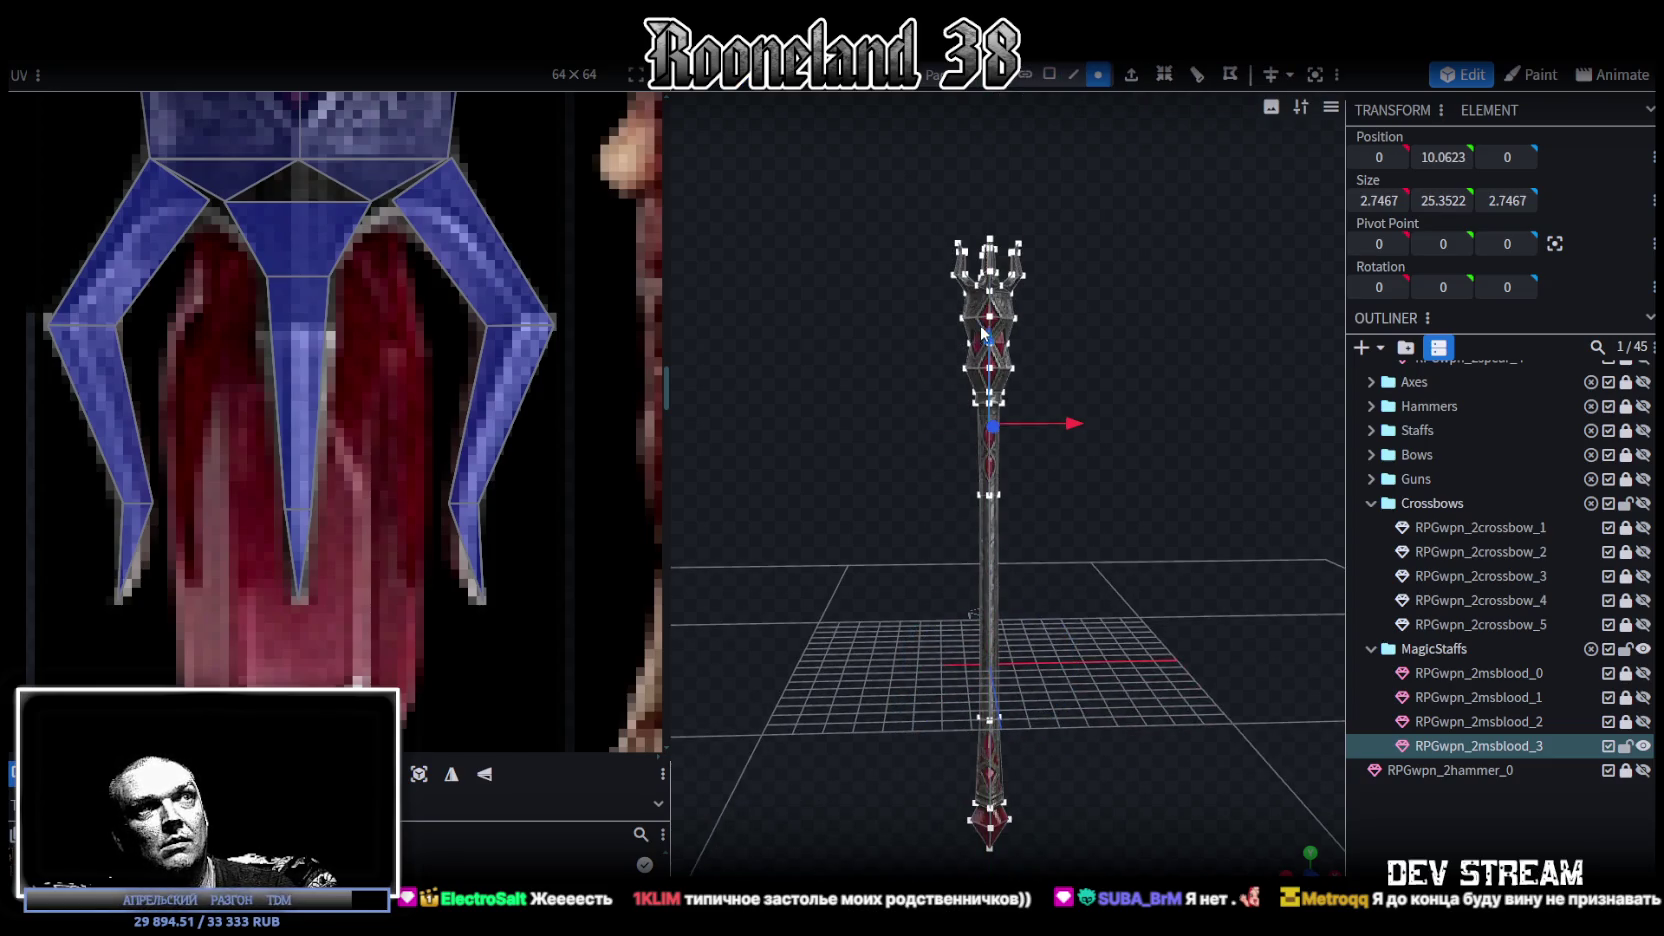
pyautogui.scroll(5, 1147, 499)
pyautogui.moveTo(1134, 389)
pyautogui.mouseDown()
pyautogui.moveTo(1147, 499)
pyautogui.moveTo(1092, 355)
pyautogui.mouseUp()
pyautogui.scroll(-3, 1082, 467)
pyautogui.scroll(5, 1067, 451)
pyautogui.moveTo(1067, 451); pyautogui.dragTo(1131, 463)
pyautogui.scroll(3, 1114, 480)
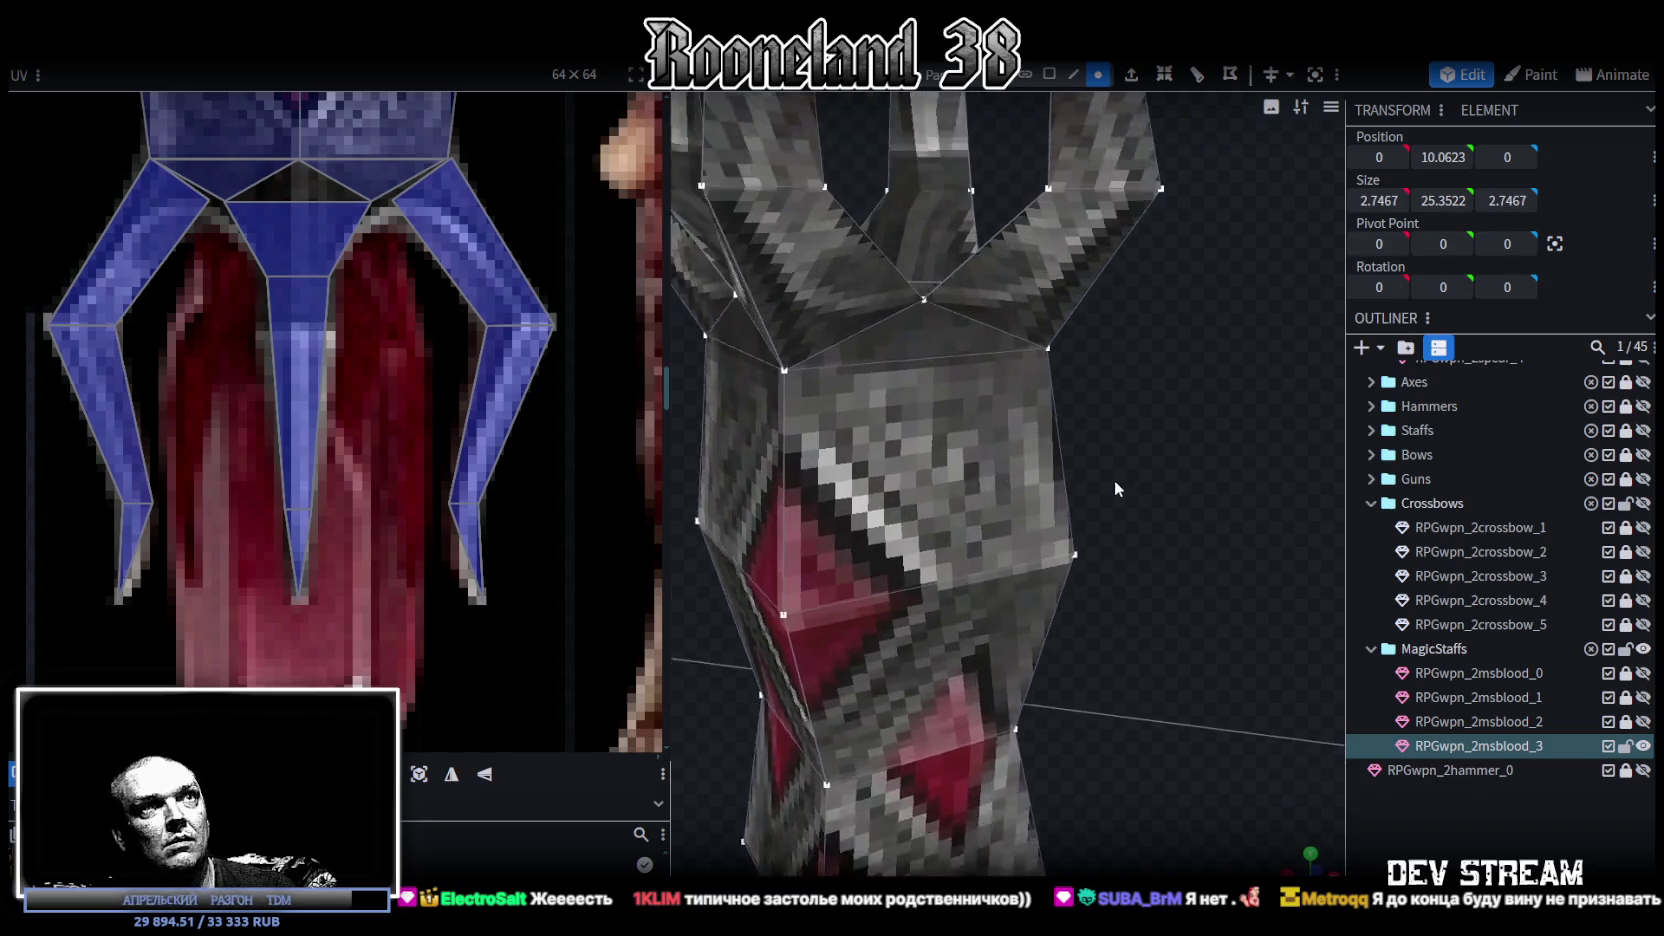
pyautogui.scroll(2, 1138, 328)
pyautogui.click(1095, 283)
pyautogui.rightClick(1094, 282)
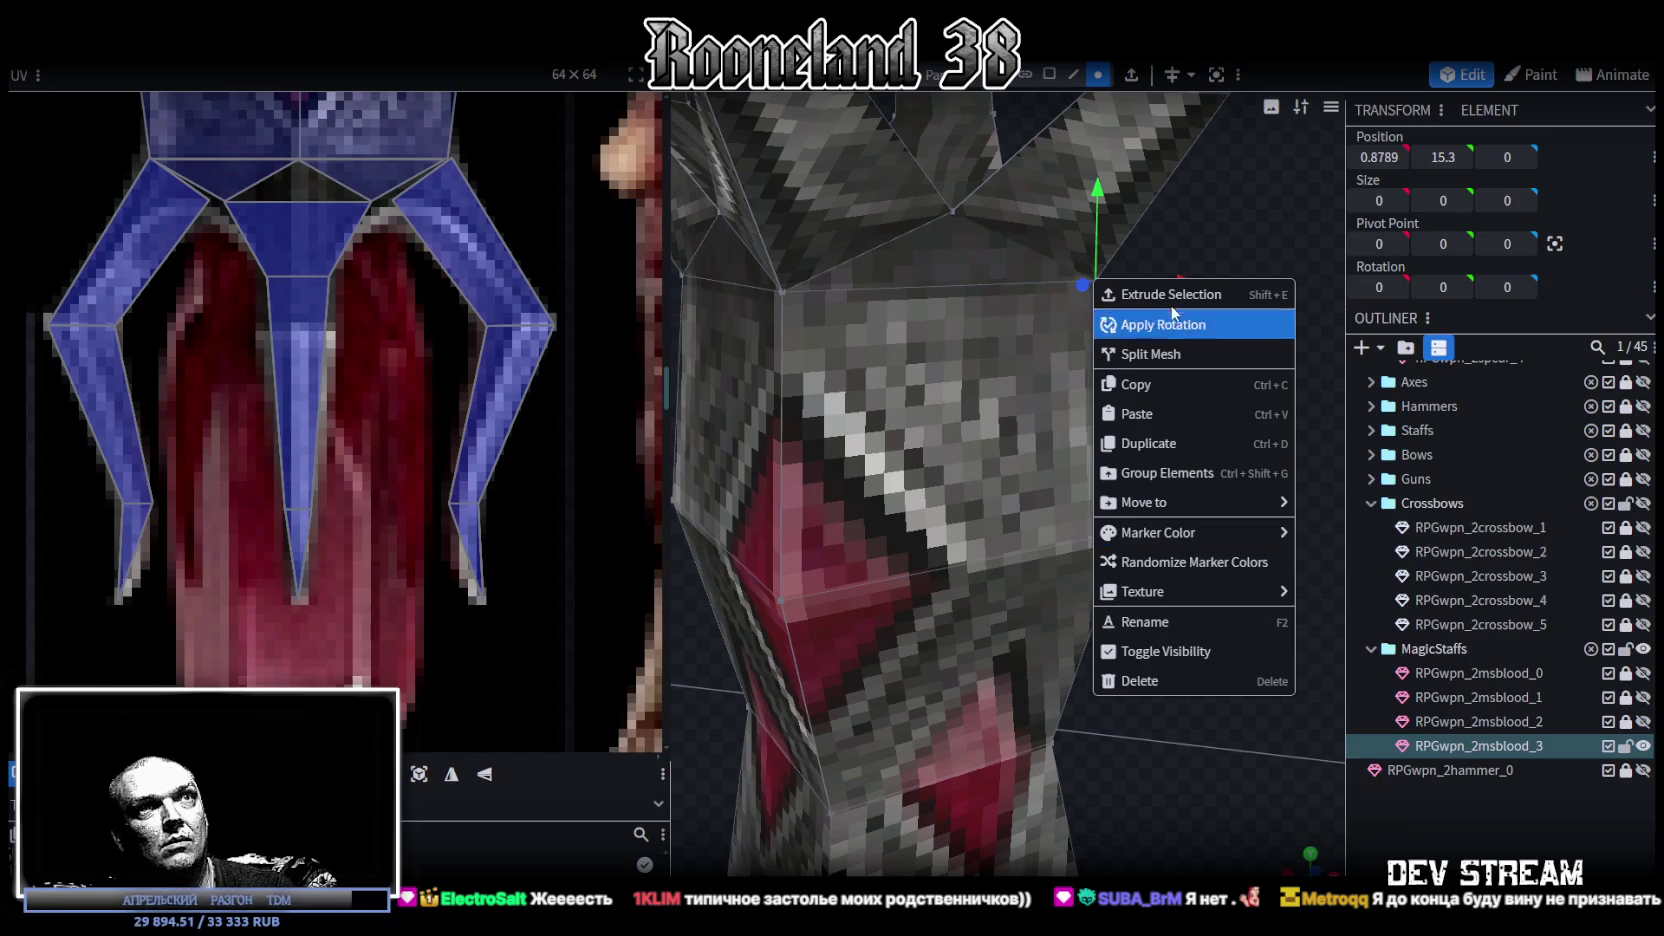
# - Inspect the prong-top vertices and a single vertex below the prongs via their context menus
pyautogui.scroll(-4, 959, 367)
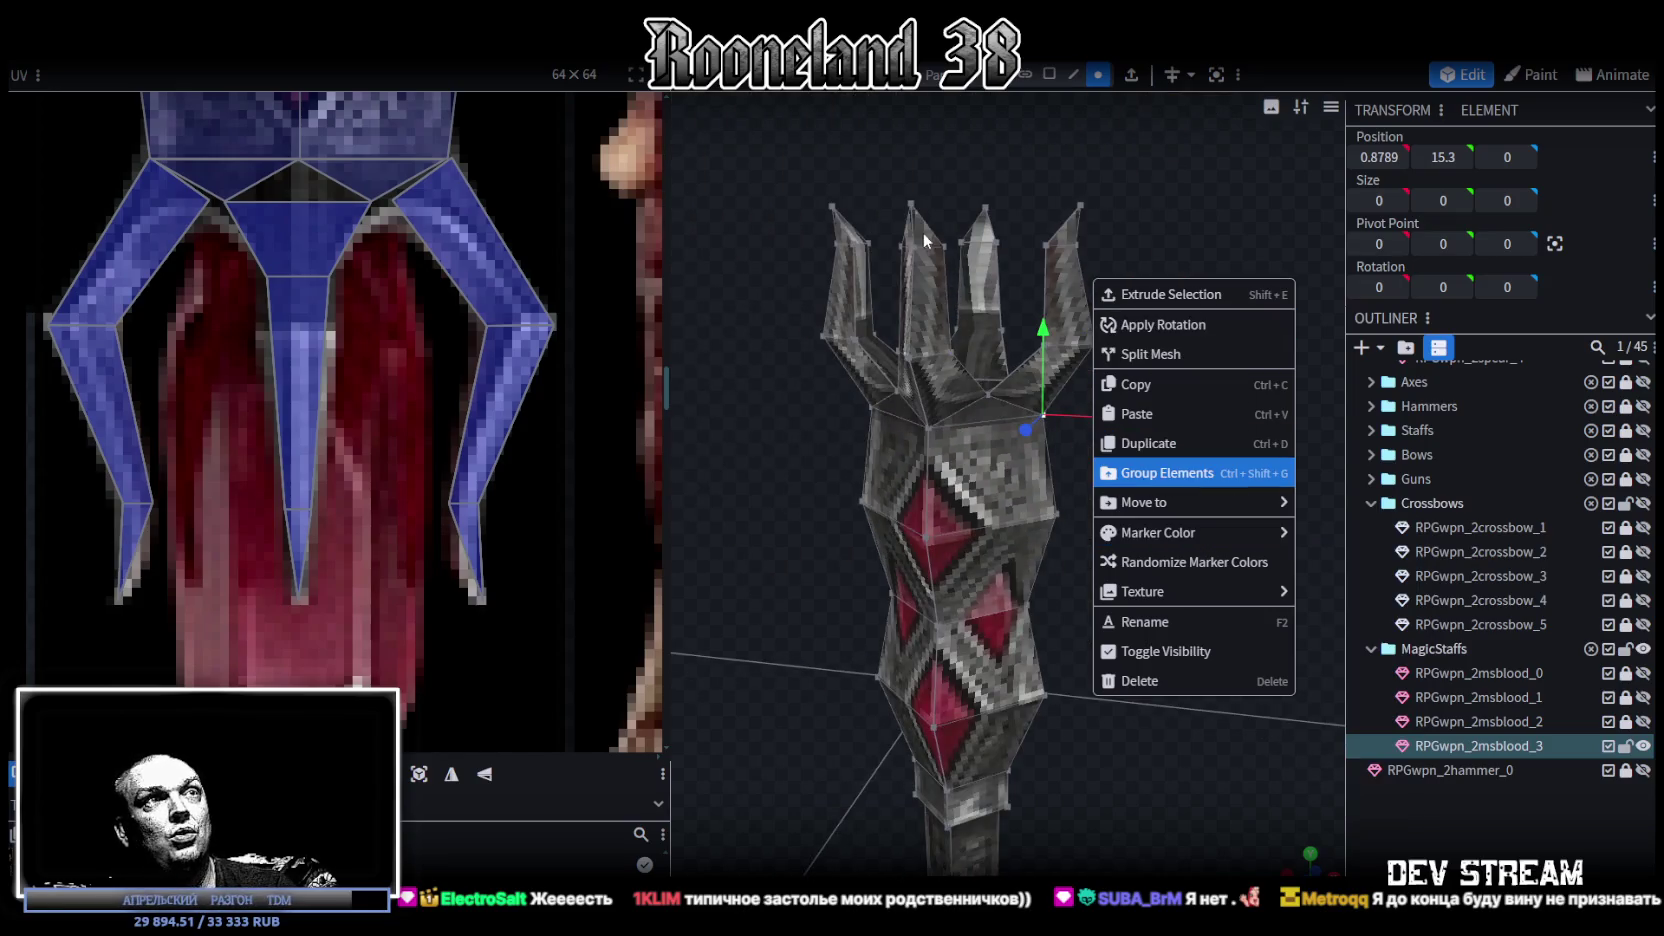
pyautogui.click(910, 204)
pyautogui.moveTo(887, 165); pyautogui.dragTo(933, 270)
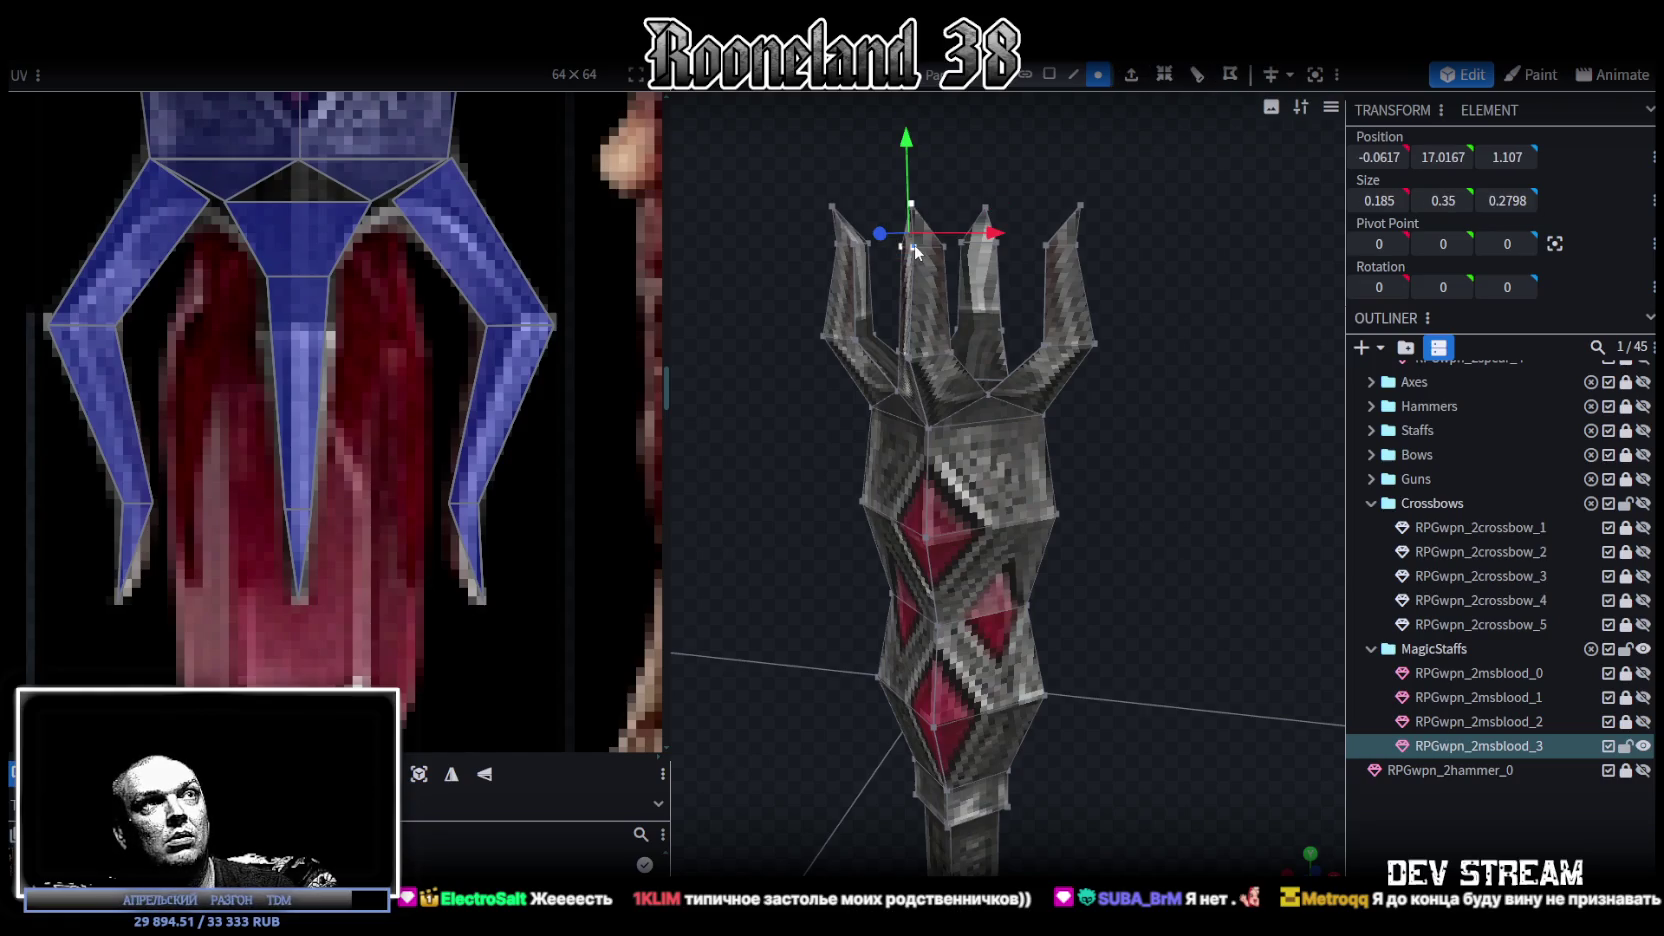
pyautogui.rightClick(913, 243)
pyautogui.click(1030, 438)
pyautogui.moveTo(1040, 435); pyautogui.dragTo(1120, 429)
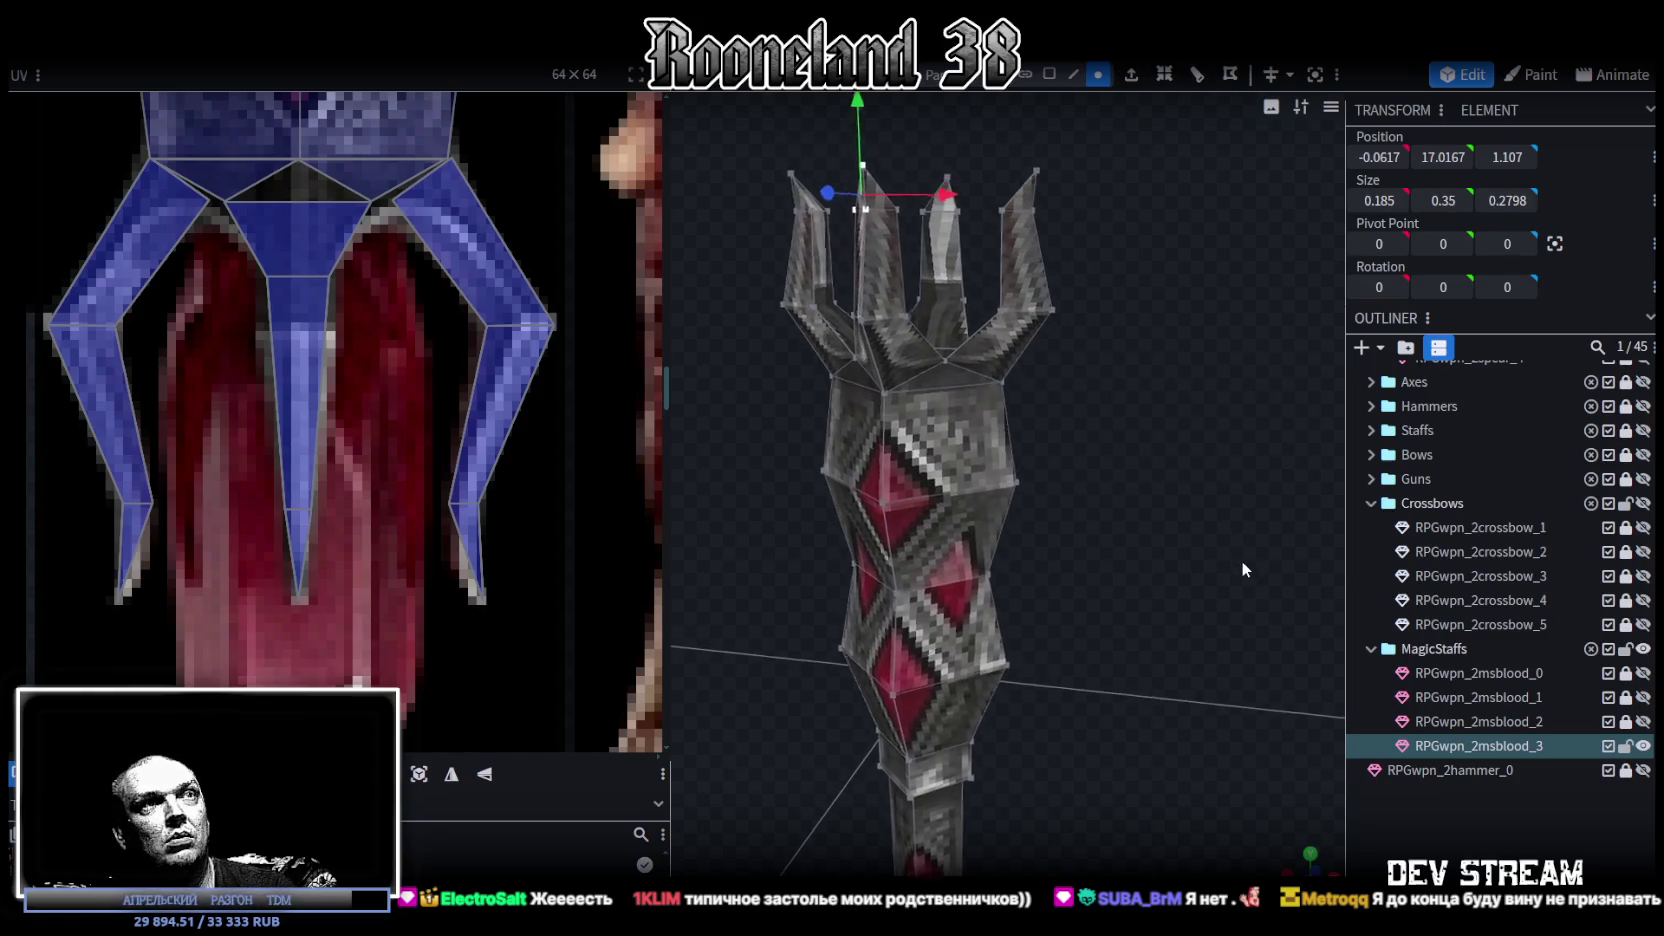
pyautogui.click(1008, 395)
pyautogui.rightClick(1008, 399)
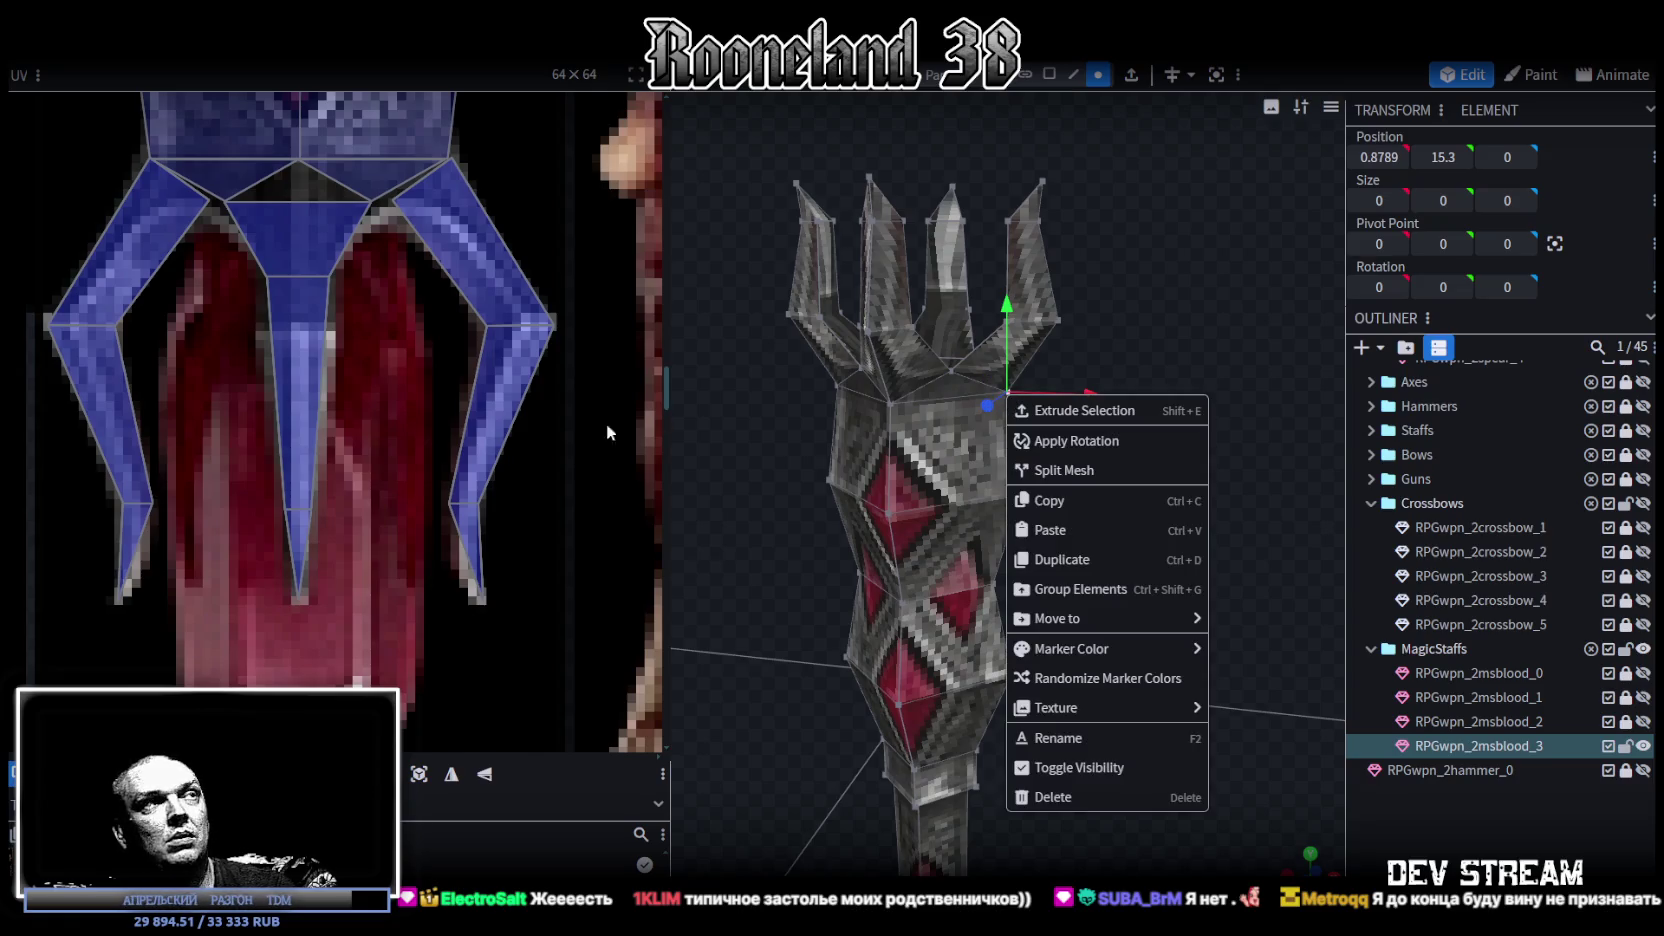
# - Widen the UV panel and zoom out to show the whole weapon texture atlas
pyautogui.moveTo(660, 416); pyautogui.dragTo(717, 416)
pyautogui.scroll(-3, 371, 438)
pyautogui.scroll(-2, 400, 445)
pyautogui.scroll(1, 403, 500)
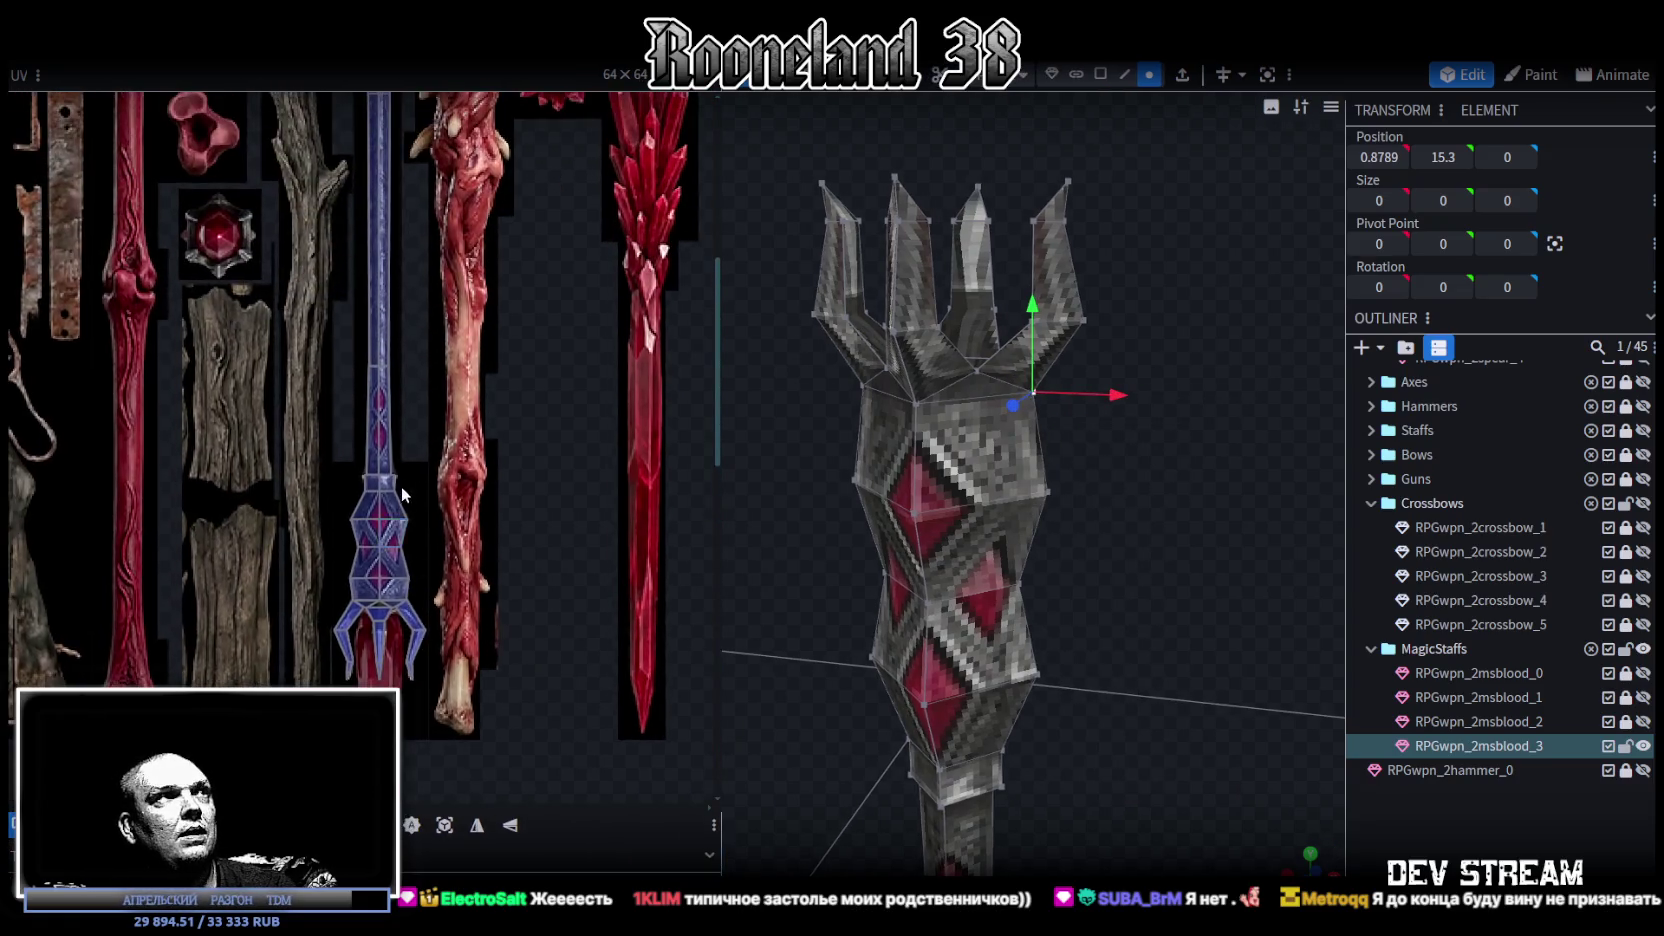
pyautogui.scroll(-3, 441, 412)
pyautogui.click(778, 578)
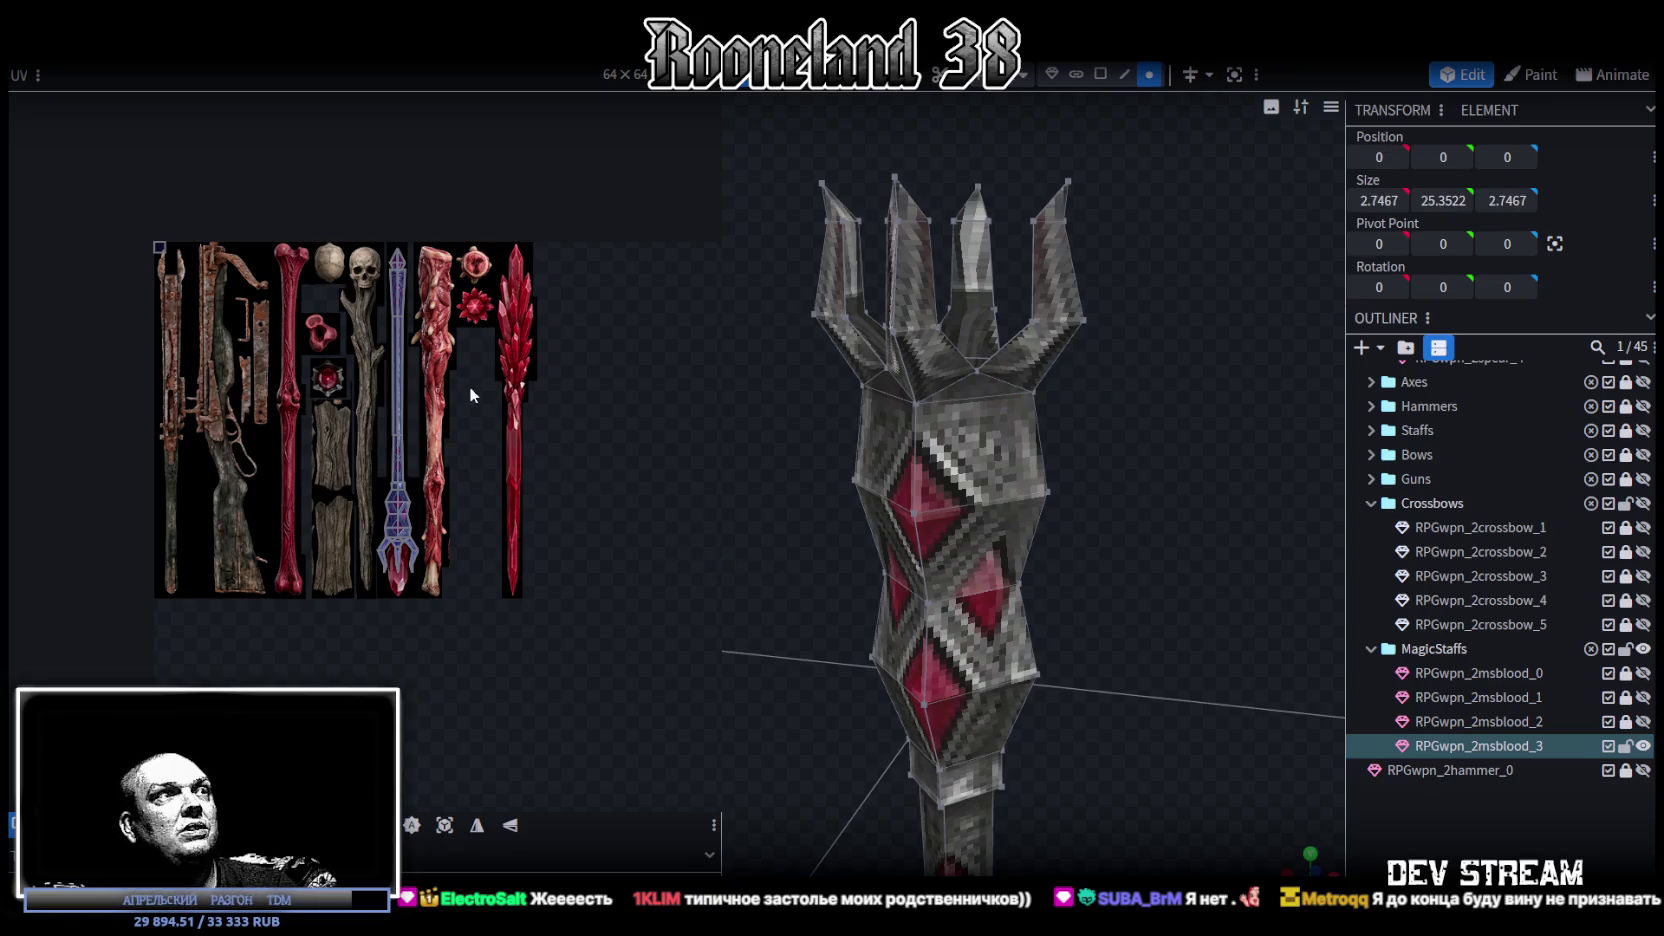
pyautogui.scroll(1, 405, 482)
pyautogui.scroll(1, 412, 481)
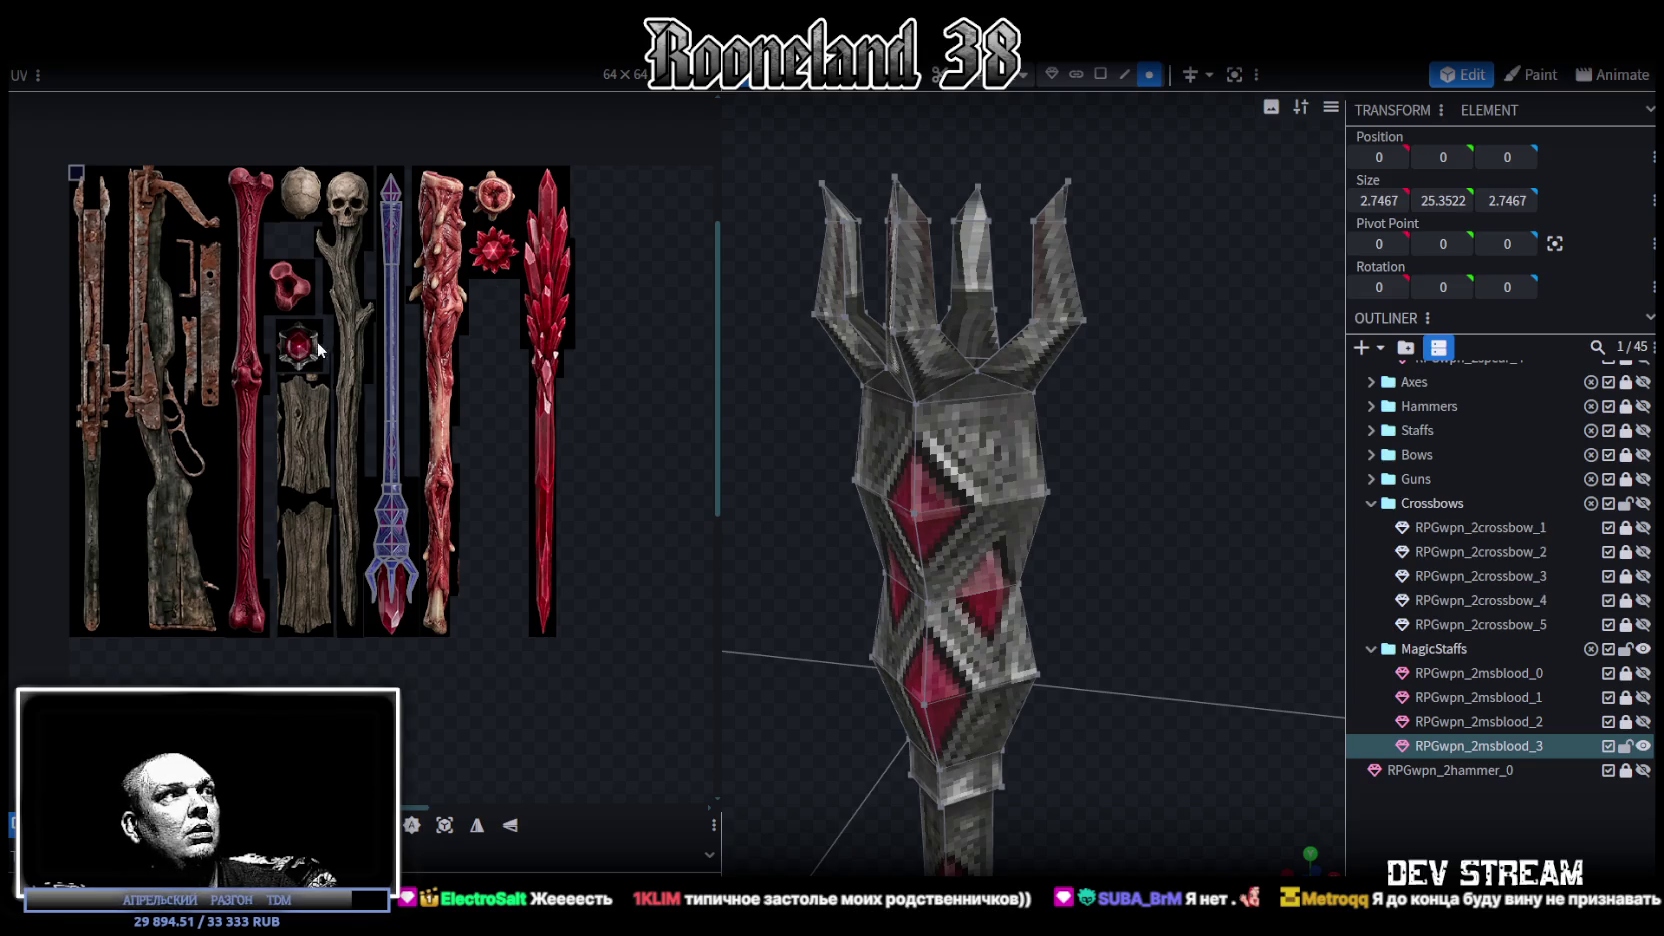
pyautogui.scroll(1, 318, 348)
pyautogui.scroll(1, 310, 349)
pyautogui.scroll(1, 300, 350)
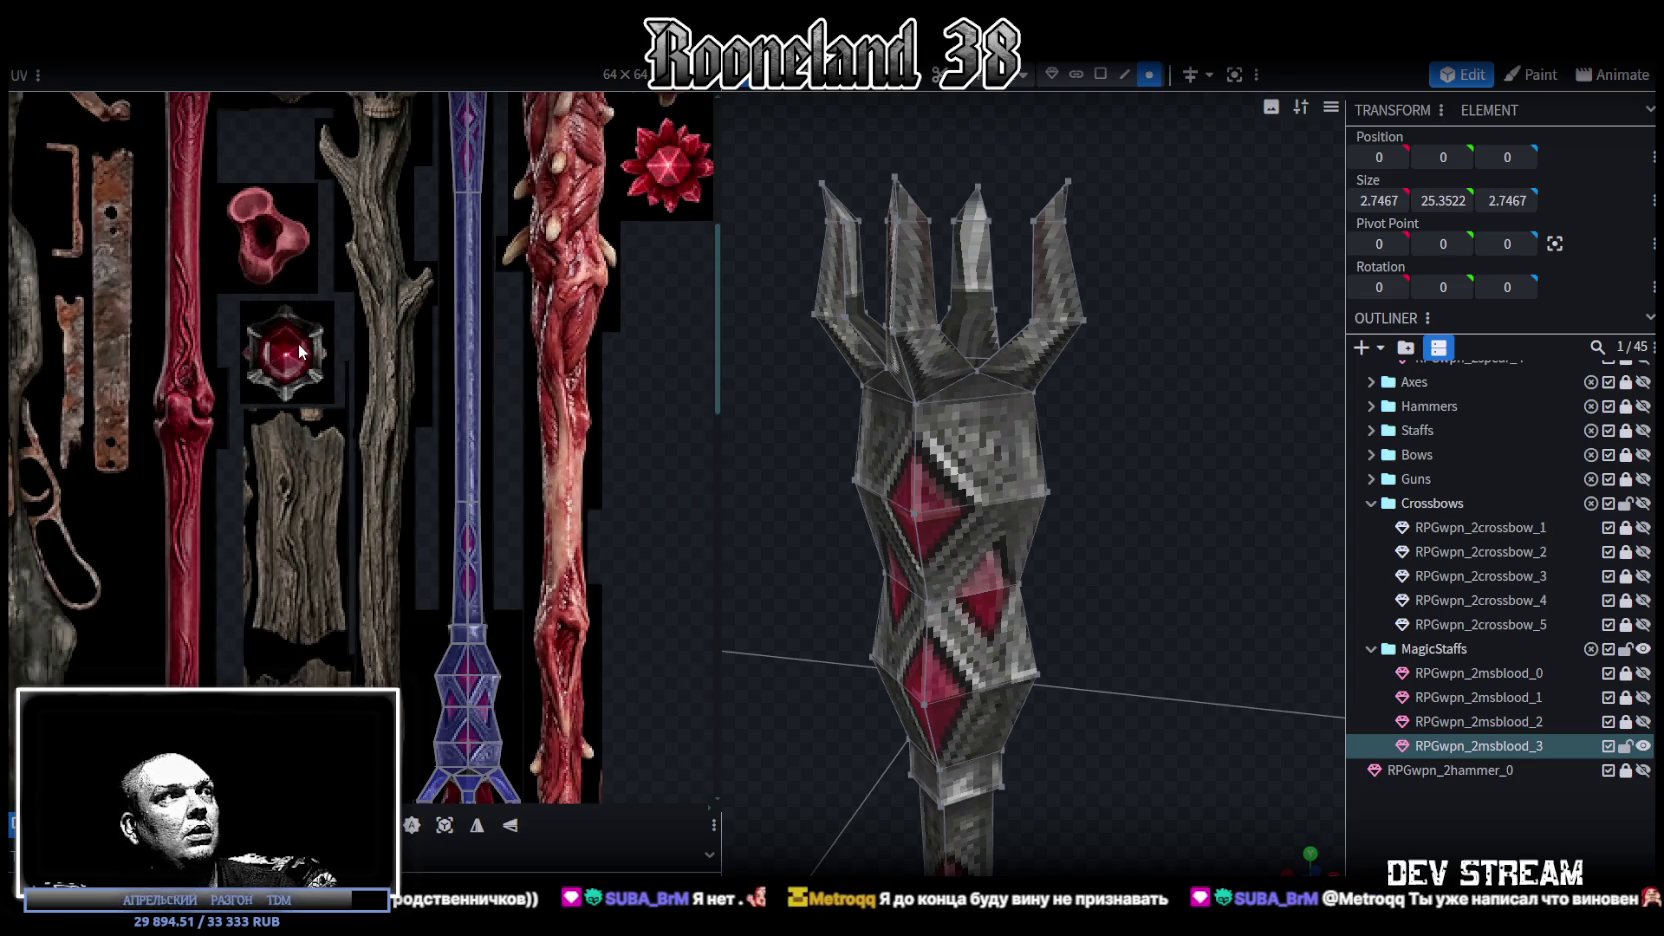
pyautogui.scroll(-1, 300, 350)
pyautogui.scroll(-2, 424, 481)
pyautogui.moveTo(1153, 533)
pyautogui.mouseDown()
pyautogui.moveTo(1150, 555)
pyautogui.moveTo(1133, 546)
pyautogui.mouseUp()
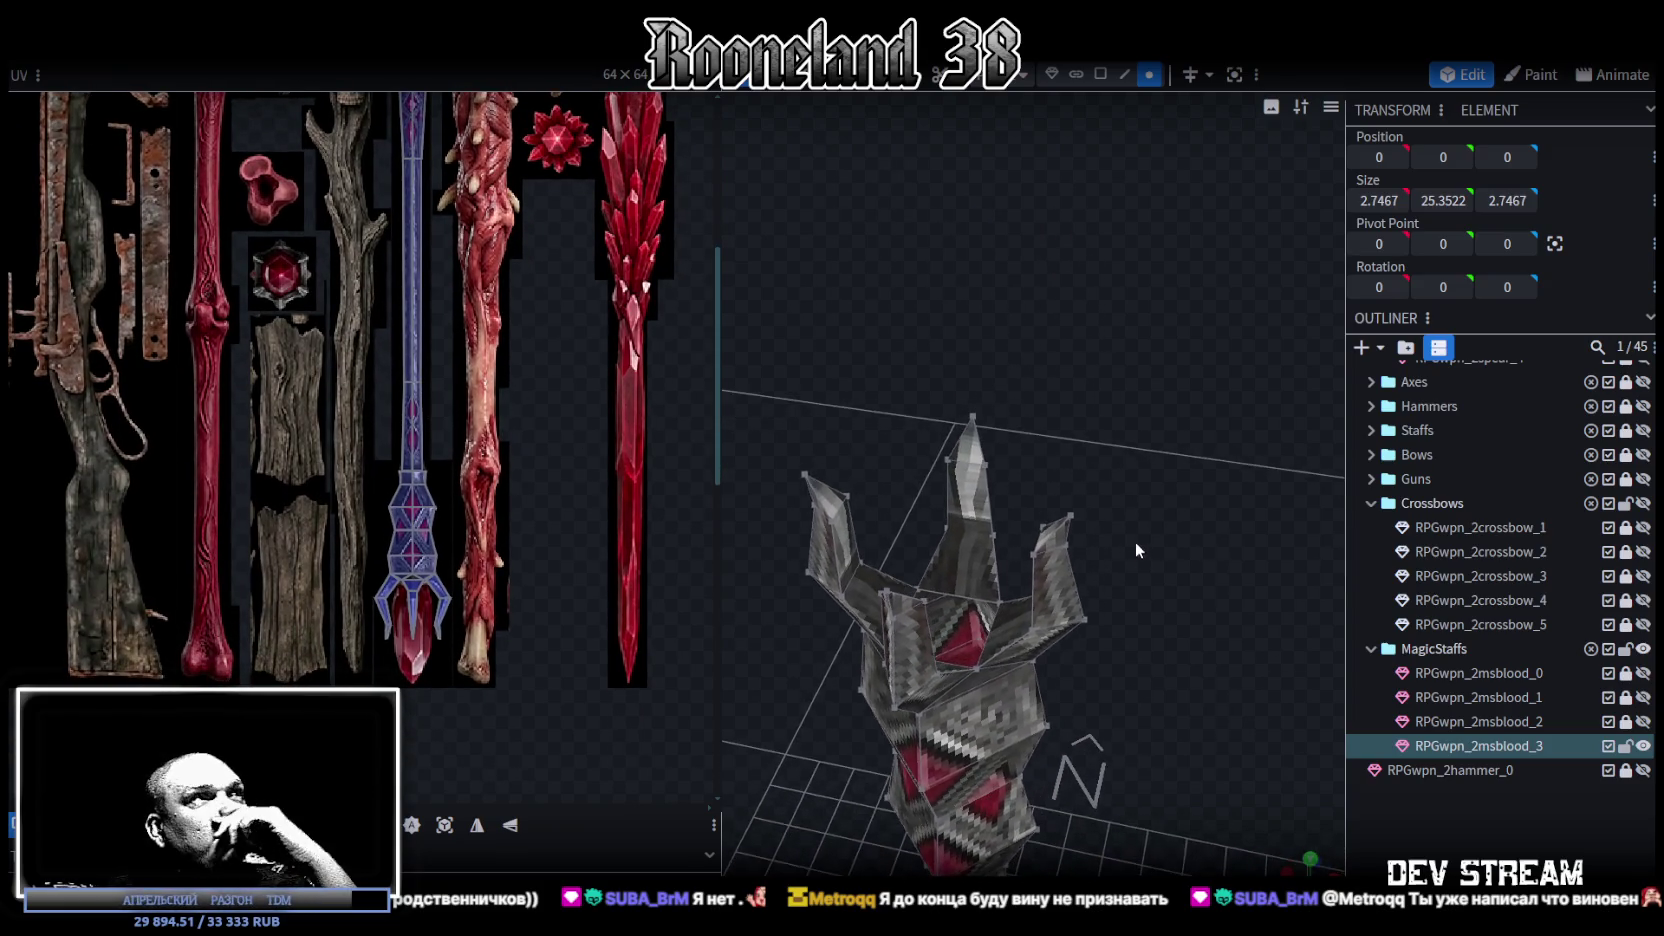
pyautogui.scroll(2, 266, 290)
pyautogui.scroll(2, 266, 290)
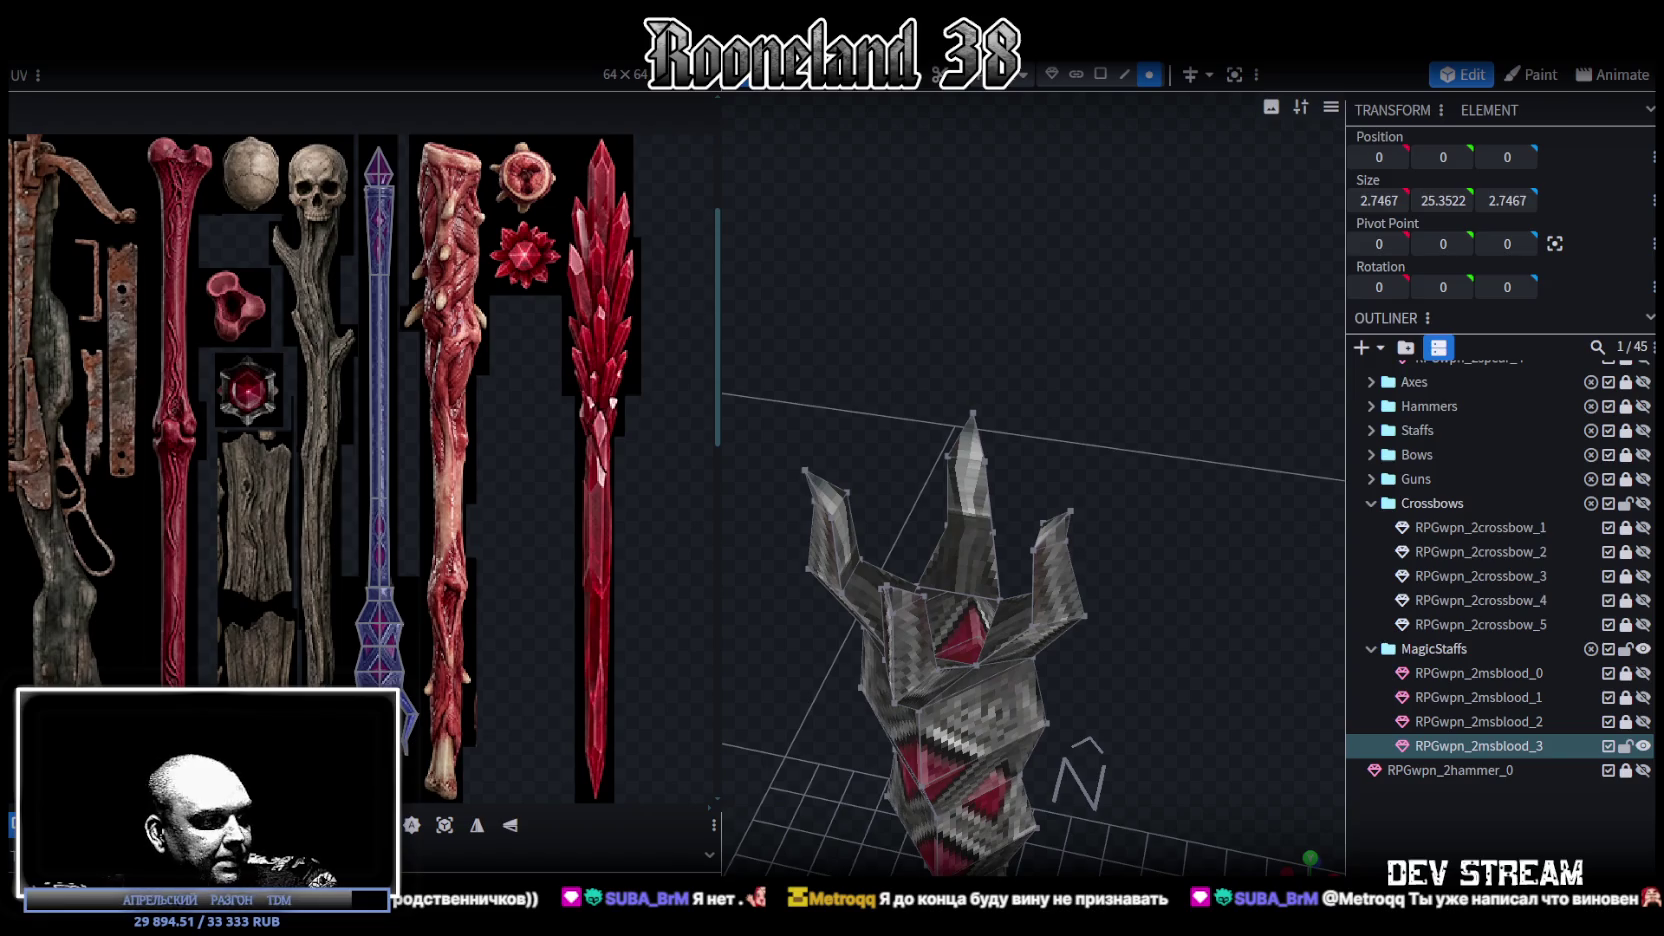
pyautogui.hotkey('alt', 'Tab')
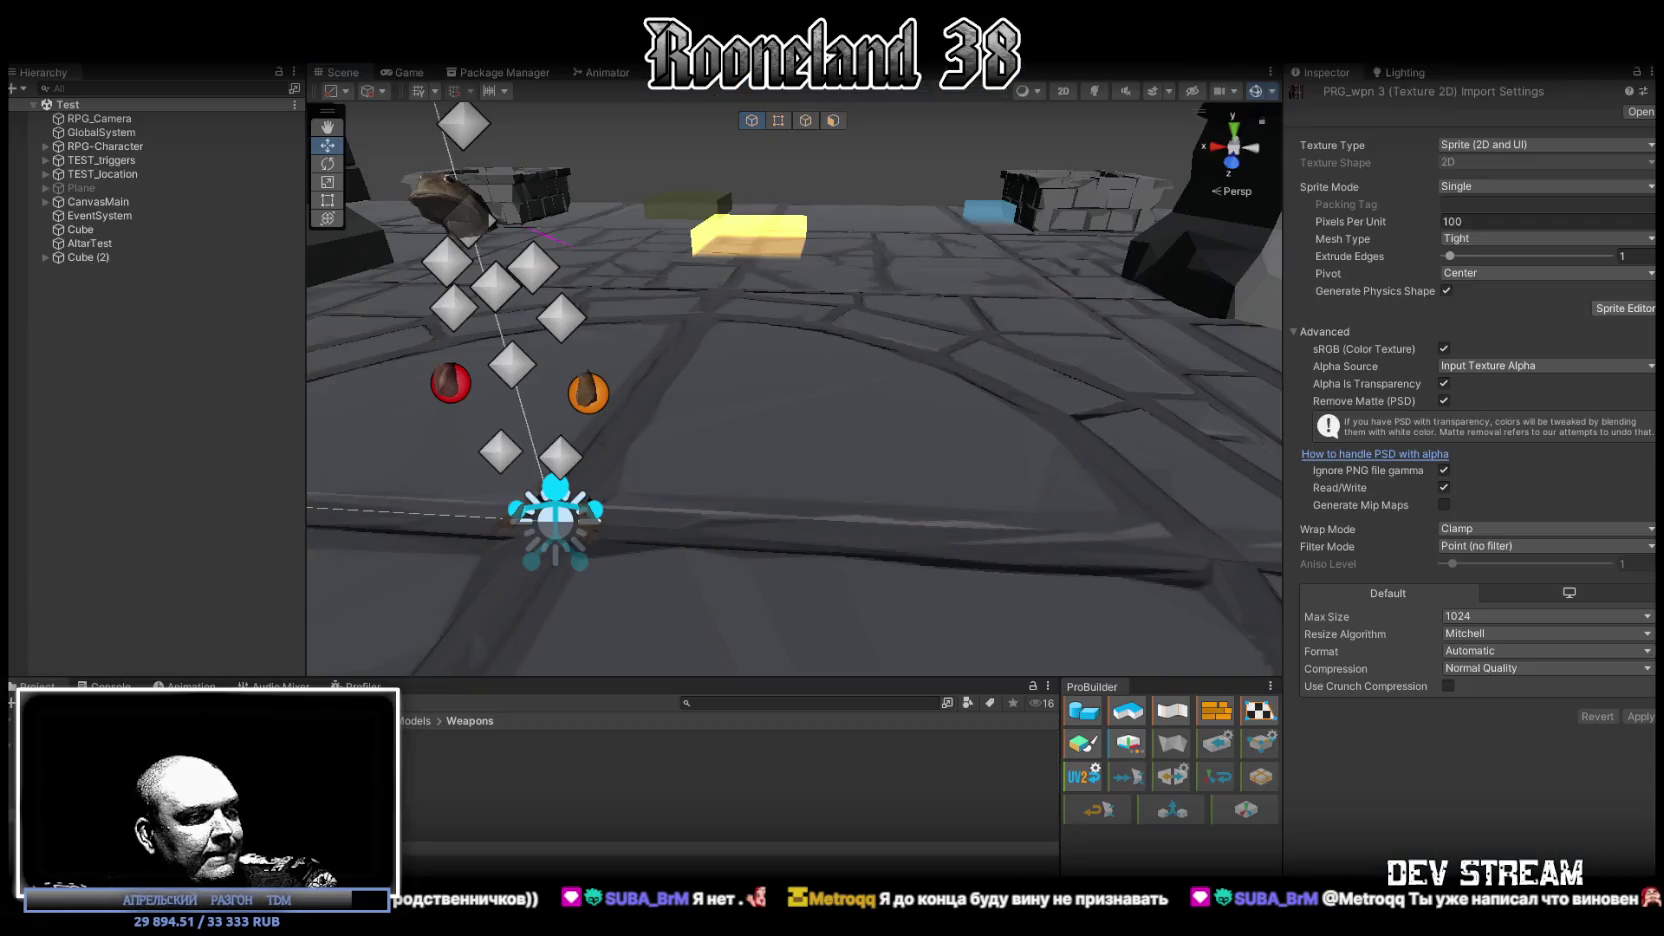
# - In Photoshop, show the generated weapon sheet layer and marquee-select the red crystal
pyautogui.hotkey('alt', 'Tab')
pyautogui.scroll(-1, 1480, 675)
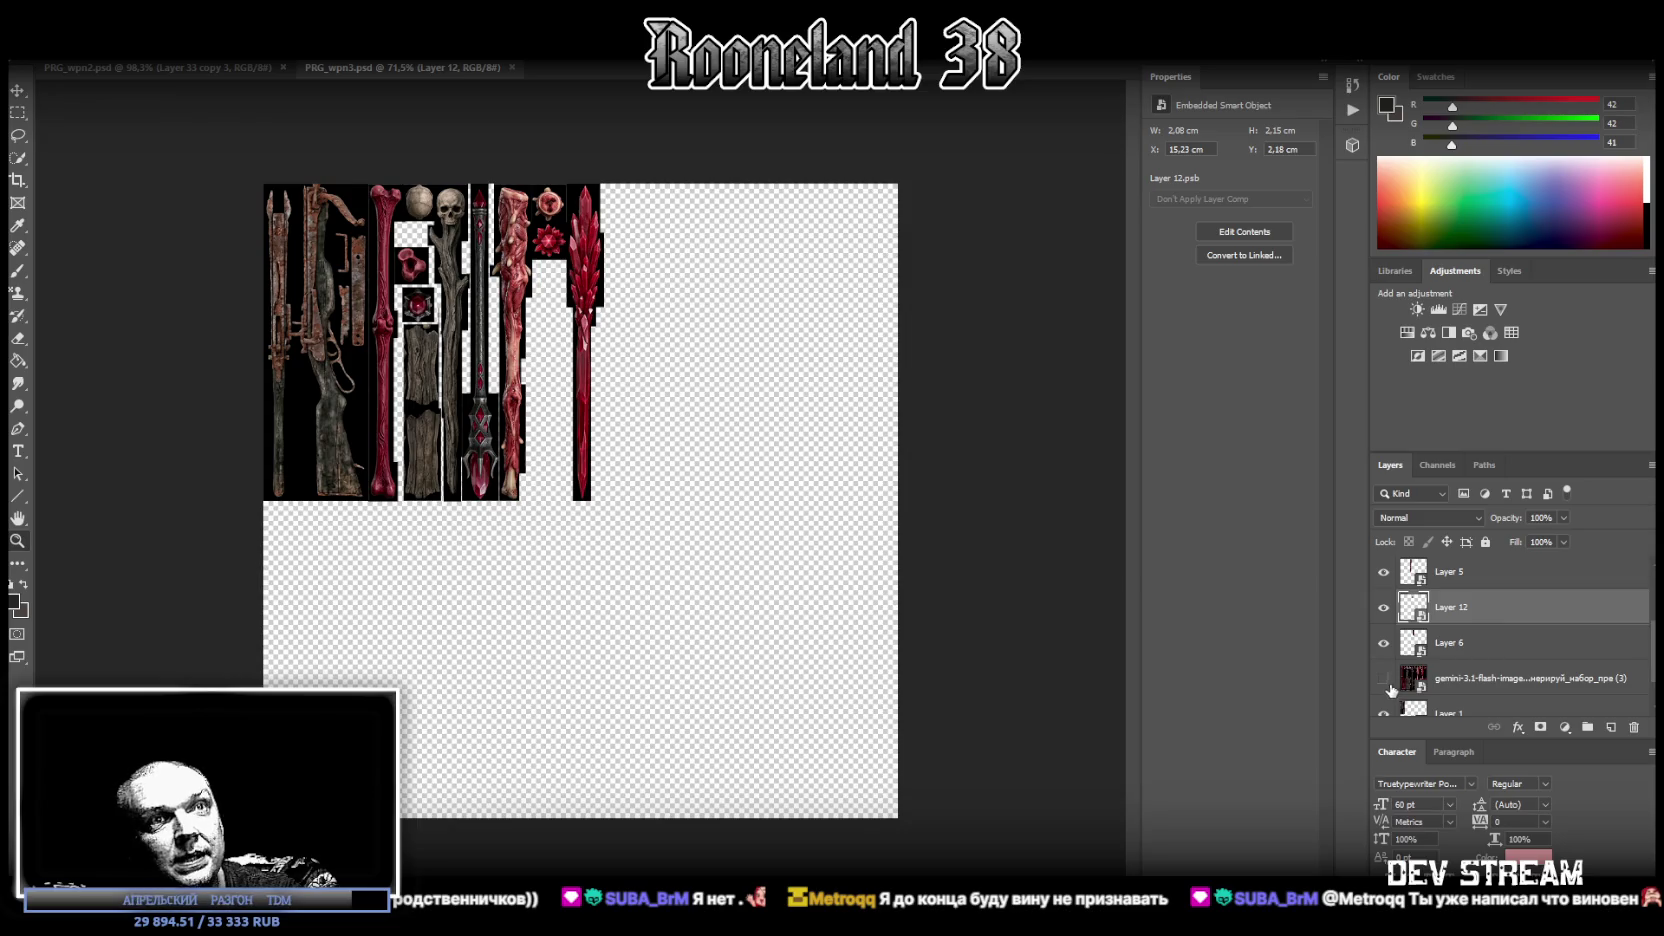
pyautogui.click(1384, 679)
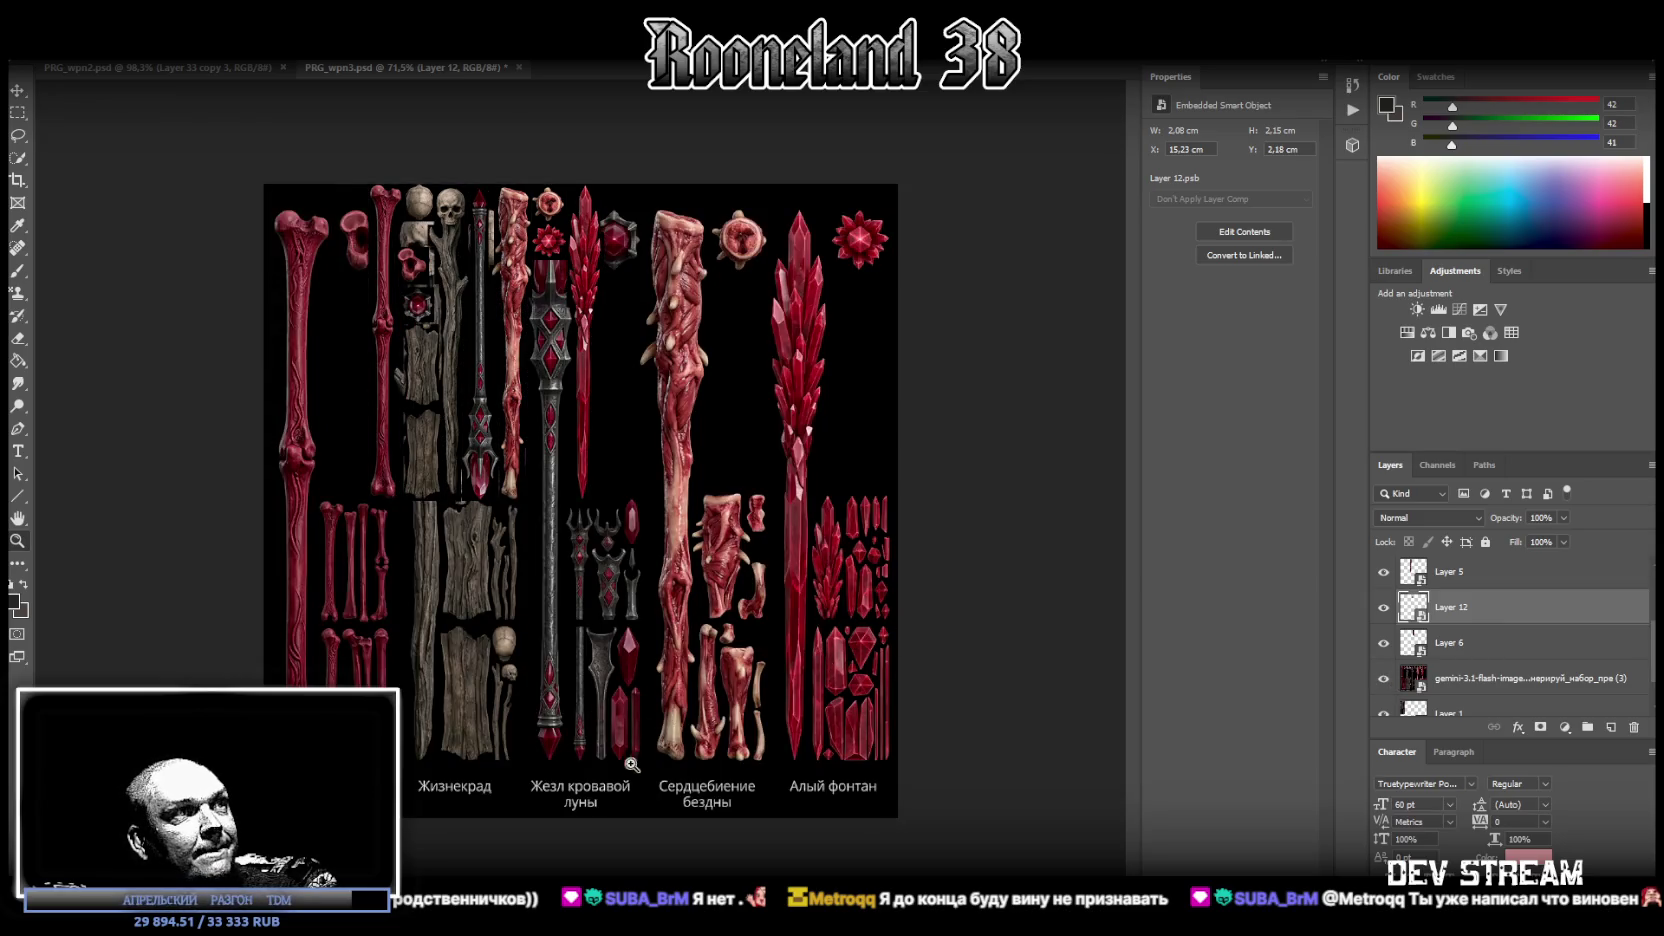
pyautogui.moveTo(641, 748); pyautogui.dragTo(710, 733)
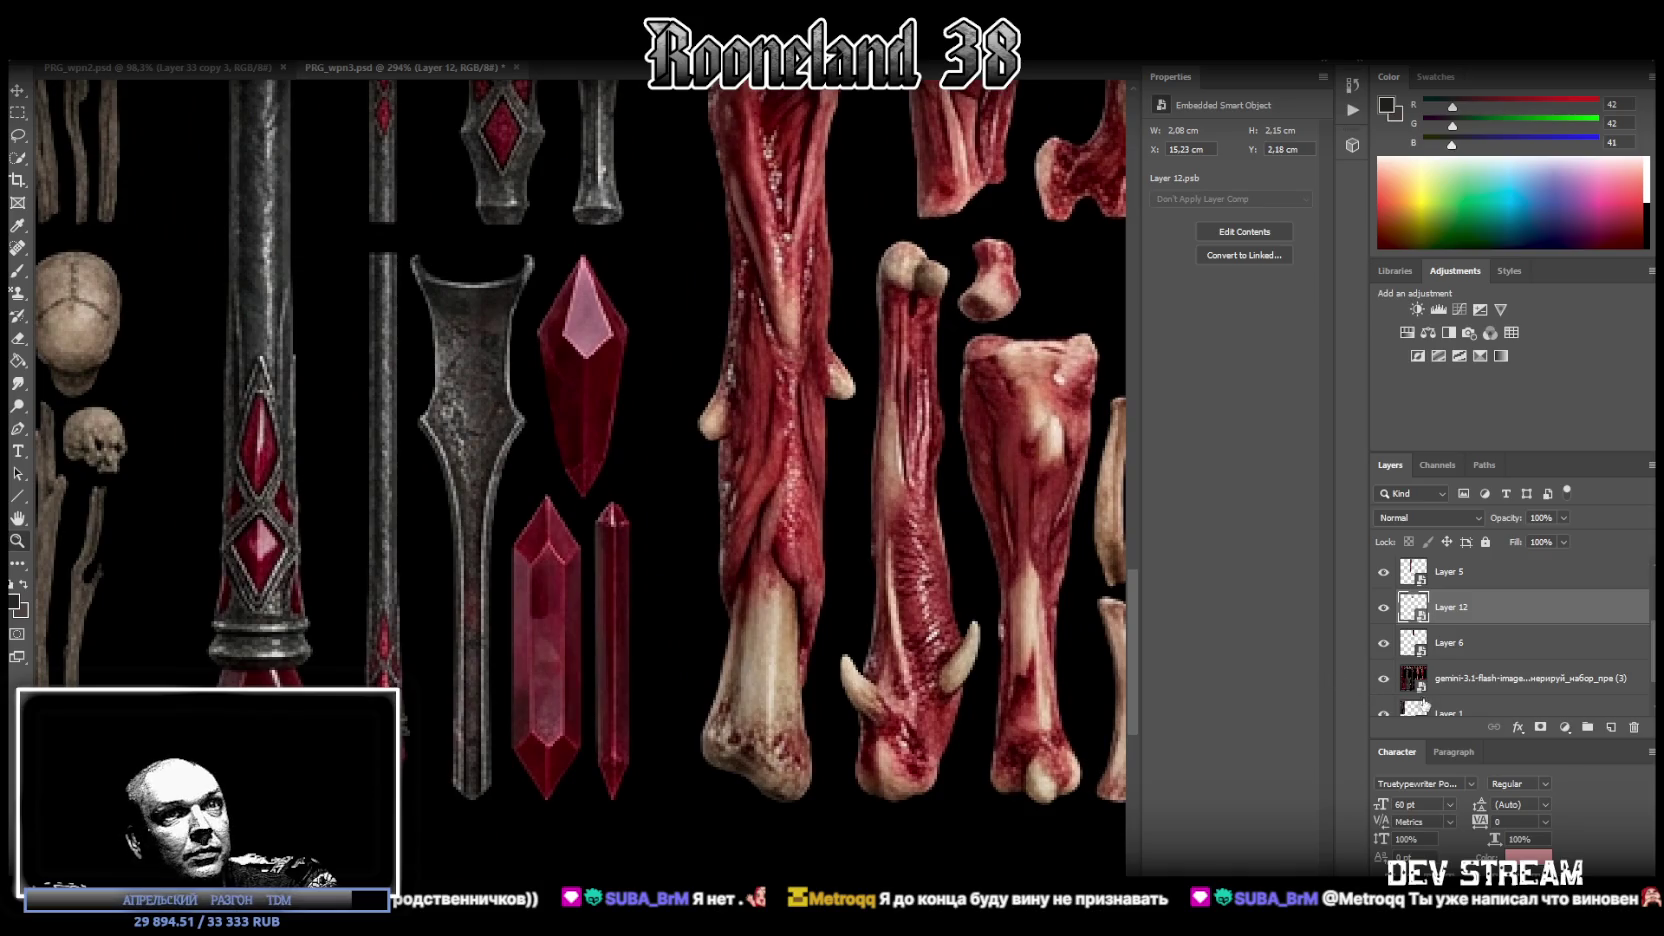
pyautogui.click(1441, 682)
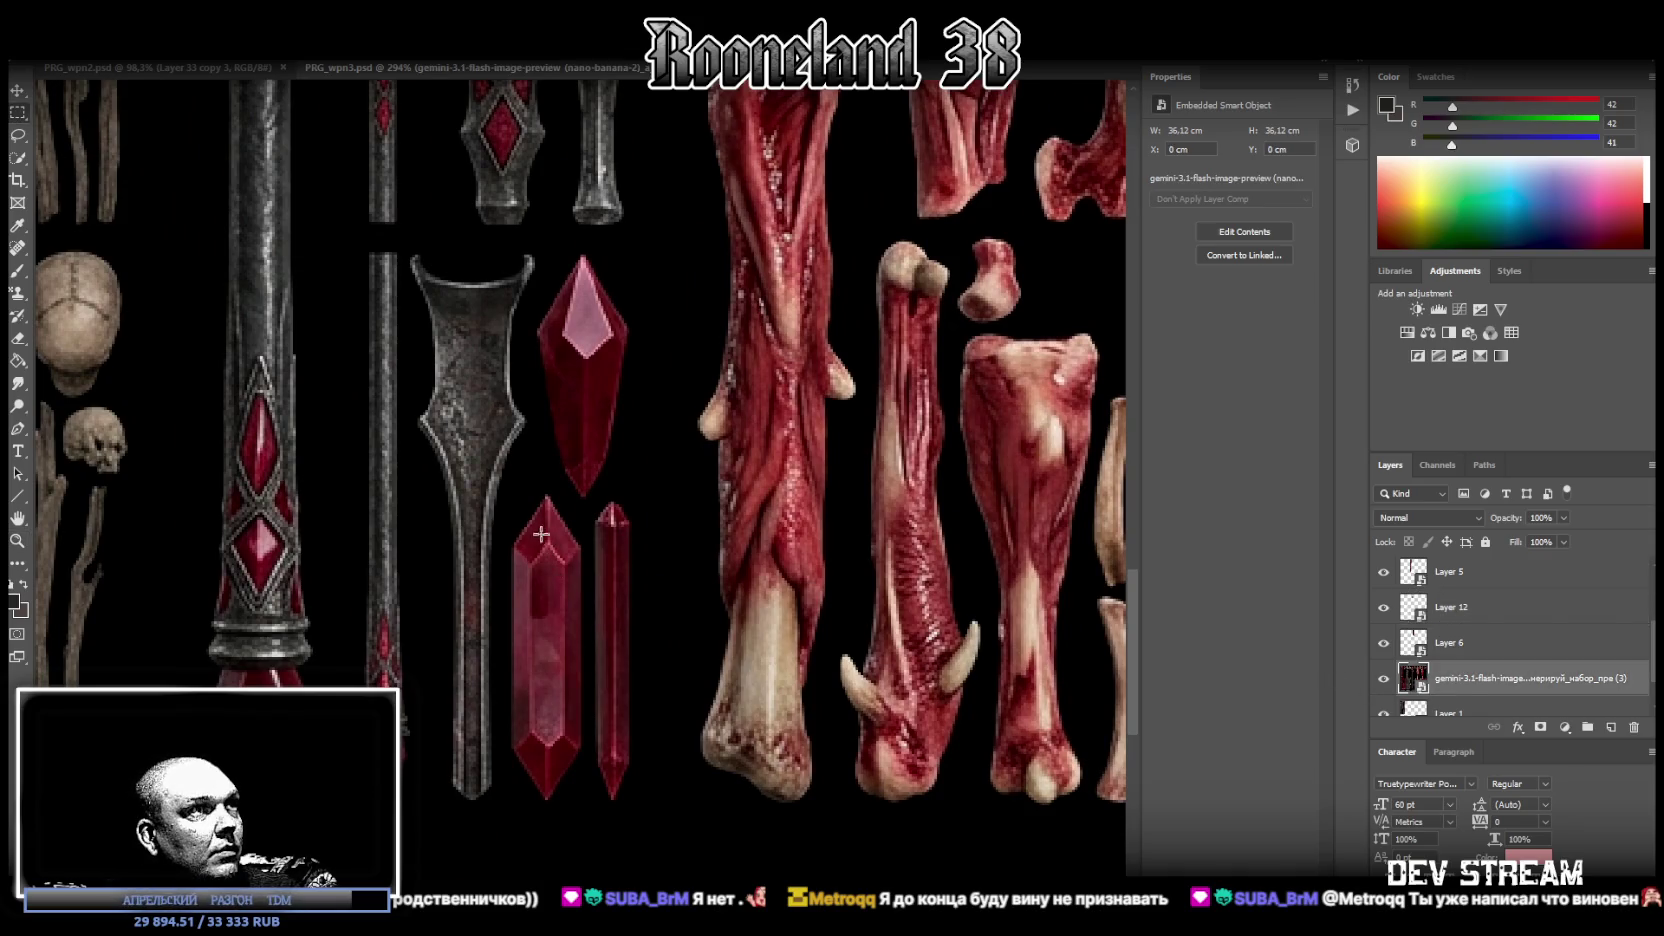
pyautogui.moveTo(501, 491); pyautogui.dragTo(583, 808)
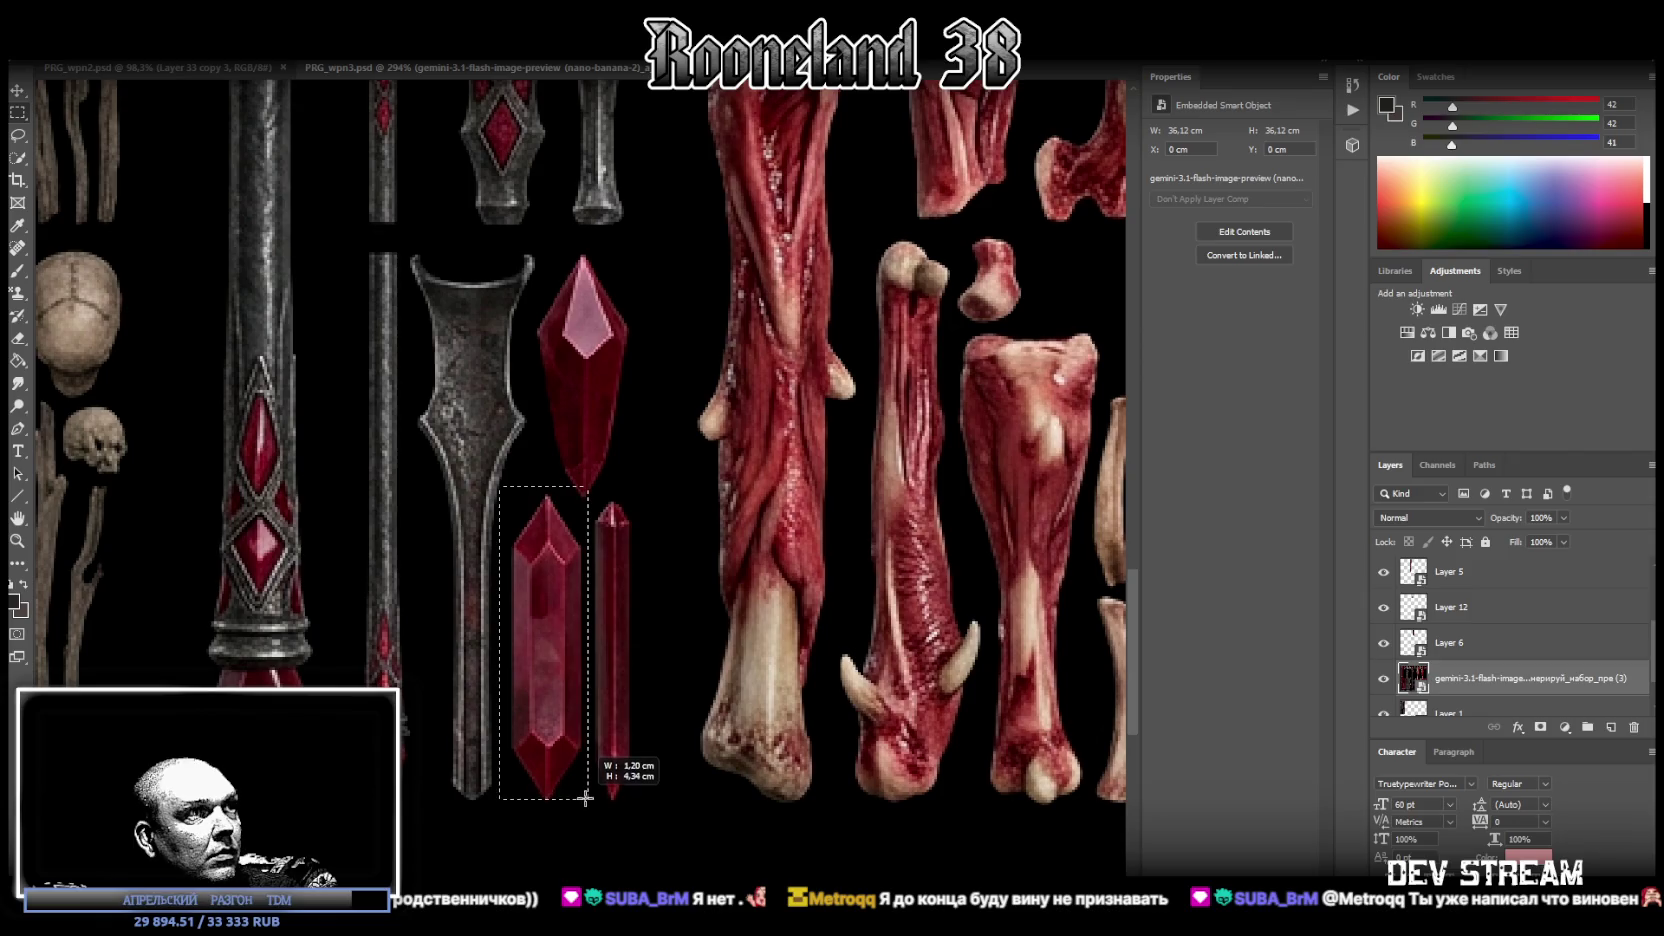
pyautogui.keyDown('shift'); pyautogui.moveTo(497, 464); pyautogui.dragTo(611, 491); pyautogui.keyUp('shift')
pyautogui.moveTo(459, 480)
pyautogui.keyDown('shift'); pyautogui.mouseDown()
pyautogui.moveTo(502, 823)
pyautogui.moveTo(604, 807)
pyautogui.moveTo(605, 790)
pyautogui.mouseUp(); pyautogui.keyUp('shift')
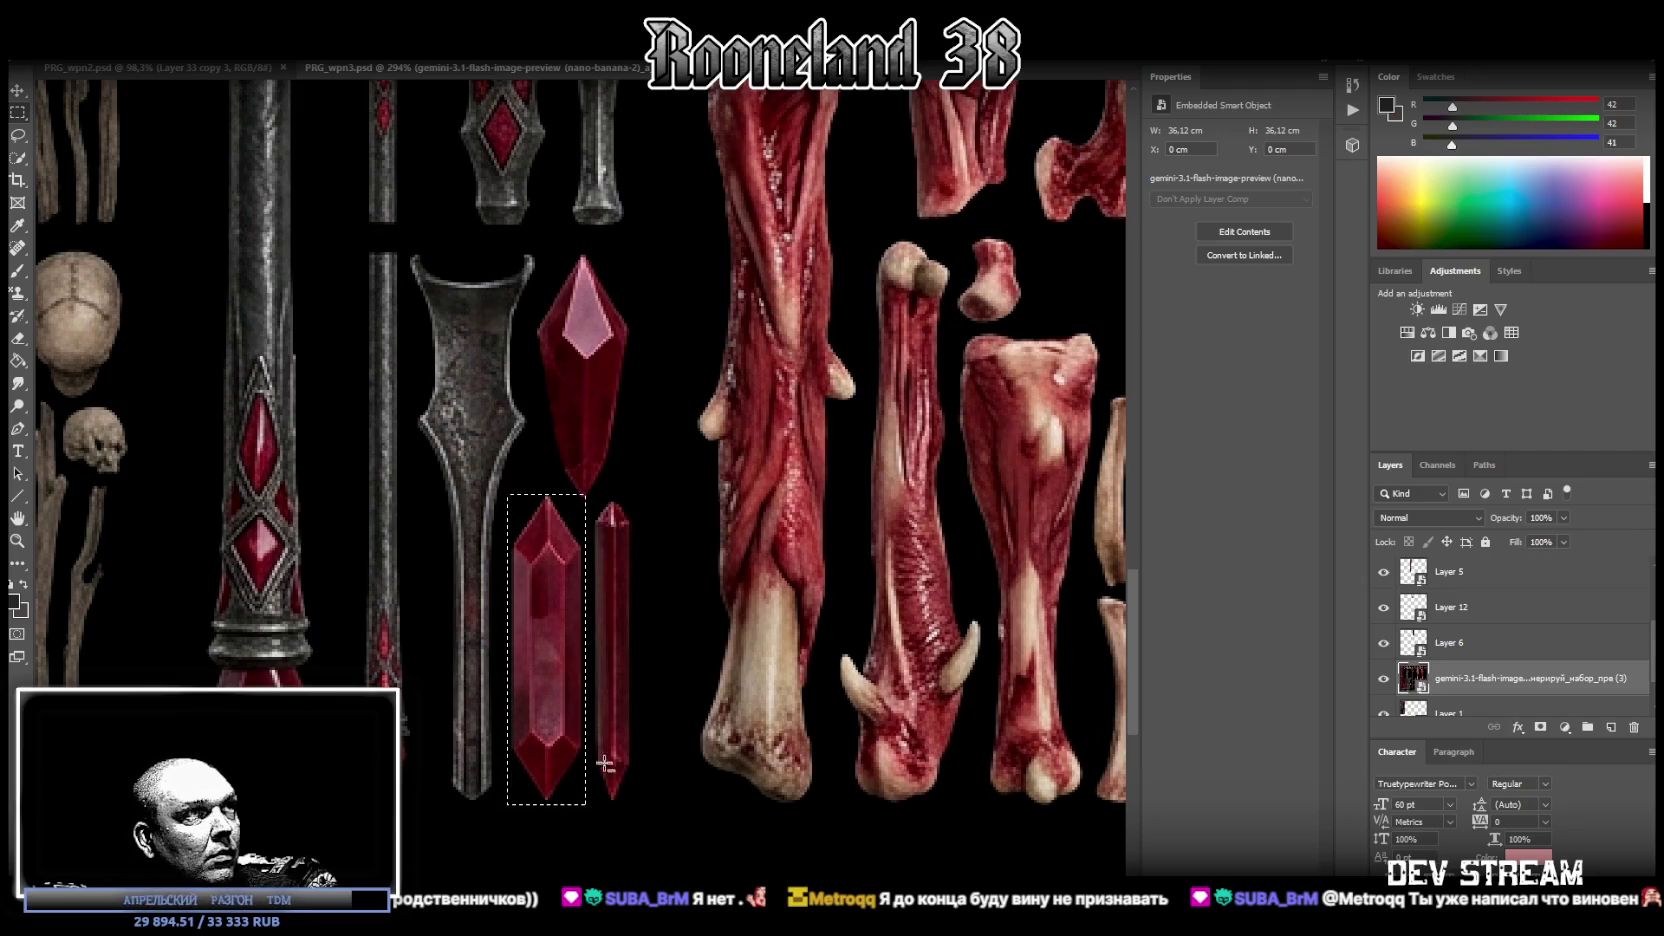
# - Copy the crystal onto a new Layer 13 and convert it to a smart object
pyautogui.rightClick(542, 645)
pyautogui.click(629, 435)
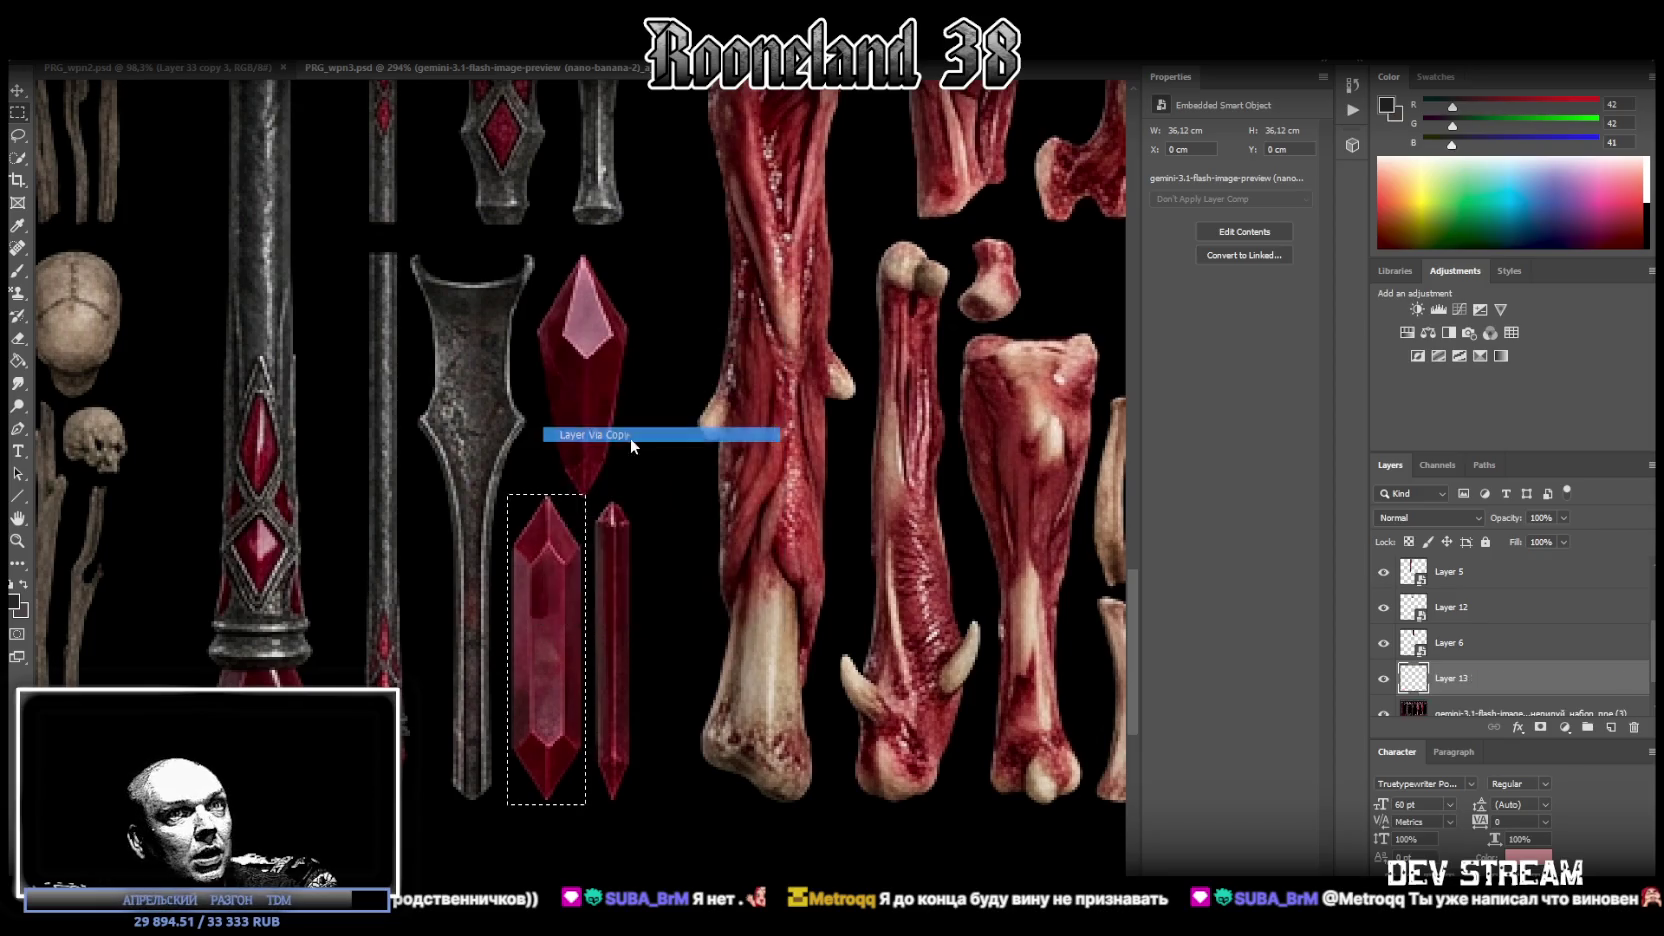
pyautogui.click(1385, 713)
pyautogui.rightClick(1448, 684)
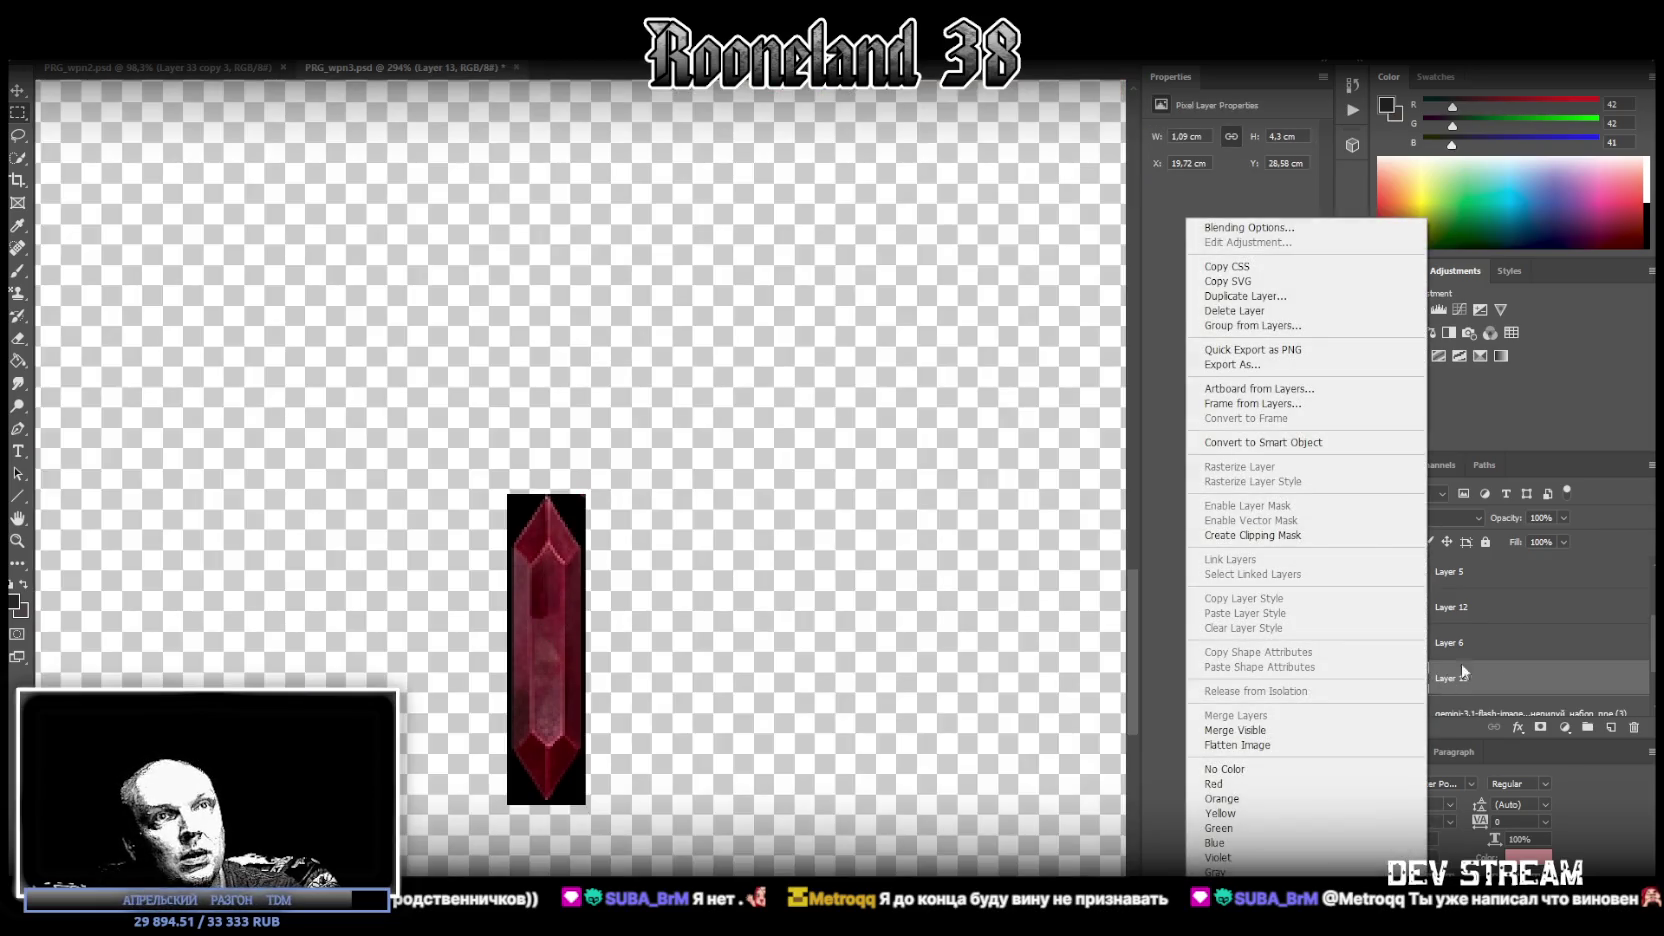
pyautogui.click(1320, 446)
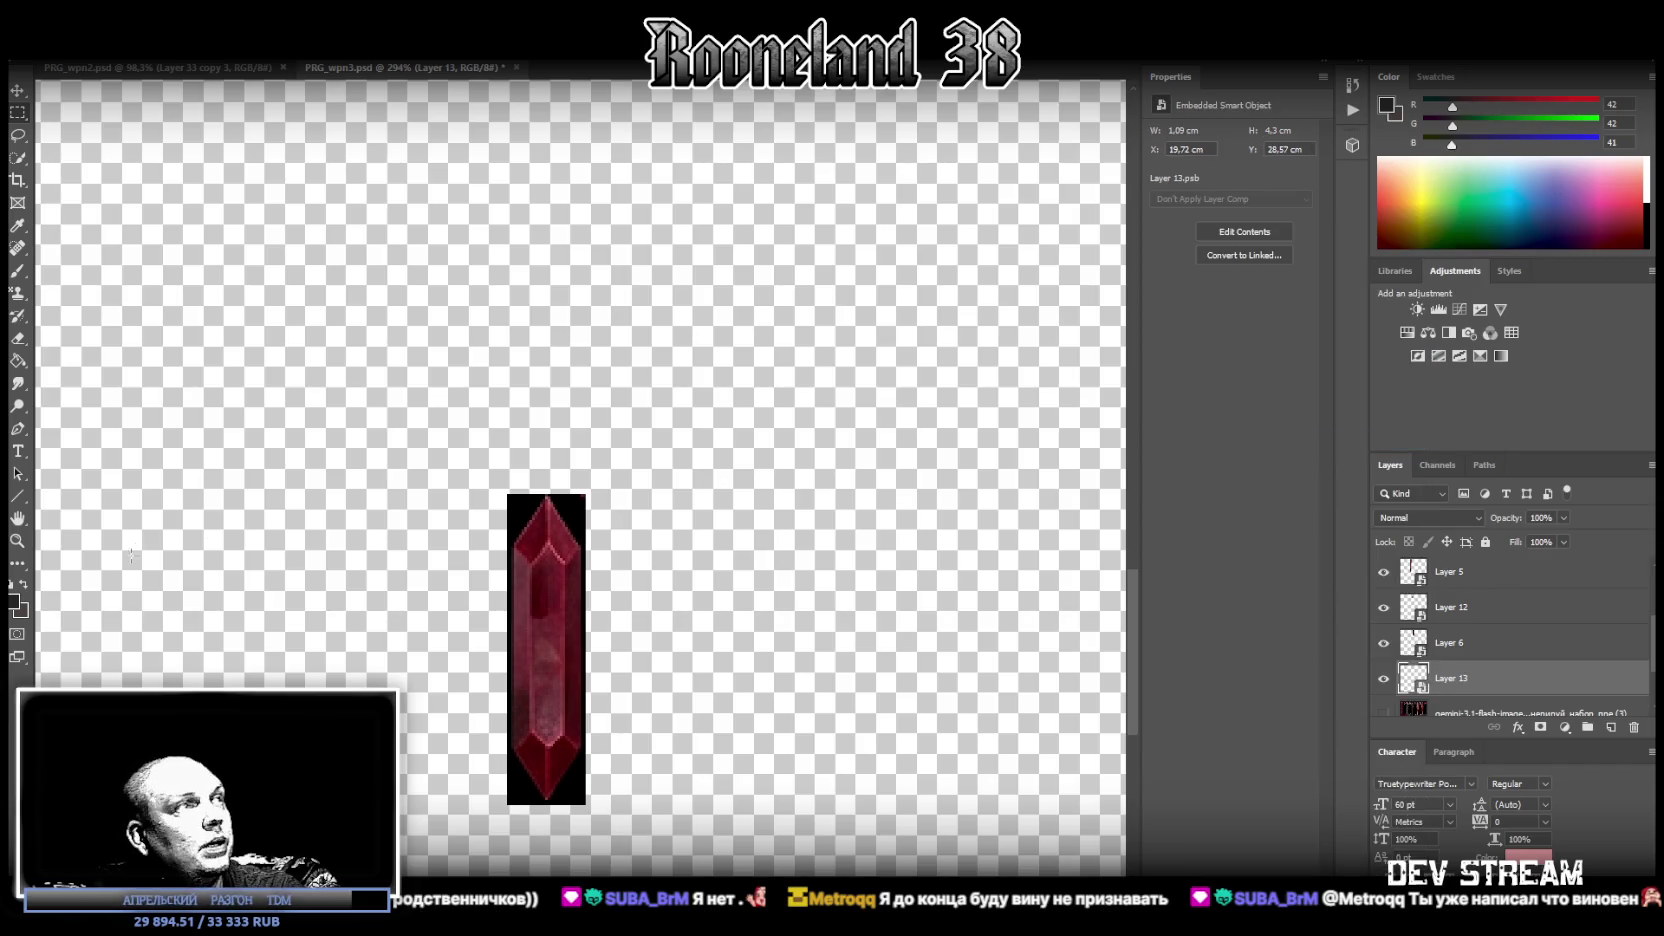
pyautogui.click(18, 540)
pyautogui.keyDown('alt'); pyautogui.scroll(-5, 368, 538); pyautogui.keyUp('alt')
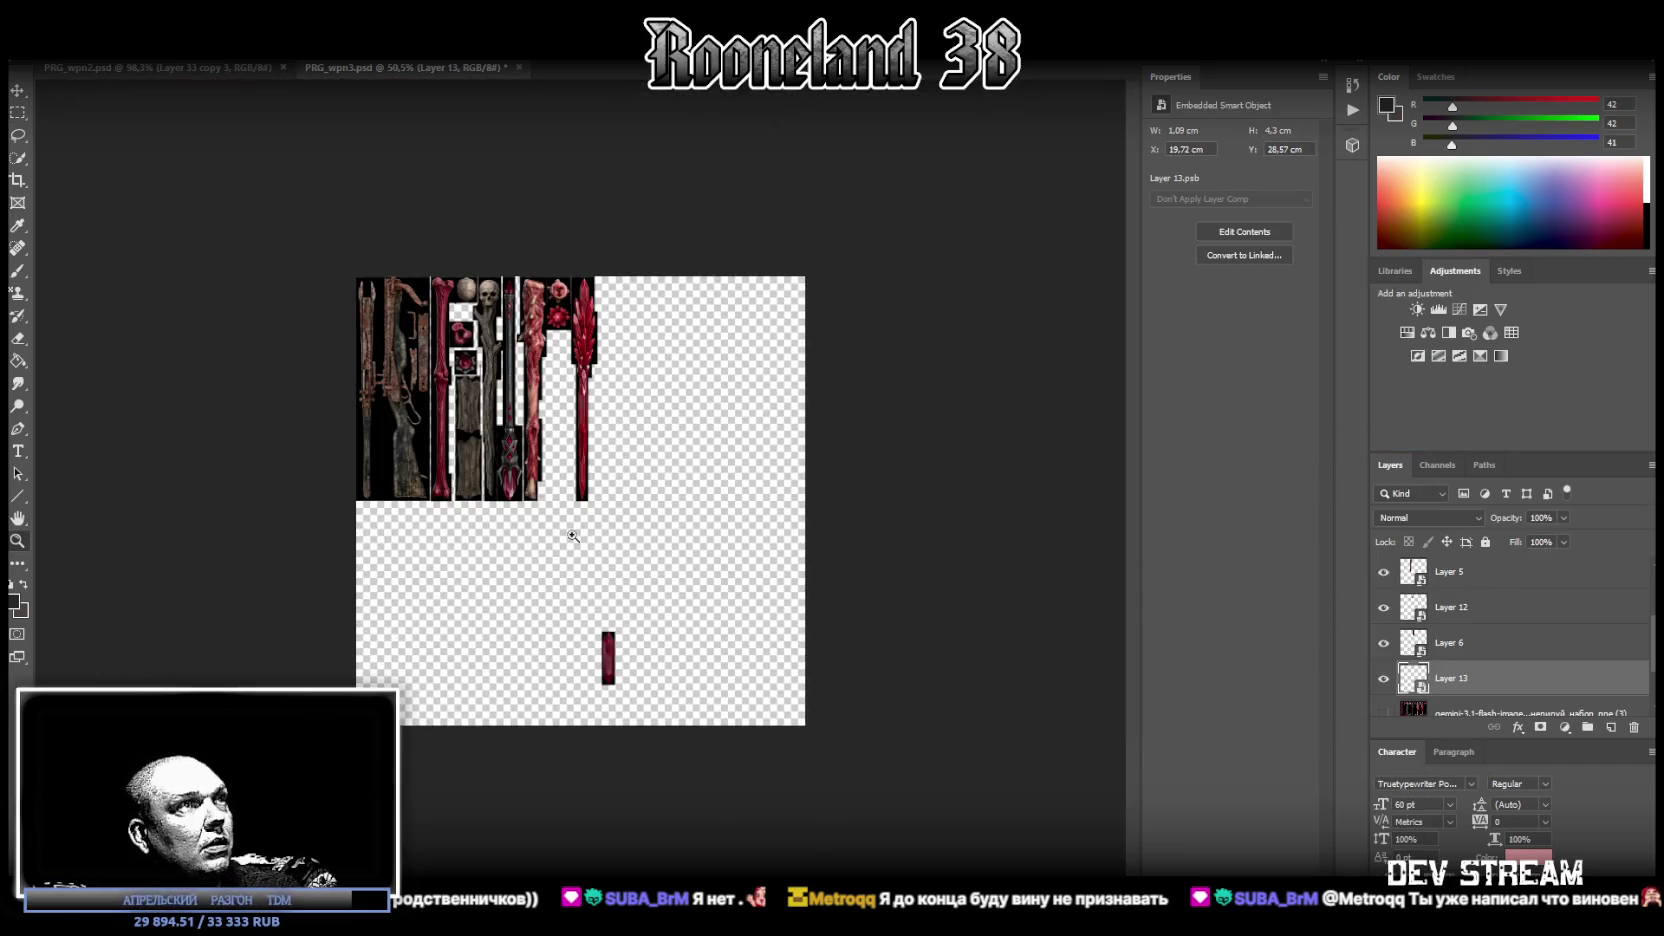
# - Free-transform the crystal layer up beside the weapon strip in the atlas
pyautogui.hotkey('ctrl', 't')
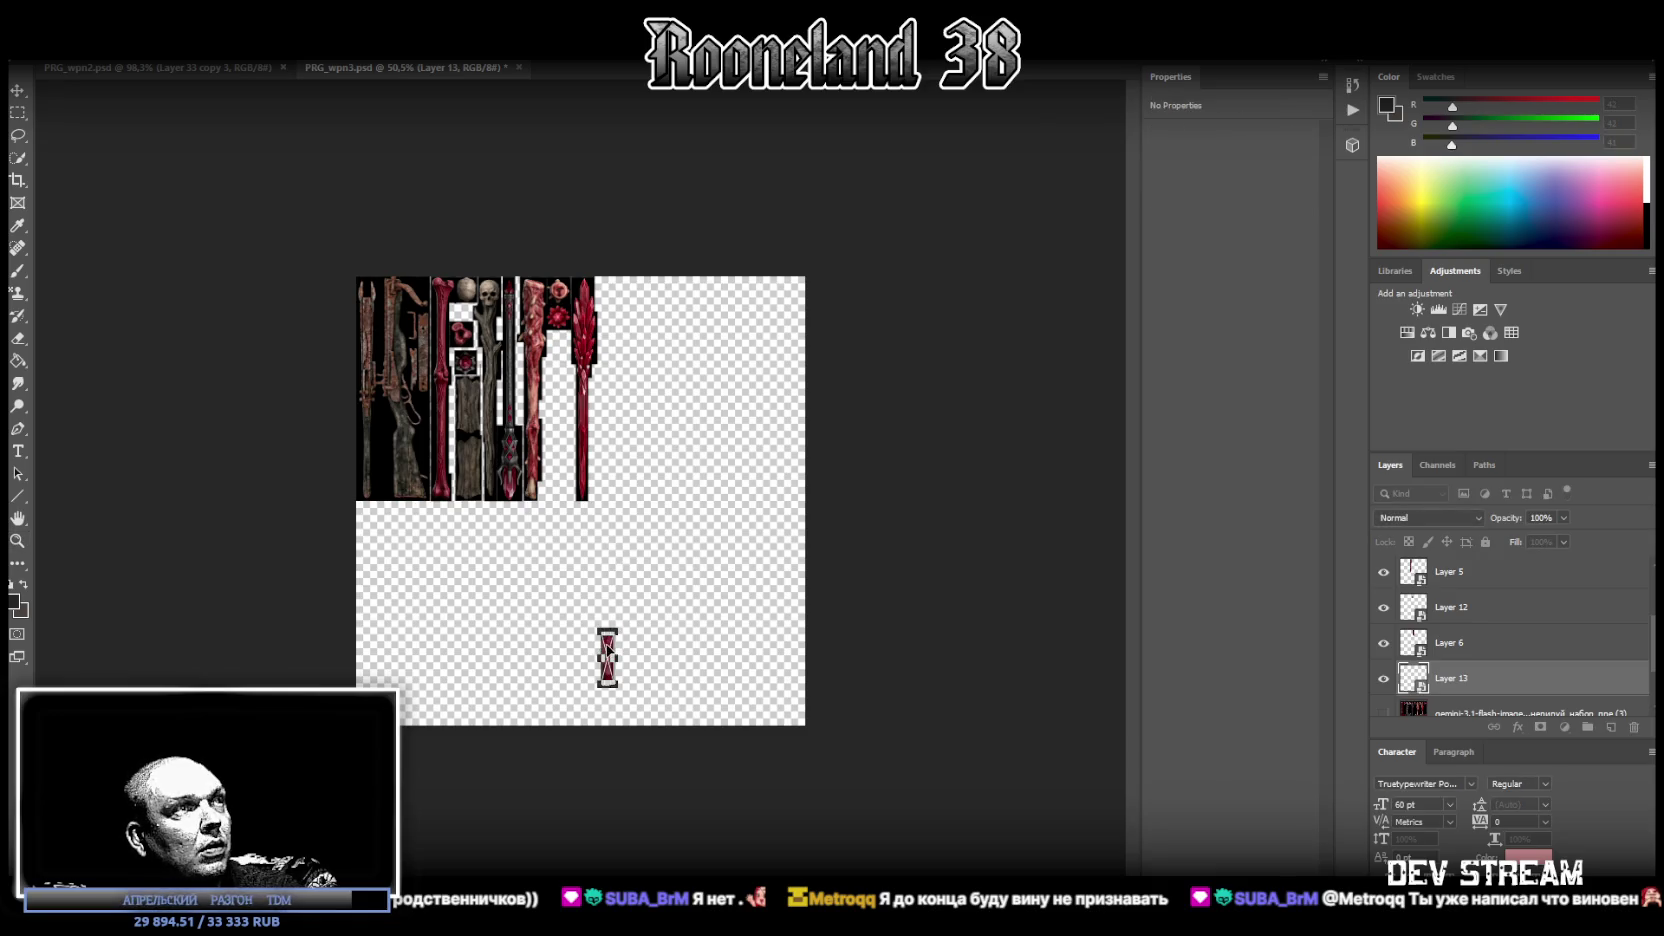
pyautogui.moveTo(607, 650); pyautogui.dragTo(527, 362)
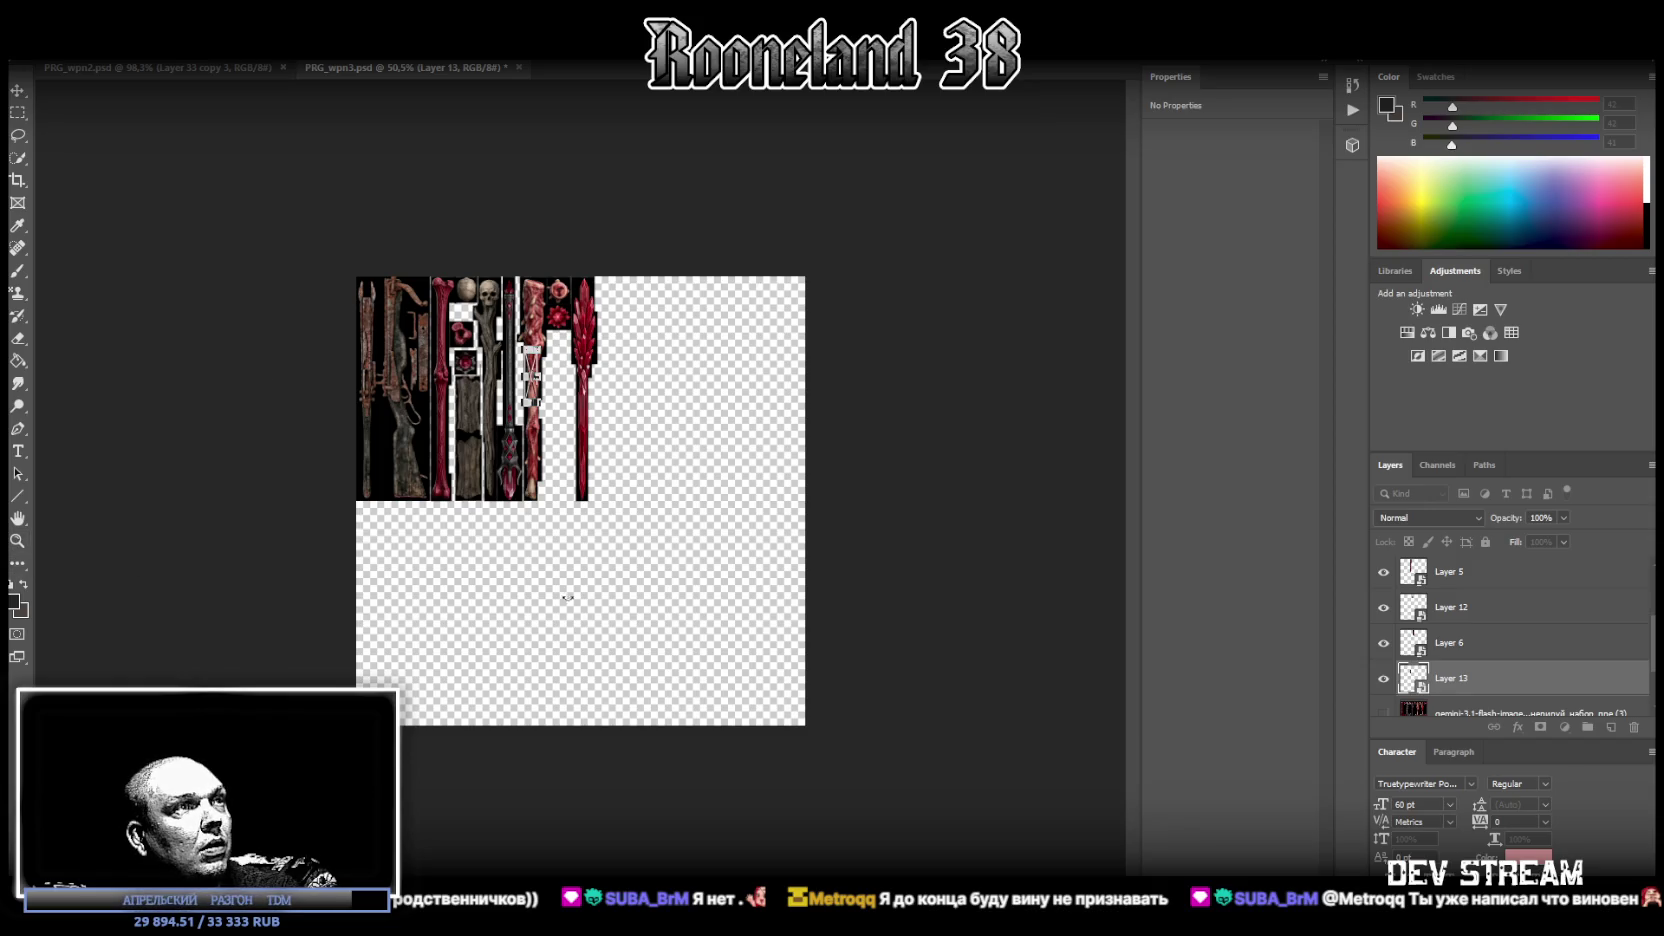
pyautogui.click(18, 540)
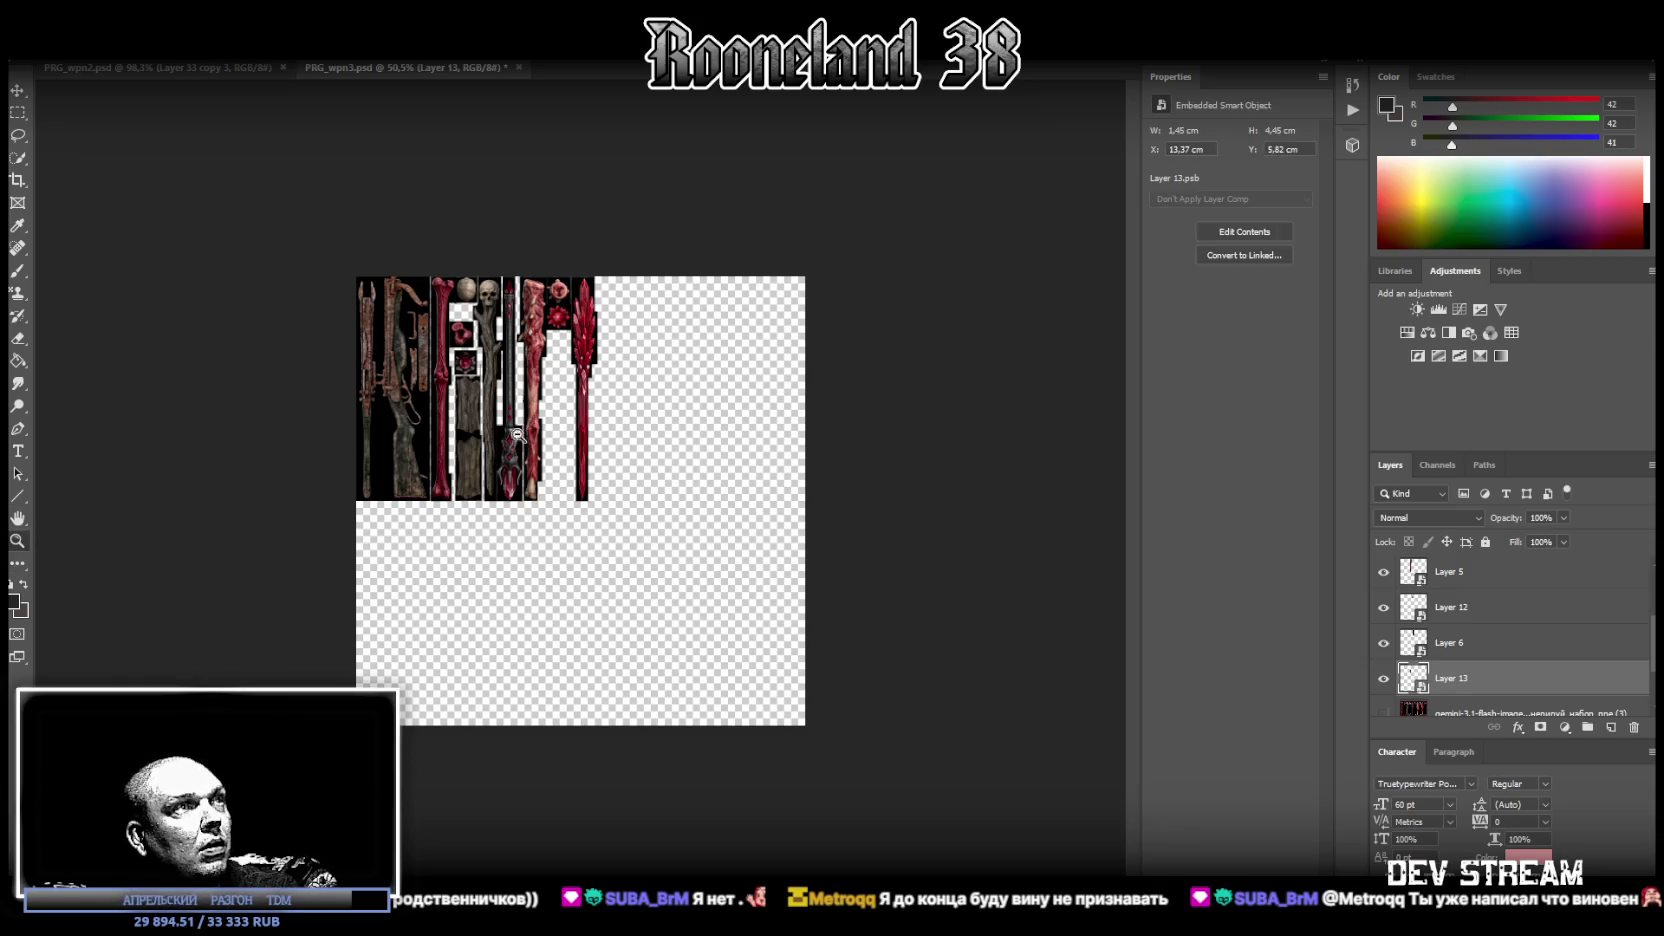
pyautogui.moveTo(514, 438); pyautogui.dragTo(1326, 625)
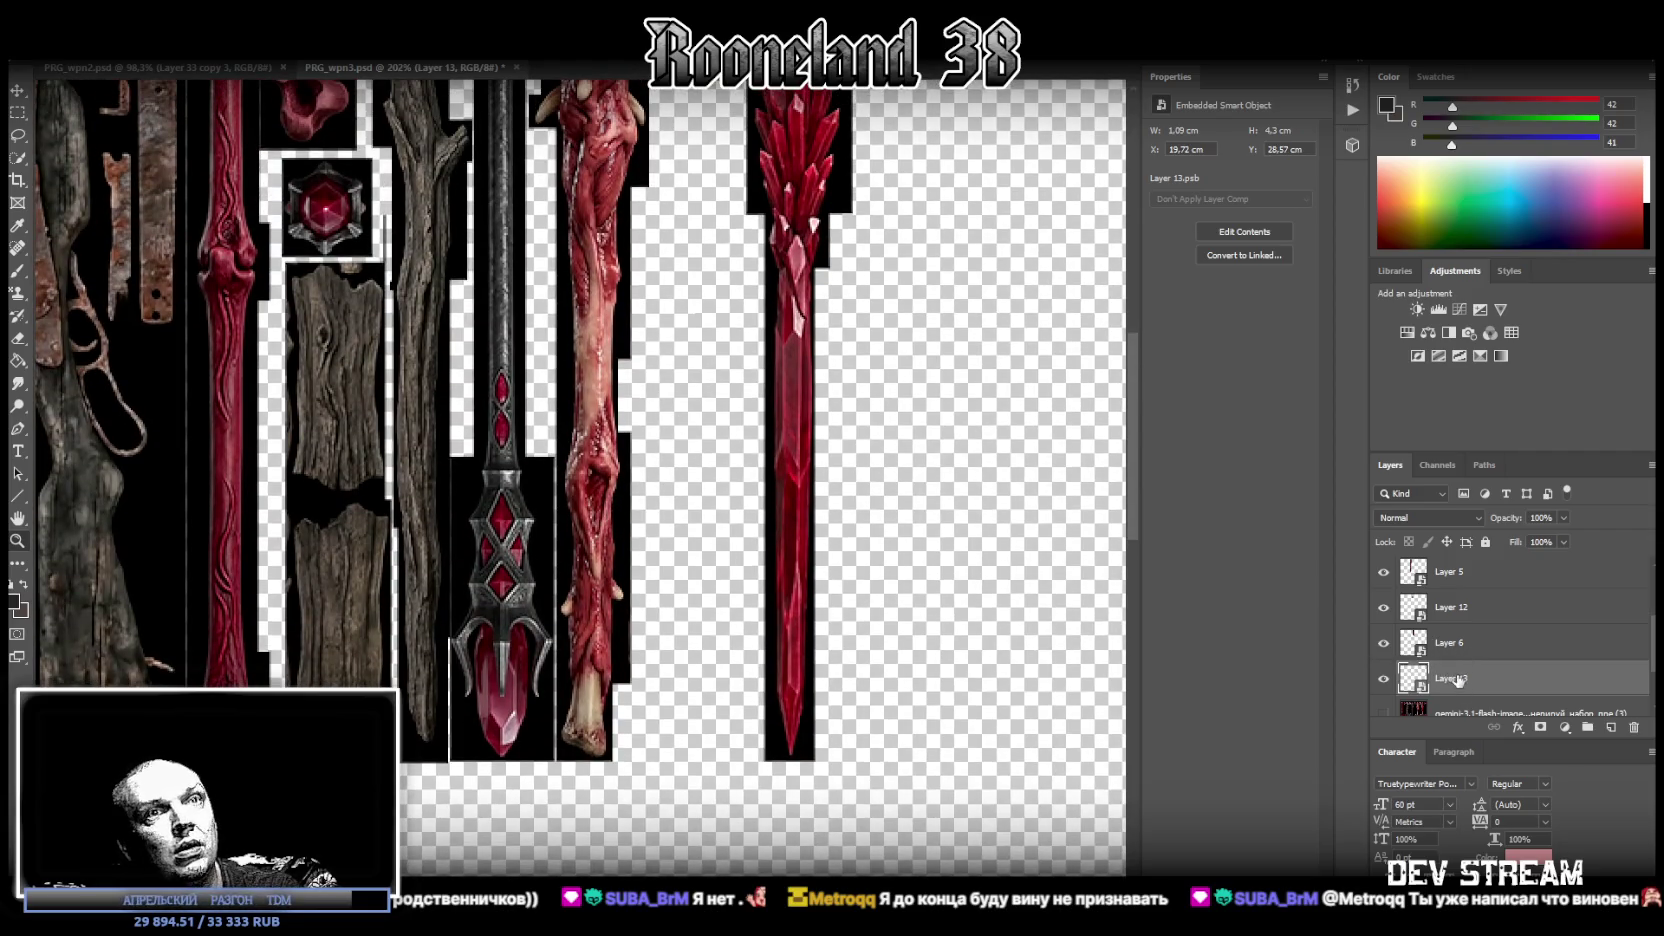
pyautogui.moveTo(1093, 528); pyautogui.dragTo(700, 375)
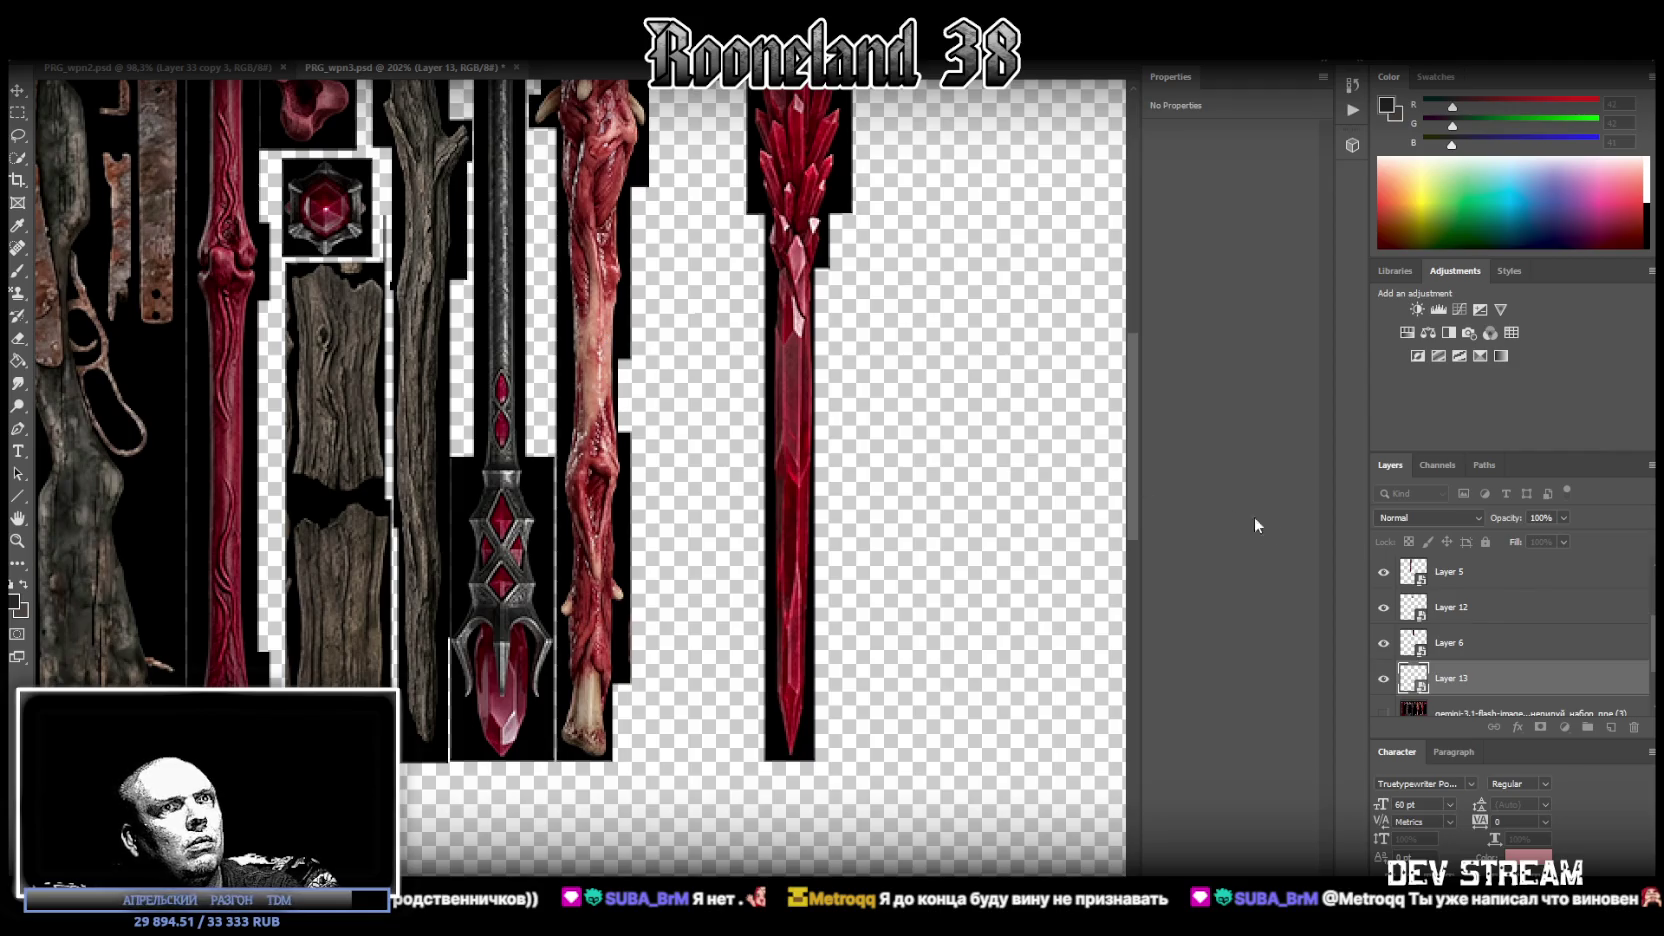
pyautogui.scroll(3, 725, 470)
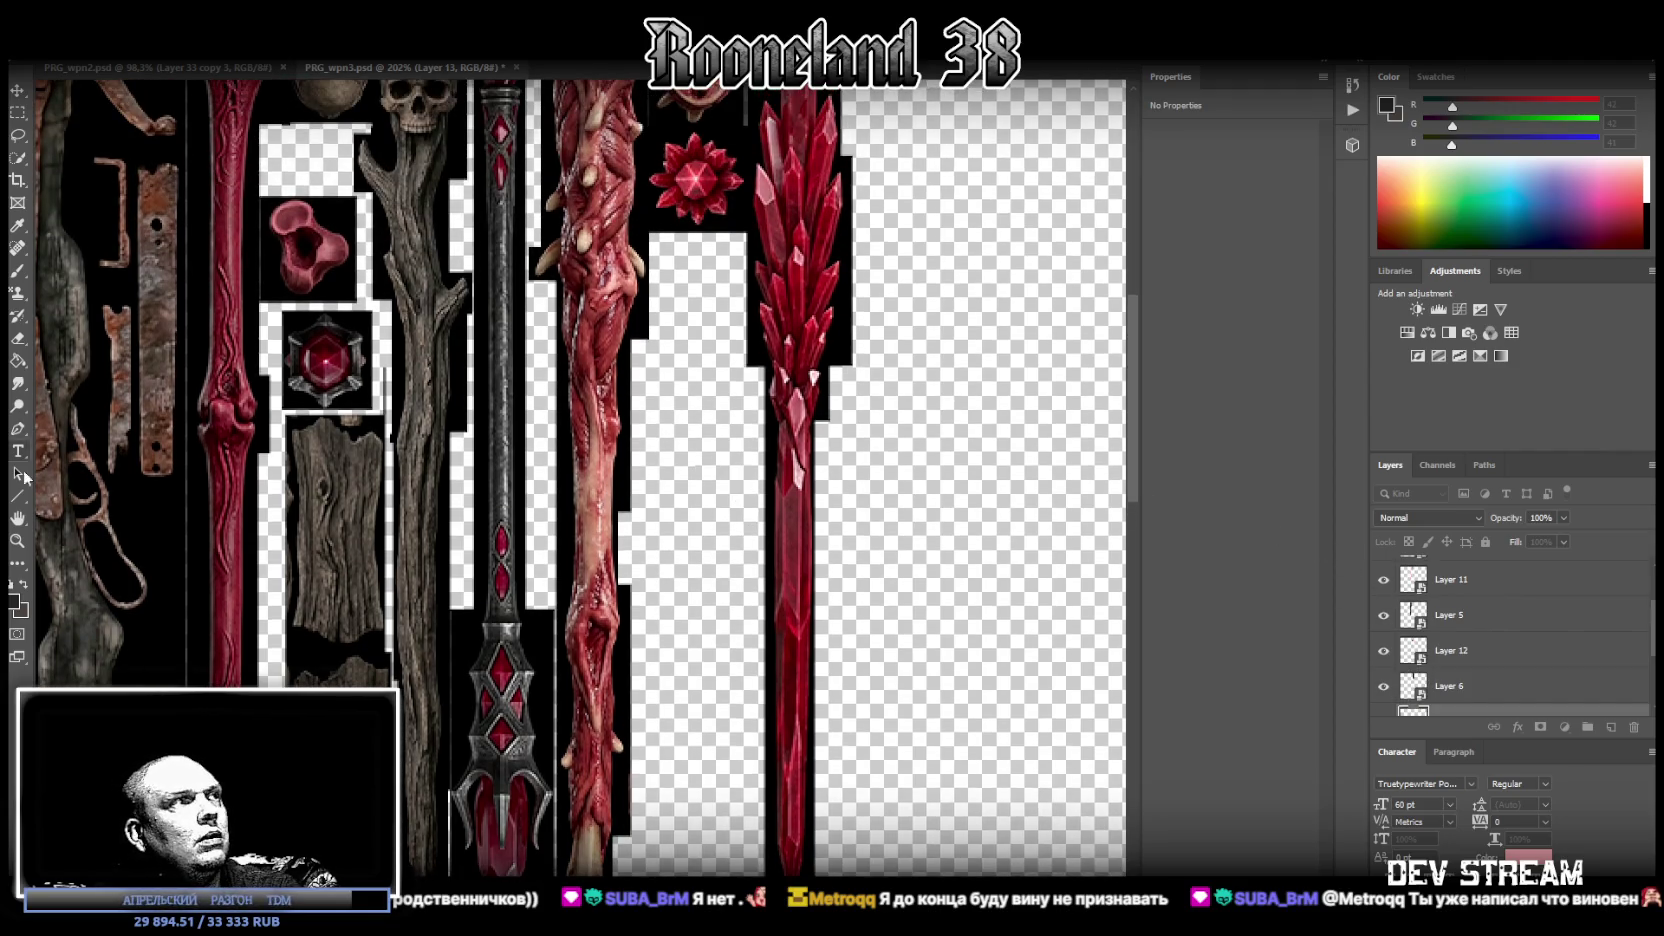
pyautogui.keyDown('alt'); pyautogui.scroll(-5, 468, 583); pyautogui.keyUp('alt')
pyautogui.moveTo(468, 583)
pyautogui.mouseDown()
pyautogui.moveTo(598, 657)
pyautogui.moveTo(613, 620)
pyautogui.moveTo(675, 647)
pyautogui.mouseUp()
pyautogui.scroll(-1, 1421, 652)
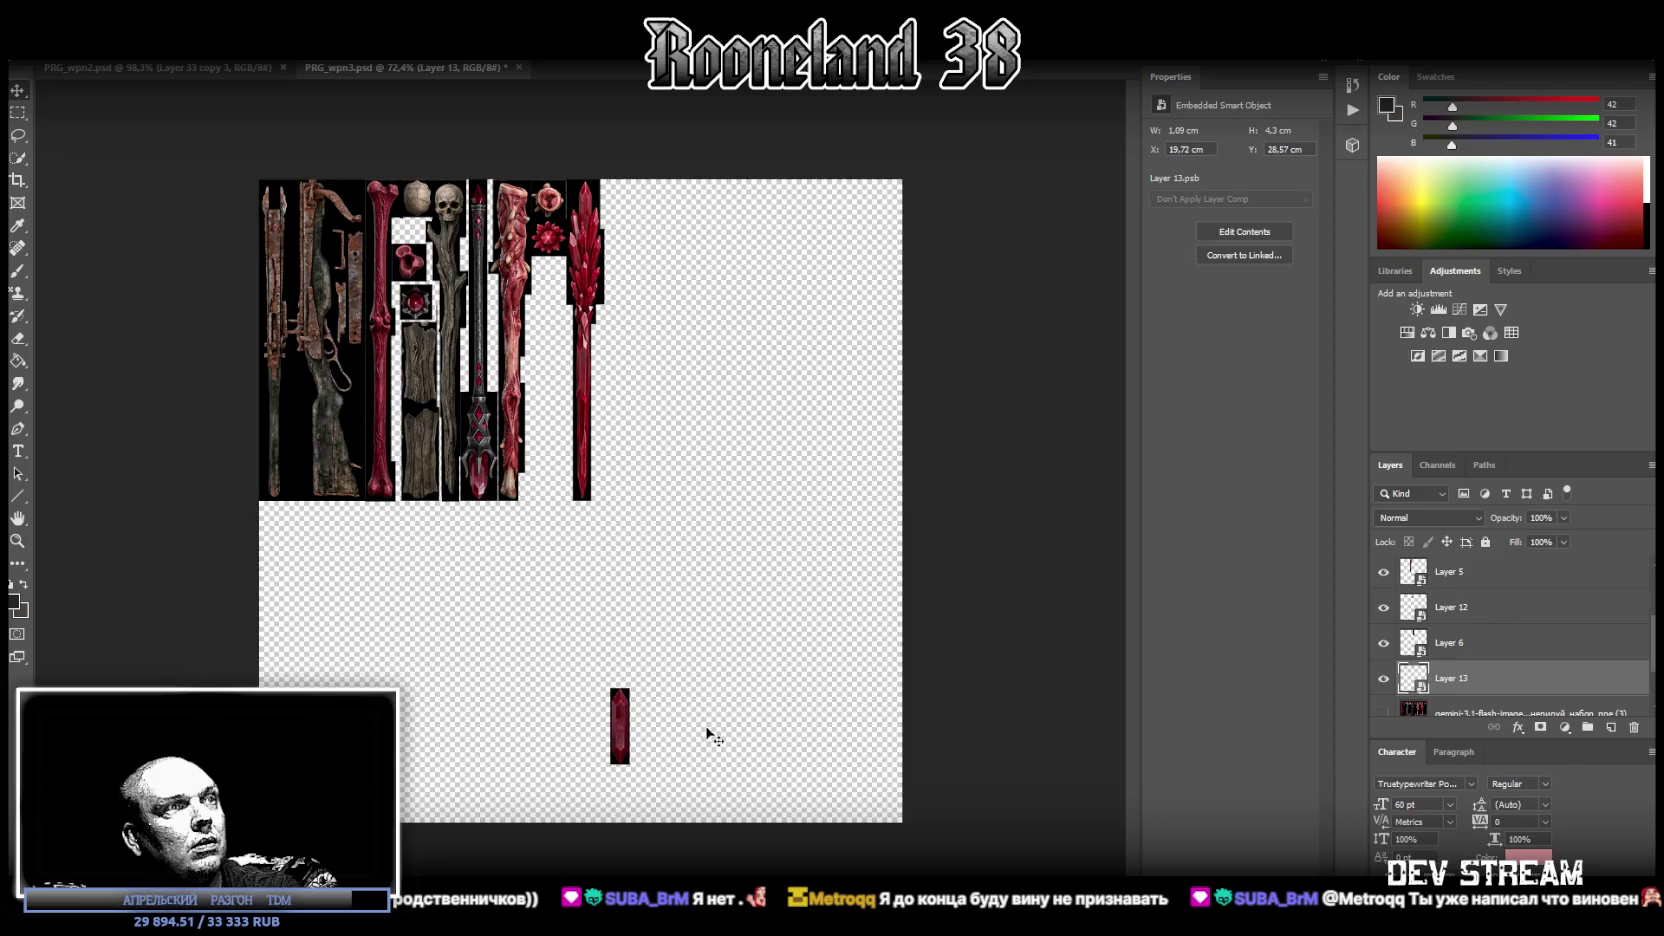
# - Reposition the small crystal beside the crystal staff, fine-tuning it to X 8.5 cm, Y 13.37 cm
pyautogui.hotkey('ctrl', 't')
pyautogui.moveTo(621, 712); pyautogui.dragTo(557, 288)
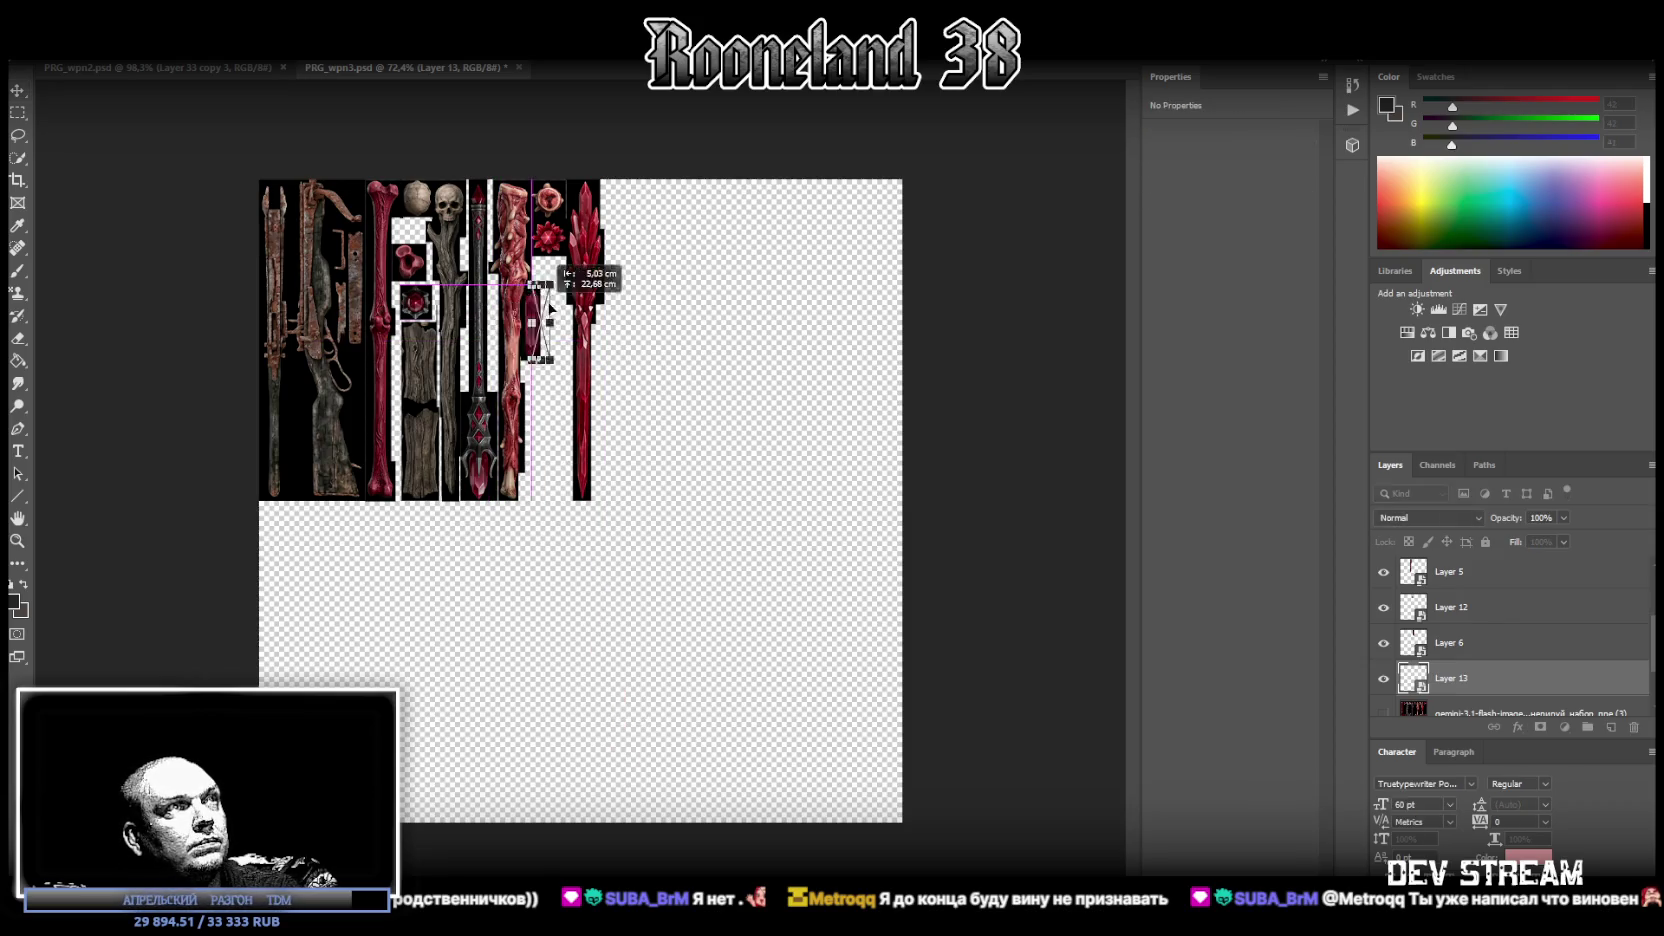
pyautogui.click(17, 540)
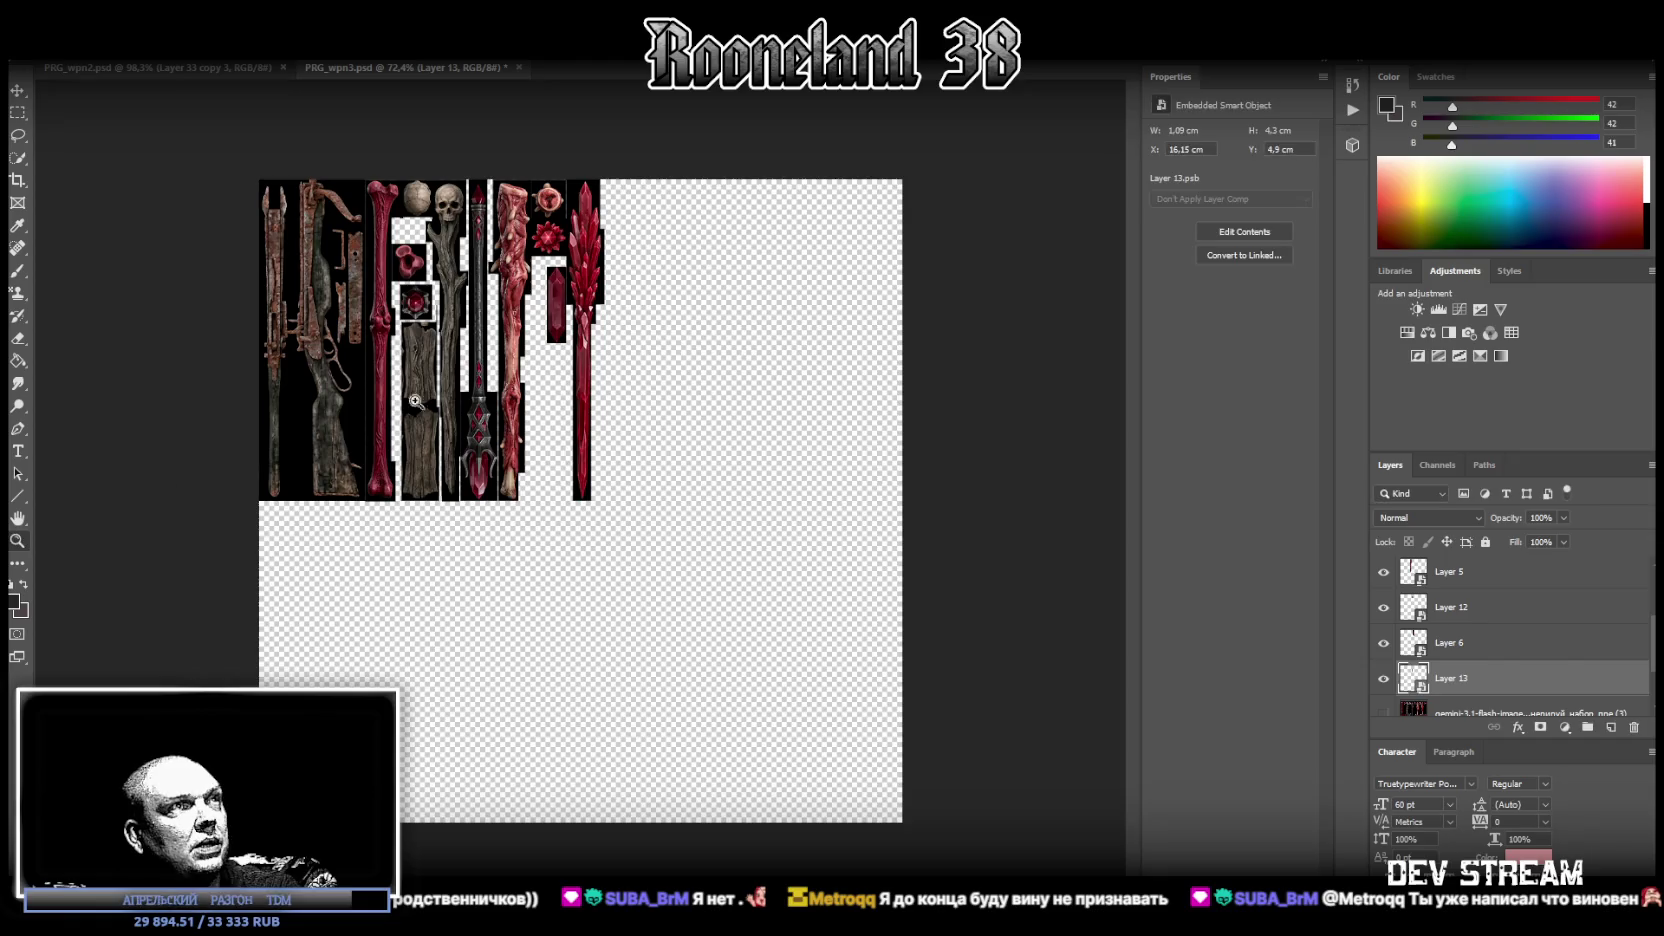
pyautogui.moveTo(461, 330); pyautogui.dragTo(552, 464)
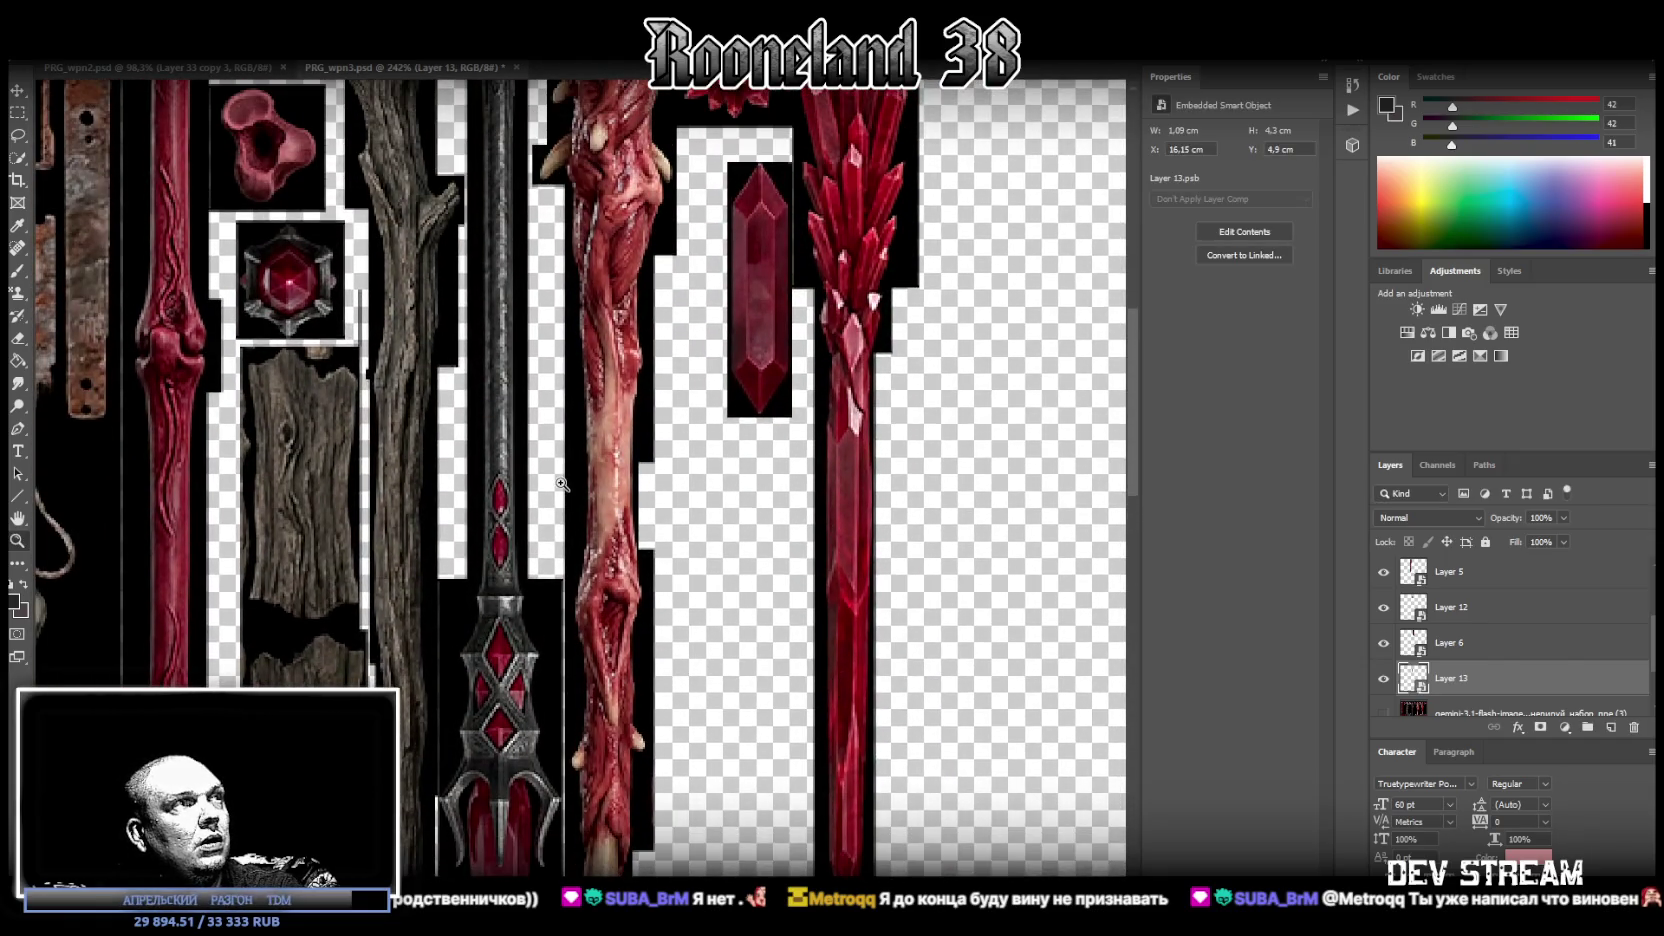
pyautogui.keyDown('alt'); pyautogui.scroll(-4, 574, 220); pyautogui.keyUp('alt')
pyautogui.scroll(1, 663, 376)
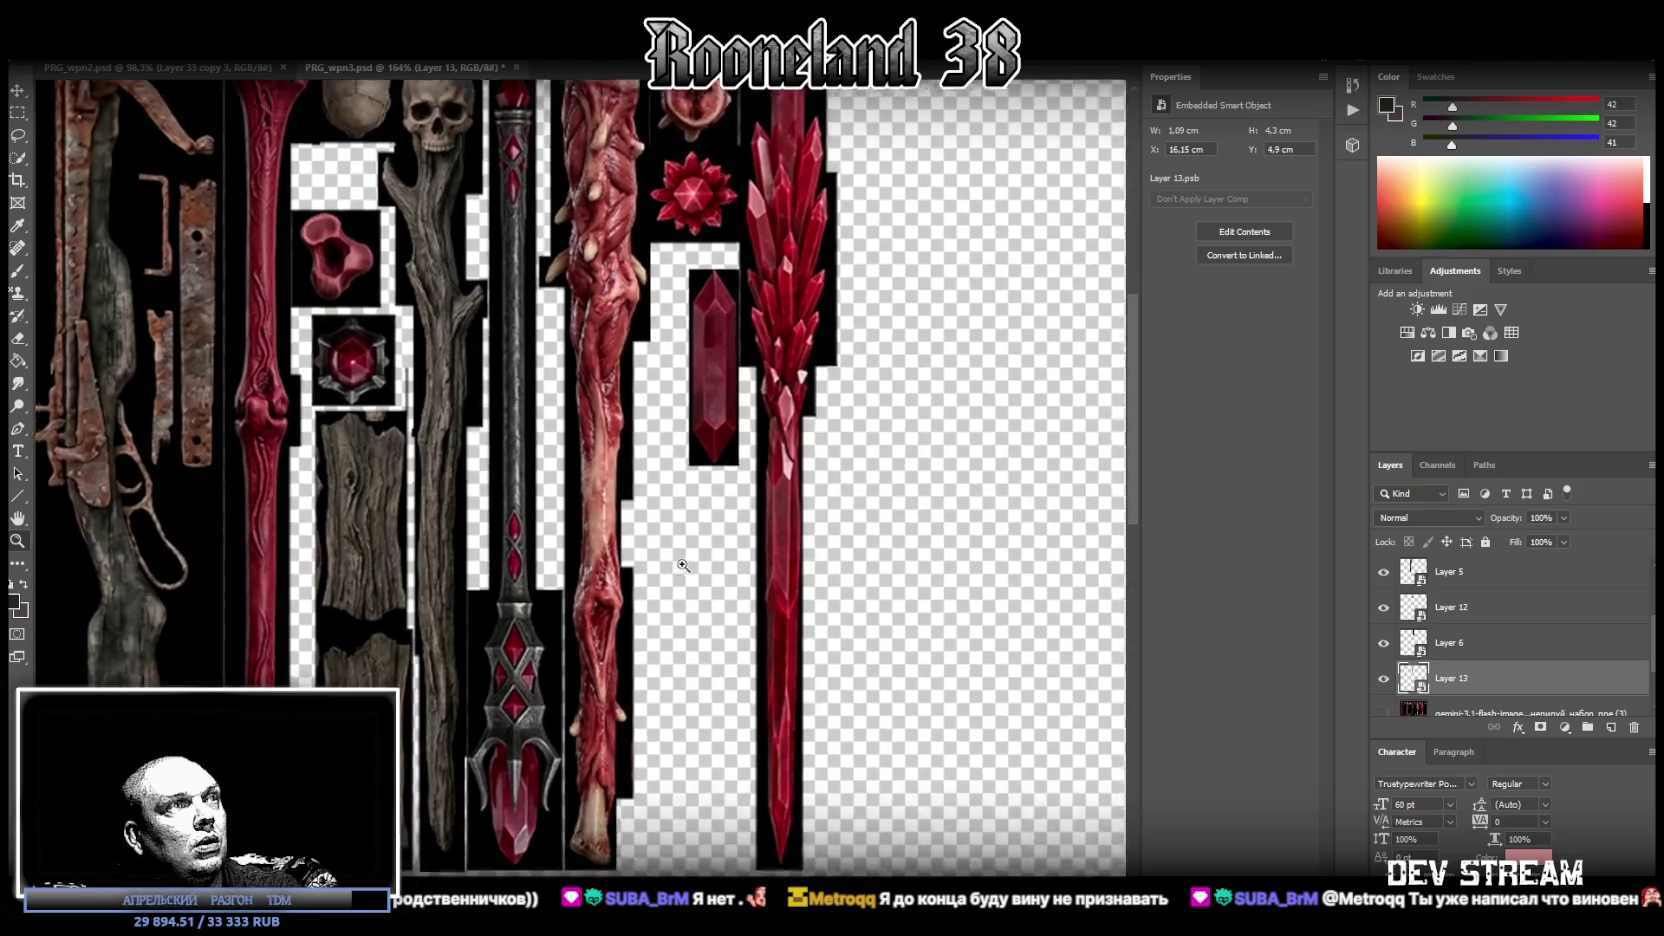
pyautogui.keyDown('alt'); pyautogui.scroll(2, 648, 527); pyautogui.keyUp('alt')
pyautogui.hotkey('ctrl', 't')
pyautogui.moveTo(690, 355)
pyautogui.mouseDown()
pyautogui.moveTo(665, 355)
pyautogui.moveTo(639, 401)
pyautogui.moveTo(725, 320)
pyautogui.moveTo(700, 285)
pyautogui.moveTo(702, 686)
pyautogui.mouseUp()
pyautogui.moveTo(700, 684); pyautogui.dragTo(333, 773)
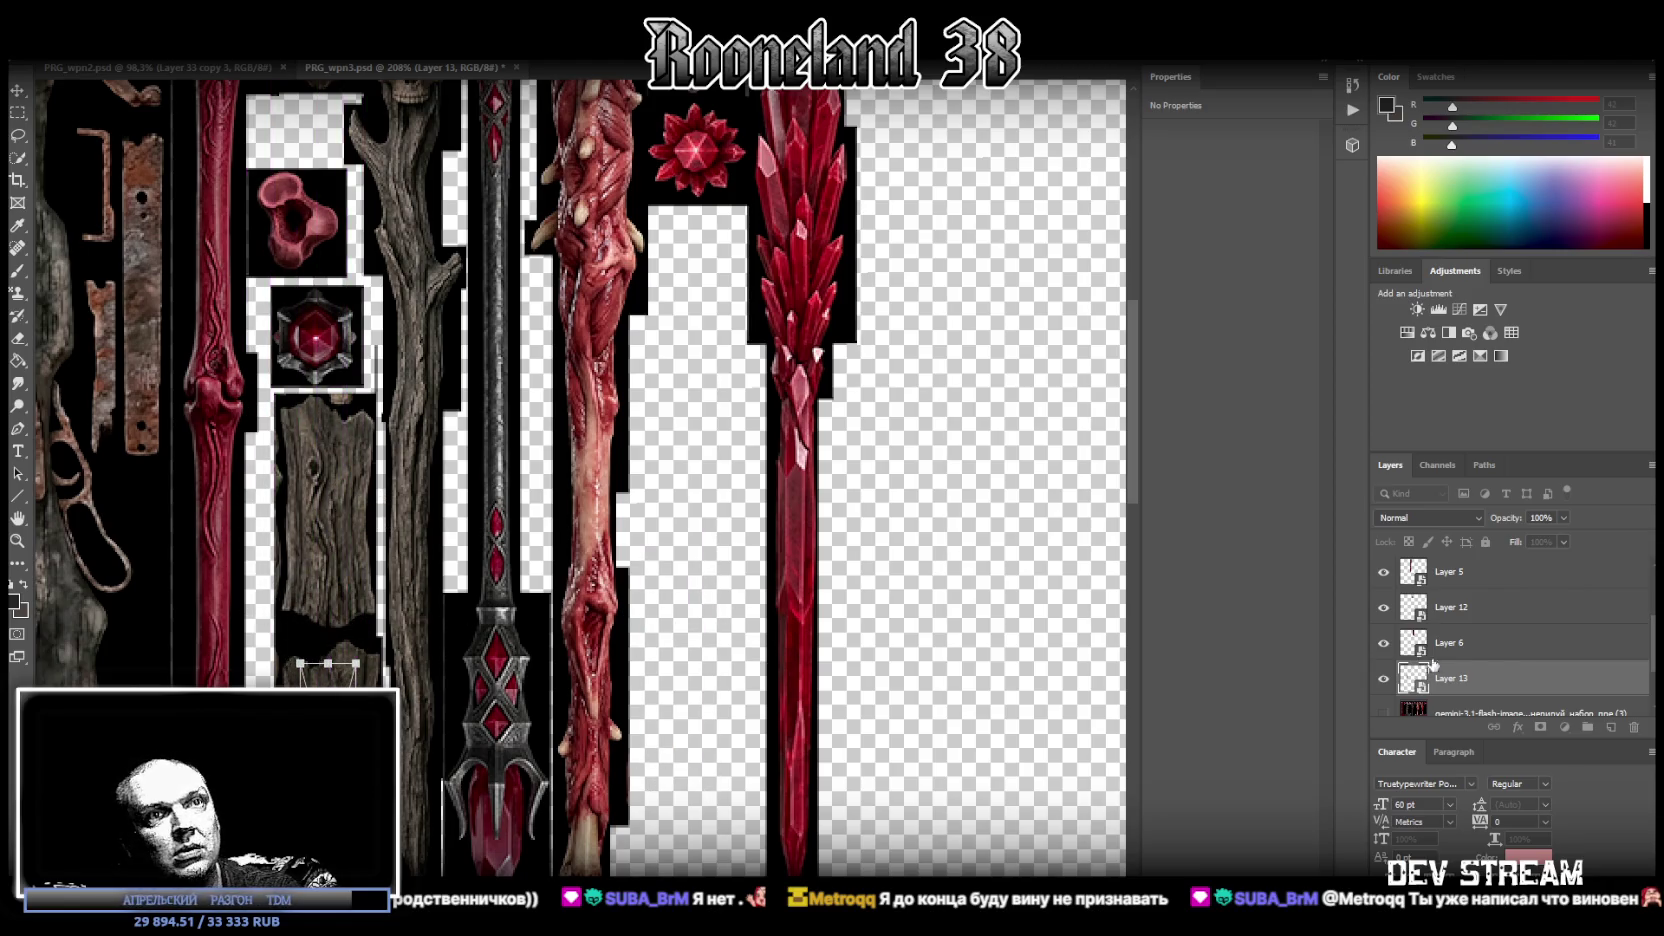
# - Move Layer 13 above the Staffs group and nudge the crystal pieces into place
pyautogui.moveTo(1500, 679); pyautogui.dragTo(1495, 573)
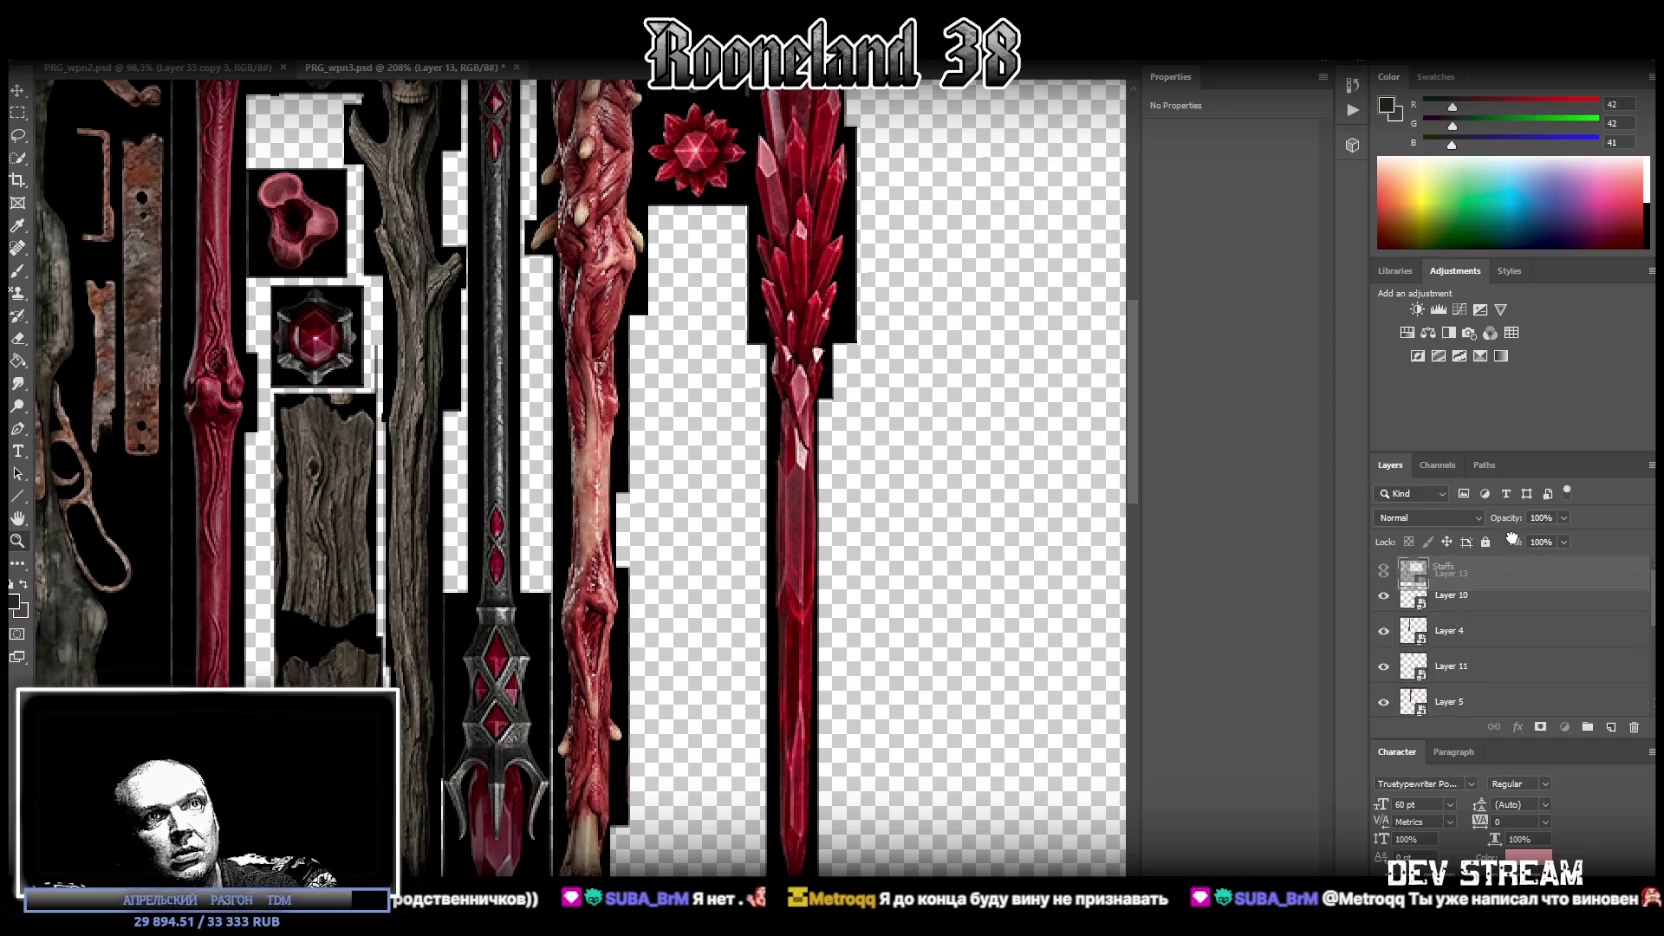
pyautogui.moveTo(1495, 573); pyautogui.dragTo(1497, 588)
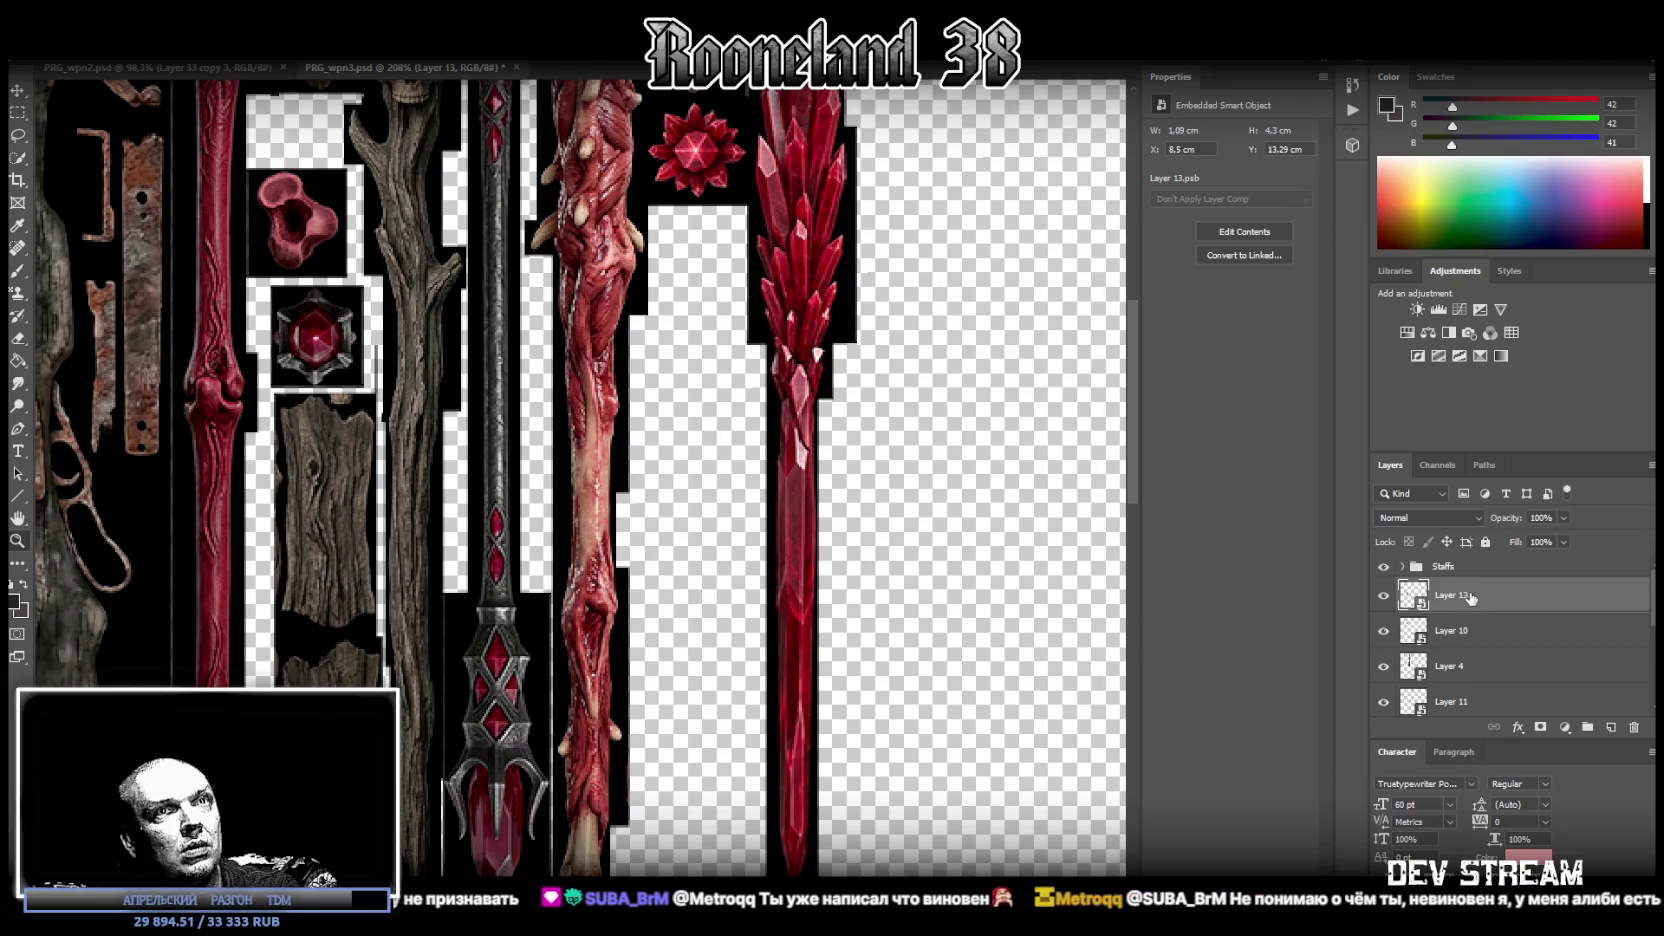
pyautogui.scroll(-2, 1447, 605)
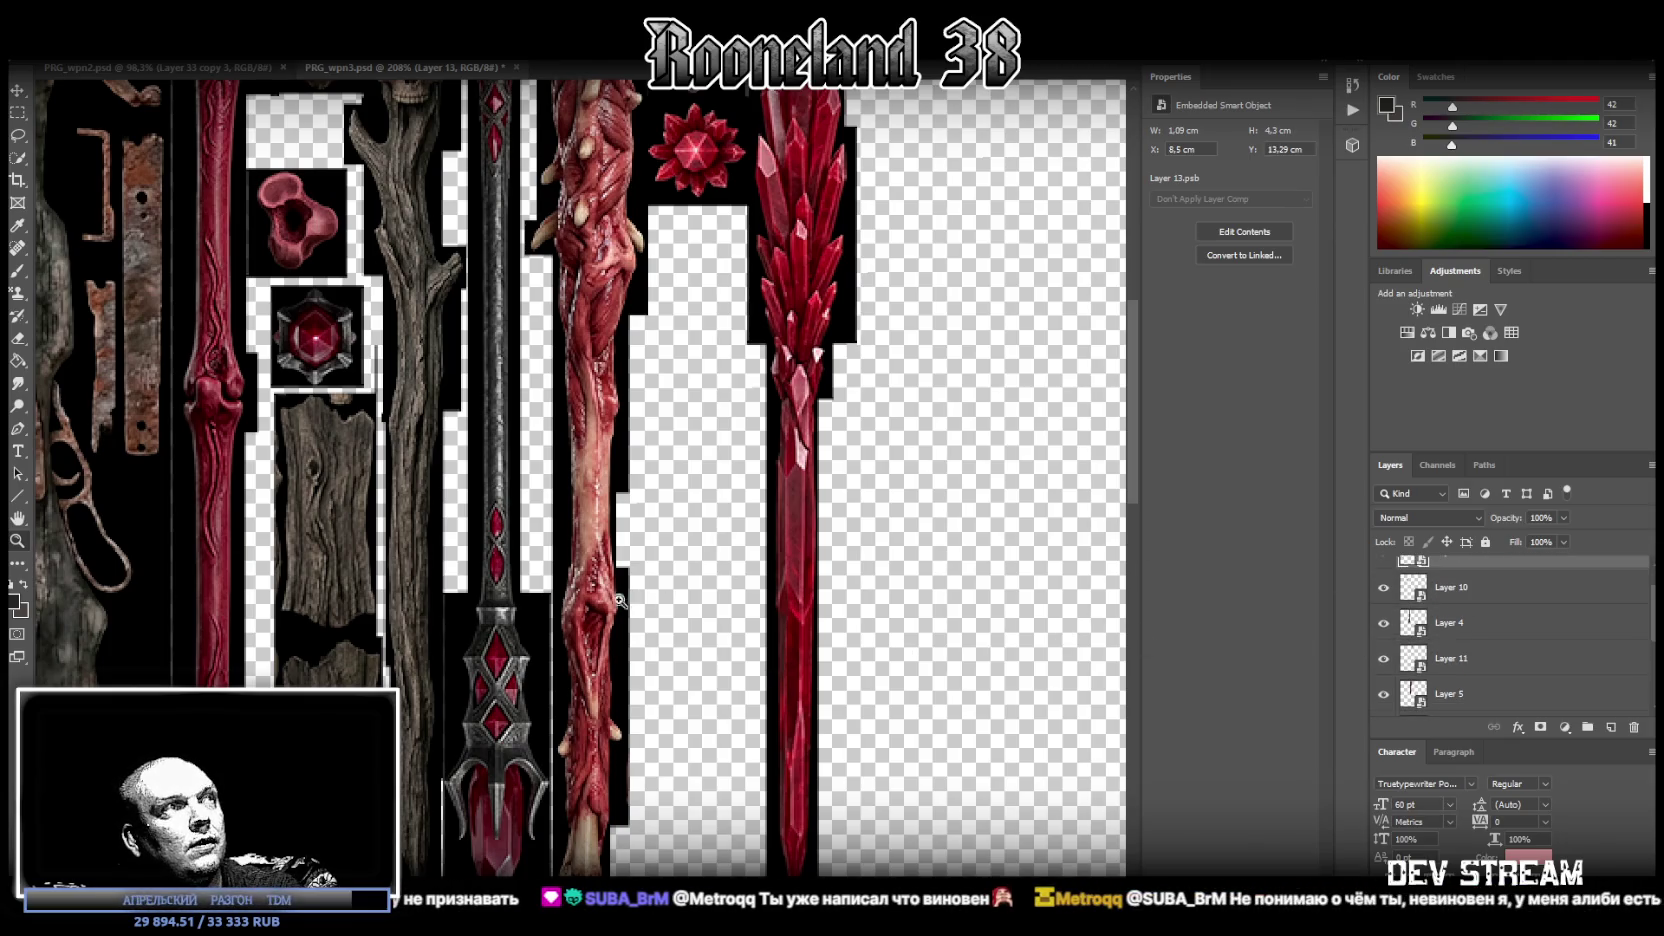
pyautogui.click(551, 633)
pyautogui.moveTo(328, 675); pyautogui.dragTo(268, 638)
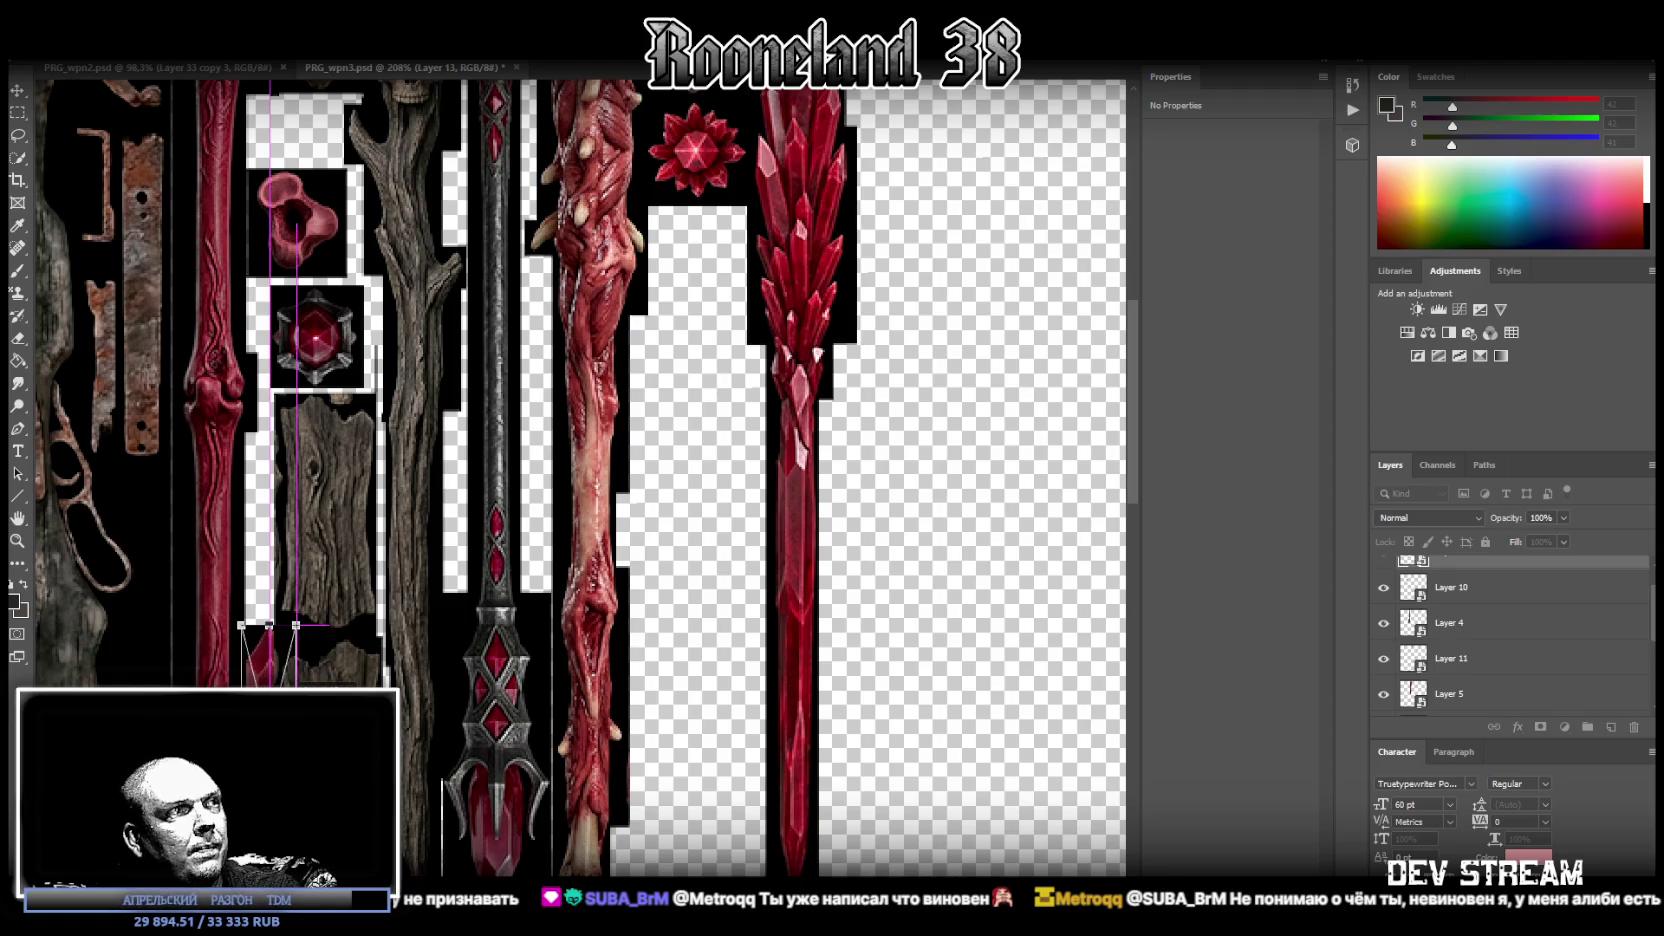
pyautogui.scroll(2, 1497, 614)
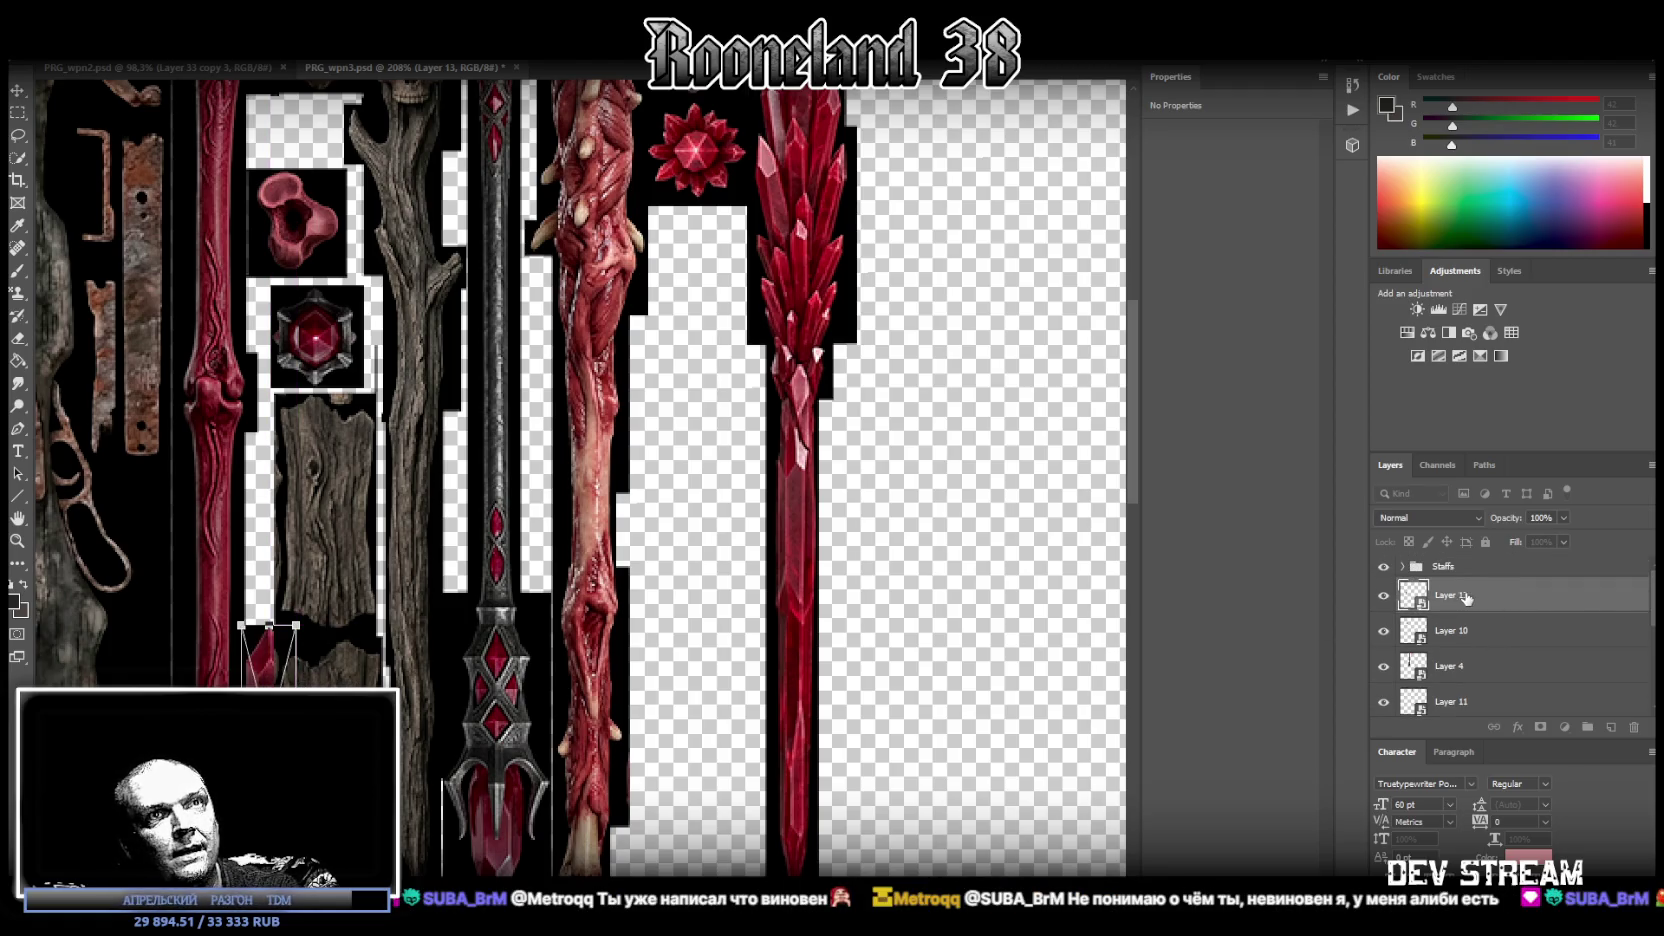
pyautogui.moveTo(1466, 598); pyautogui.dragTo(1464, 562)
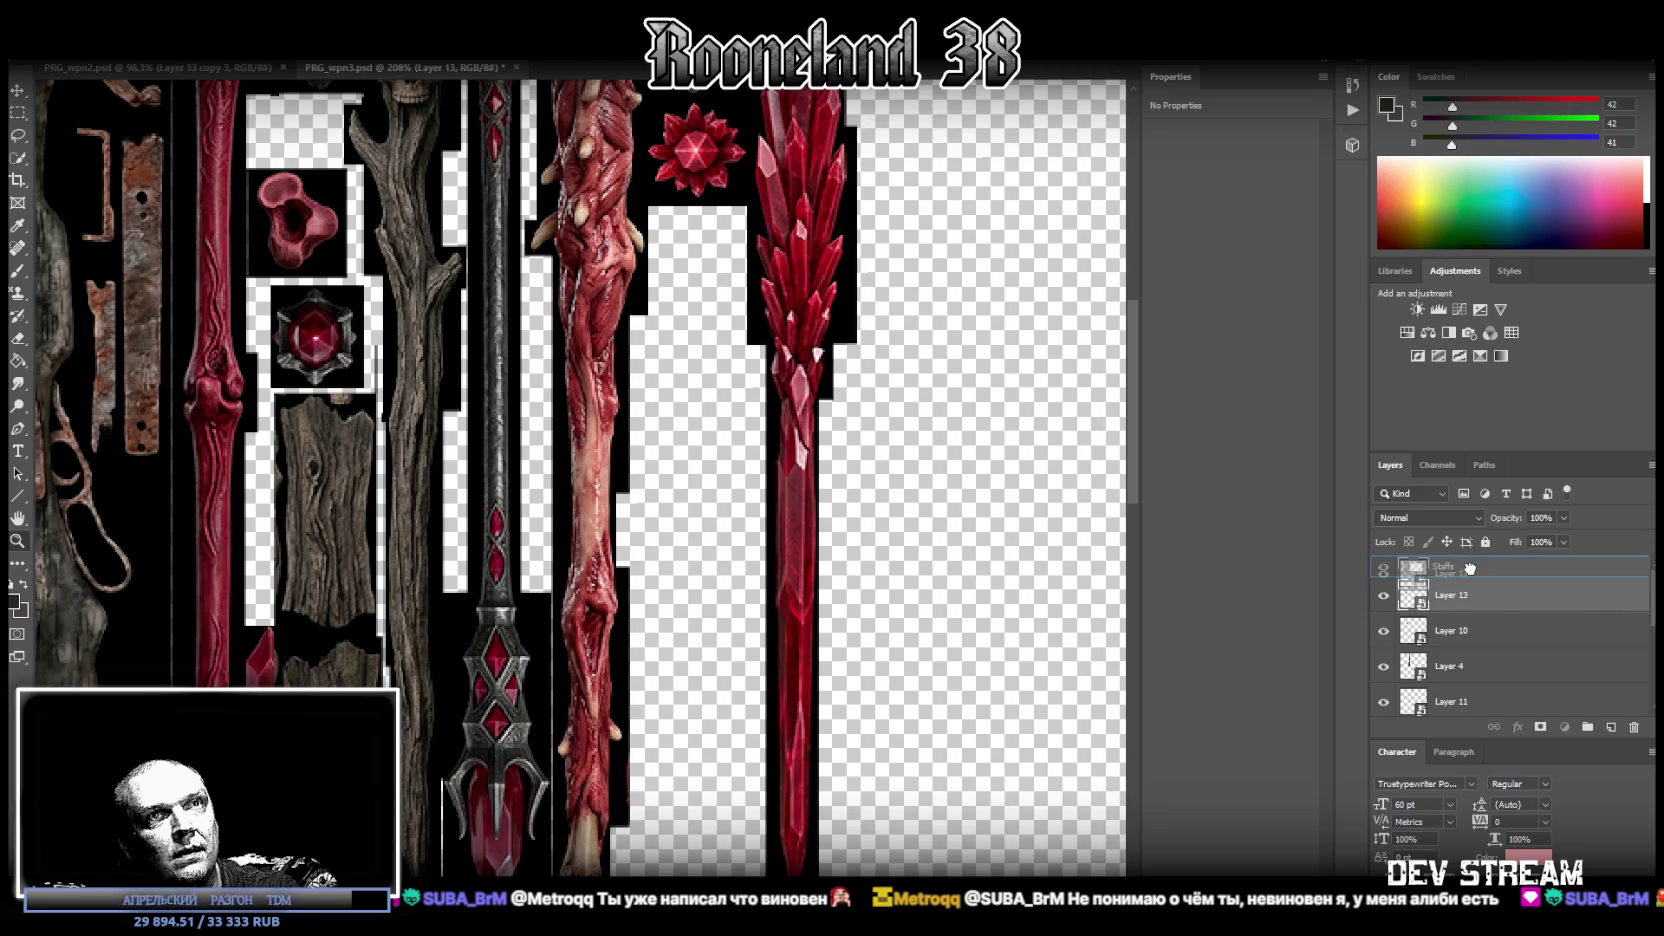
pyautogui.moveTo(1464, 556); pyautogui.dragTo(1466, 564)
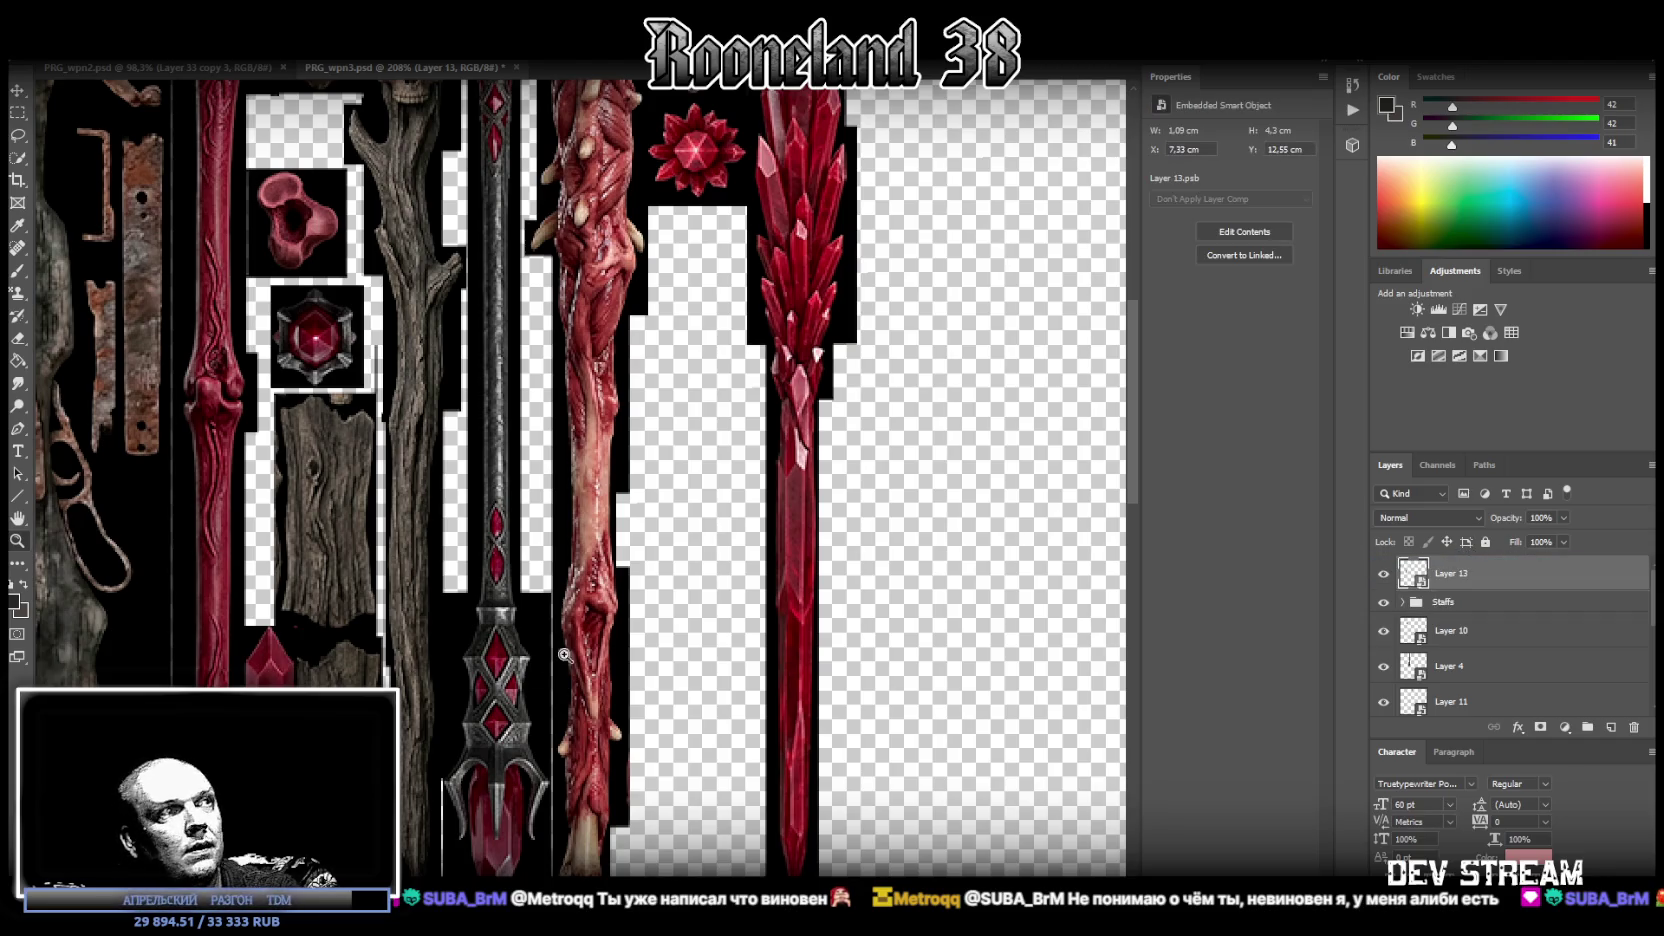
pyautogui.moveTo(402, 706); pyautogui.dragTo(398, 710)
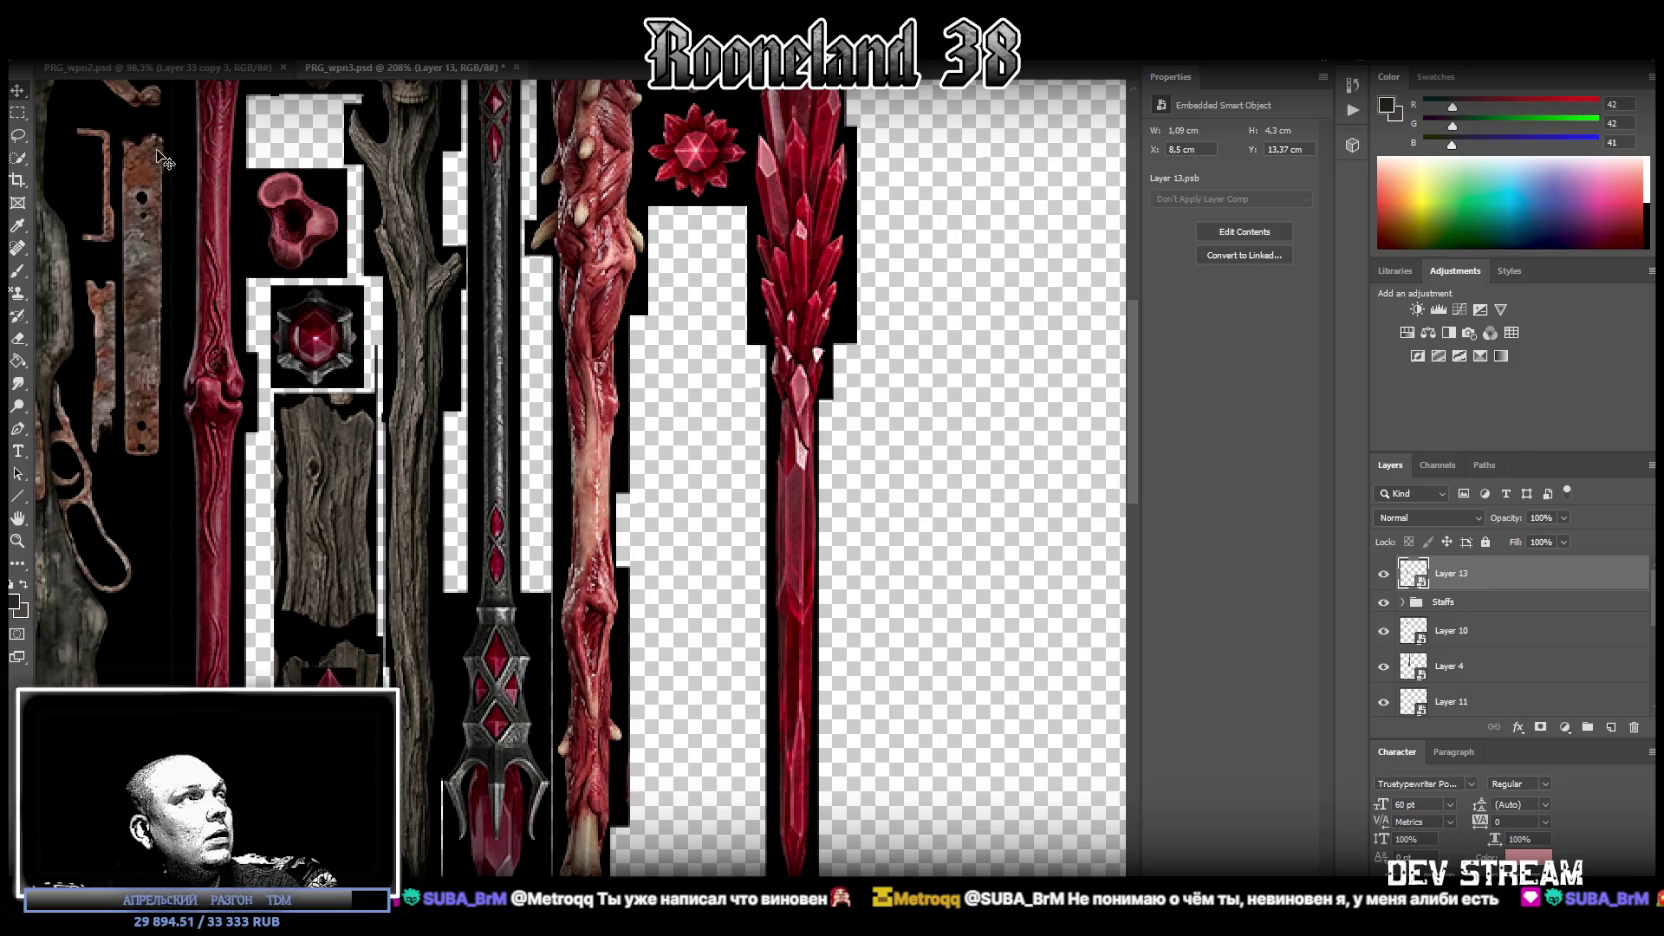
# - Check the Save As format (kept as Photoshop), then cancel without saving
pyautogui.hotkey('alt', 'f')
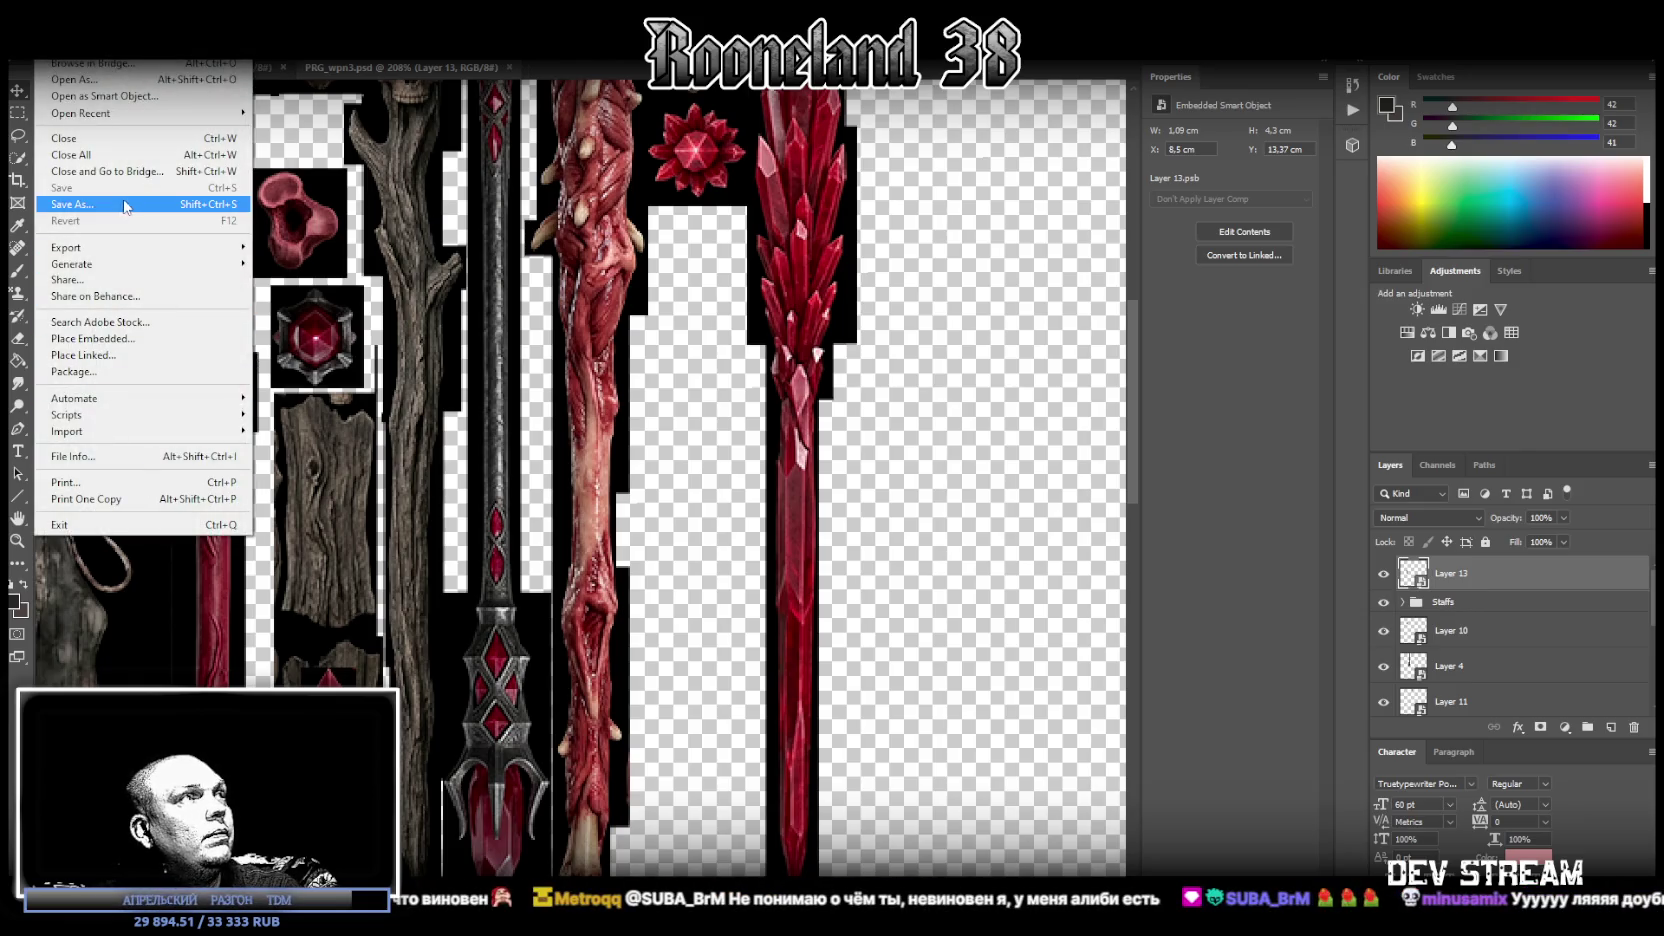
pyautogui.click(125, 205)
pyautogui.click(318, 641)
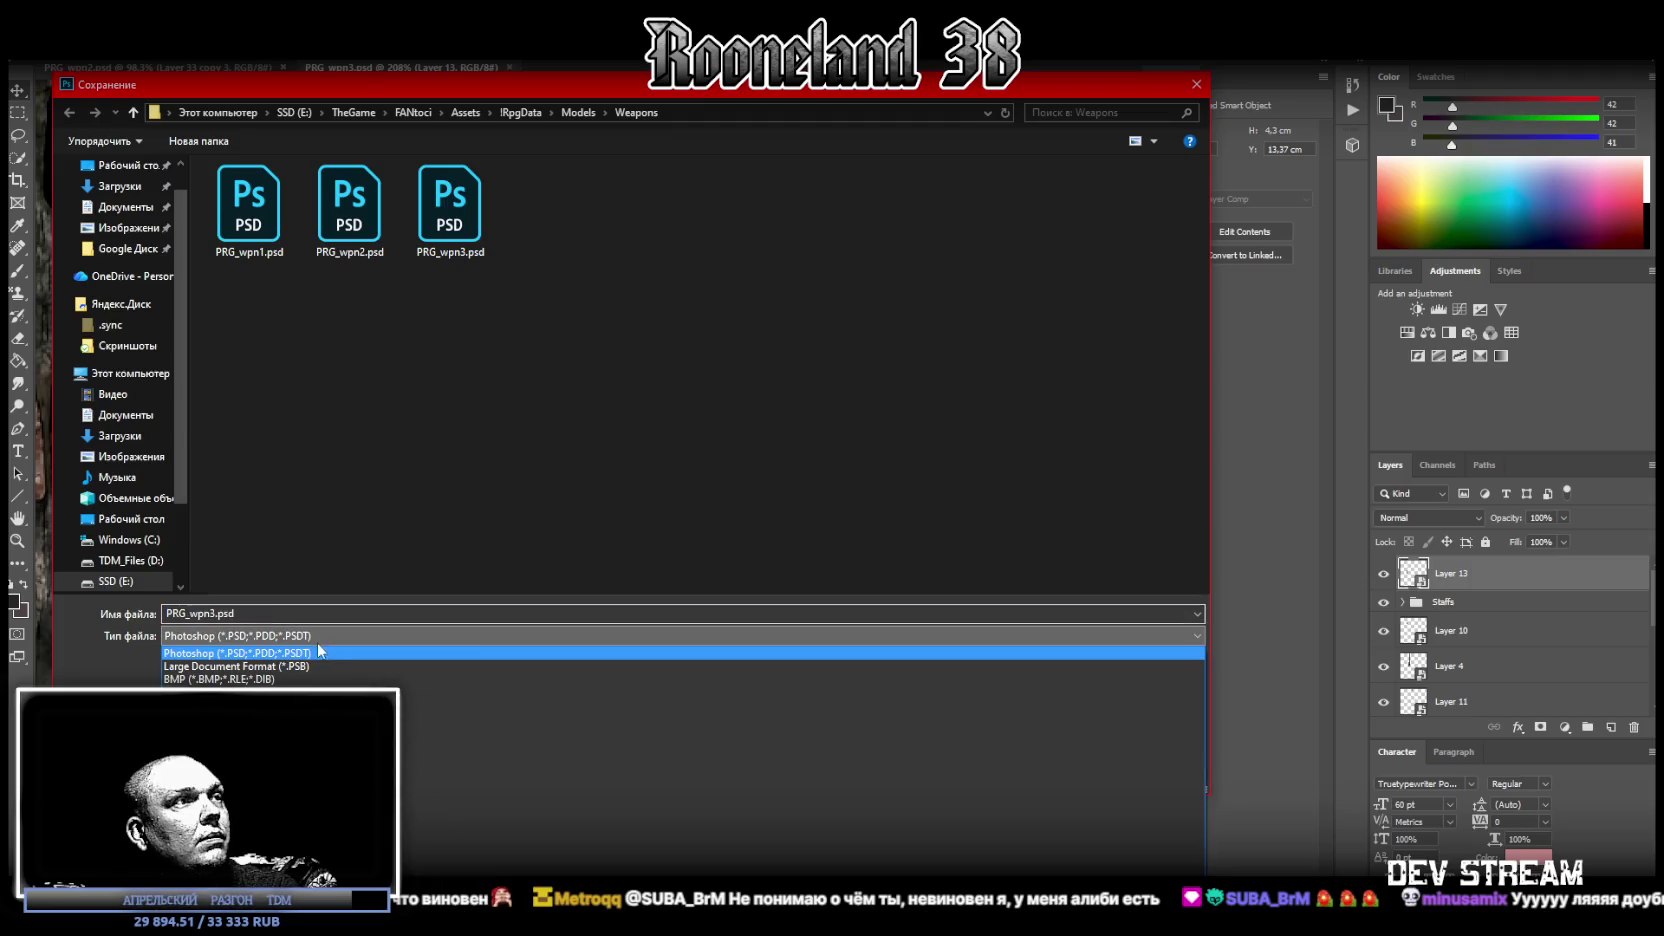
pyautogui.click(237, 653)
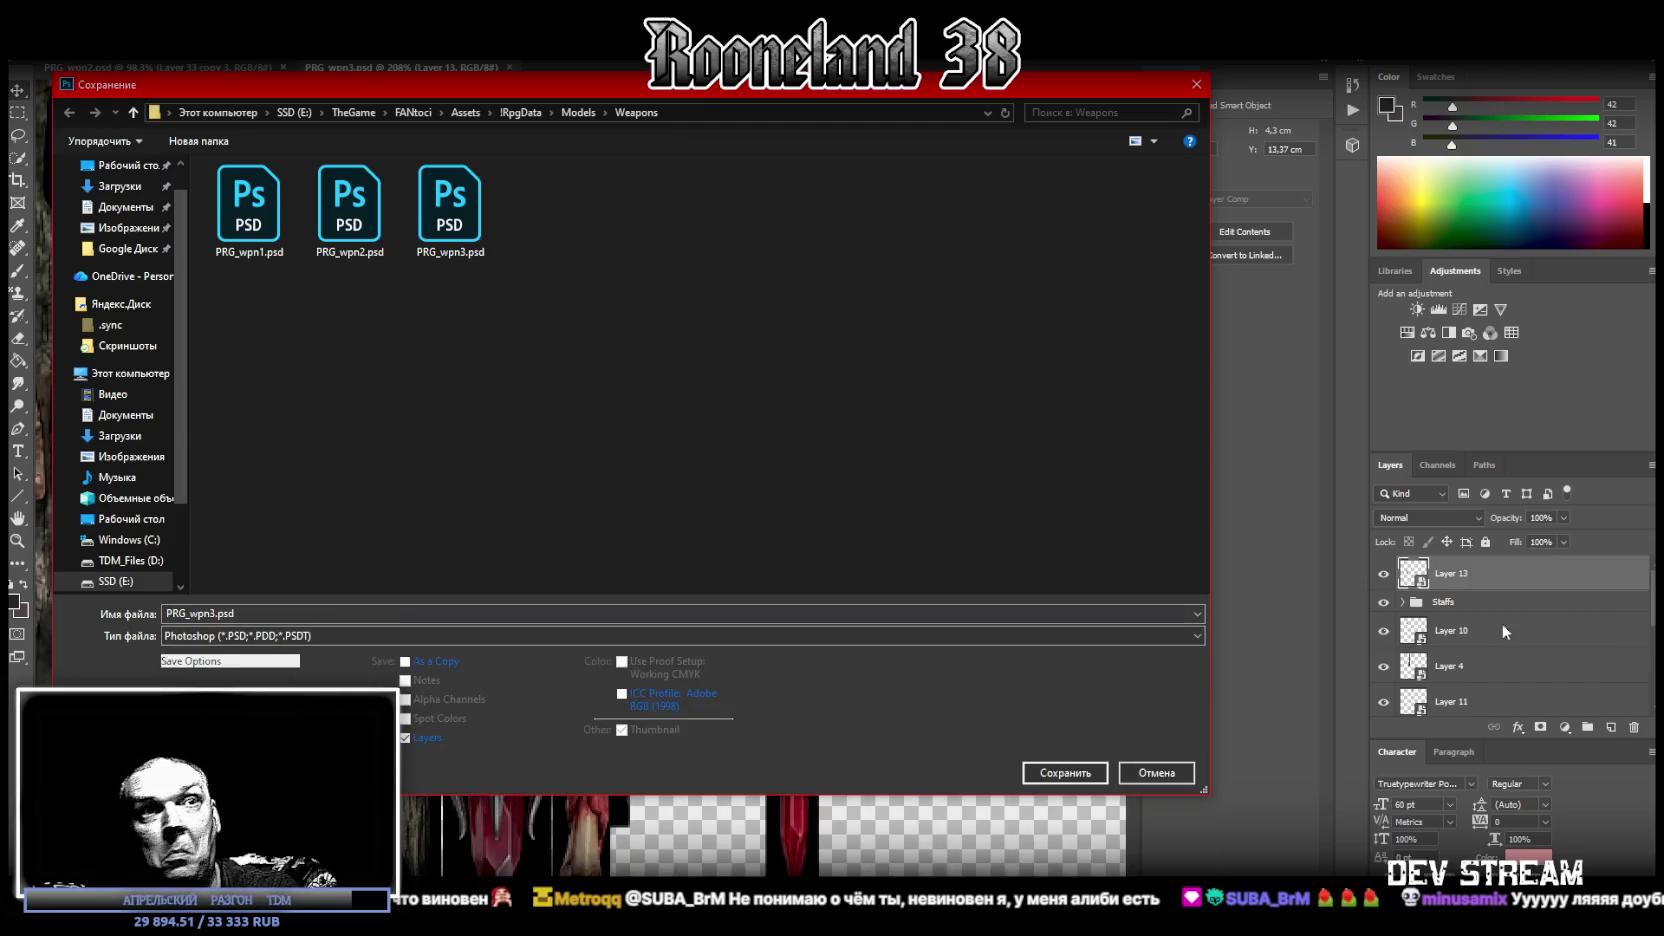
pyautogui.click(1169, 774)
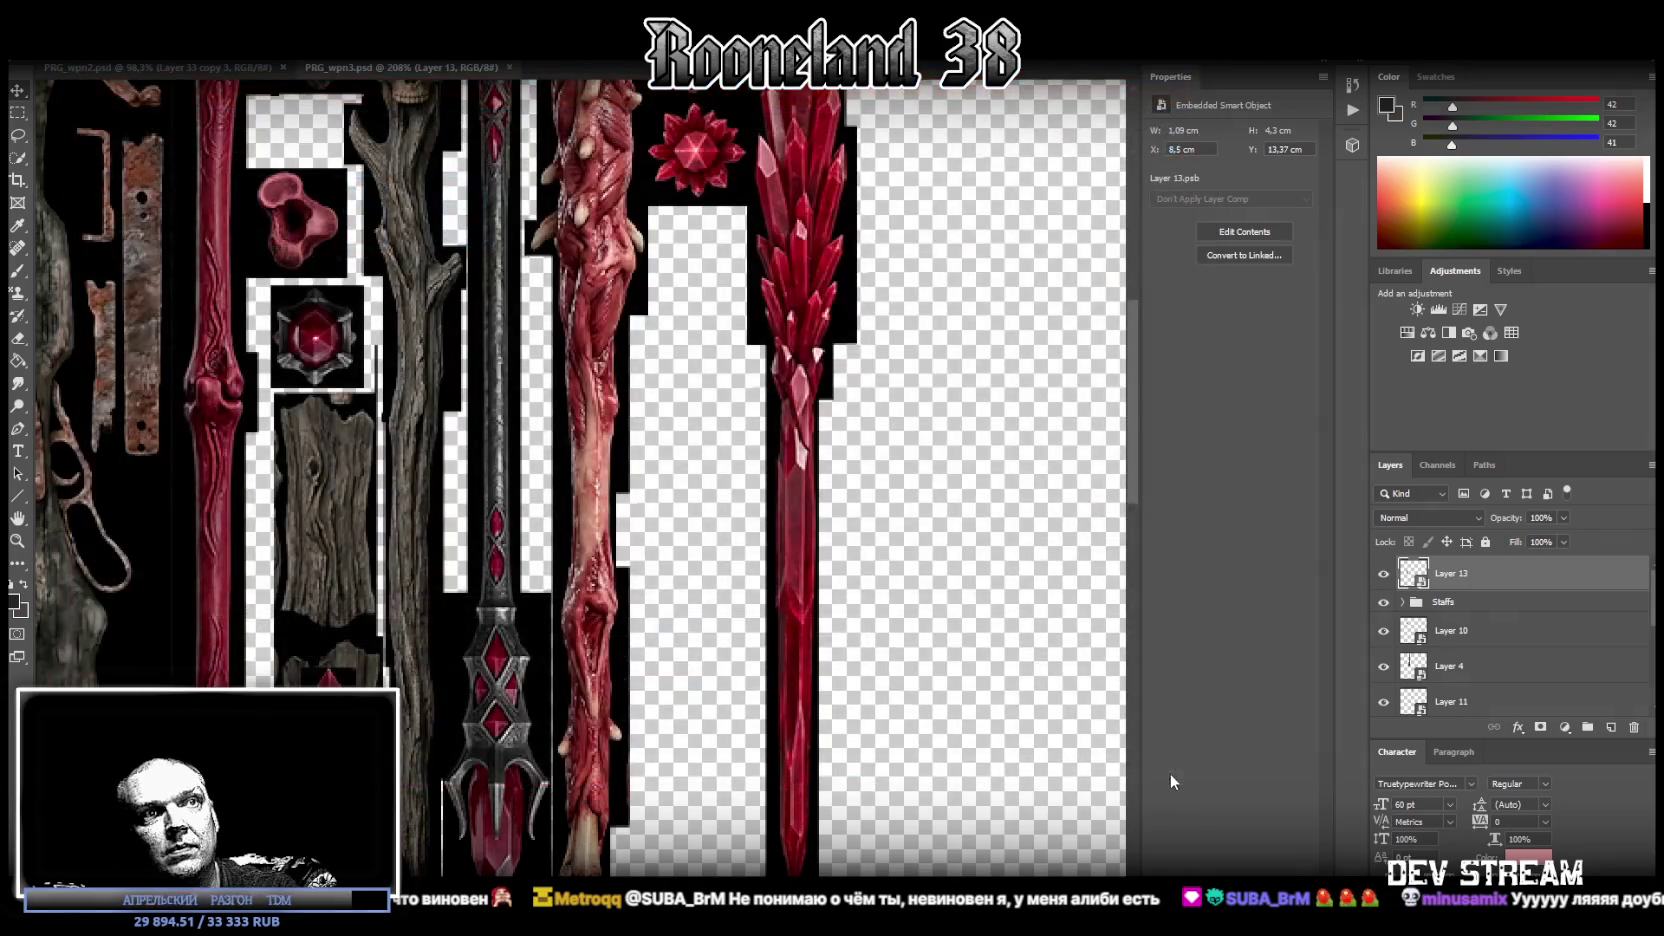
# - Select Layers 10, 6 and 12, drag them into the Staffs group, and expand it
pyautogui.click(1479, 630)
pyautogui.scroll(-5, 1480, 640)
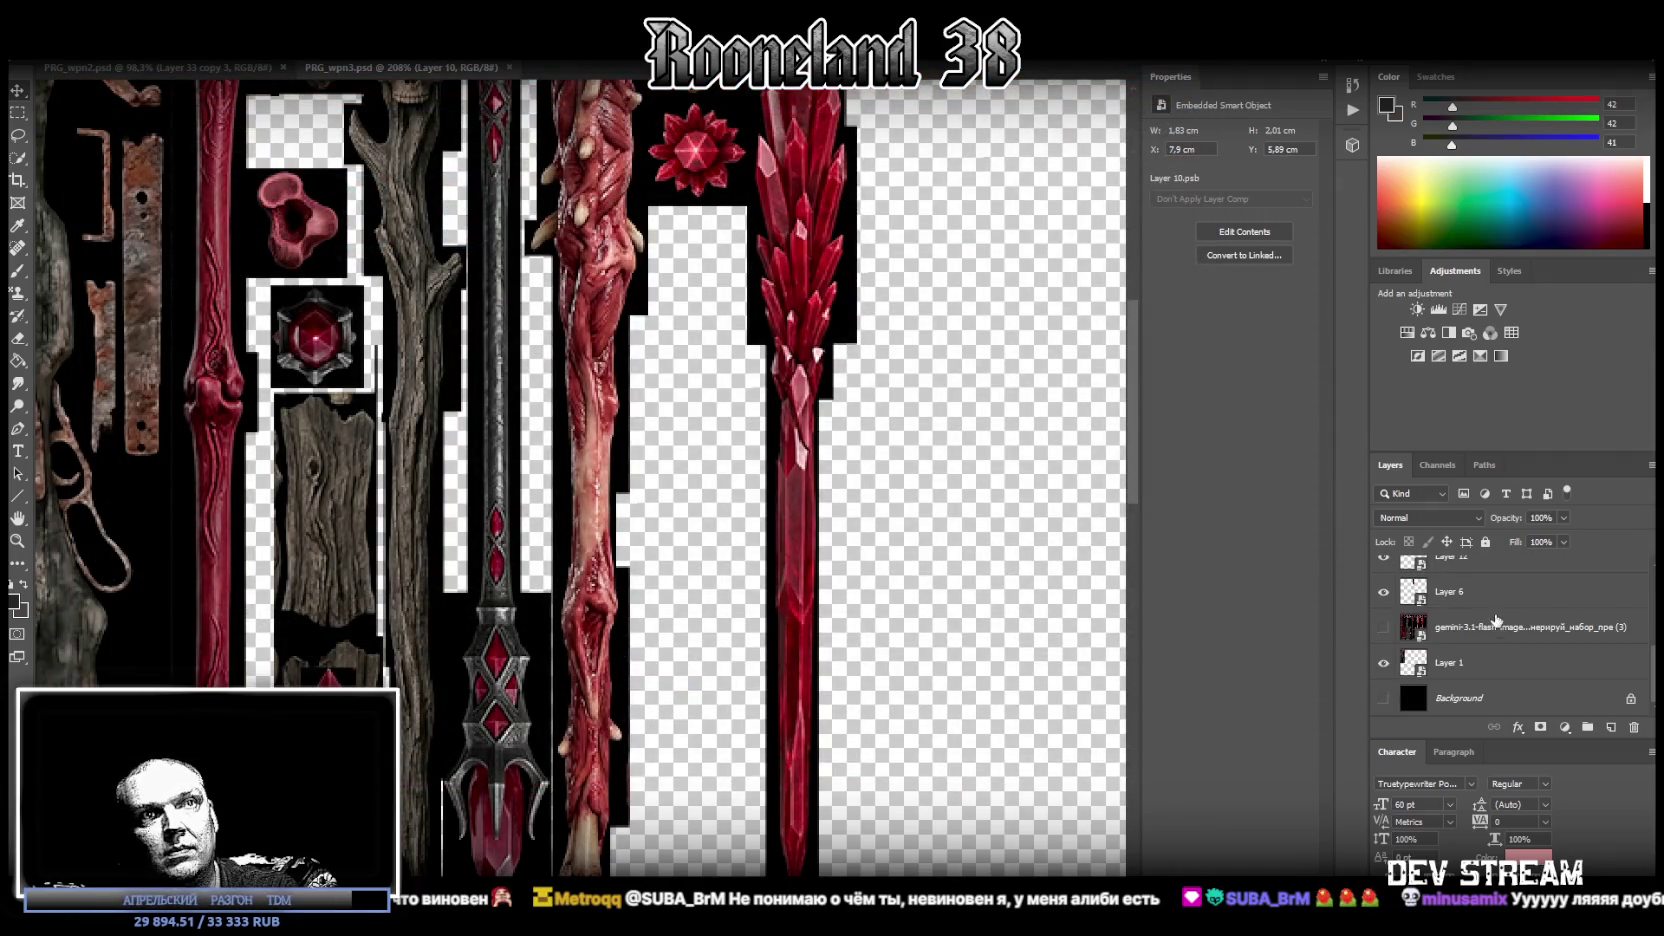
pyautogui.keyDown('shift'); pyautogui.click(1477, 594); pyautogui.keyUp('shift')
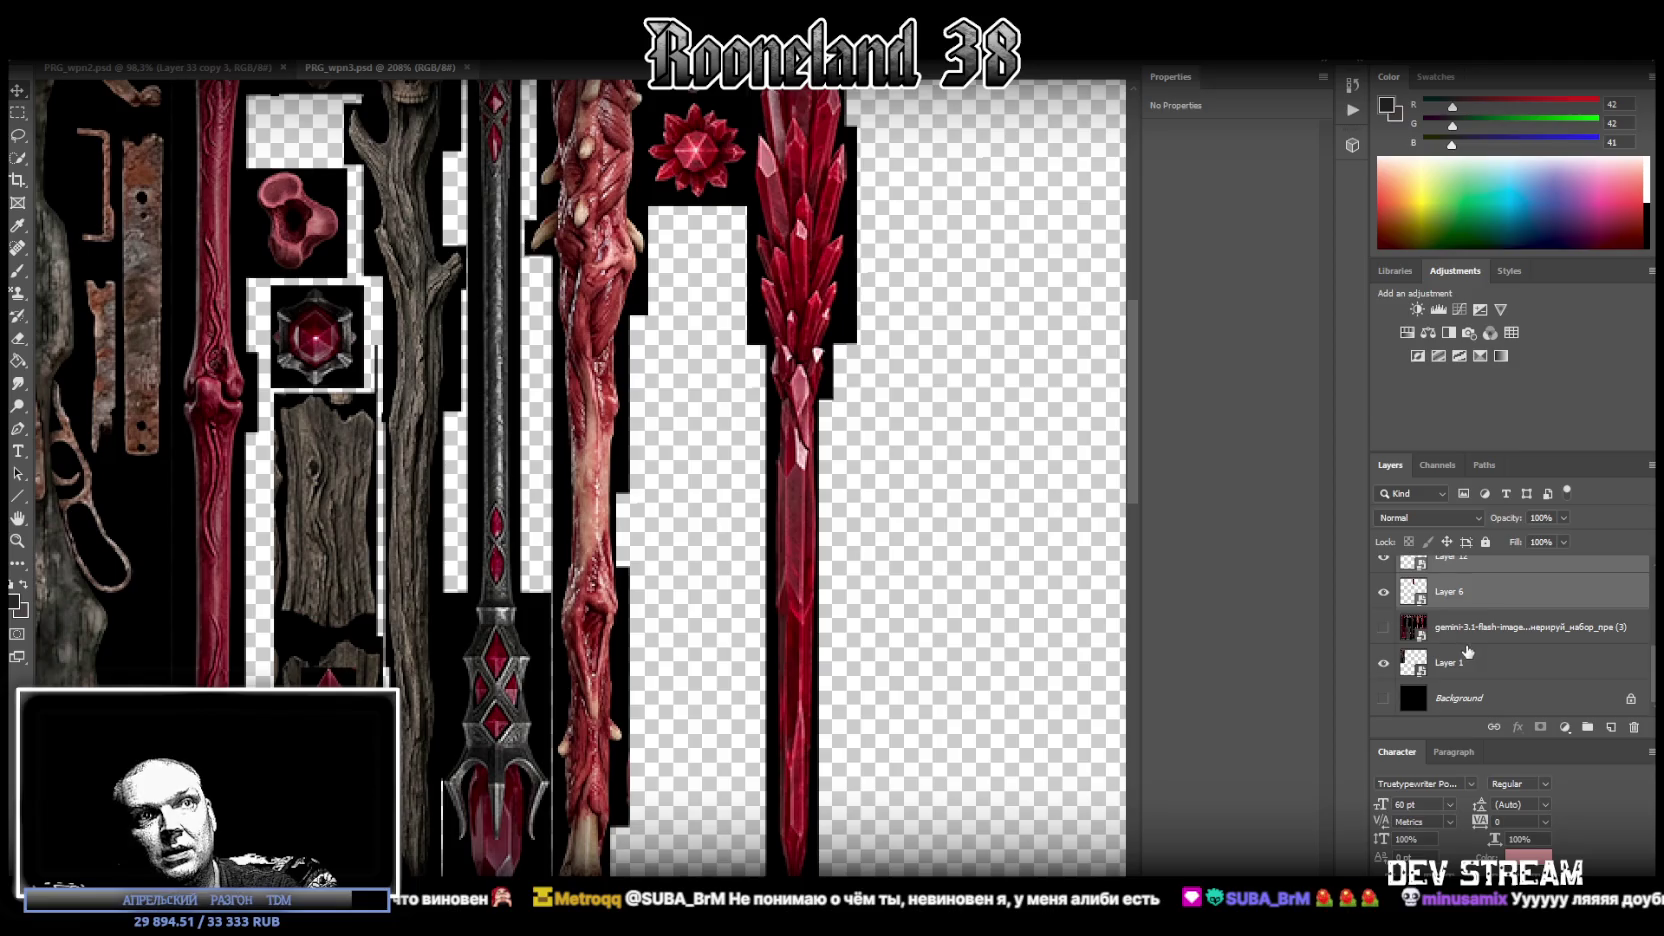
pyautogui.scroll(3, 1467, 651)
pyautogui.moveTo(1468, 645)
pyautogui.mouseDown()
pyautogui.moveTo(1463, 599)
pyautogui.moveTo(1479, 616)
pyautogui.mouseUp()
pyautogui.click(1407, 603)
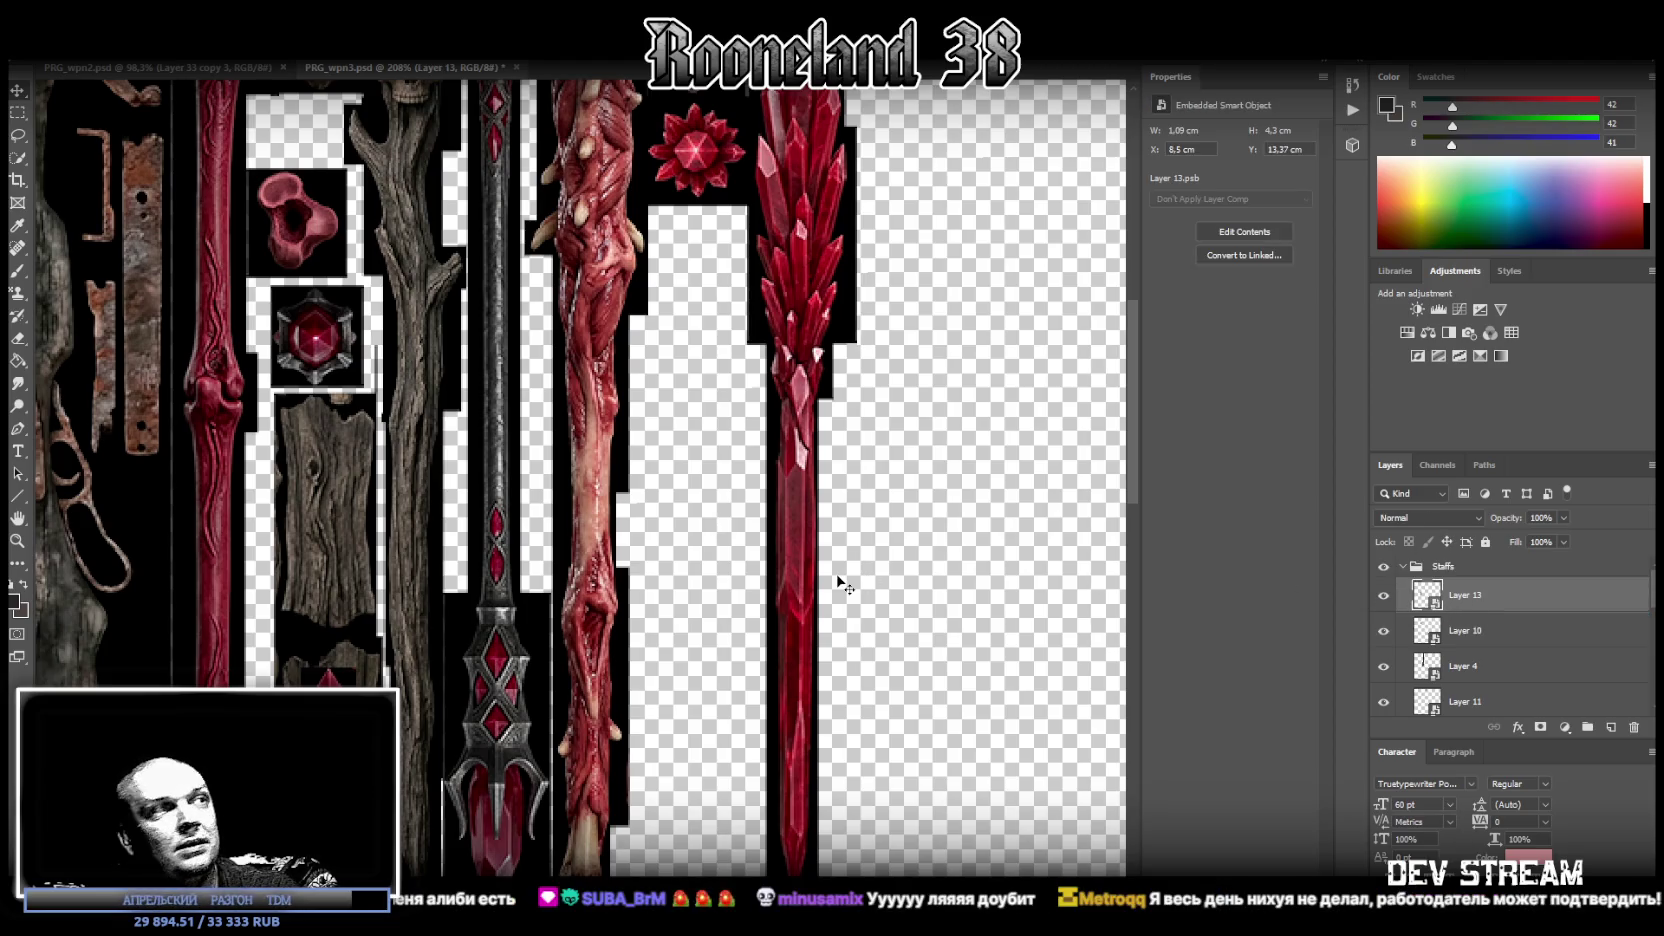
pyautogui.scroll(-1, 1453, 641)
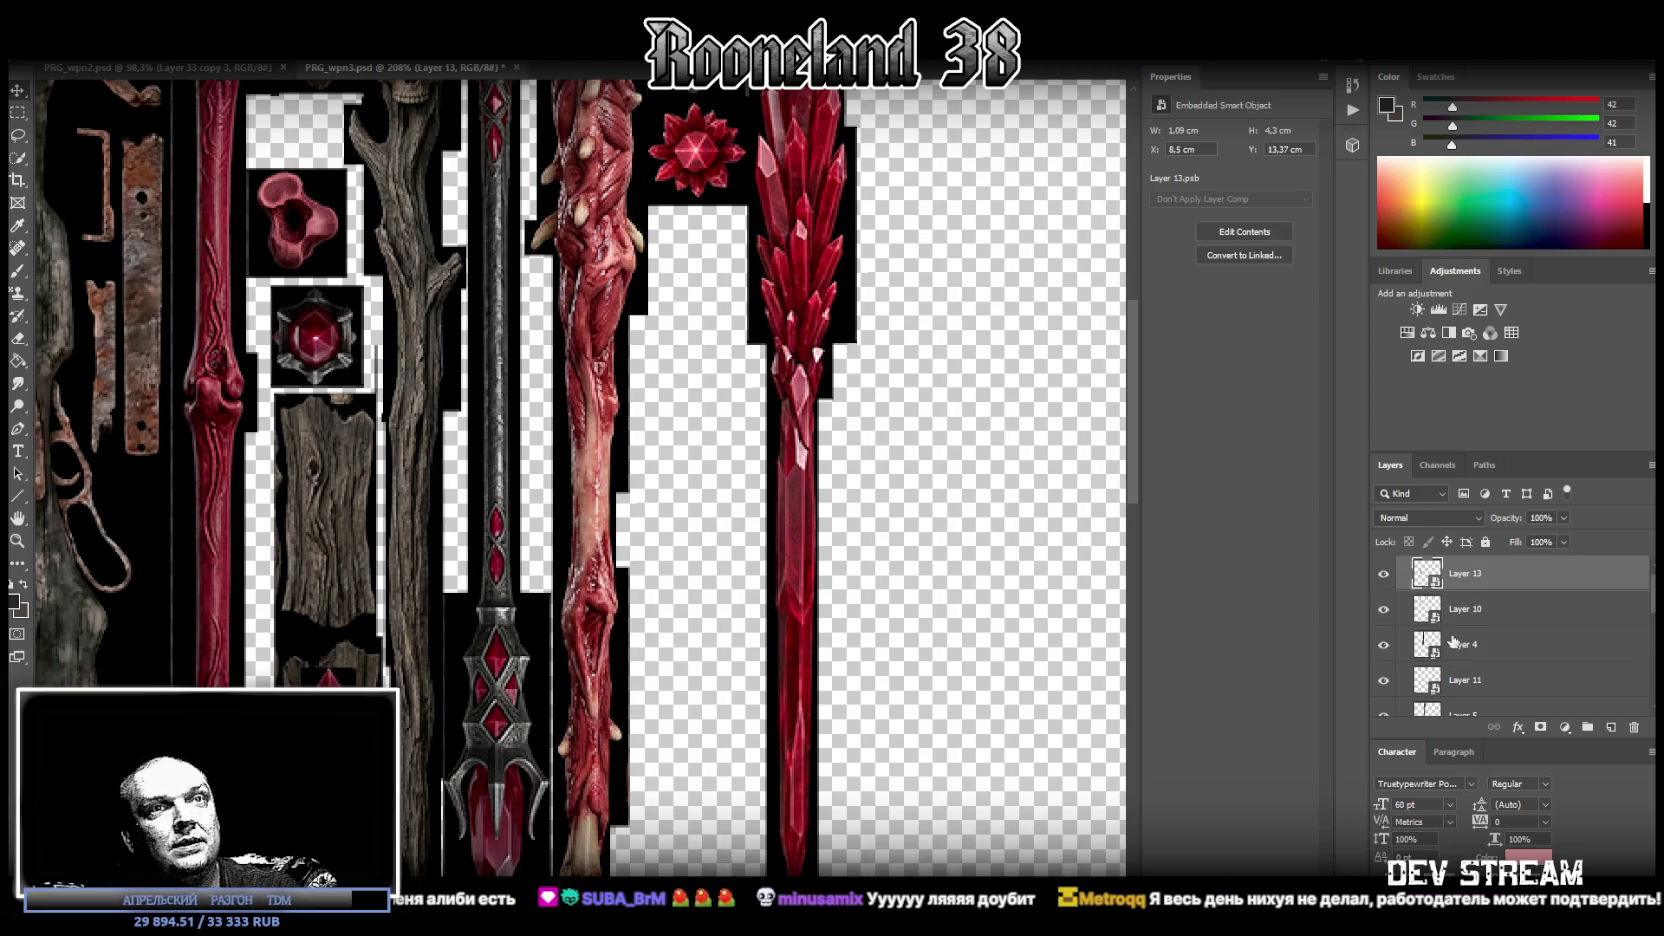
# - Pick Layer 9 from the canvas, toggle its visibility, and show the black Background again
pyautogui.rightClick(355, 660)
pyautogui.click(400, 676)
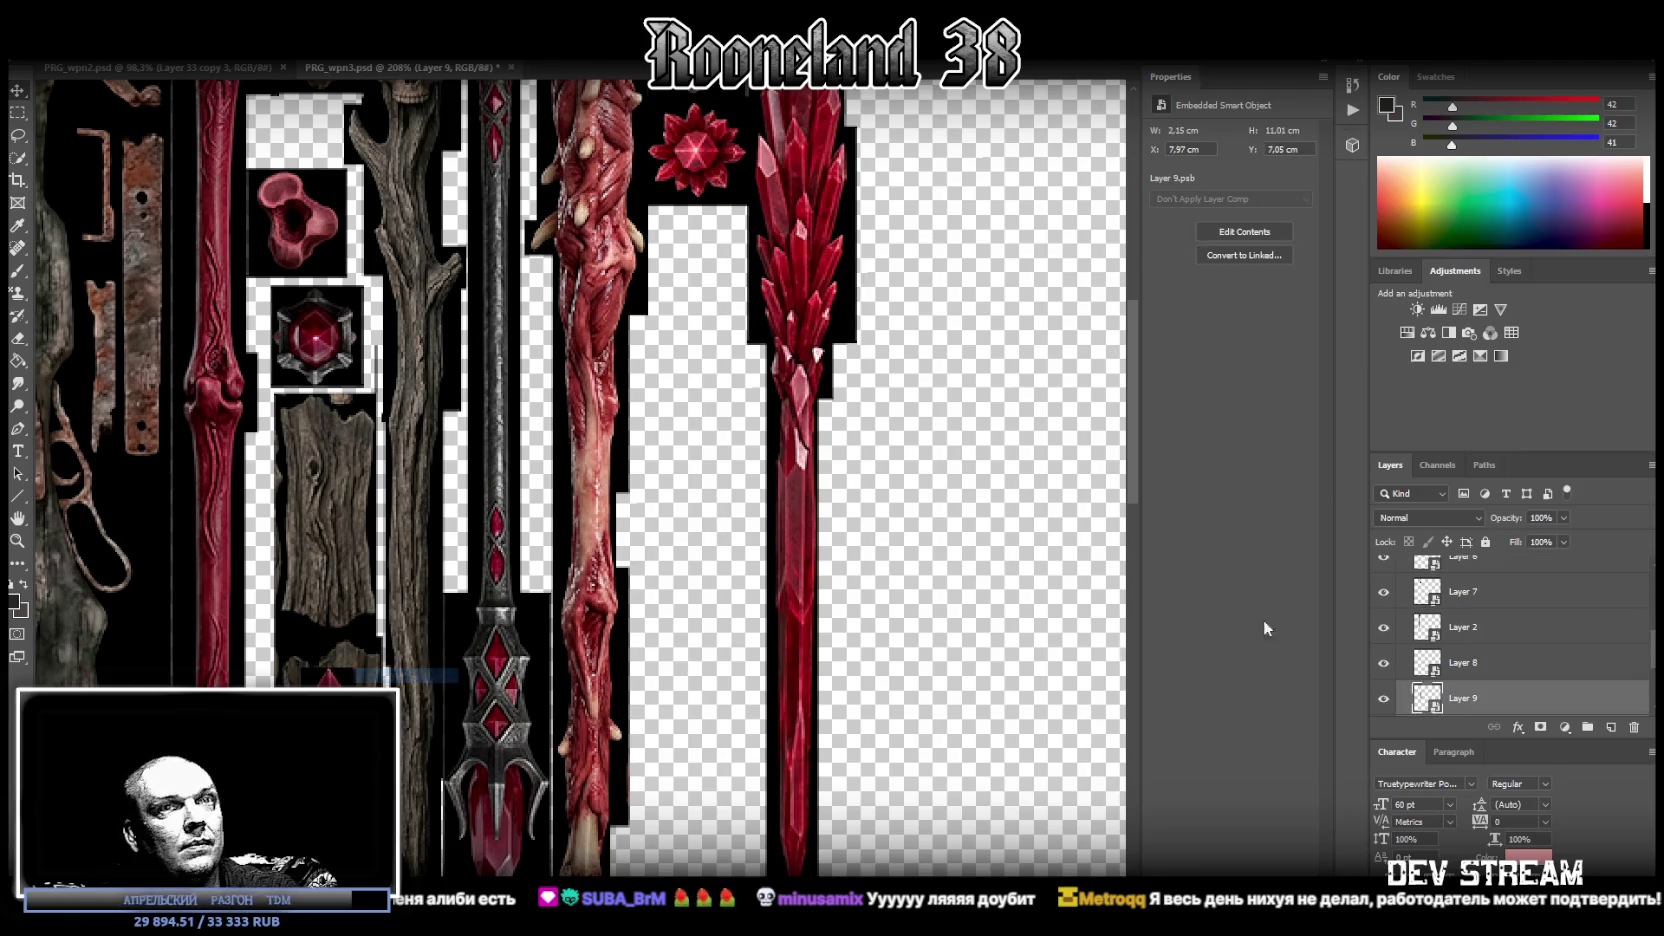
pyautogui.click(1384, 698)
pyautogui.click(1384, 698)
pyautogui.scroll(-2, 1480, 670)
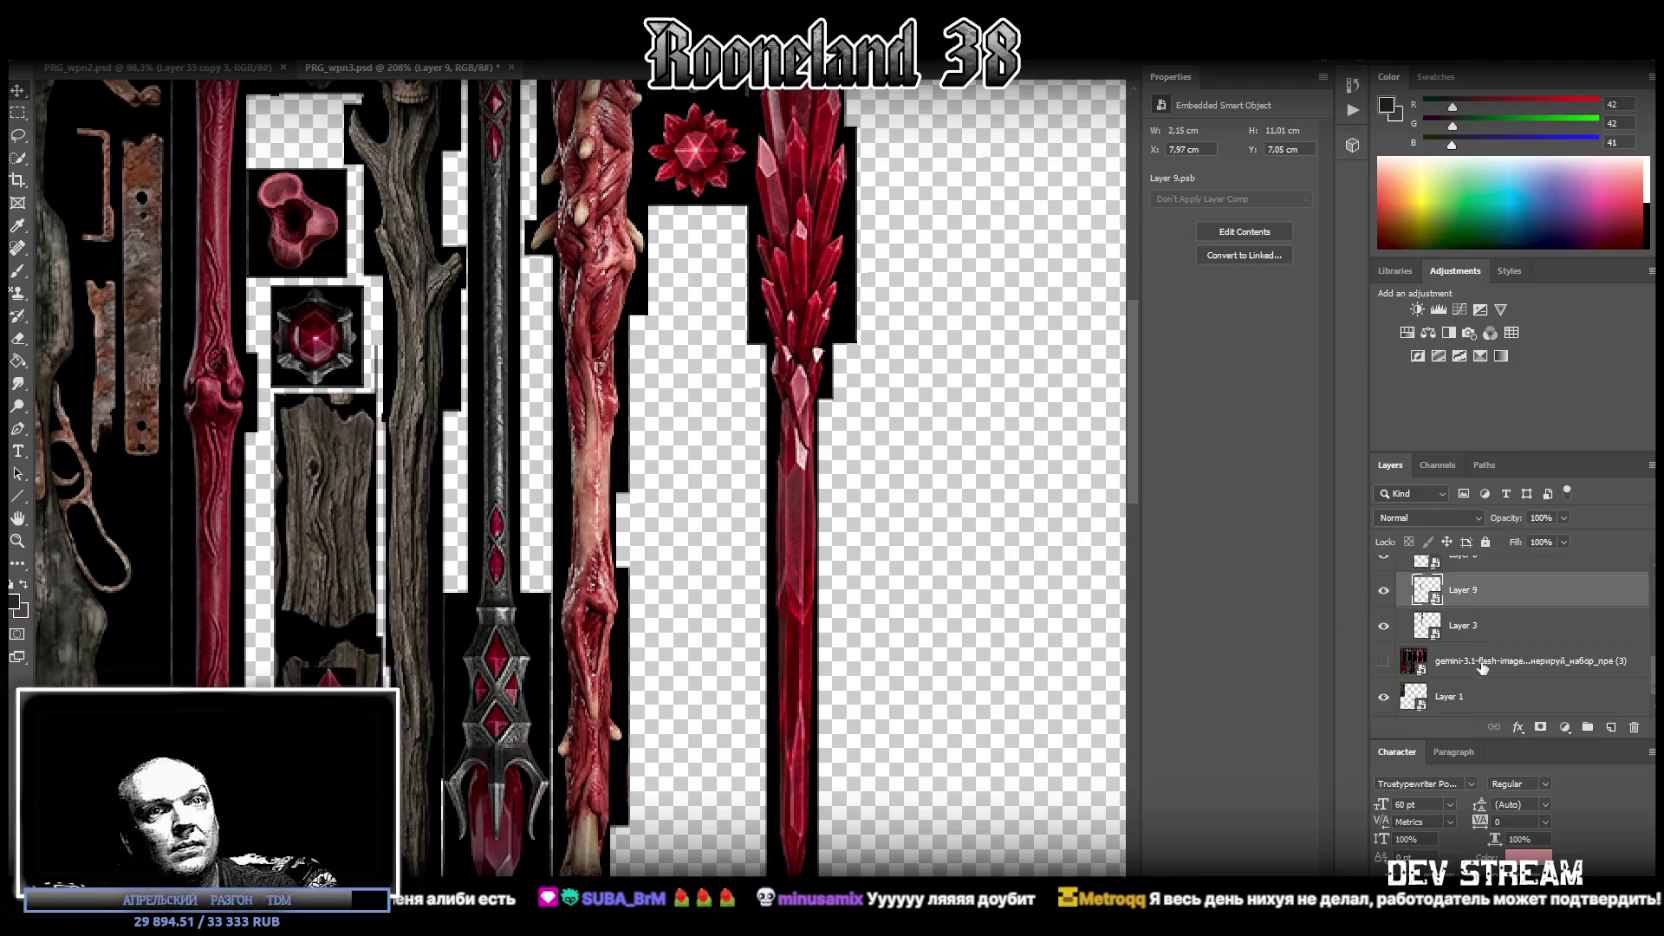
pyautogui.scroll(-2, 1501, 664)
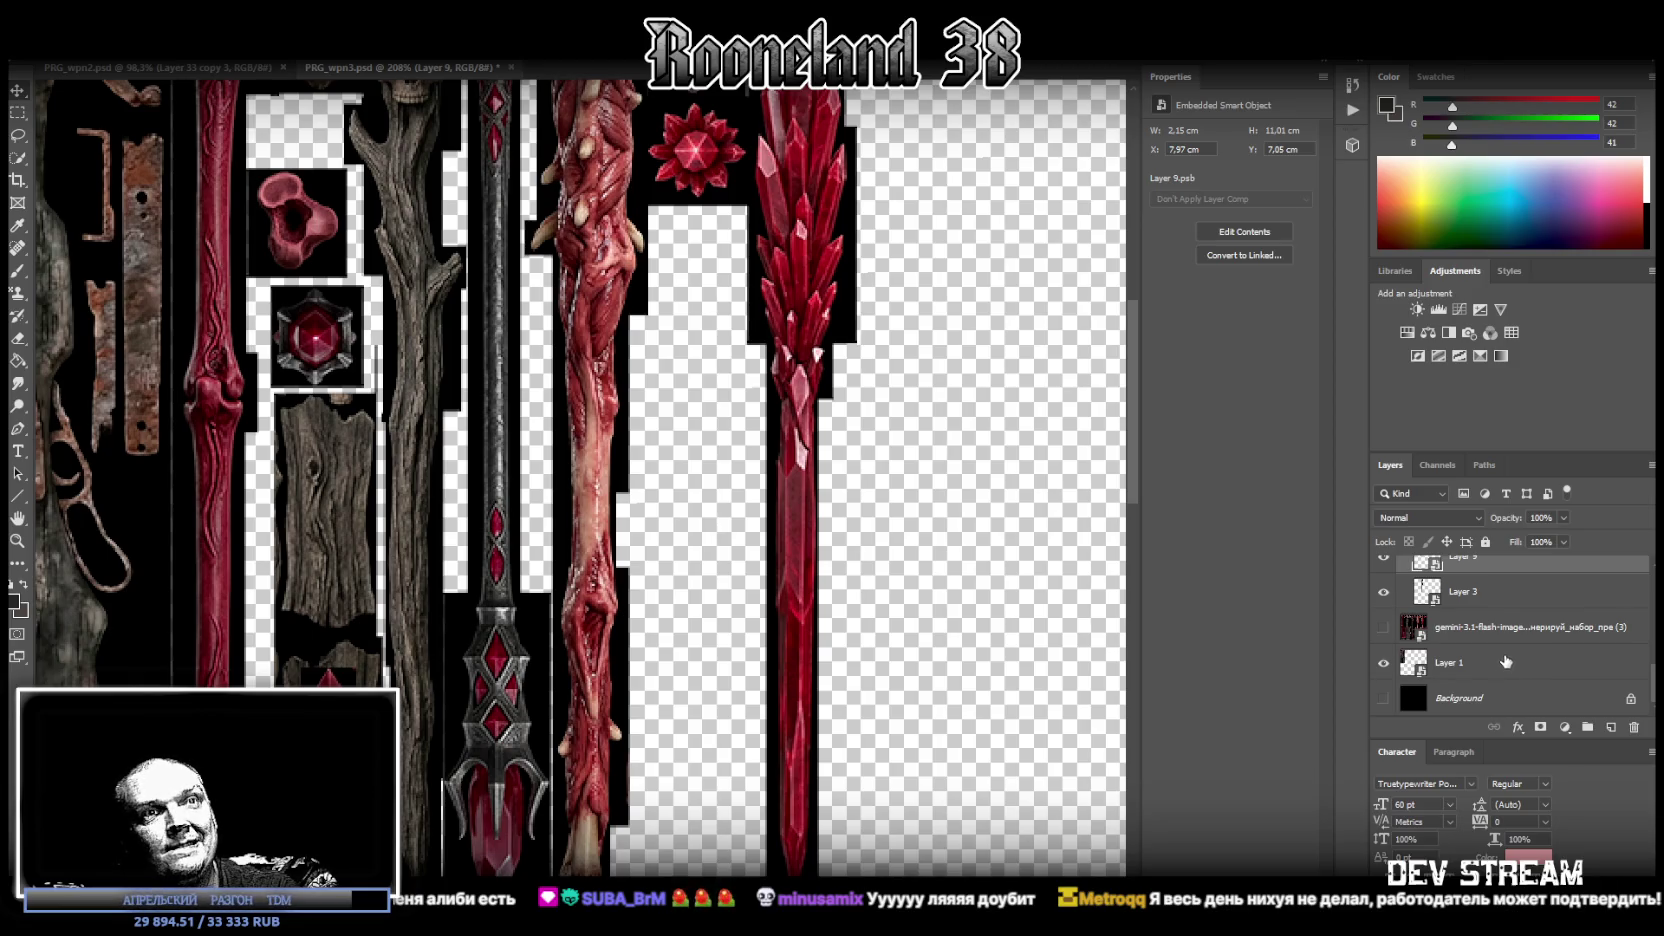
pyautogui.click(1384, 698)
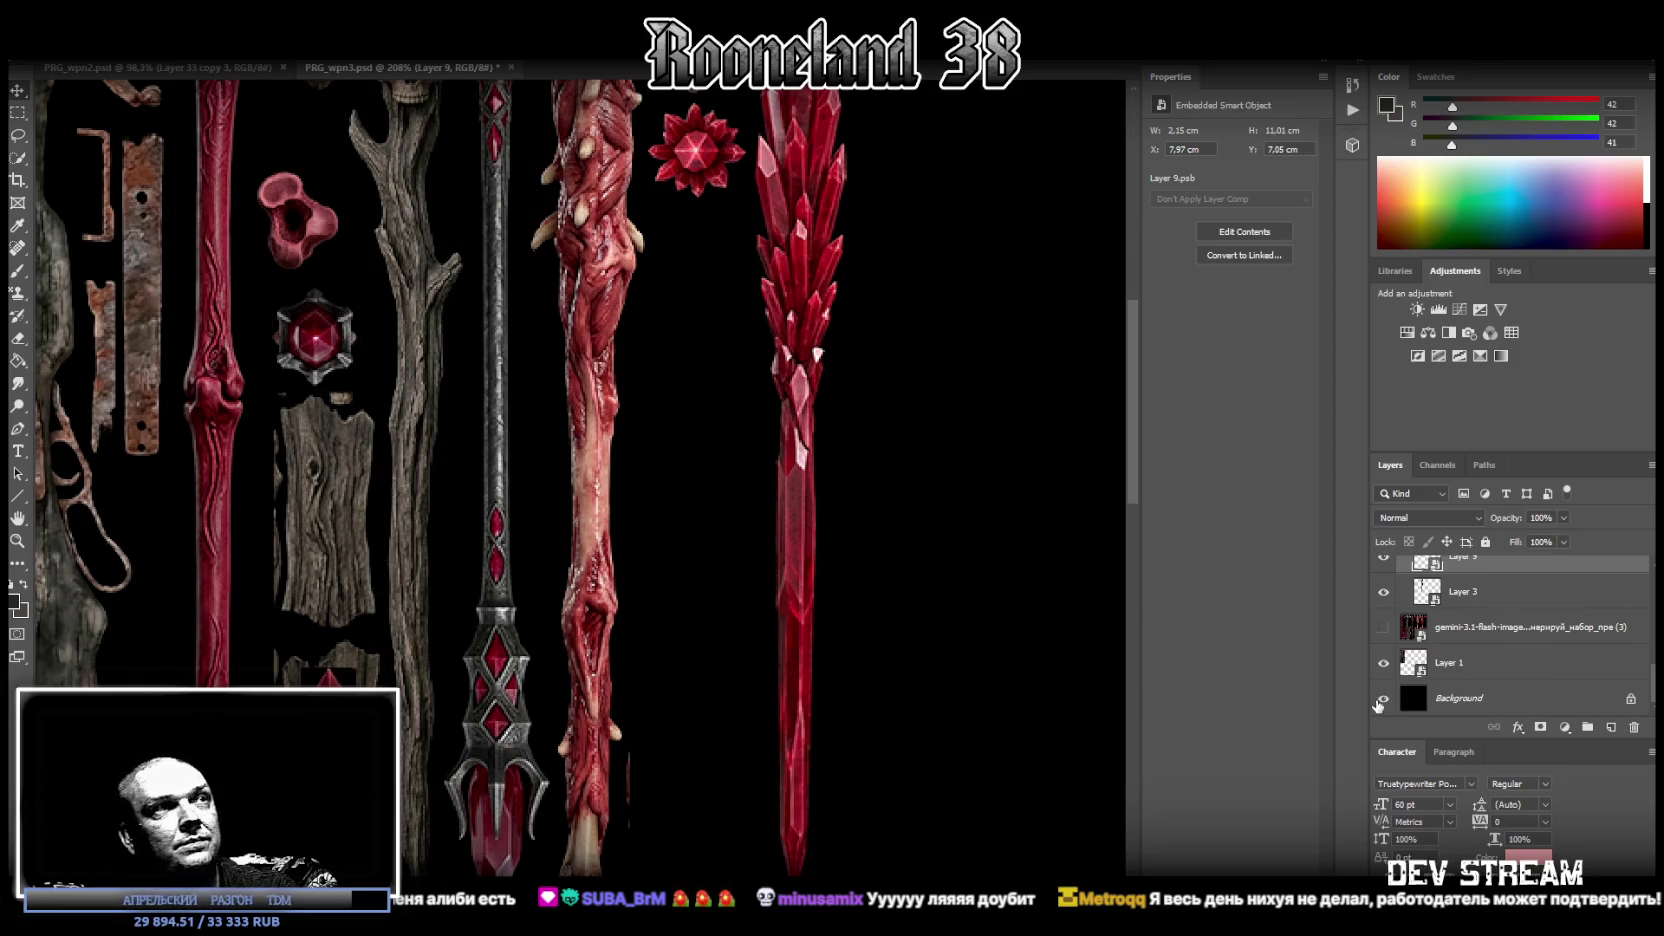
# - Save the atlas as PNG over the existing PRG_wpn3.png and return to Blockbench
pyautogui.click(17, 545)
pyautogui.keyDown('alt'); pyautogui.scroll(-3, 419, 541); pyautogui.keyUp('alt')
pyautogui.keyDown('alt'); pyautogui.scroll(-2, 419, 541); pyautogui.keyUp('alt')
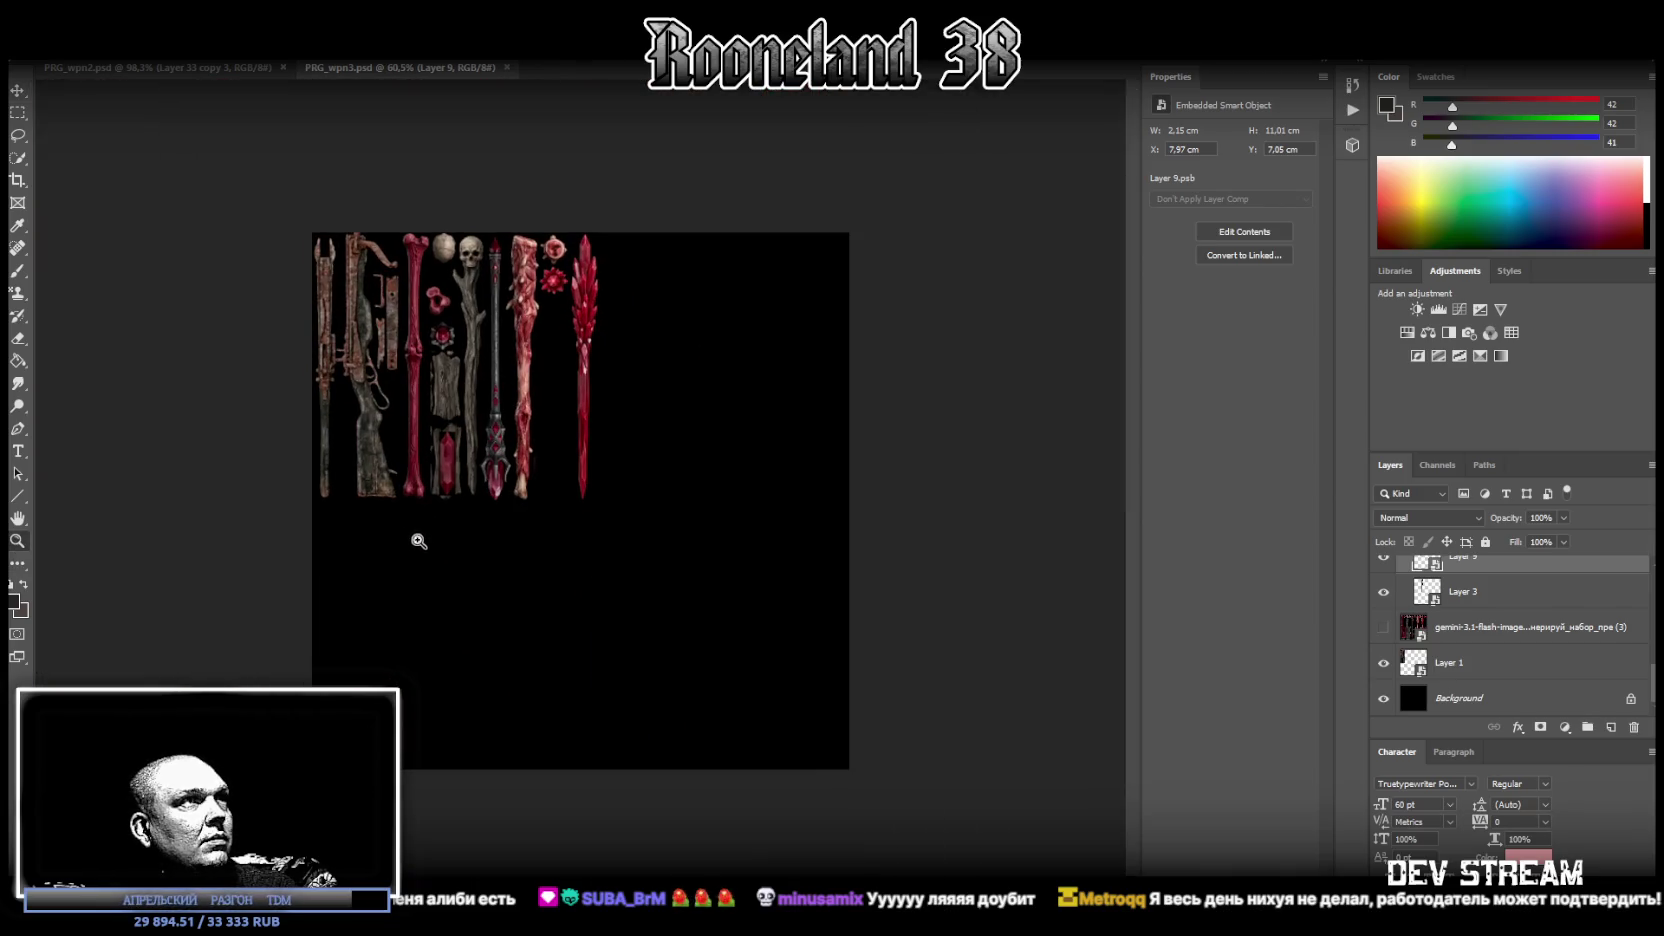
pyautogui.click(45, 48)
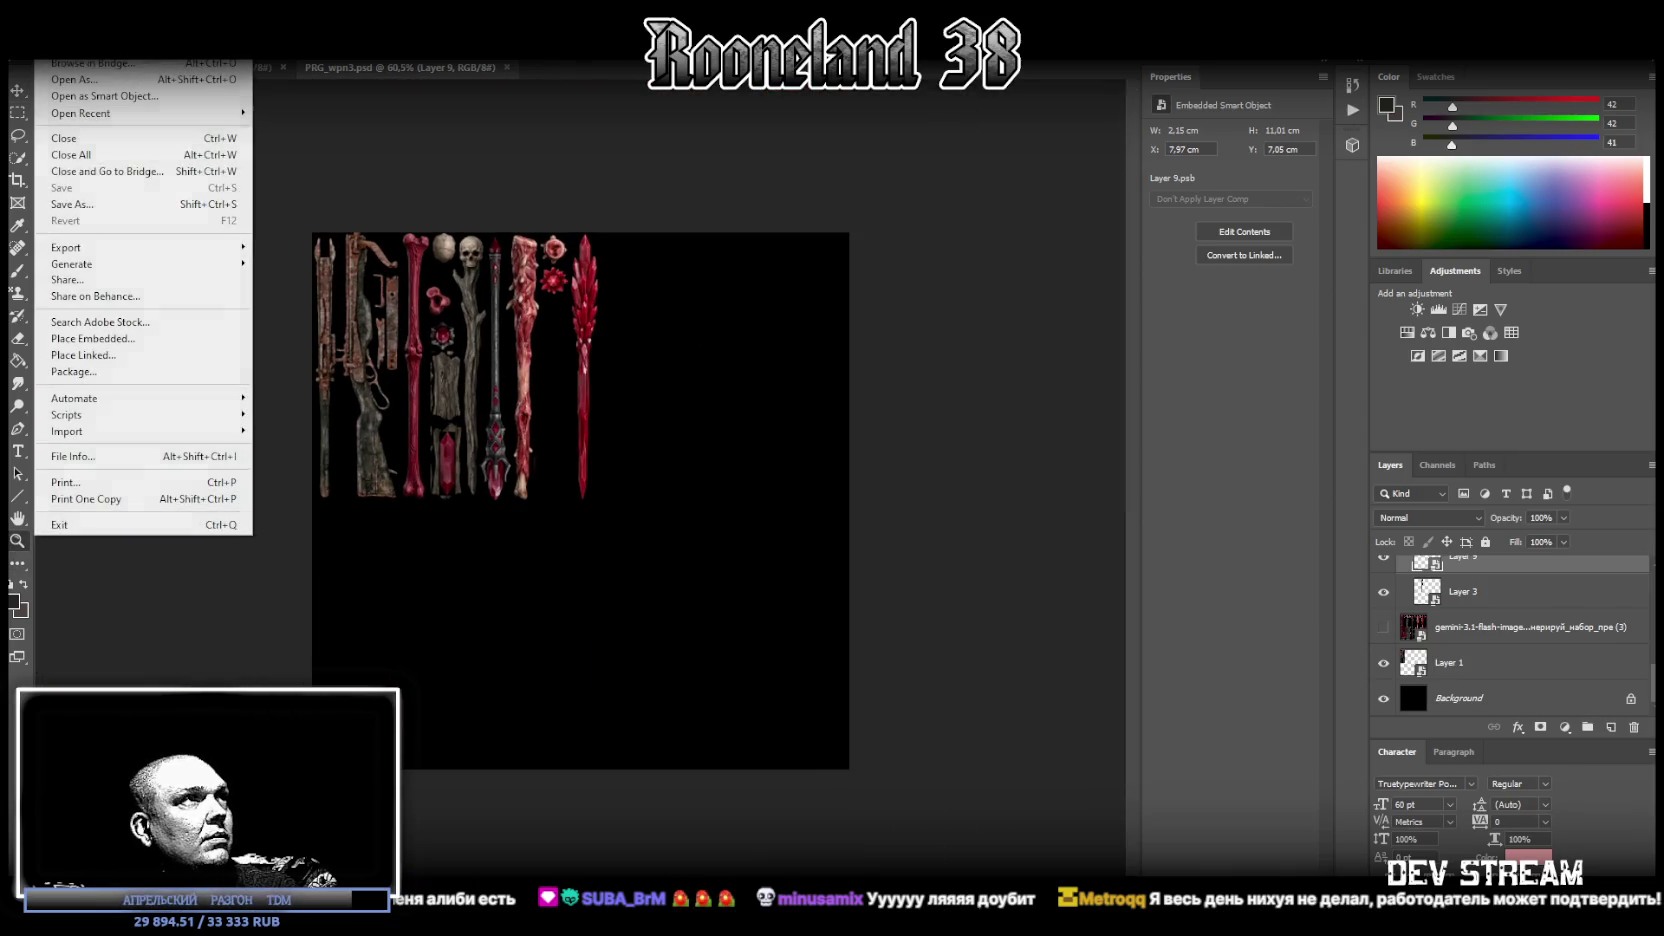
pyautogui.click(100, 204)
pyautogui.click(322, 634)
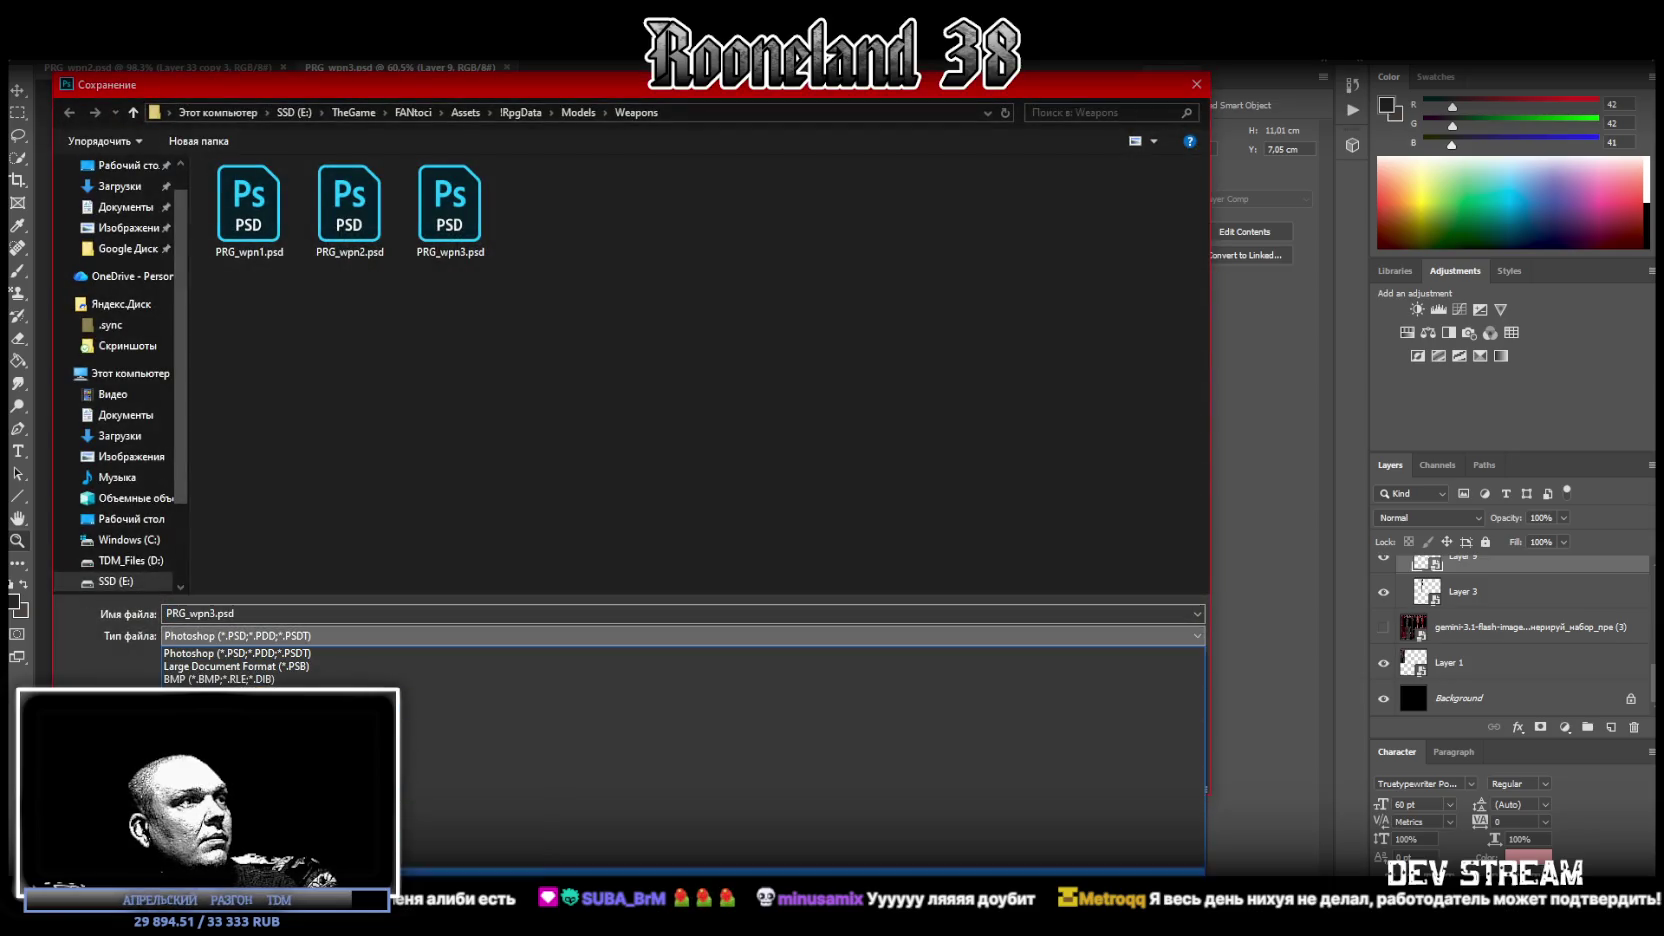
pyautogui.click(250, 848)
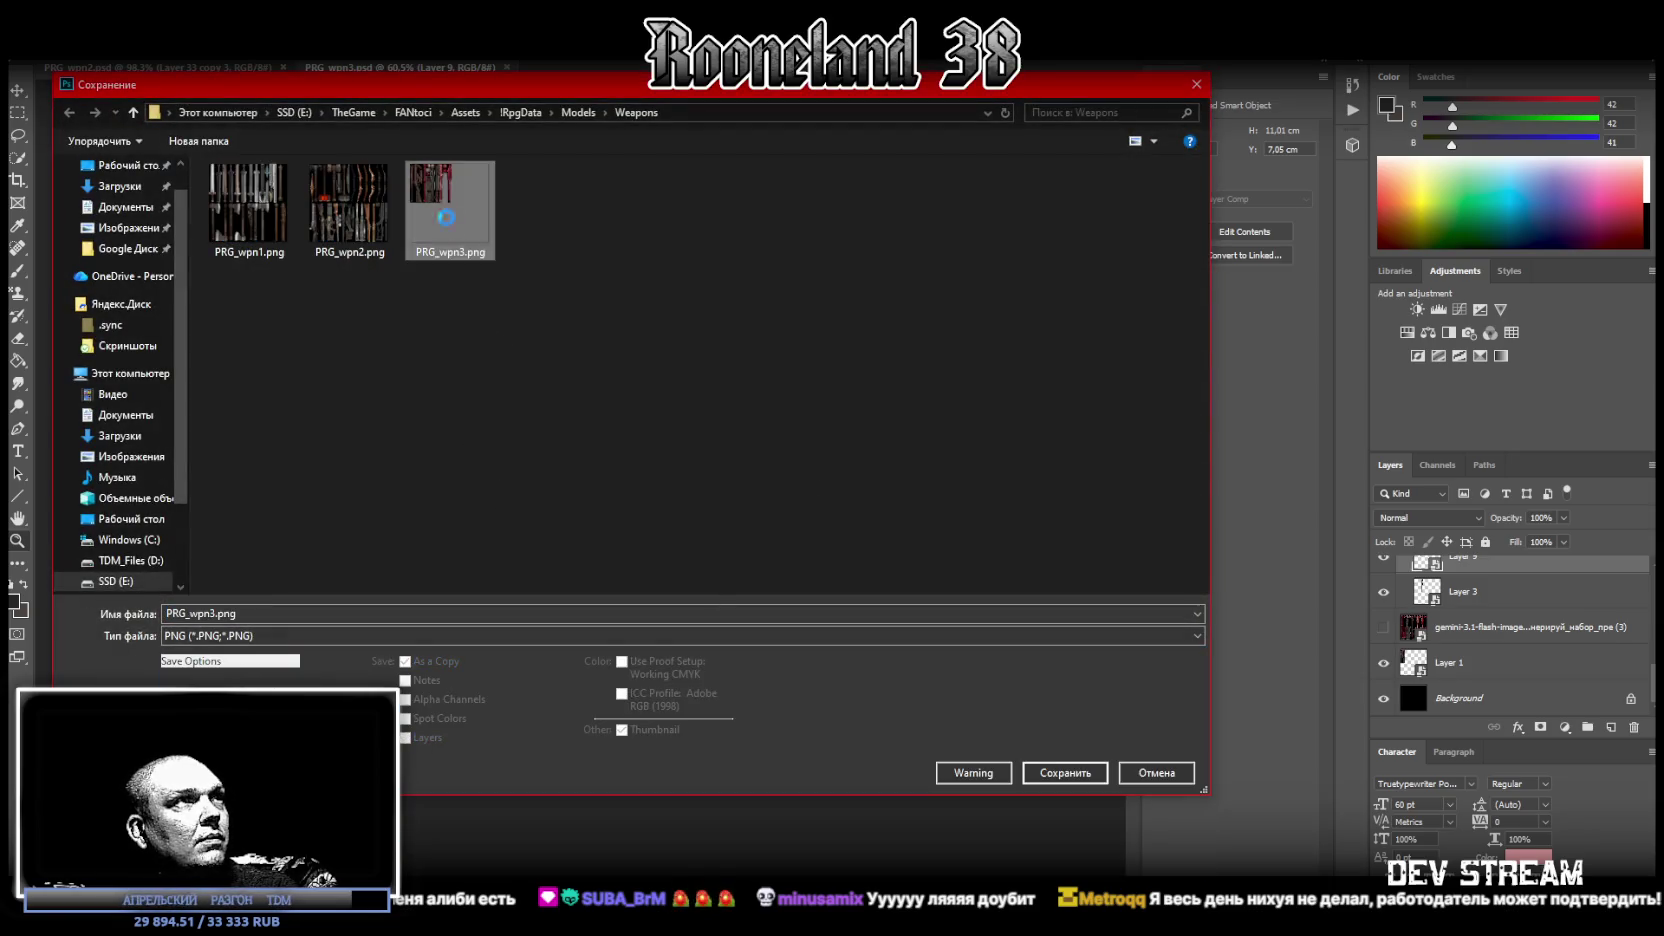
pyautogui.click(874, 480)
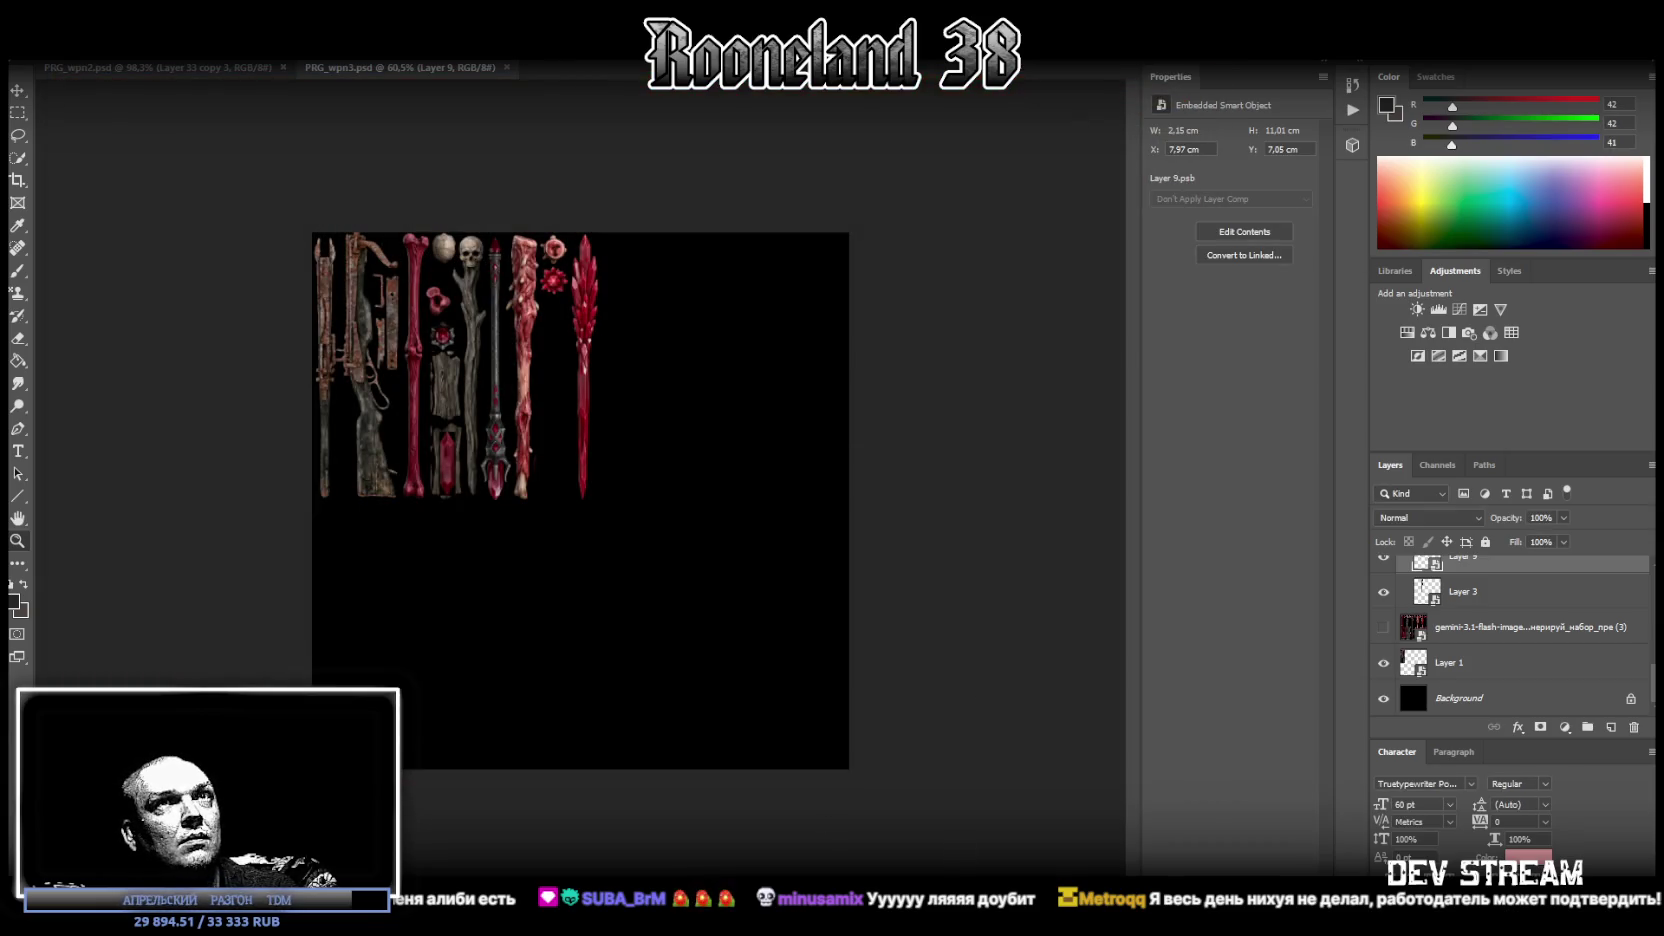
pyautogui.hotkey('alt', 'Tab')
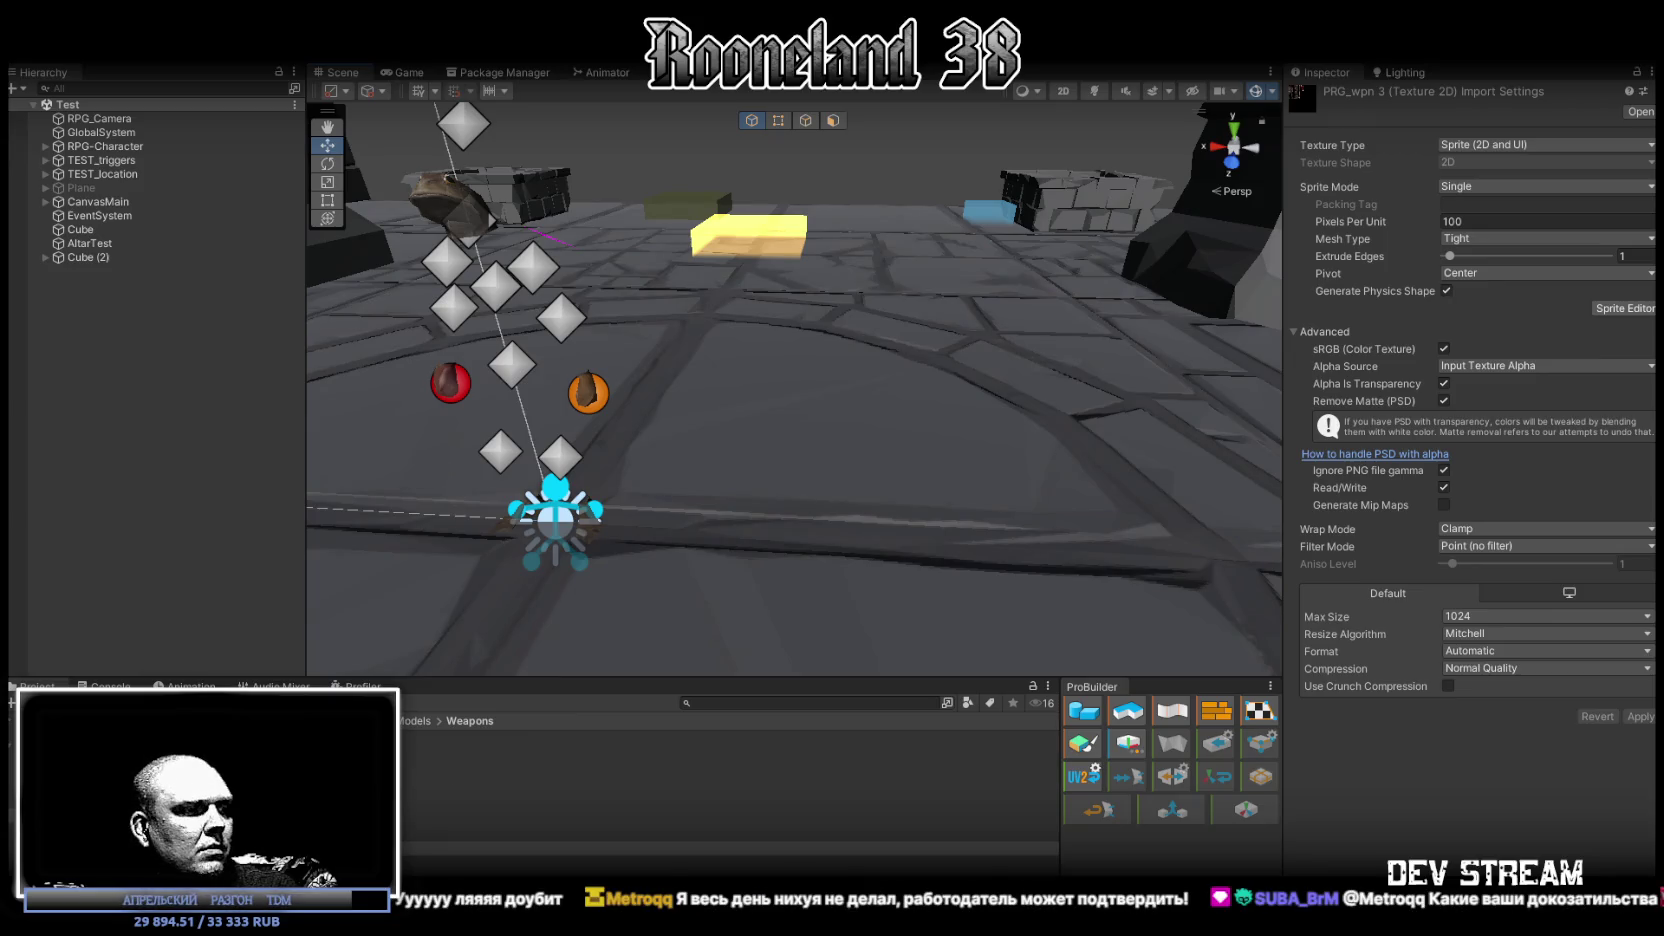
pyautogui.hotkey('alt', 'Tab')
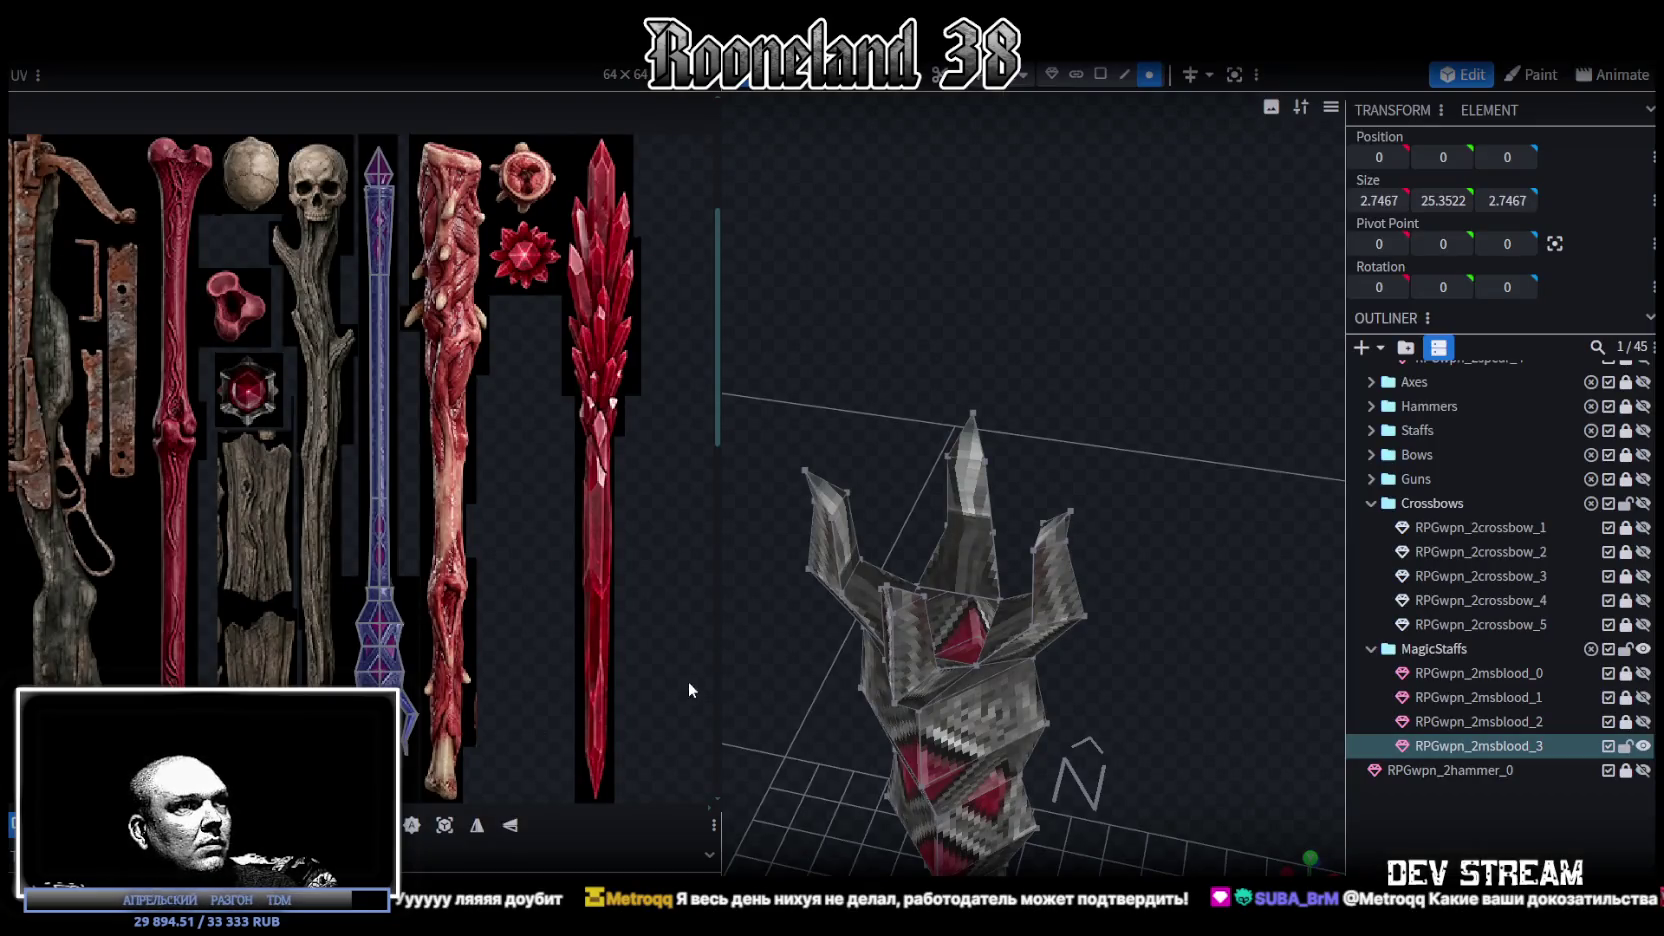
# - Reload the weapon texture from the updated file, orbit to the staff head, and save the model
pyautogui.moveTo(720, 658); pyautogui.dragTo(535, 658)
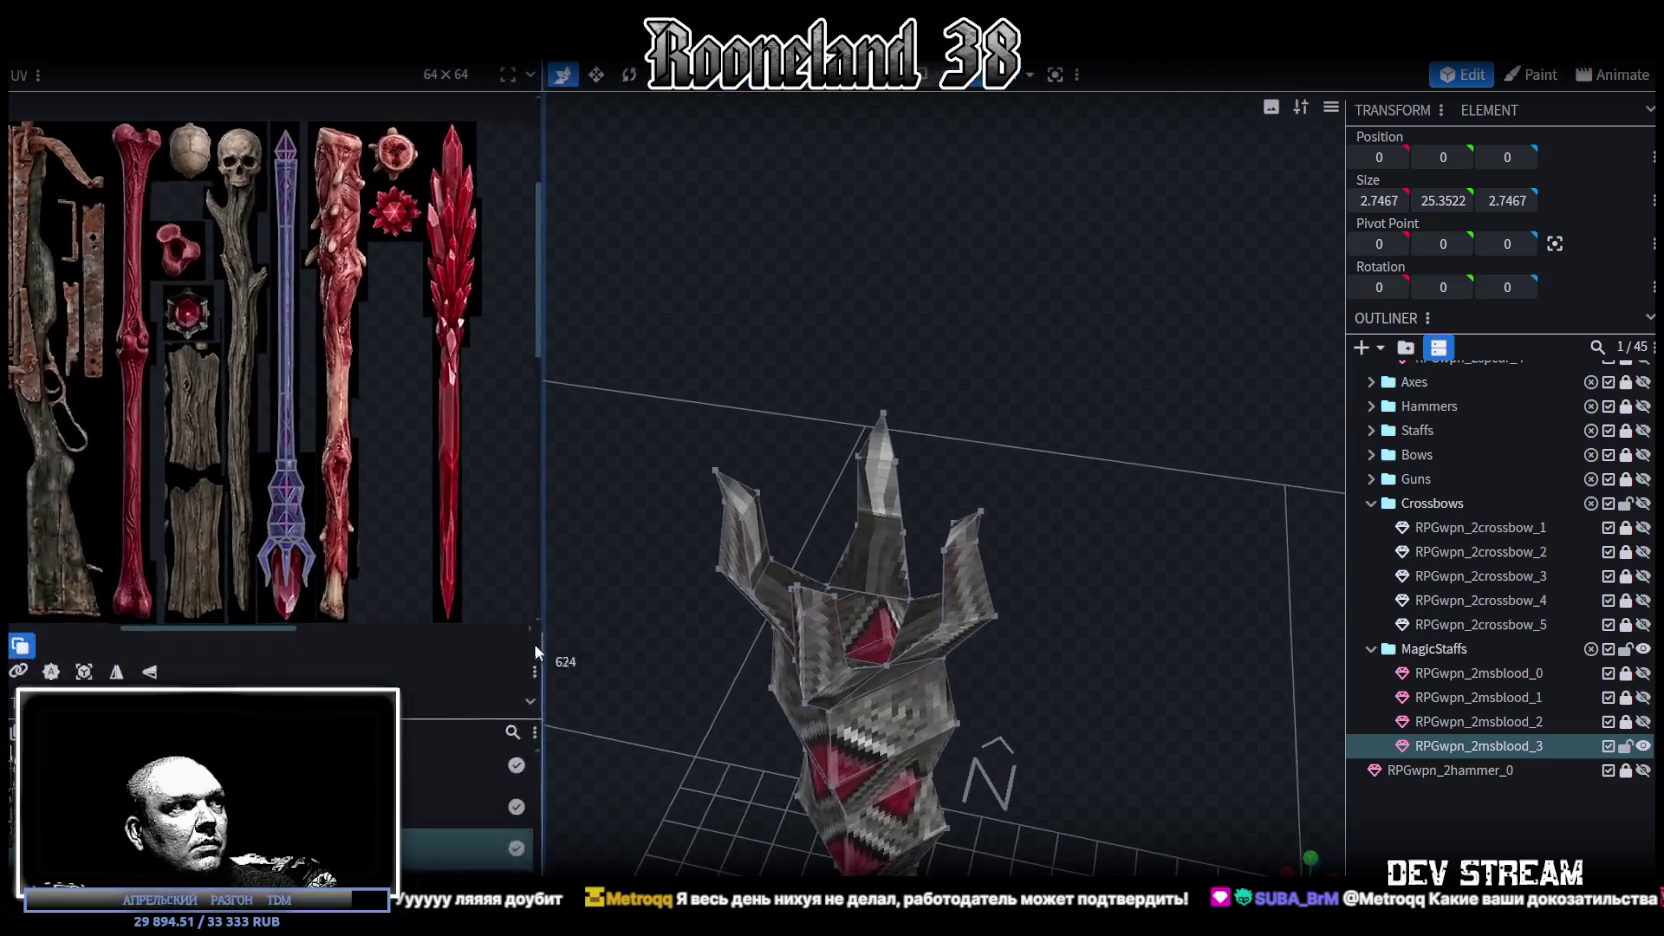
pyautogui.rightClick(118, 266)
pyautogui.click(363, 463)
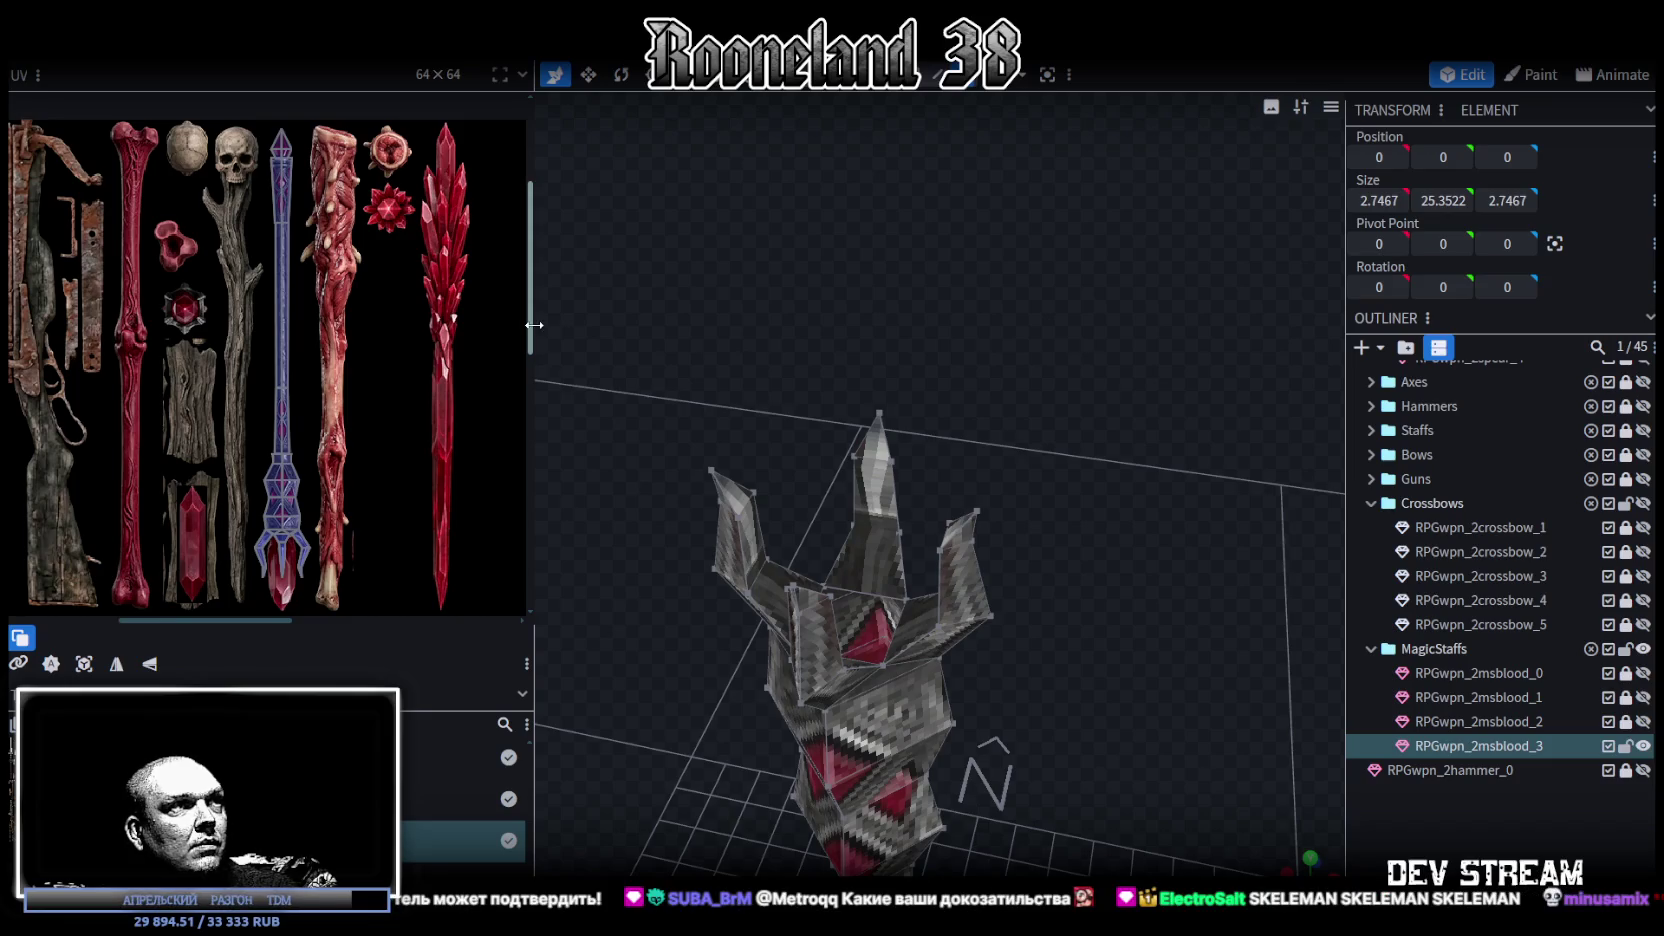
pyautogui.moveTo(533, 333); pyautogui.dragTo(662, 345)
pyautogui.moveTo(1141, 528); pyautogui.dragTo(1021, 465)
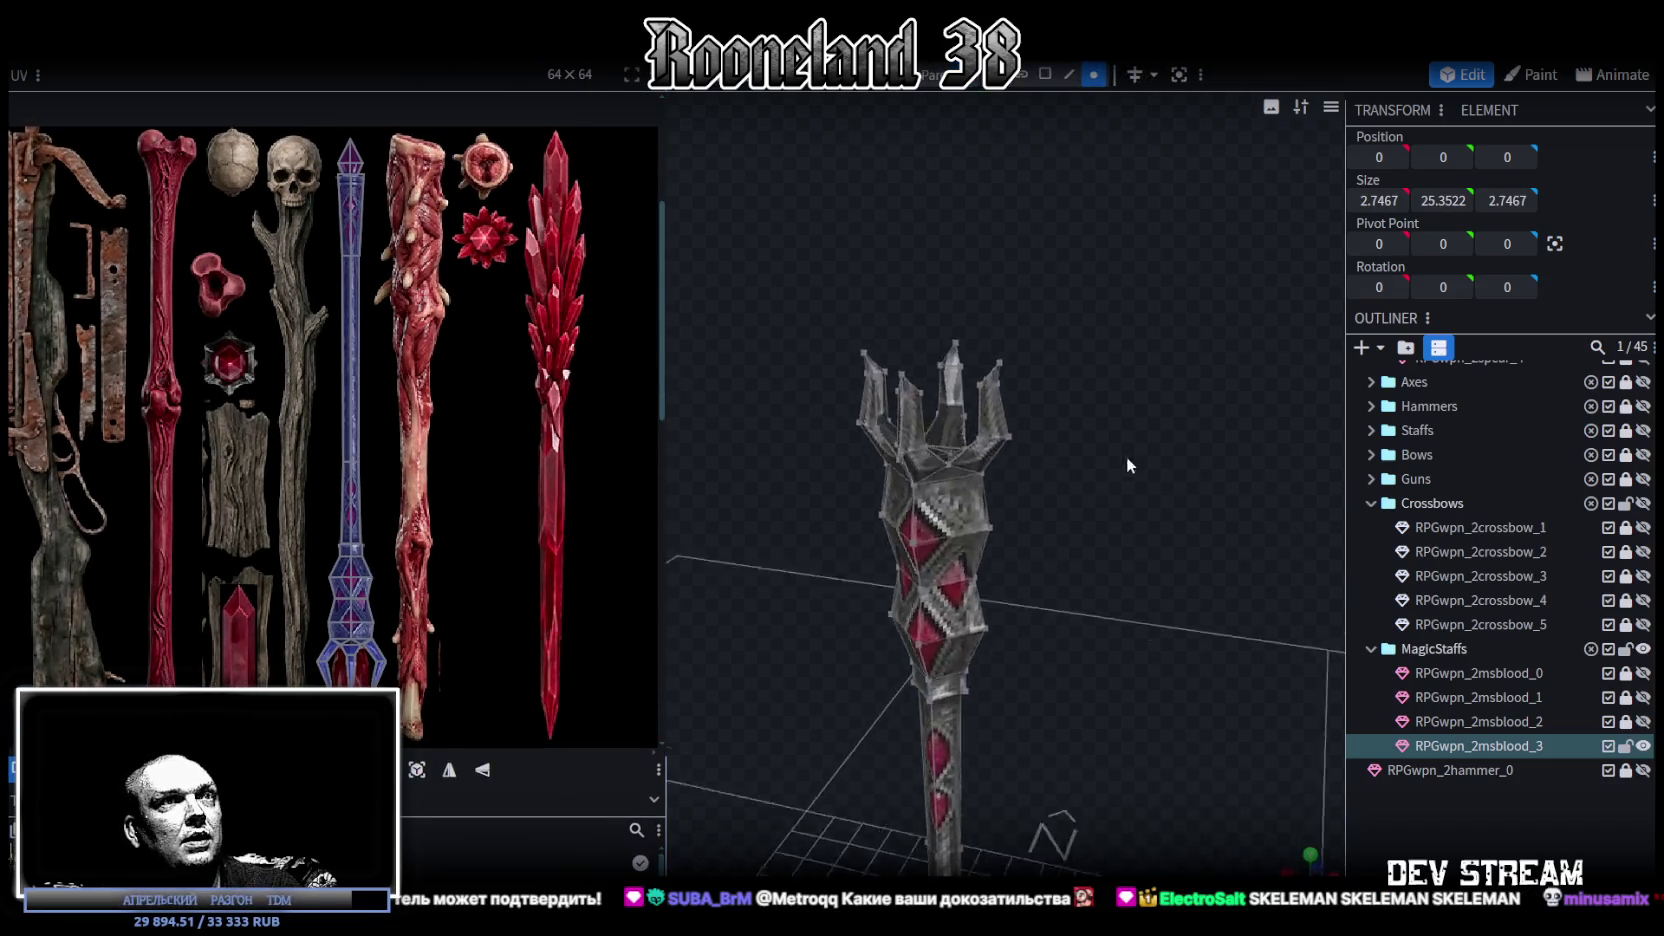
pyautogui.hotkey('ctrl', 's')
# - Select the top face of the staff head
pyautogui.scroll(3, 1087, 355)
pyautogui.click(1069, 74)
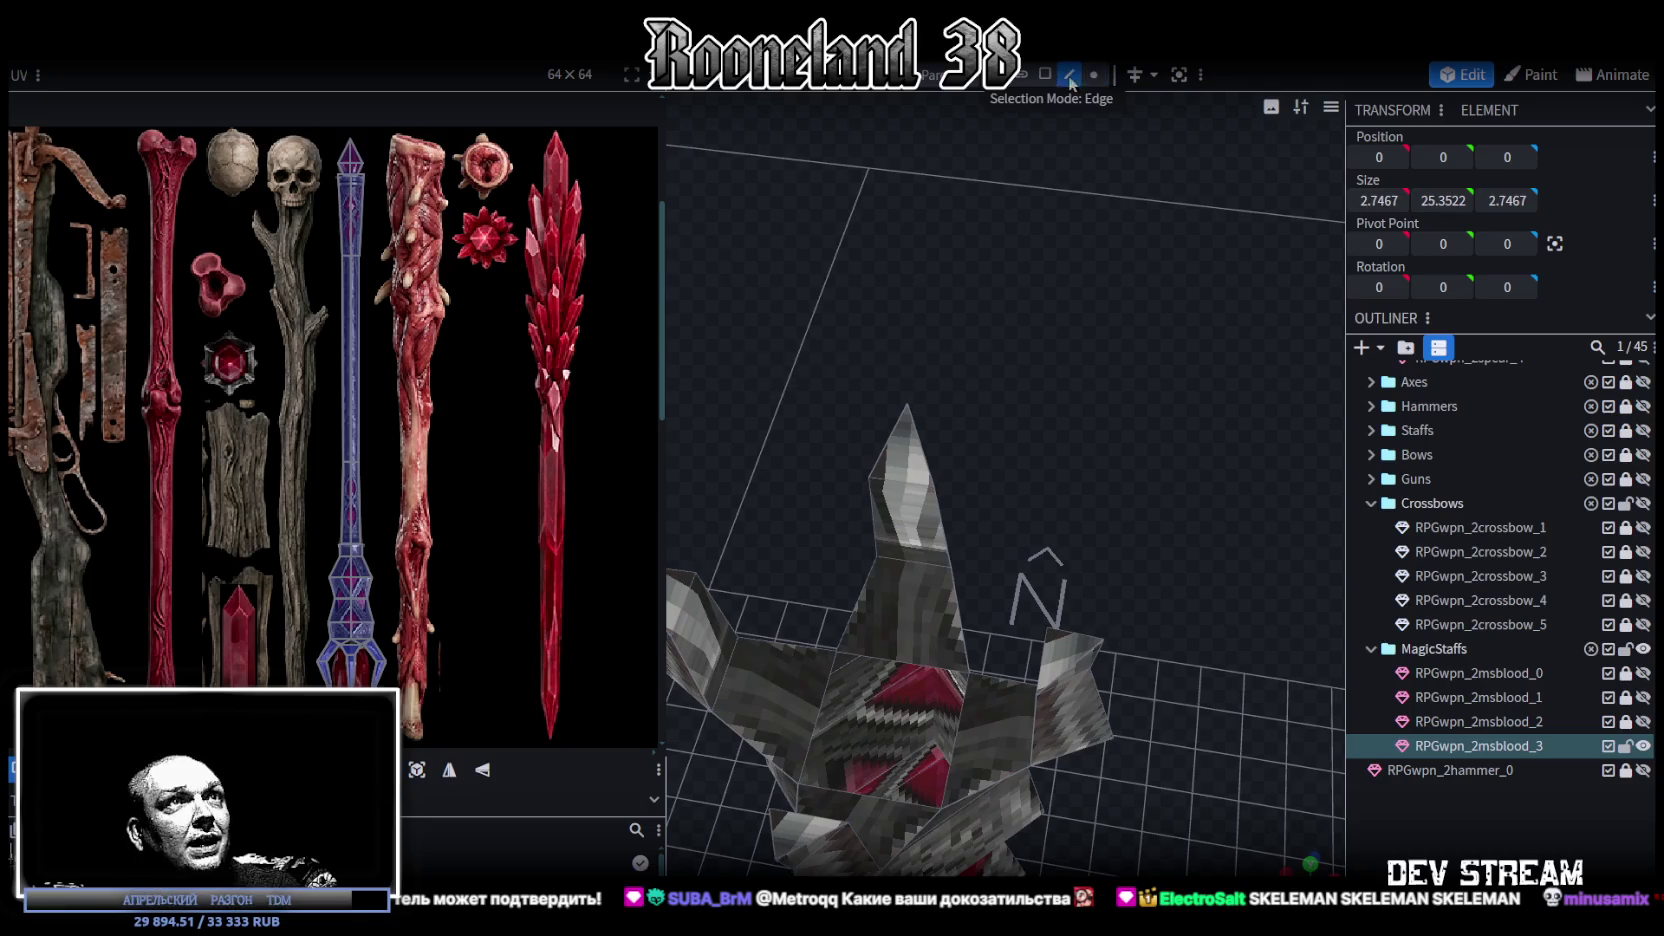
pyautogui.scroll(2, 1000, 560)
pyautogui.click(762, 773)
pyautogui.click(949, 785)
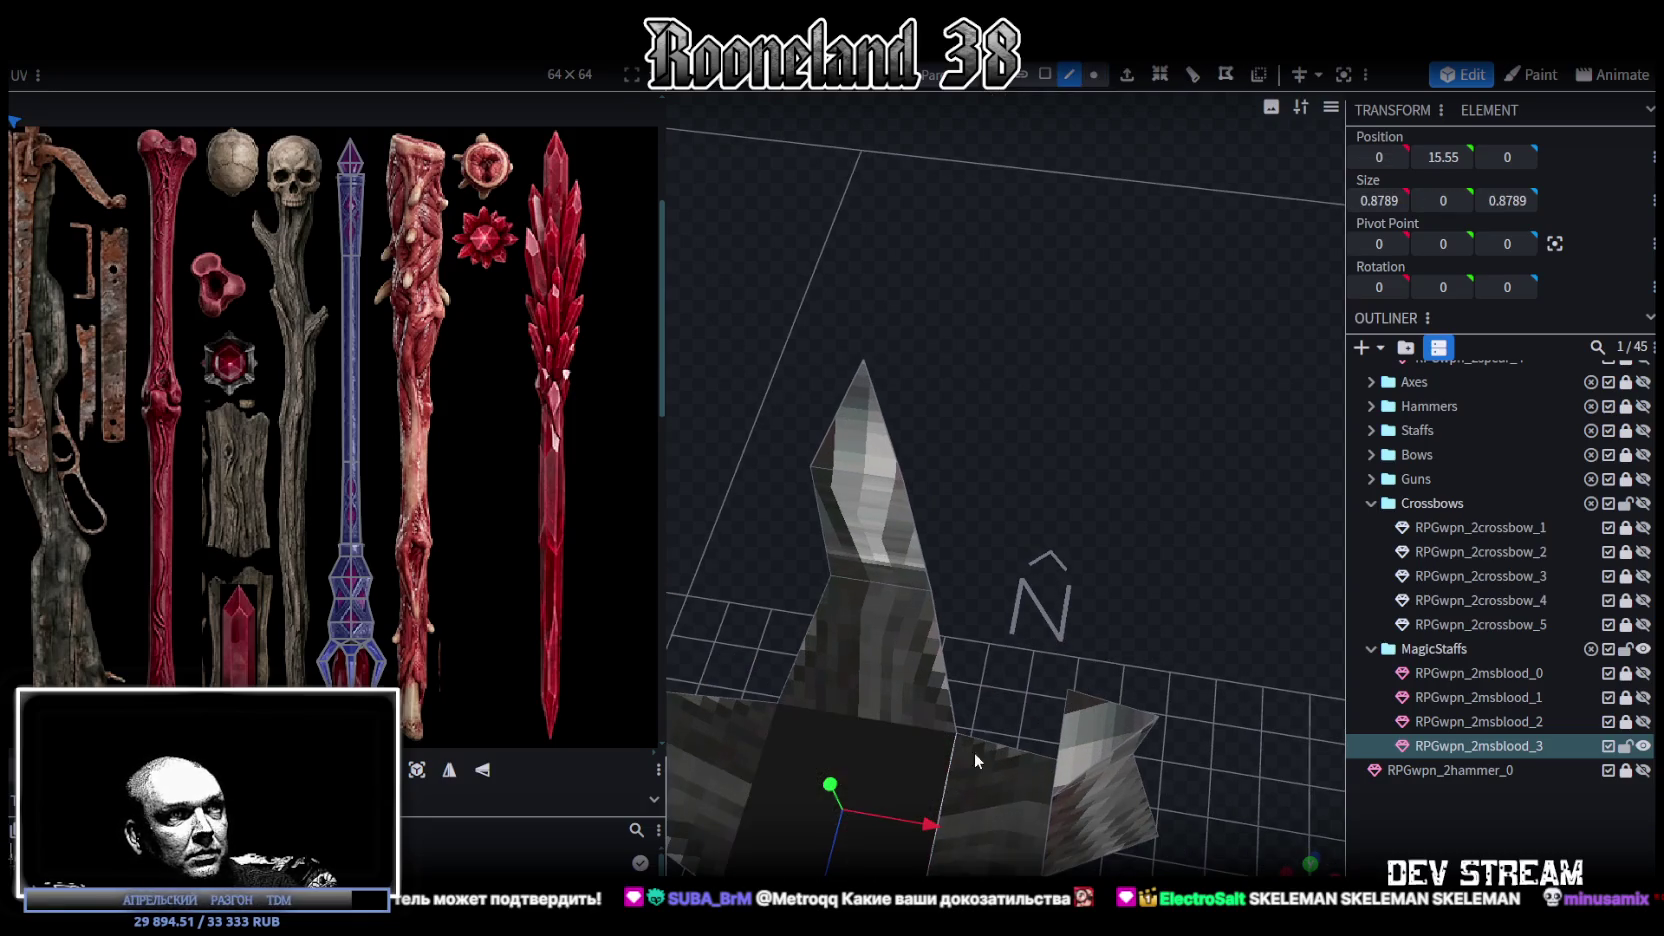
# - In face mode, move the top face's UV onto the atlas's blue staff strip
pyautogui.click(1047, 74)
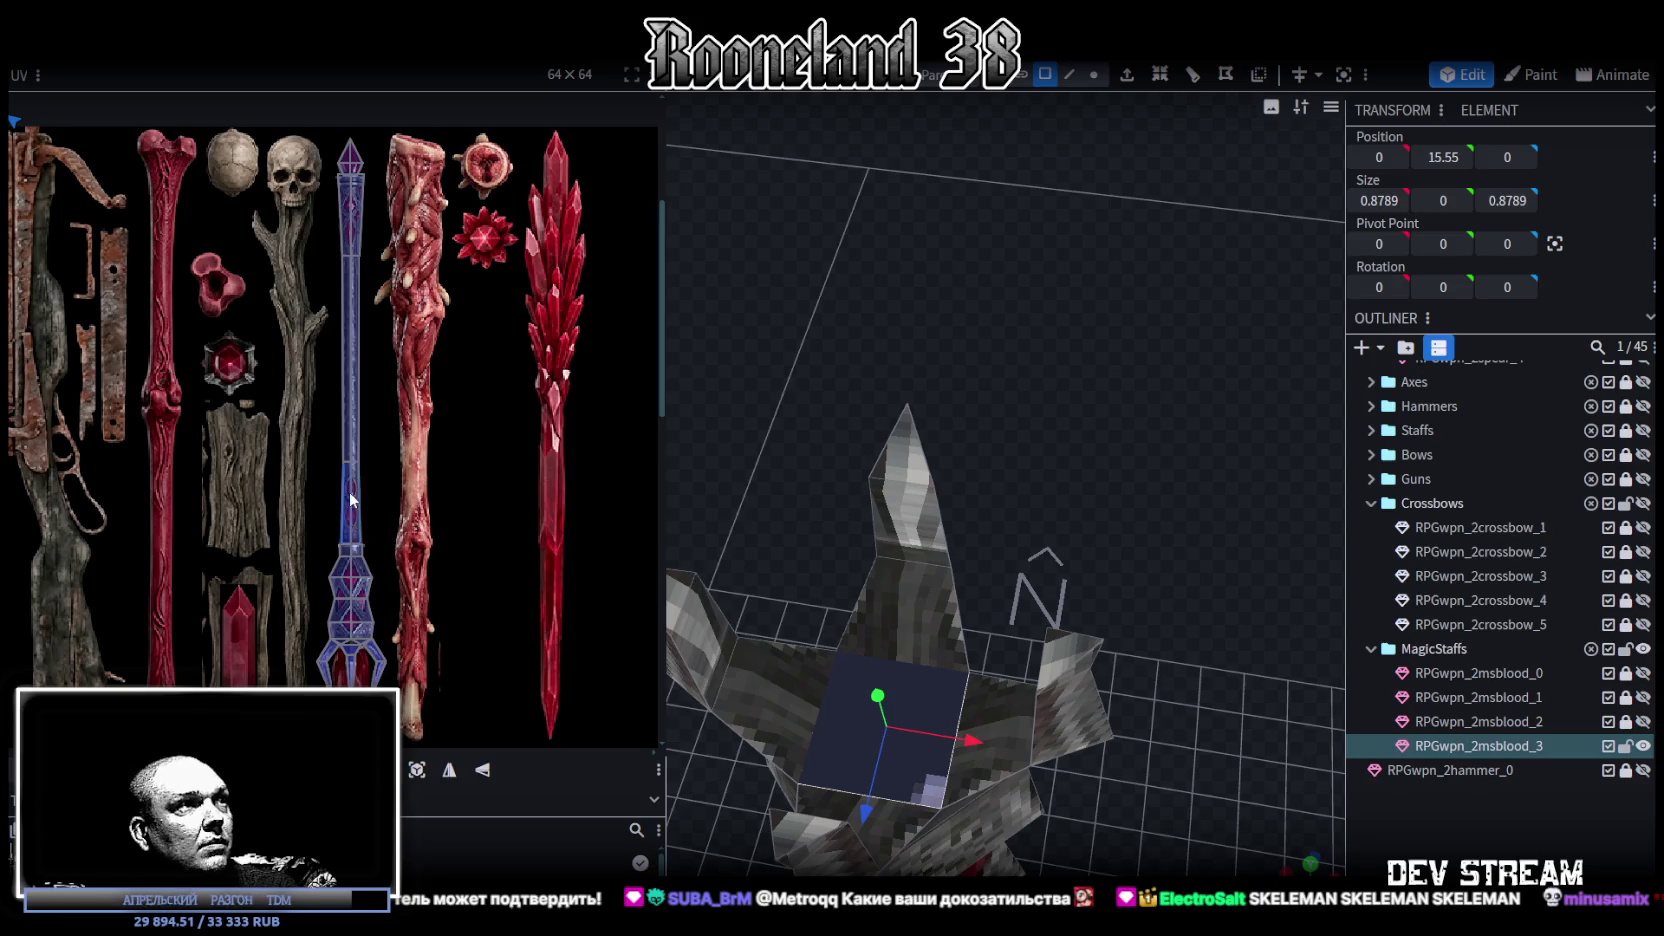
pyautogui.scroll(-3, 146, 285)
pyautogui.scroll(2, 112, 272)
pyautogui.moveTo(52, 239); pyautogui.dragTo(490, 540)
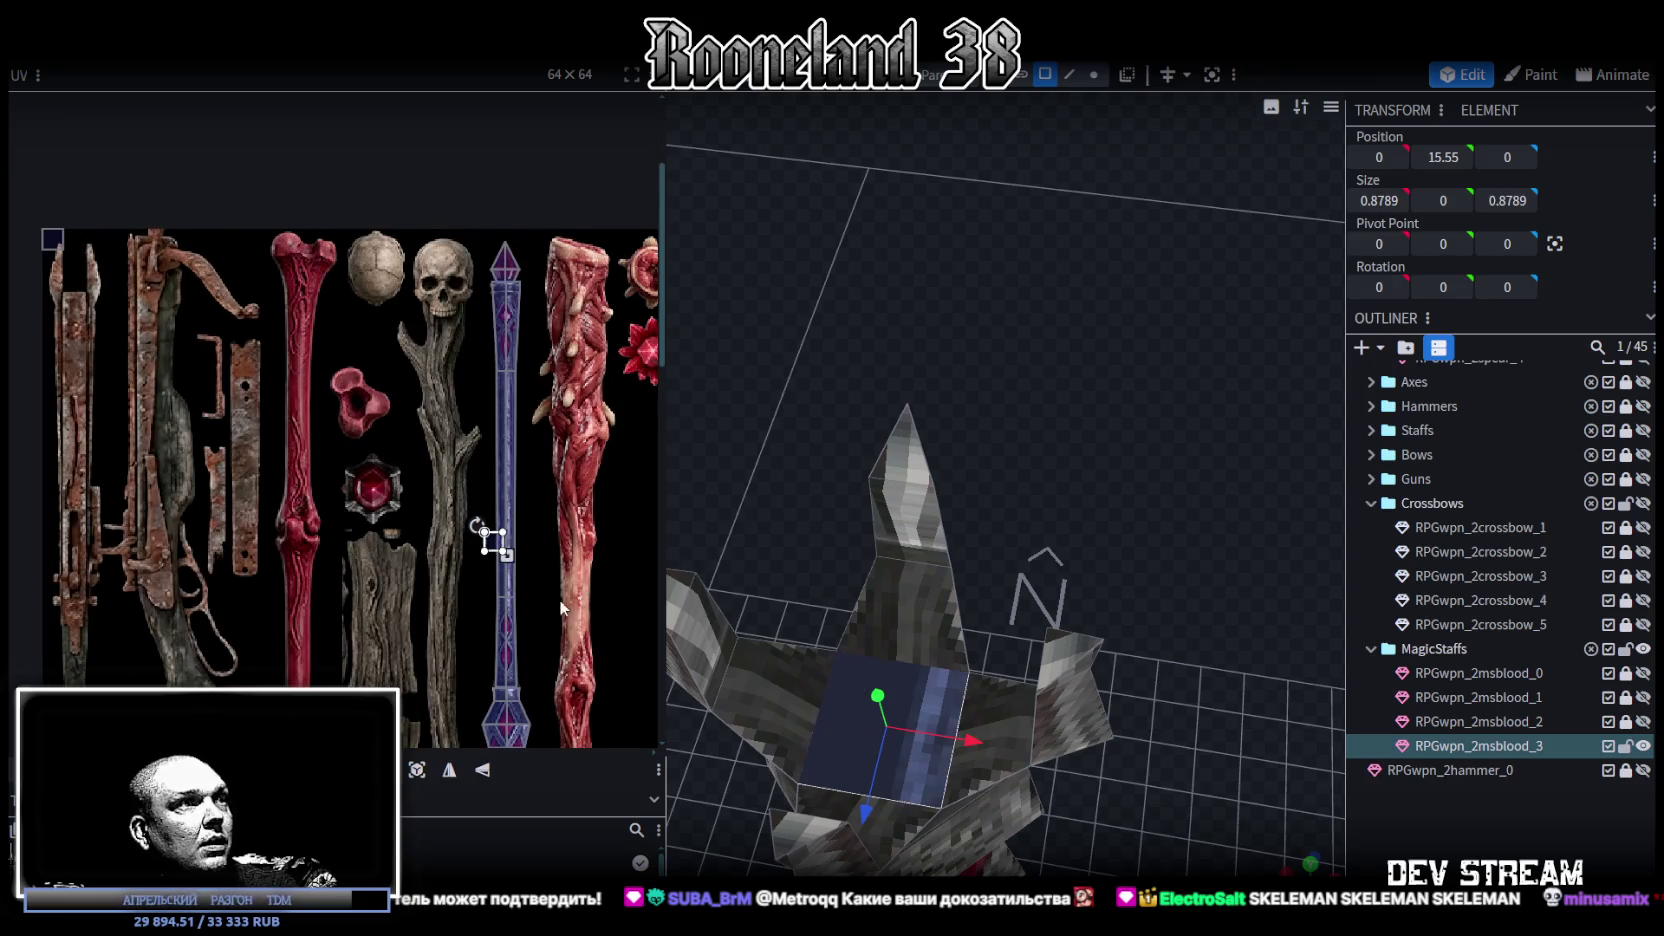
pyautogui.scroll(1, 545, 582)
pyautogui.scroll(1, 530, 566)
pyautogui.scroll(1, 485, 480)
pyautogui.scroll(1, 478, 601)
pyautogui.scroll(-4, 478, 601)
pyautogui.scroll(-2, 558, 452)
pyautogui.scroll(-1, 543, 355)
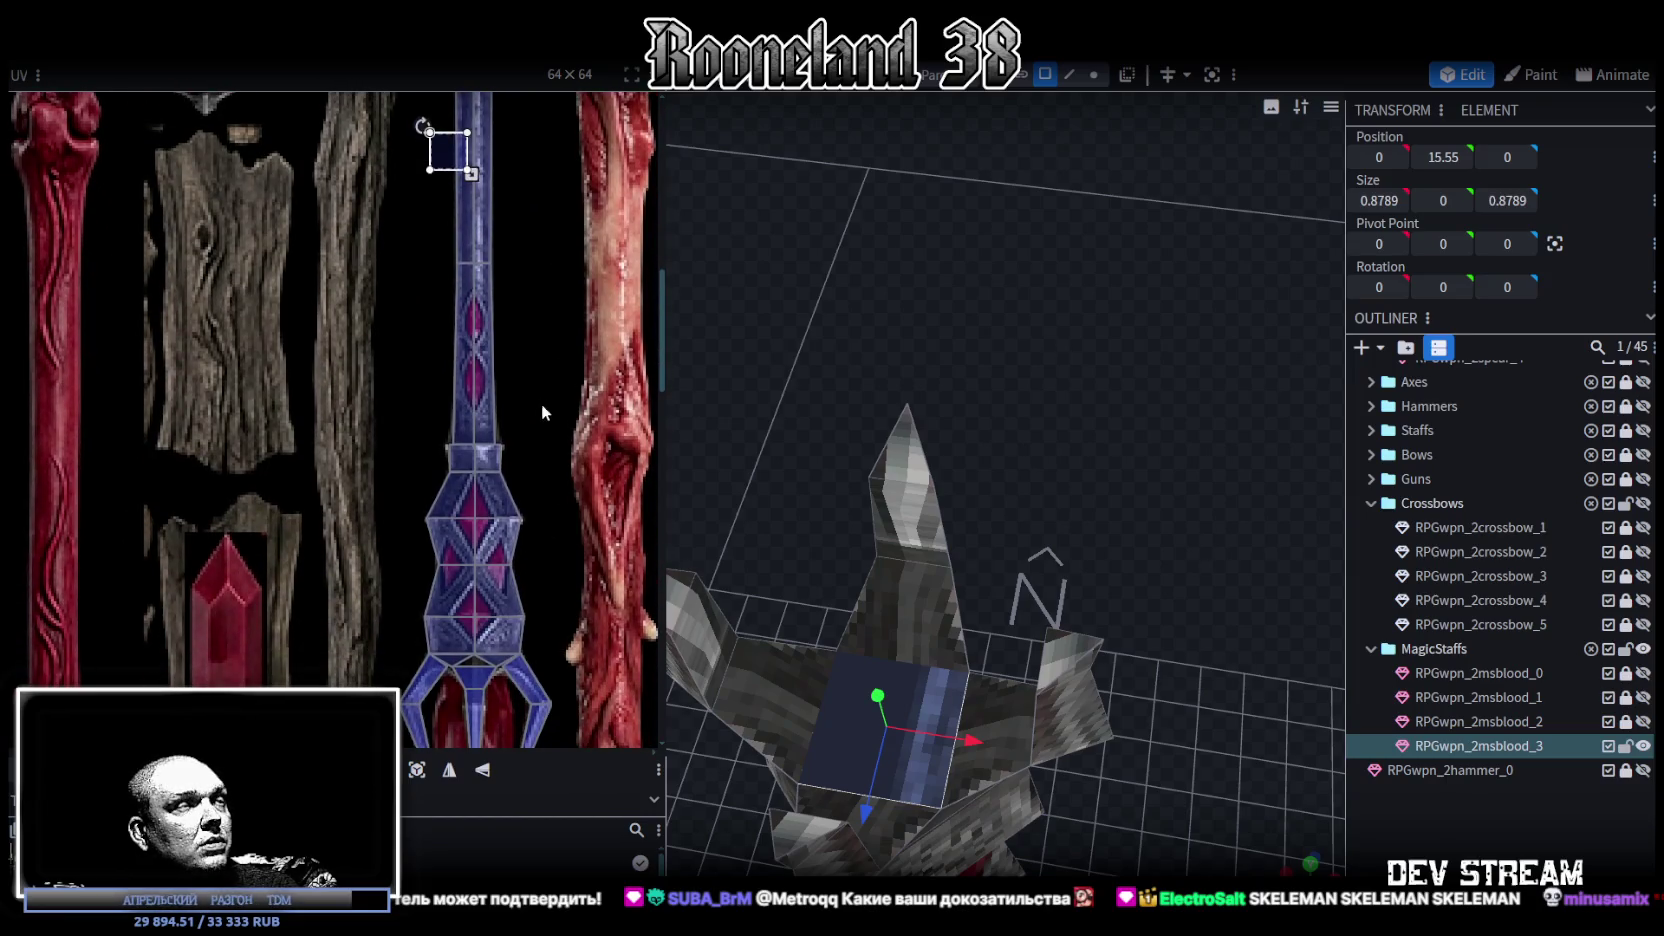
pyautogui.scroll(-1, 507, 250)
pyautogui.scroll(2, 530, 320)
pyautogui.scroll(2, 535, 380)
pyautogui.scroll(3, 512, 450)
pyautogui.scroll(1, 505, 522)
# - Try the face's UV on the red gem, stretching it to cover the whole gem
pyautogui.moveTo(504, 526); pyautogui.dragTo(603, 382, button='middle')
pyautogui.moveTo(531, 561)
pyautogui.mouseDown()
pyautogui.moveTo(276, 440)
pyautogui.moveTo(291, 418)
pyautogui.mouseUp()
pyautogui.scroll(3, 280, 432)
pyautogui.moveTo(341, 478)
pyautogui.mouseDown()
pyautogui.moveTo(422, 554)
pyautogui.moveTo(376, 500)
pyautogui.mouseUp()
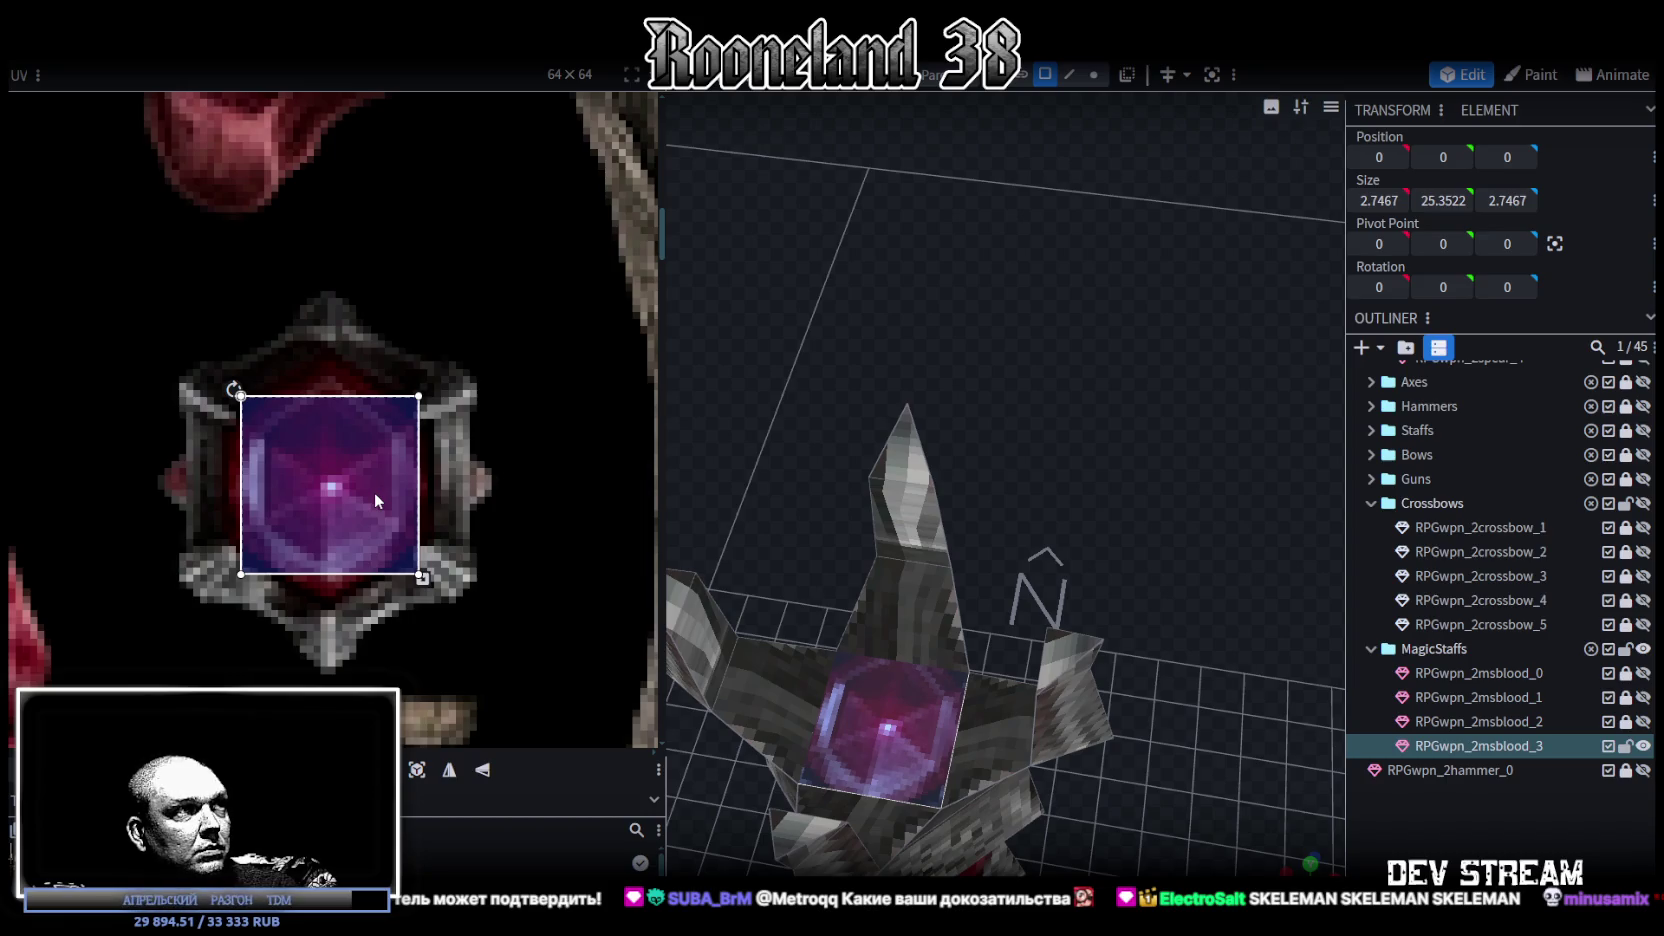
pyautogui.scroll(-3, 390, 480)
pyautogui.scroll(-2, 395, 465)
pyautogui.moveTo(483, 452); pyautogui.dragTo(415, 302, button='middle')
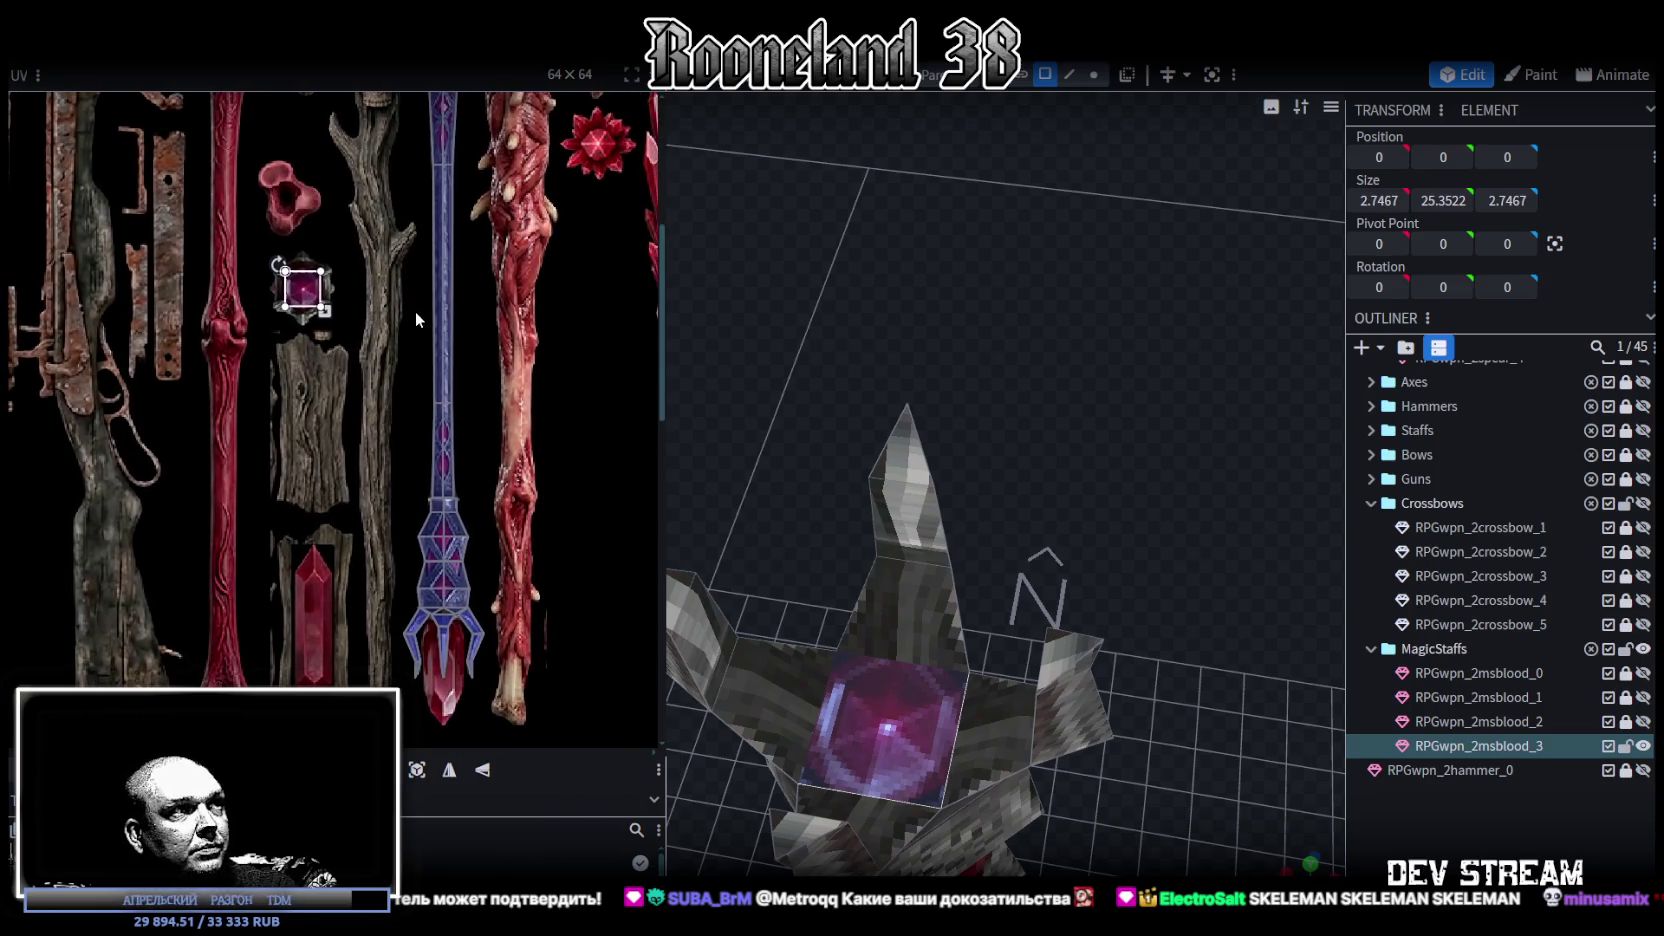
pyautogui.scroll(3, 416, 310)
# - Move the UV back onto the blue staff above its diamond section, shrunk to a small square
pyautogui.moveTo(170, 267); pyautogui.dragTo(510, 629)
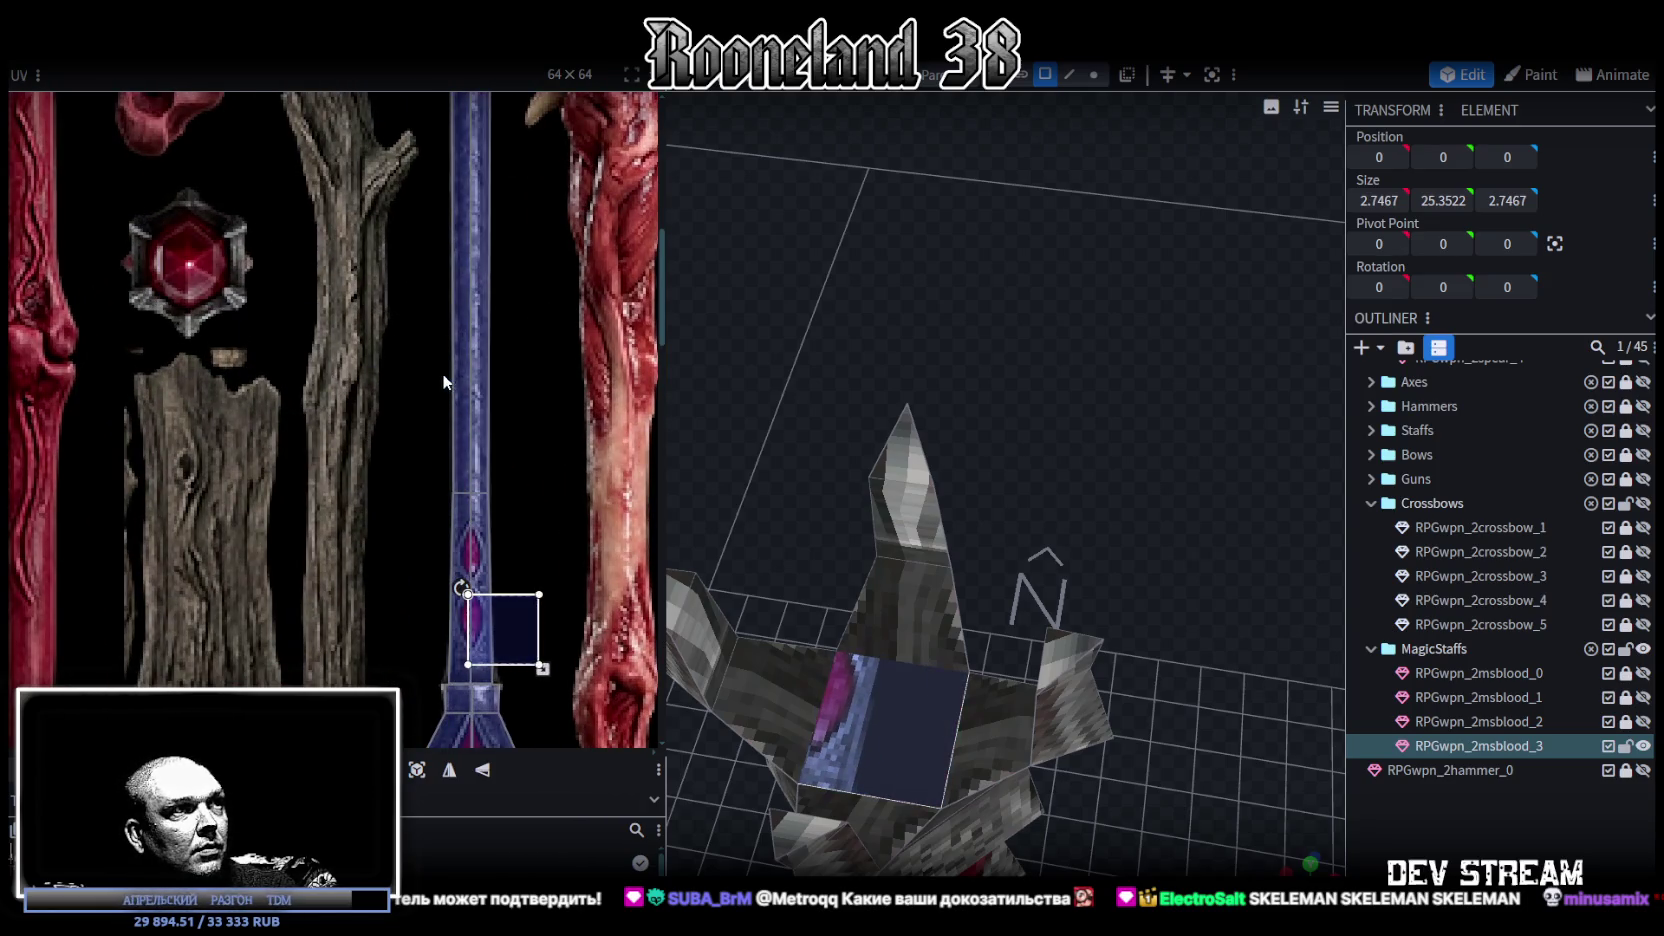
pyautogui.scroll(2, 444, 382)
pyautogui.scroll(2, 415, 280)
pyautogui.moveTo(378, 330); pyautogui.dragTo(389, 453)
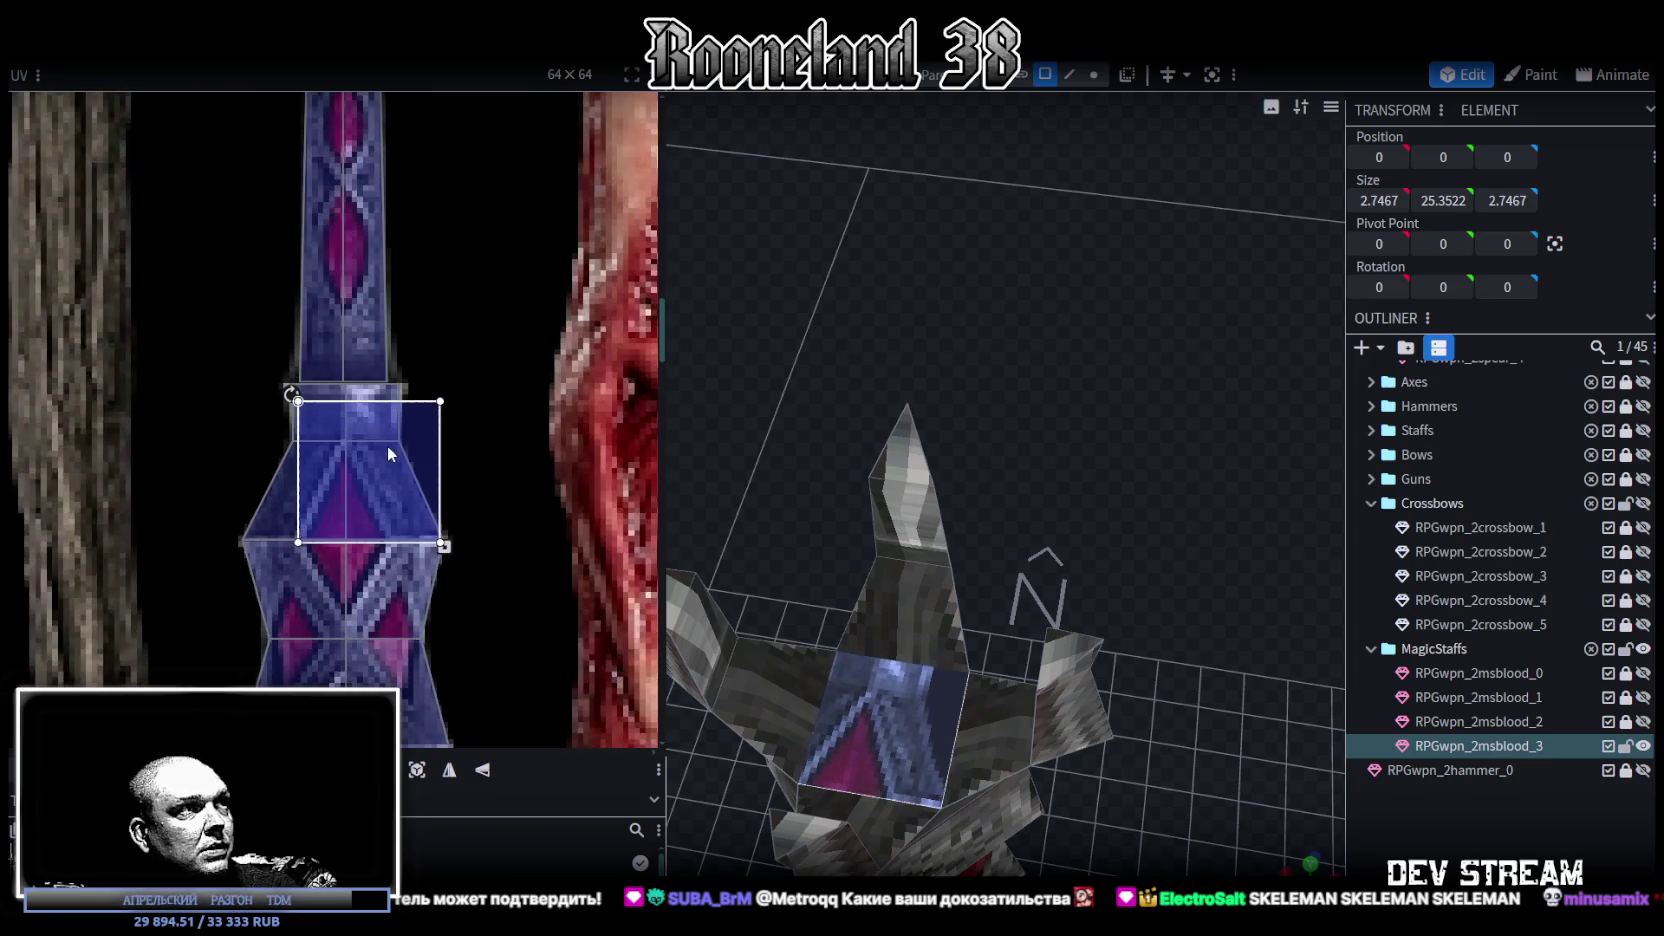
pyautogui.moveTo(446, 546); pyautogui.dragTo(347, 482)
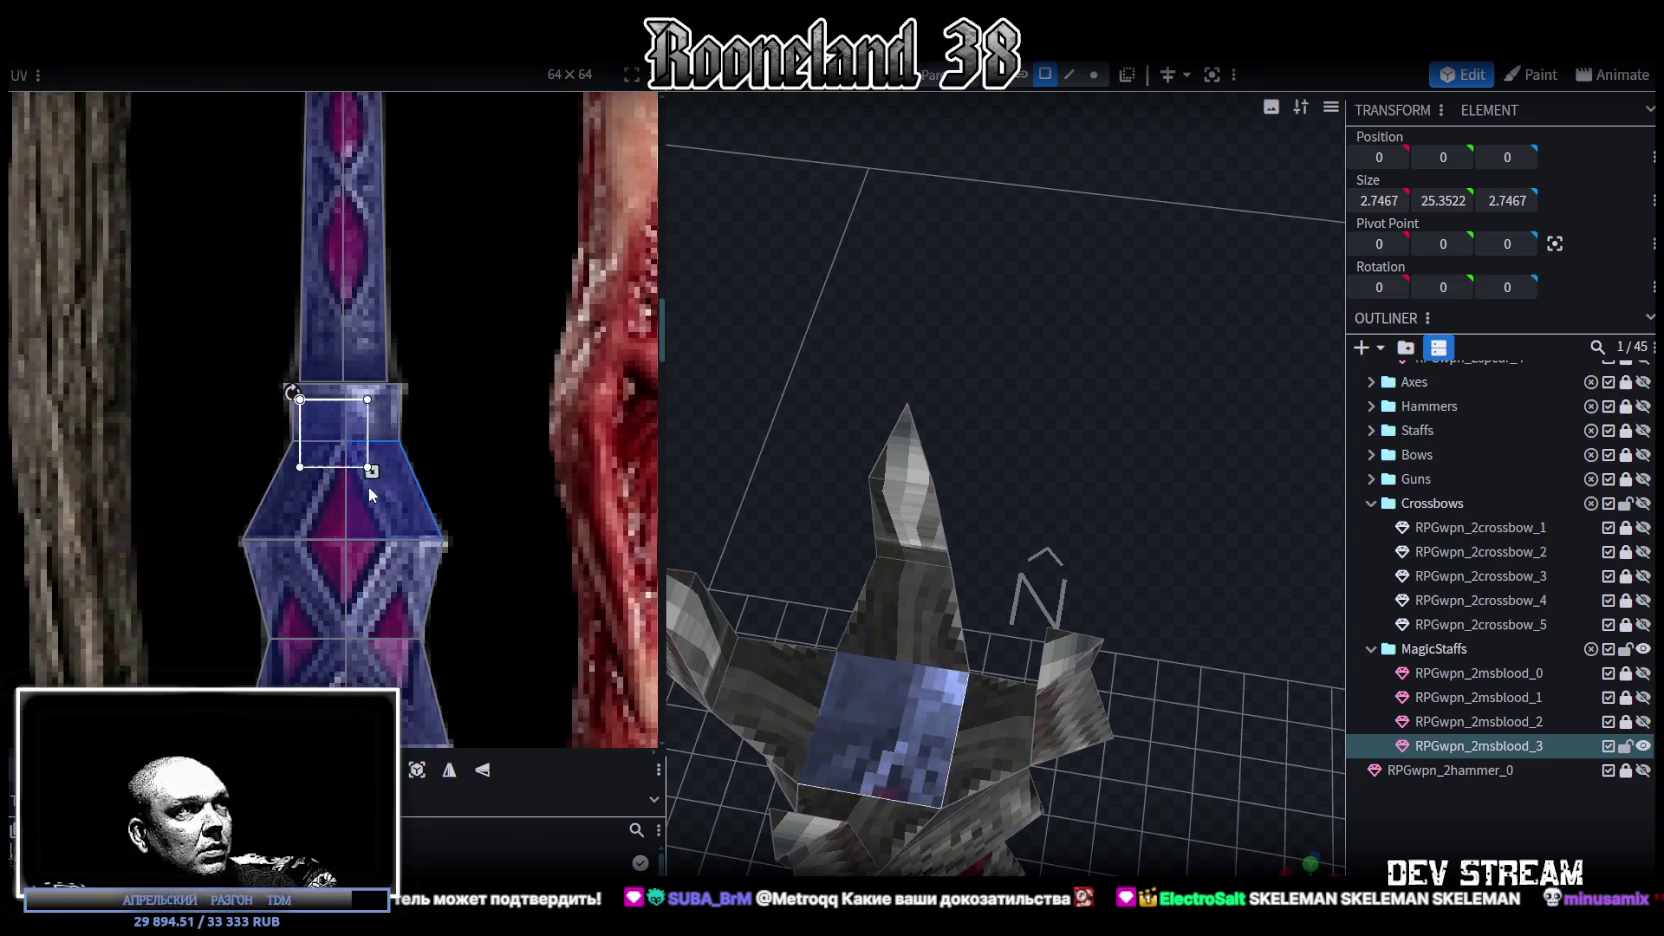
pyautogui.scroll(-5, 900, 600)
# - Orbit around the whole staff and reselect the head's top face to check the mapping
pyautogui.moveTo(960, 620)
pyautogui.mouseDown()
pyautogui.moveTo(1099, 705)
pyautogui.moveTo(1066, 790)
pyautogui.mouseUp()
pyautogui.scroll(3, 978, 587)
pyautogui.click(960, 580)
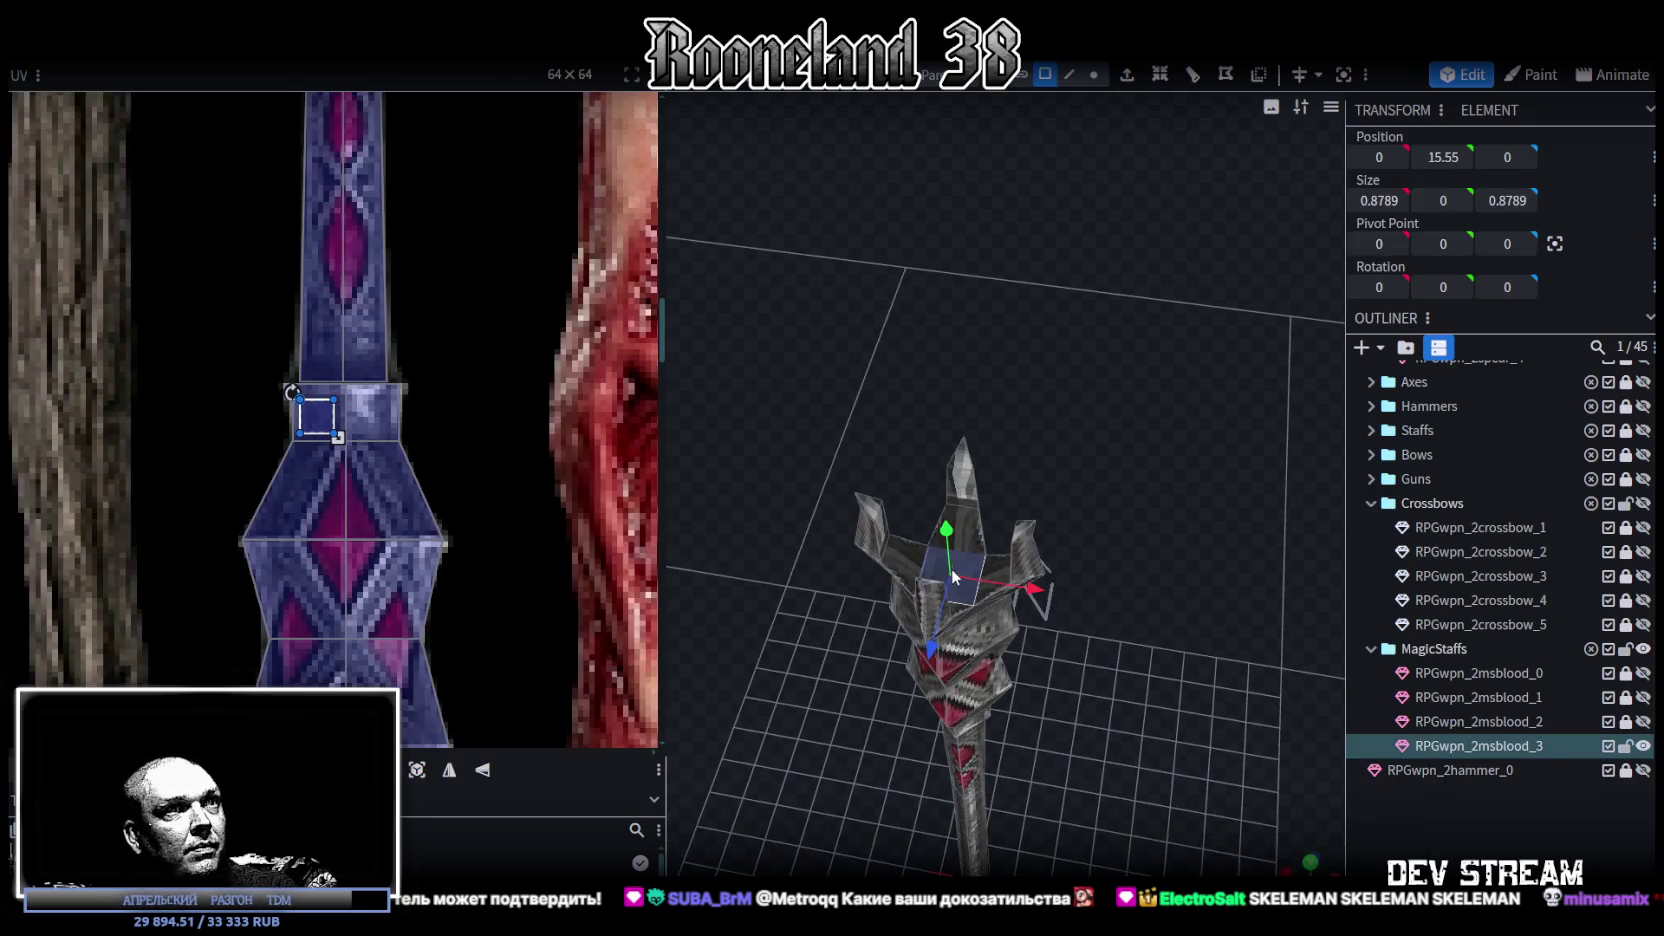
pyautogui.scroll(2, 320, 390)
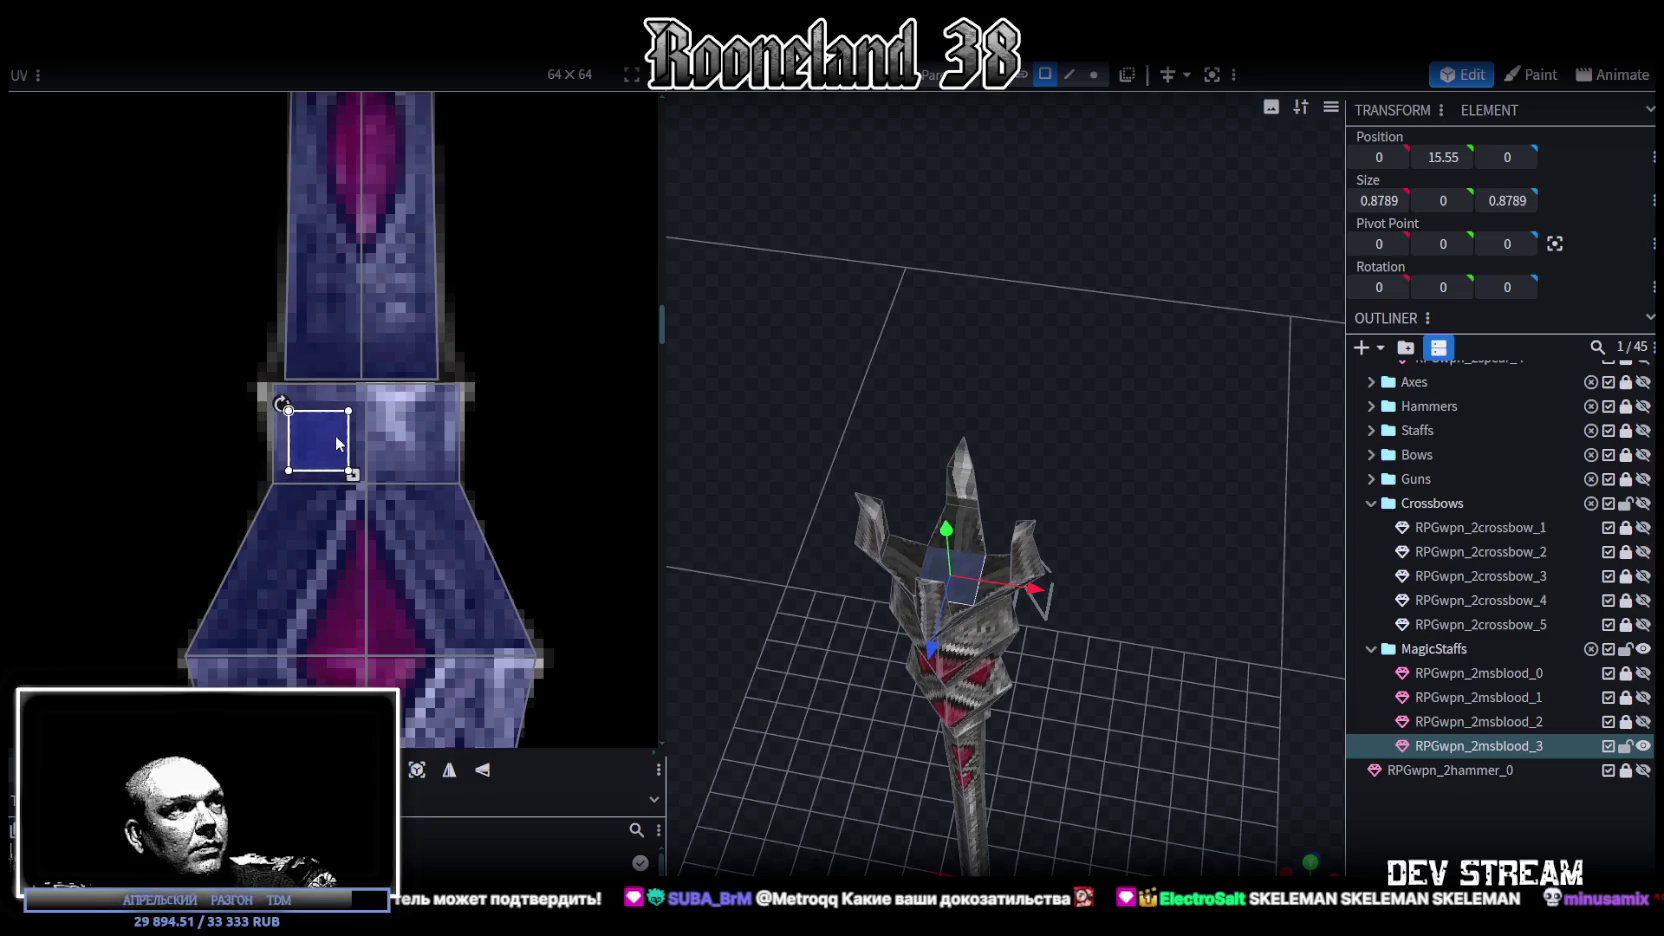
pyautogui.scroll(-3, 340, 450)
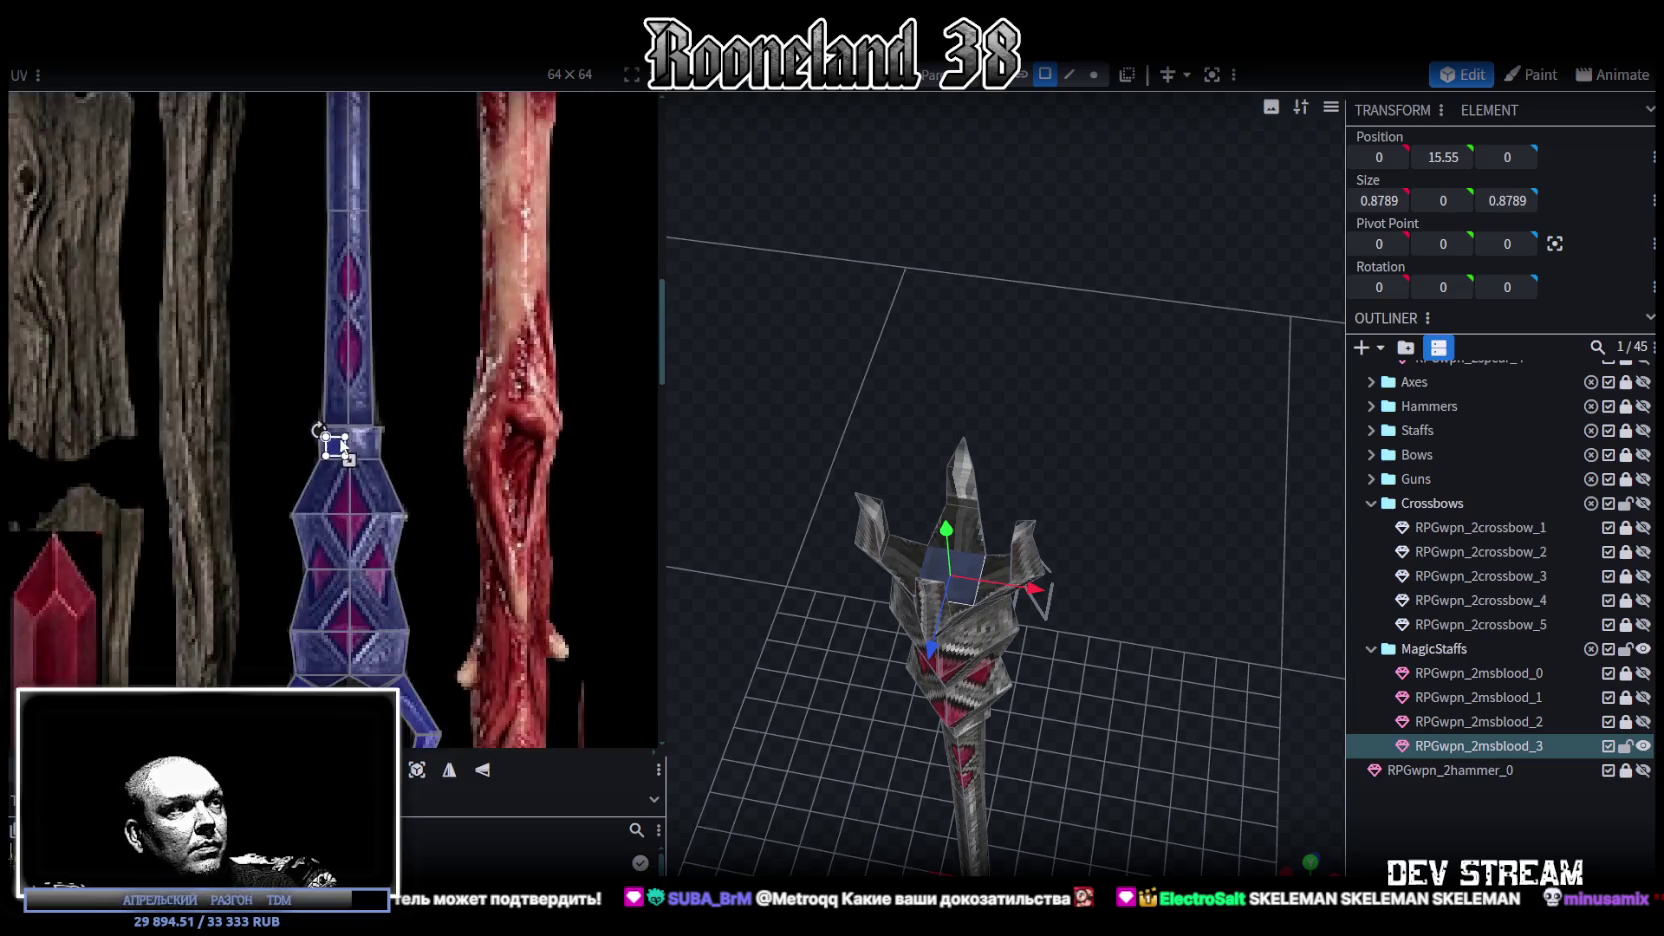
pyautogui.scroll(-2, 340, 450)
pyautogui.moveTo(1130, 640); pyautogui.dragTo(1222, 690)
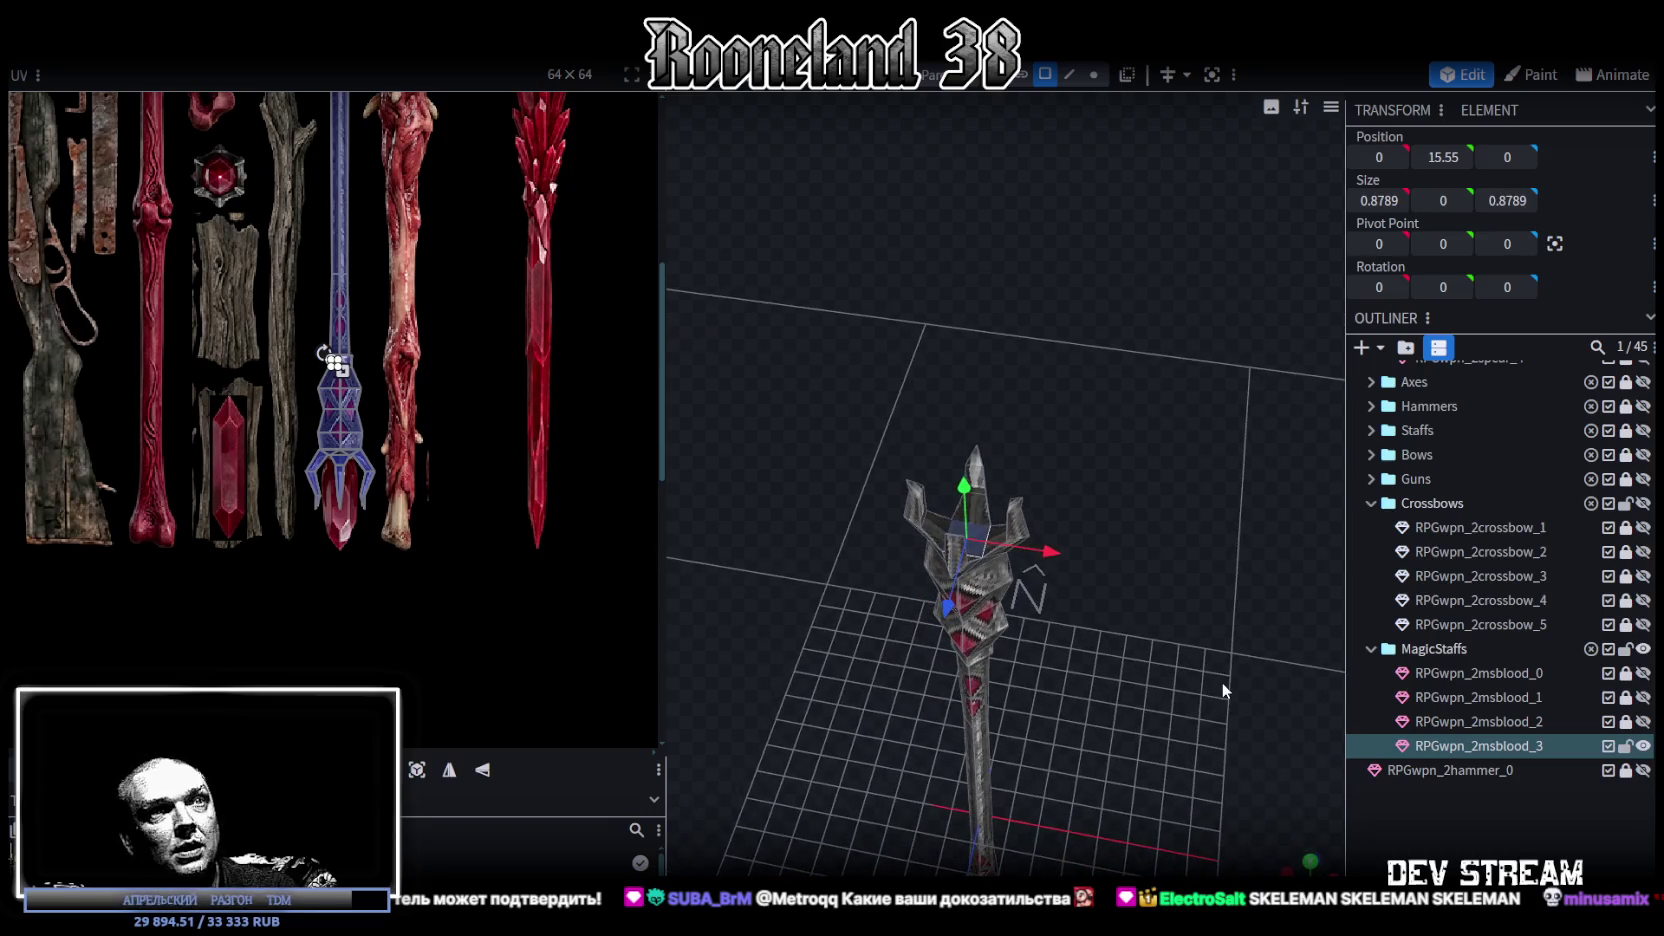
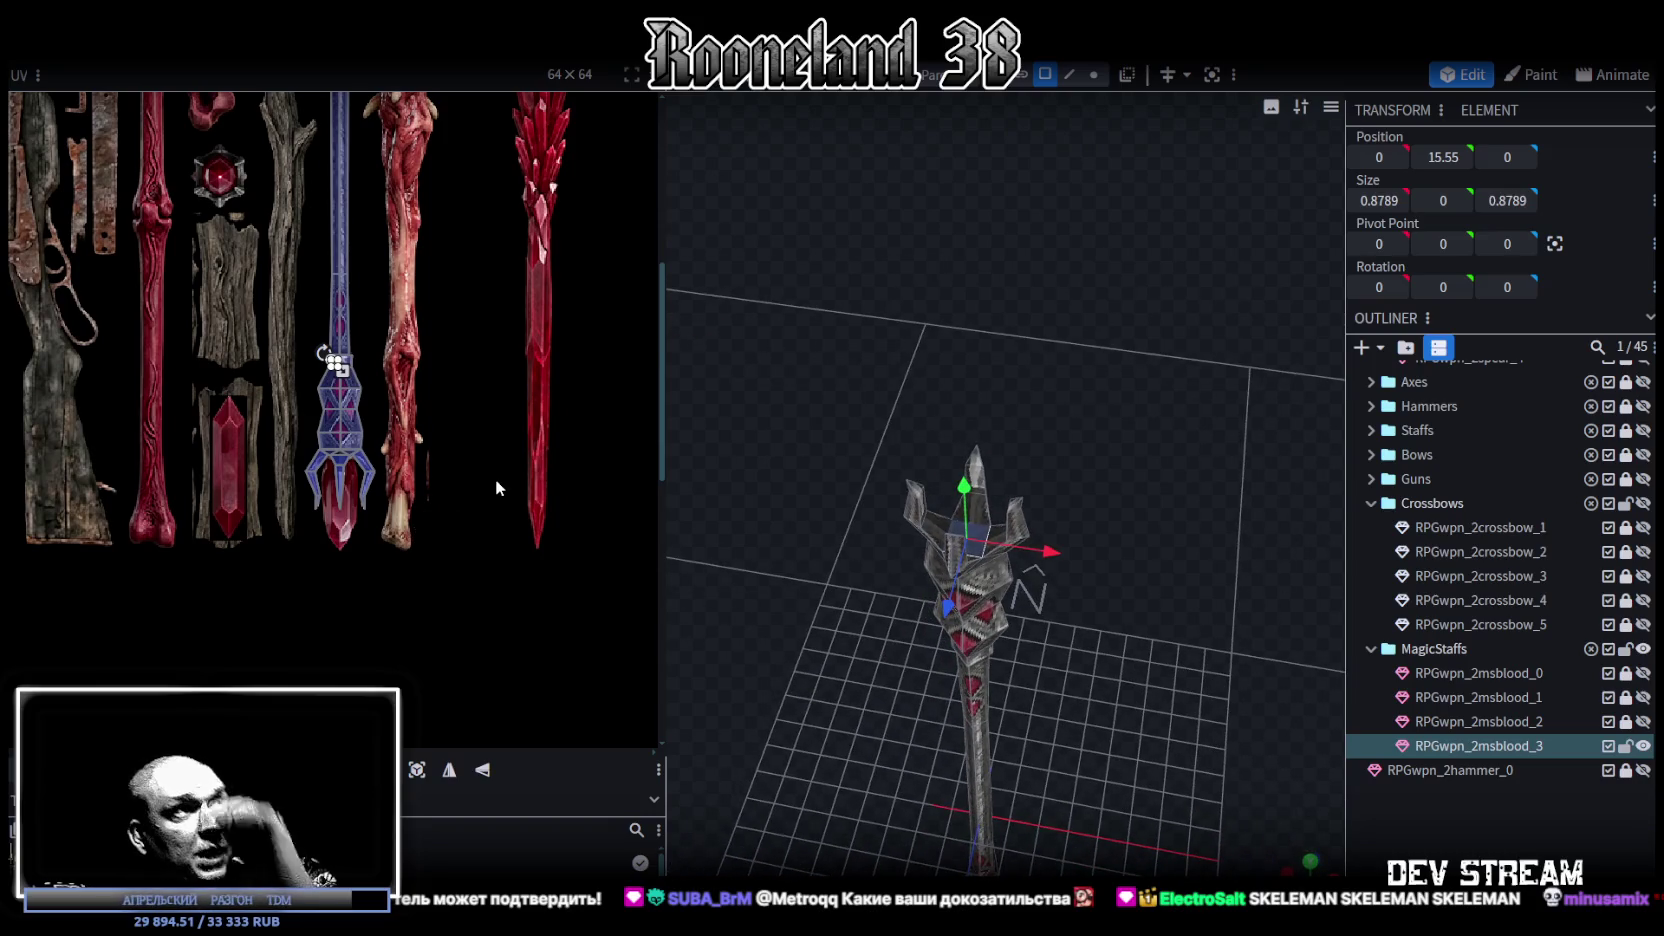
# - Add a cuboid mesh 16 wide, 8 tall and 16 deep at position 0, 4, 0
pyautogui.click(1420, 845)
pyautogui.click(1360, 347)
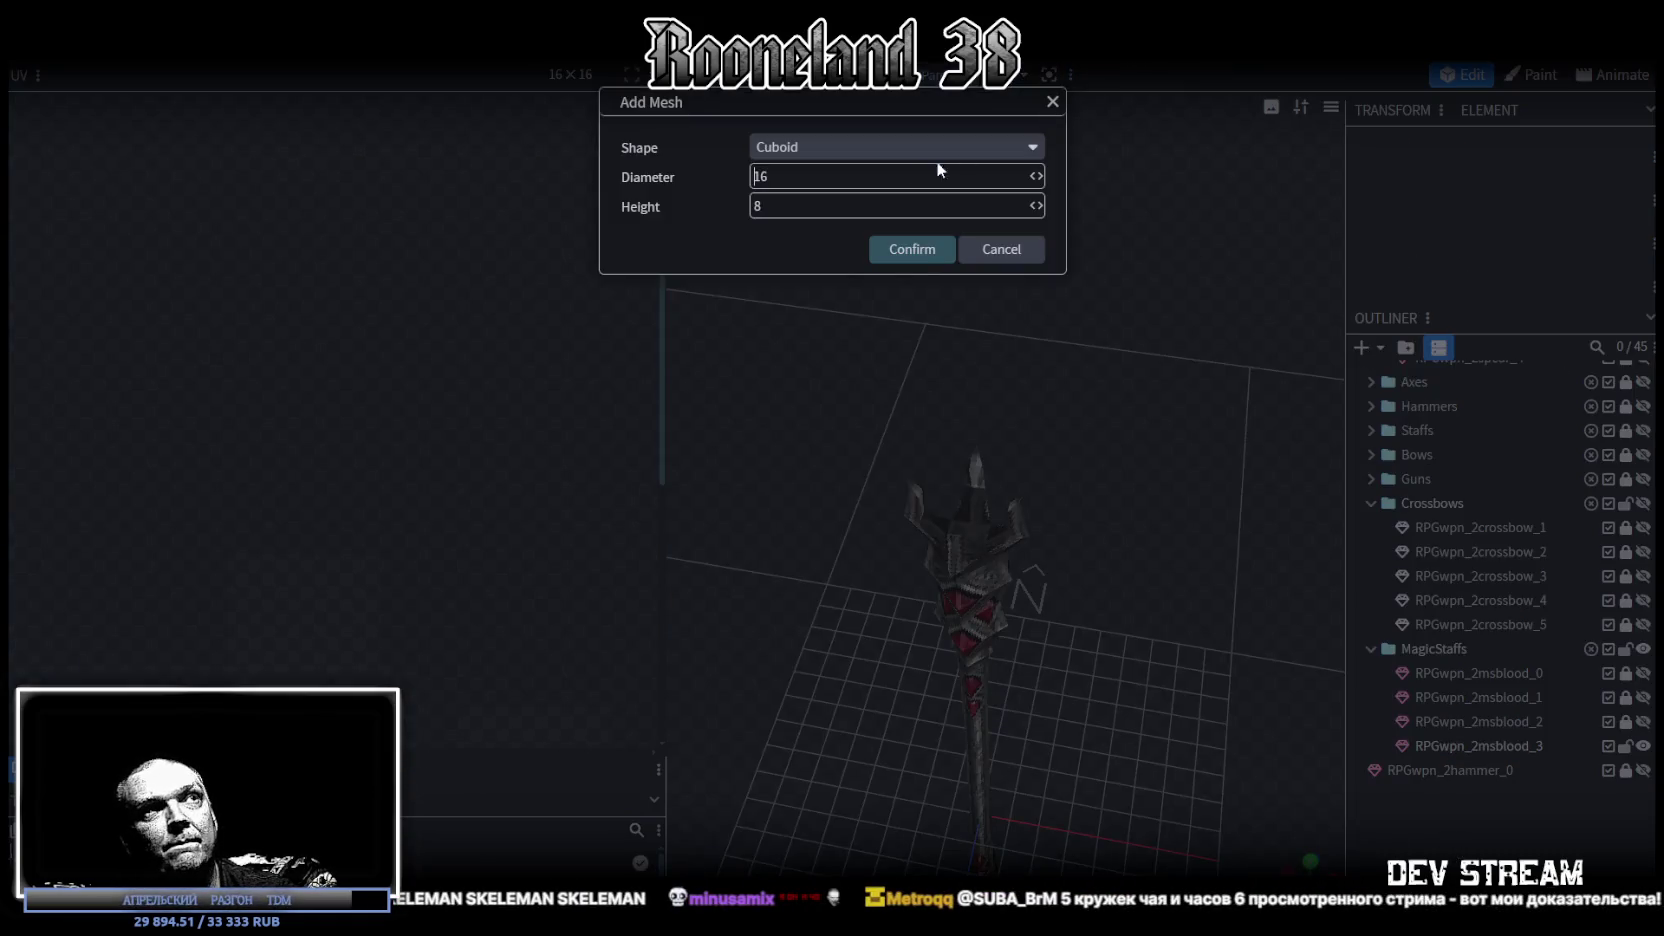
pyautogui.click(904, 250)
pyautogui.scroll(-5, 1124, 389)
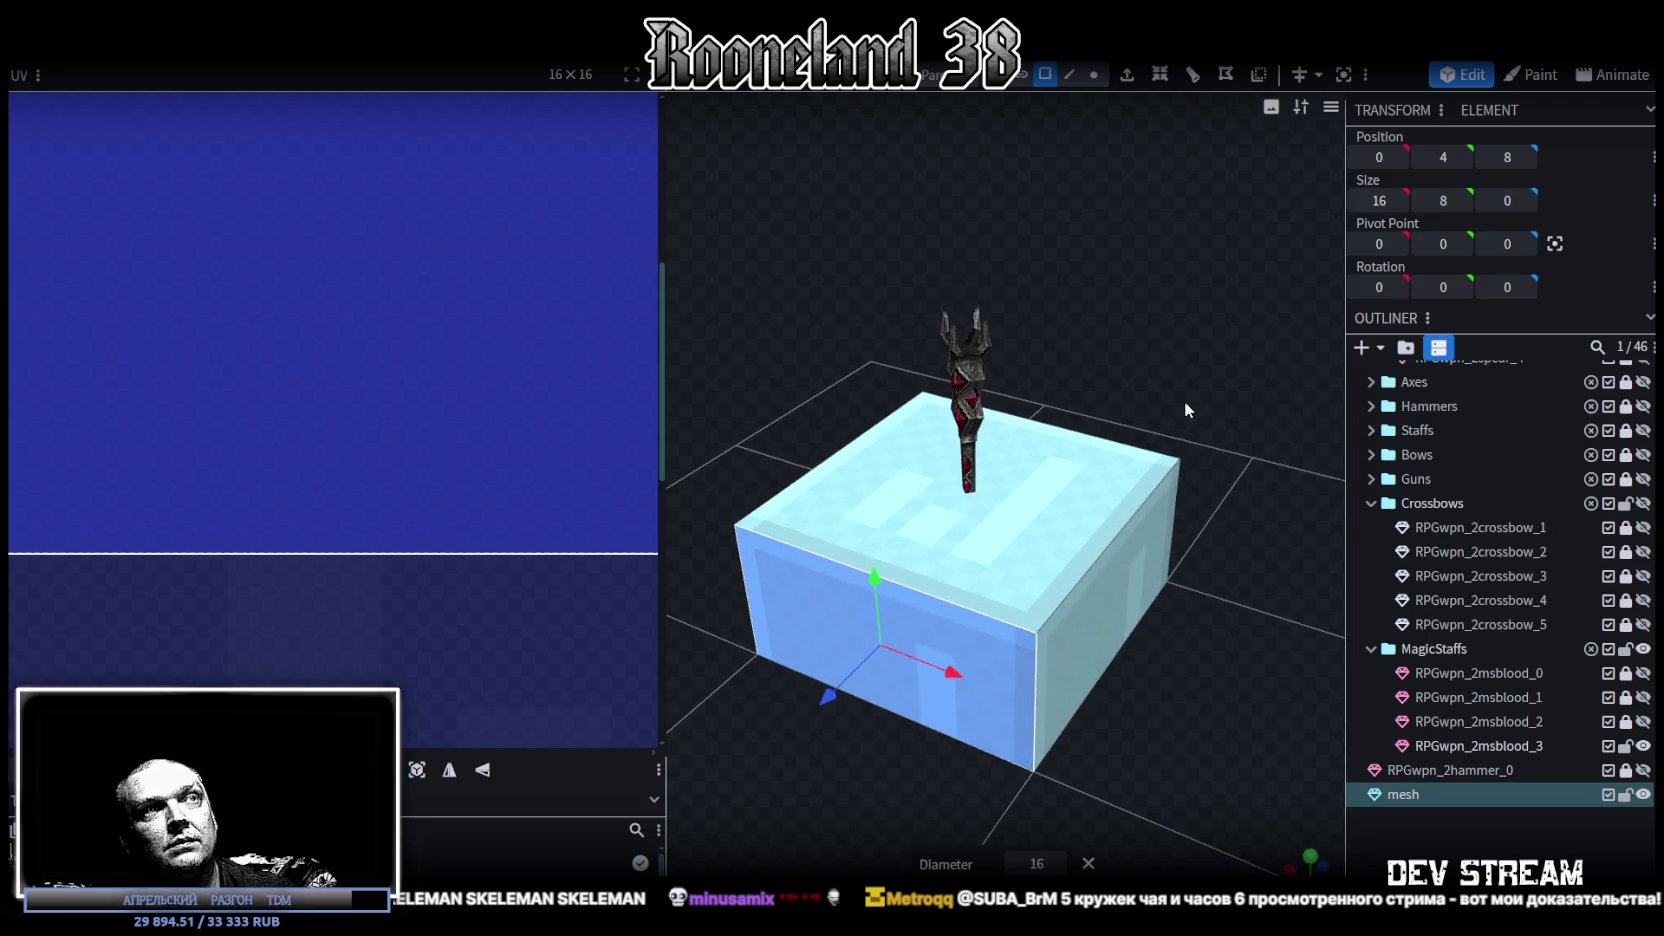
pyautogui.scroll(5, 1150, 367)
pyautogui.moveTo(1158, 369)
pyautogui.mouseDown()
pyautogui.moveTo(1184, 358)
pyautogui.moveTo(1130, 380)
pyautogui.moveTo(968, 385)
pyautogui.moveTo(1260, 370)
pyautogui.moveTo(1162, 359)
pyautogui.moveTo(1178, 611)
pyautogui.moveTo(1226, 338)
pyautogui.moveTo(1075, 309)
pyautogui.moveTo(1104, 578)
pyautogui.moveTo(1092, 463)
pyautogui.mouseUp()
pyautogui.scroll(-3, 1075, 309)
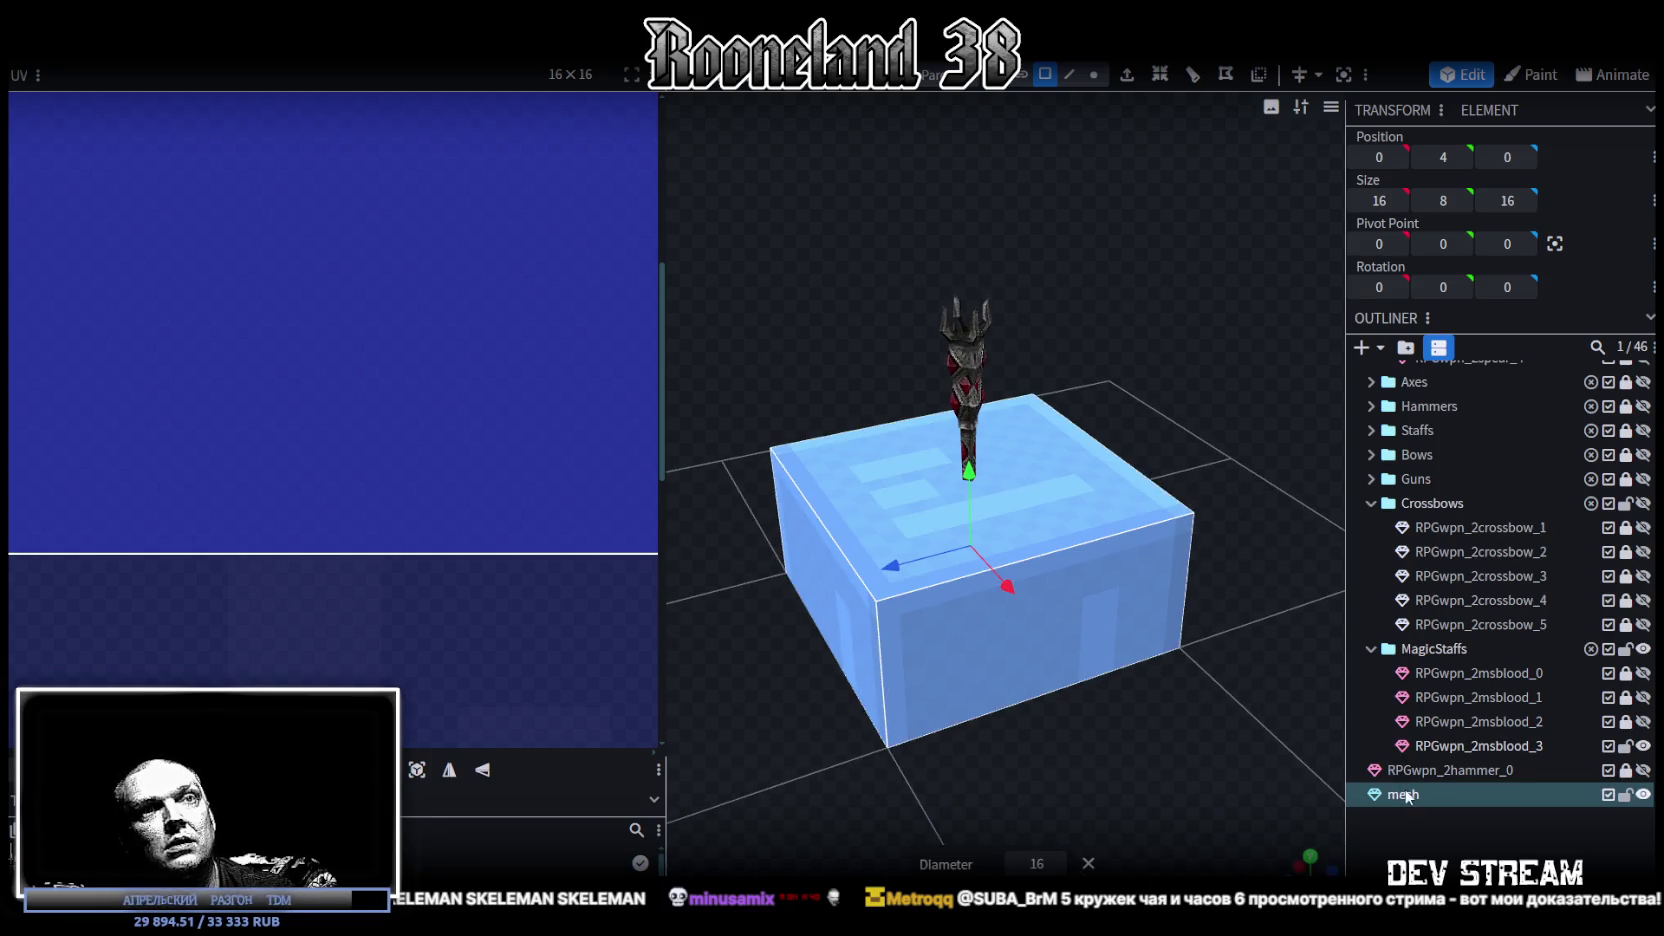
# - Apply the weapon texture atlas to the new mesh
pyautogui.rightClick(1406, 795)
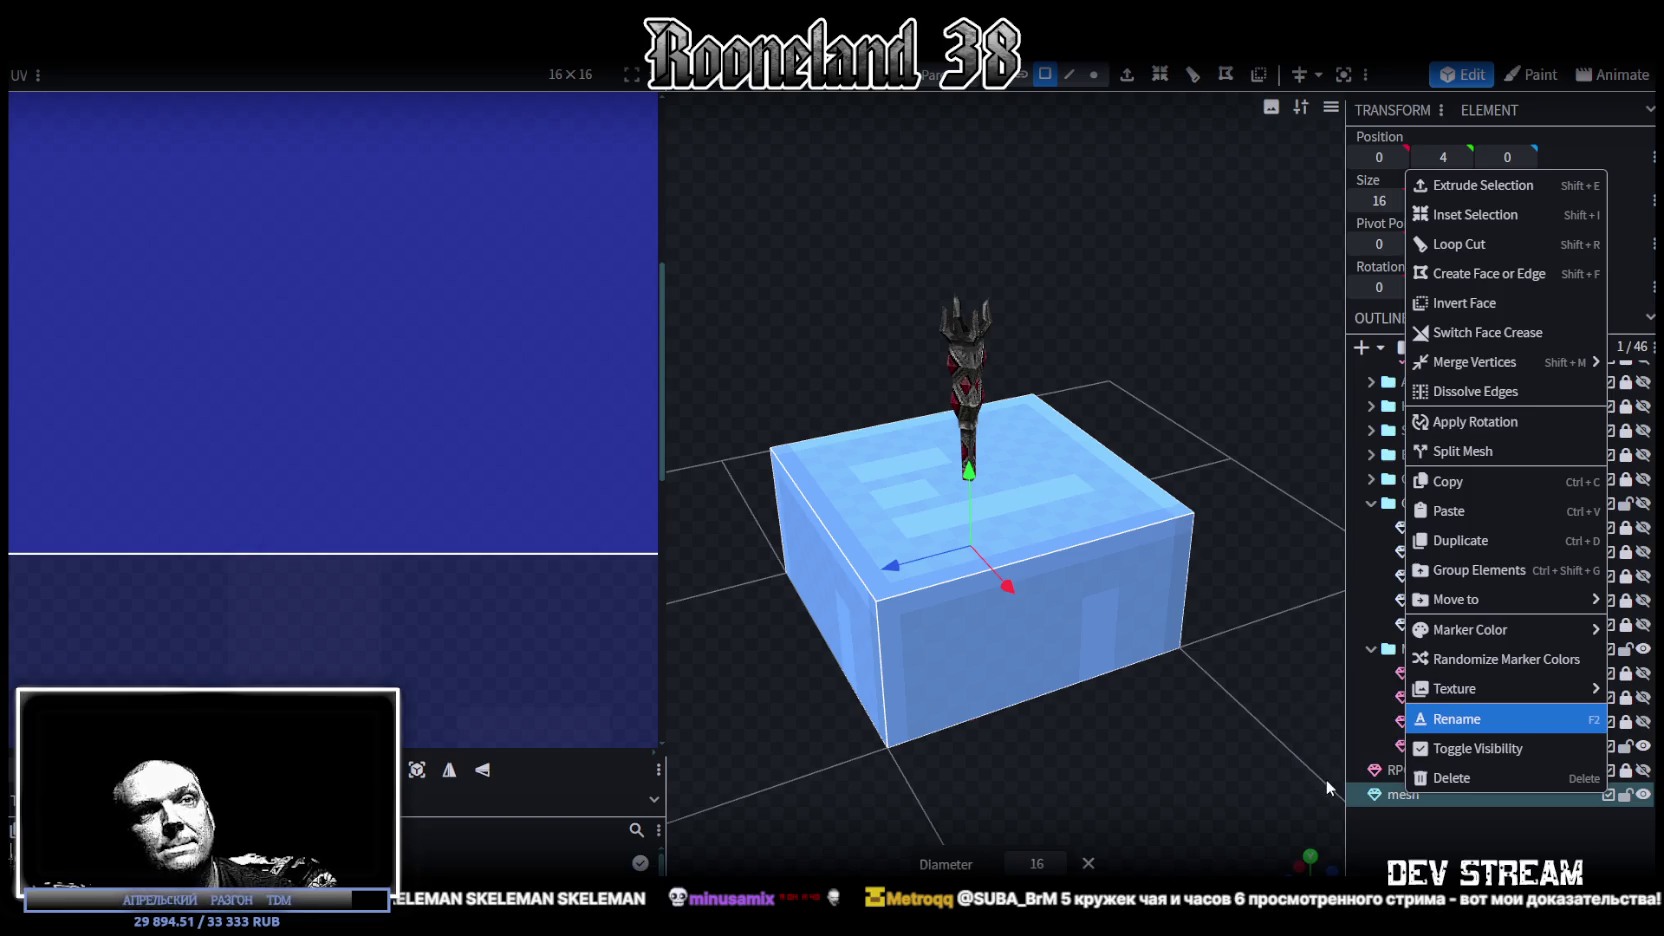
pyautogui.click(1335, 779)
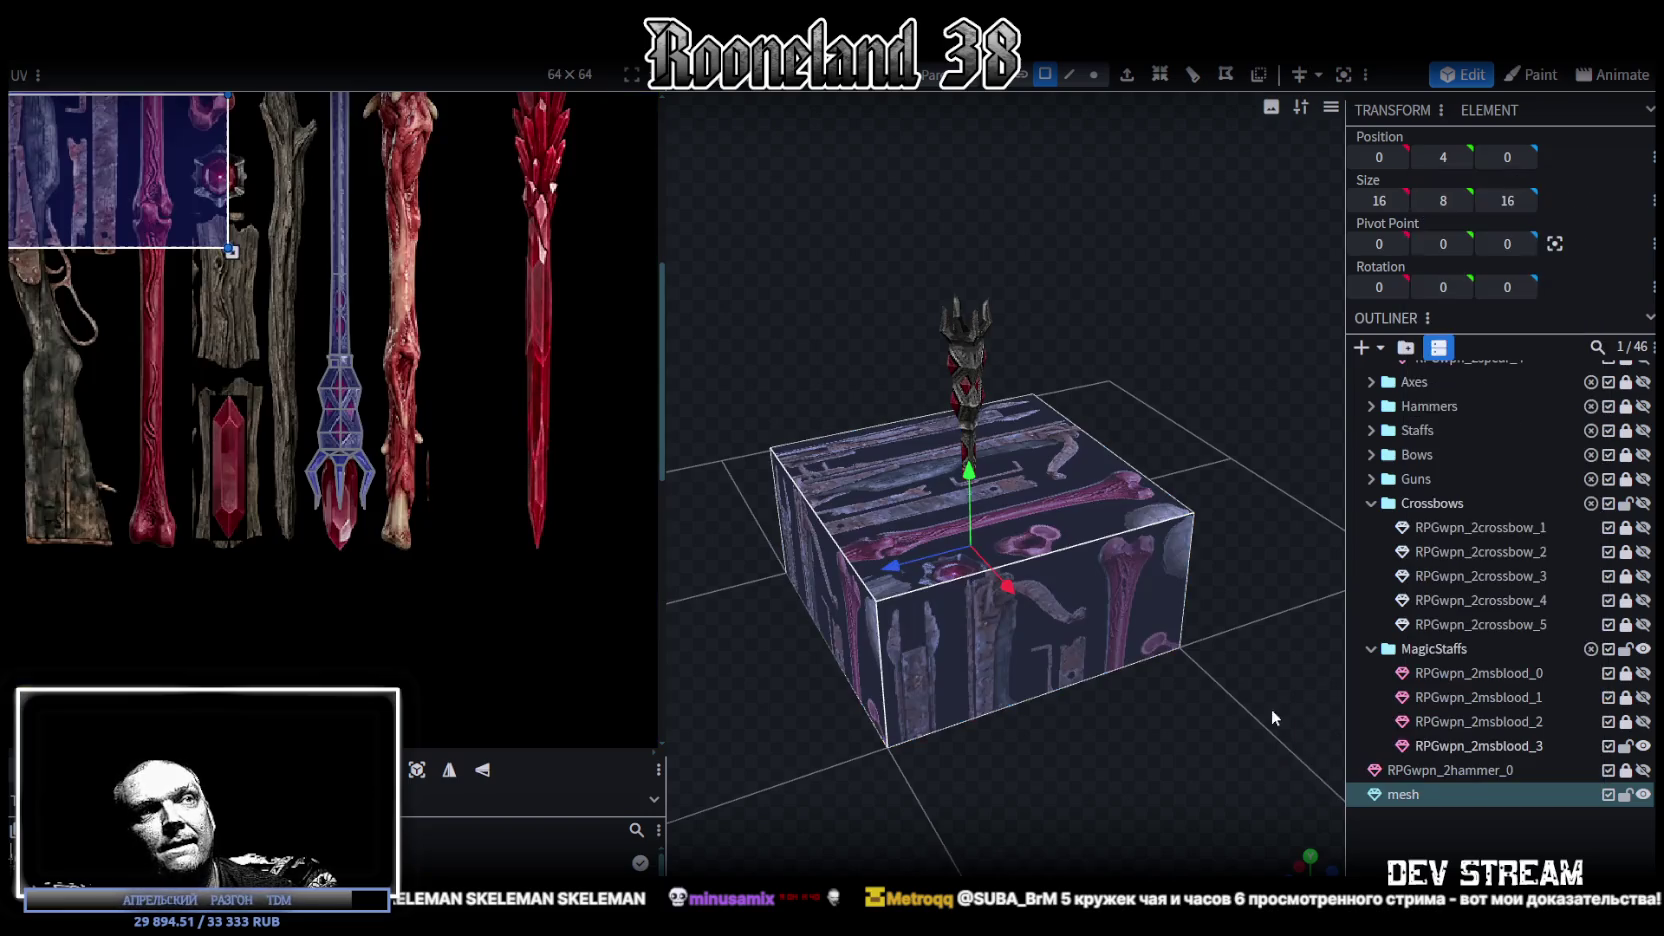
pyautogui.scroll(3, 1178, 630)
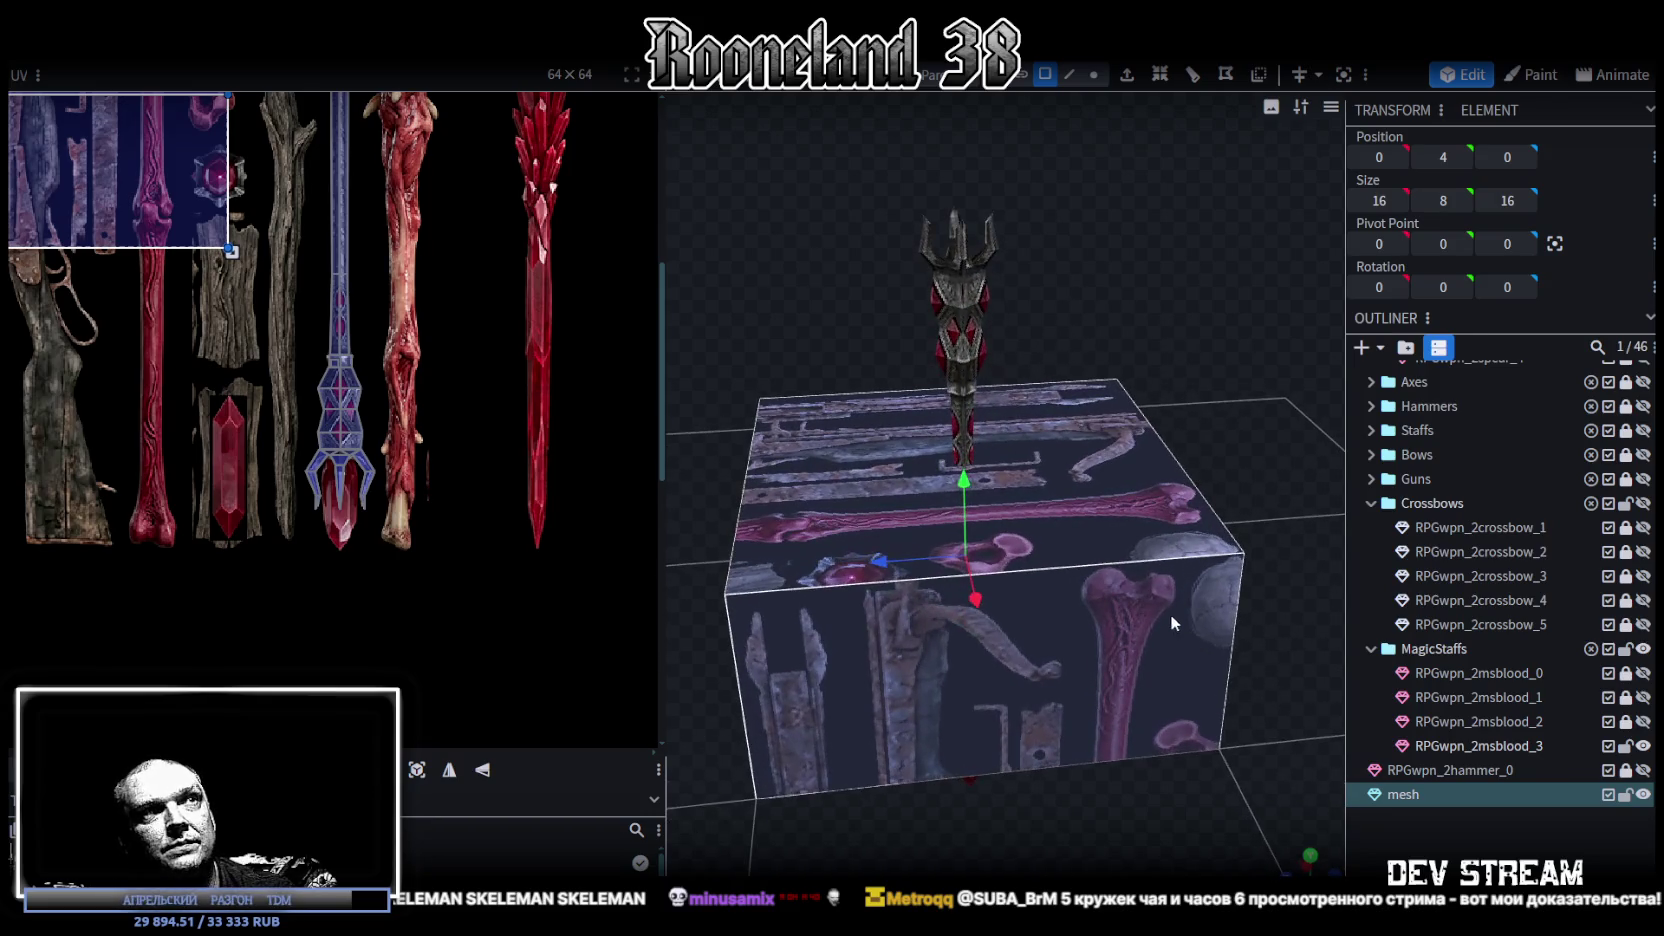
# - Shrink the mesh into a thin 1.5×8×1 block
pyautogui.moveTo(1072, 551); pyautogui.dragTo(893, 585)
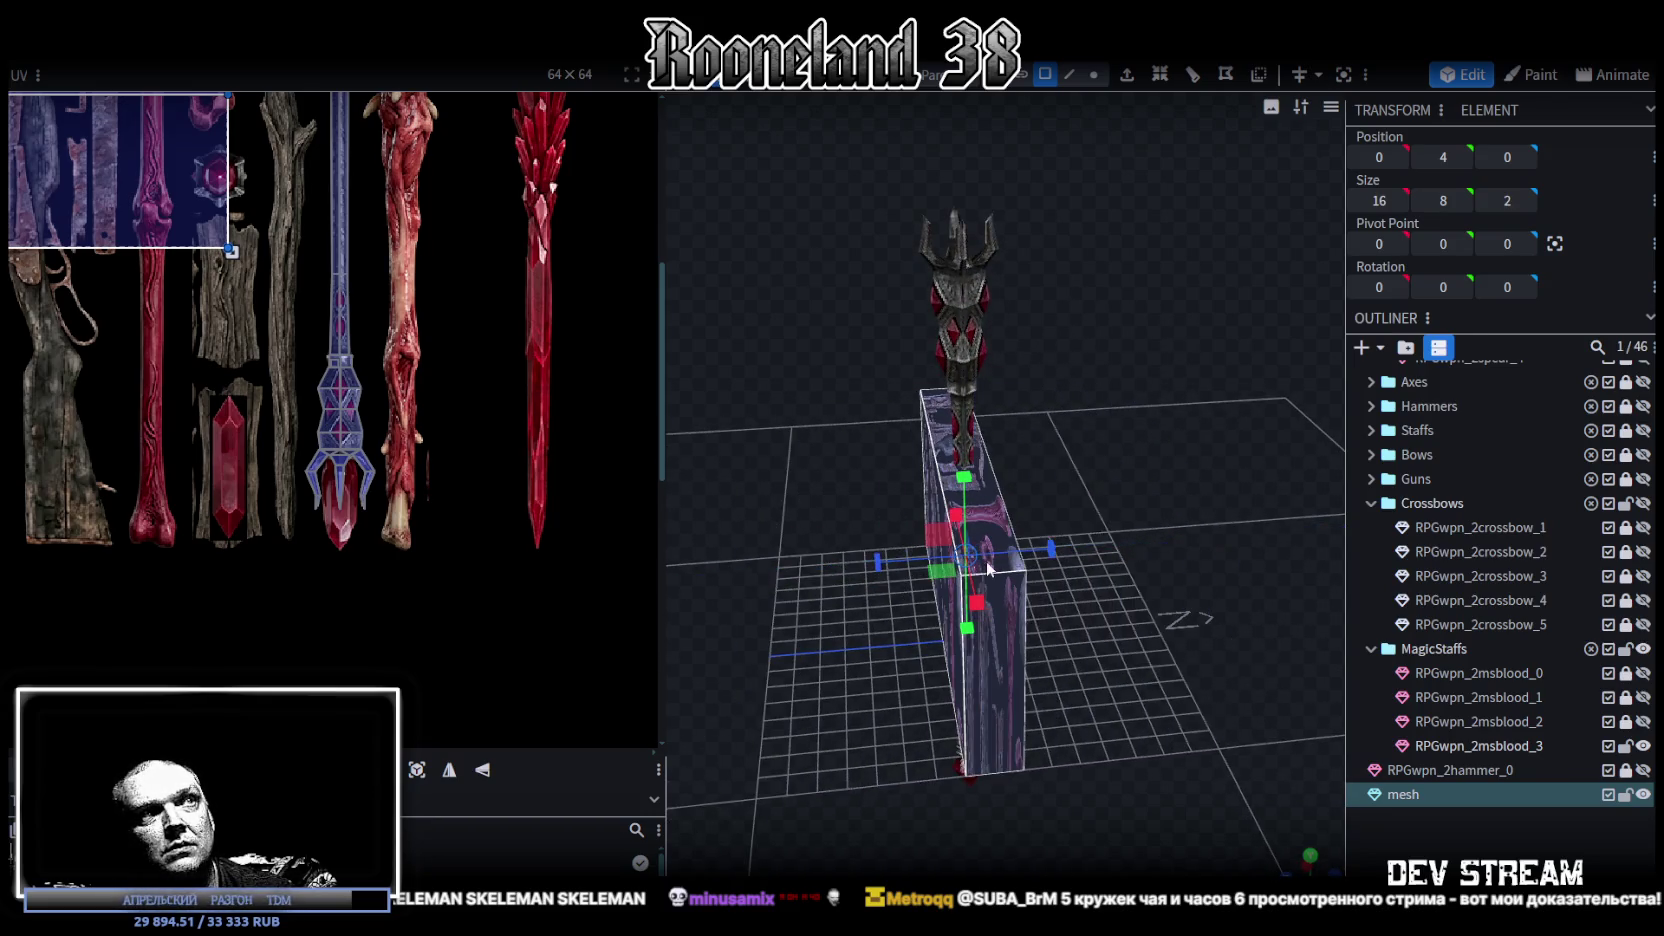
pyautogui.scroll(2, 1161, 514)
pyautogui.moveTo(1161, 514)
pyautogui.mouseDown()
pyautogui.moveTo(1019, 541)
pyautogui.moveTo(1024, 573)
pyautogui.moveTo(940, 645)
pyautogui.moveTo(1072, 618)
pyautogui.moveTo(880, 617)
pyautogui.mouseUp()
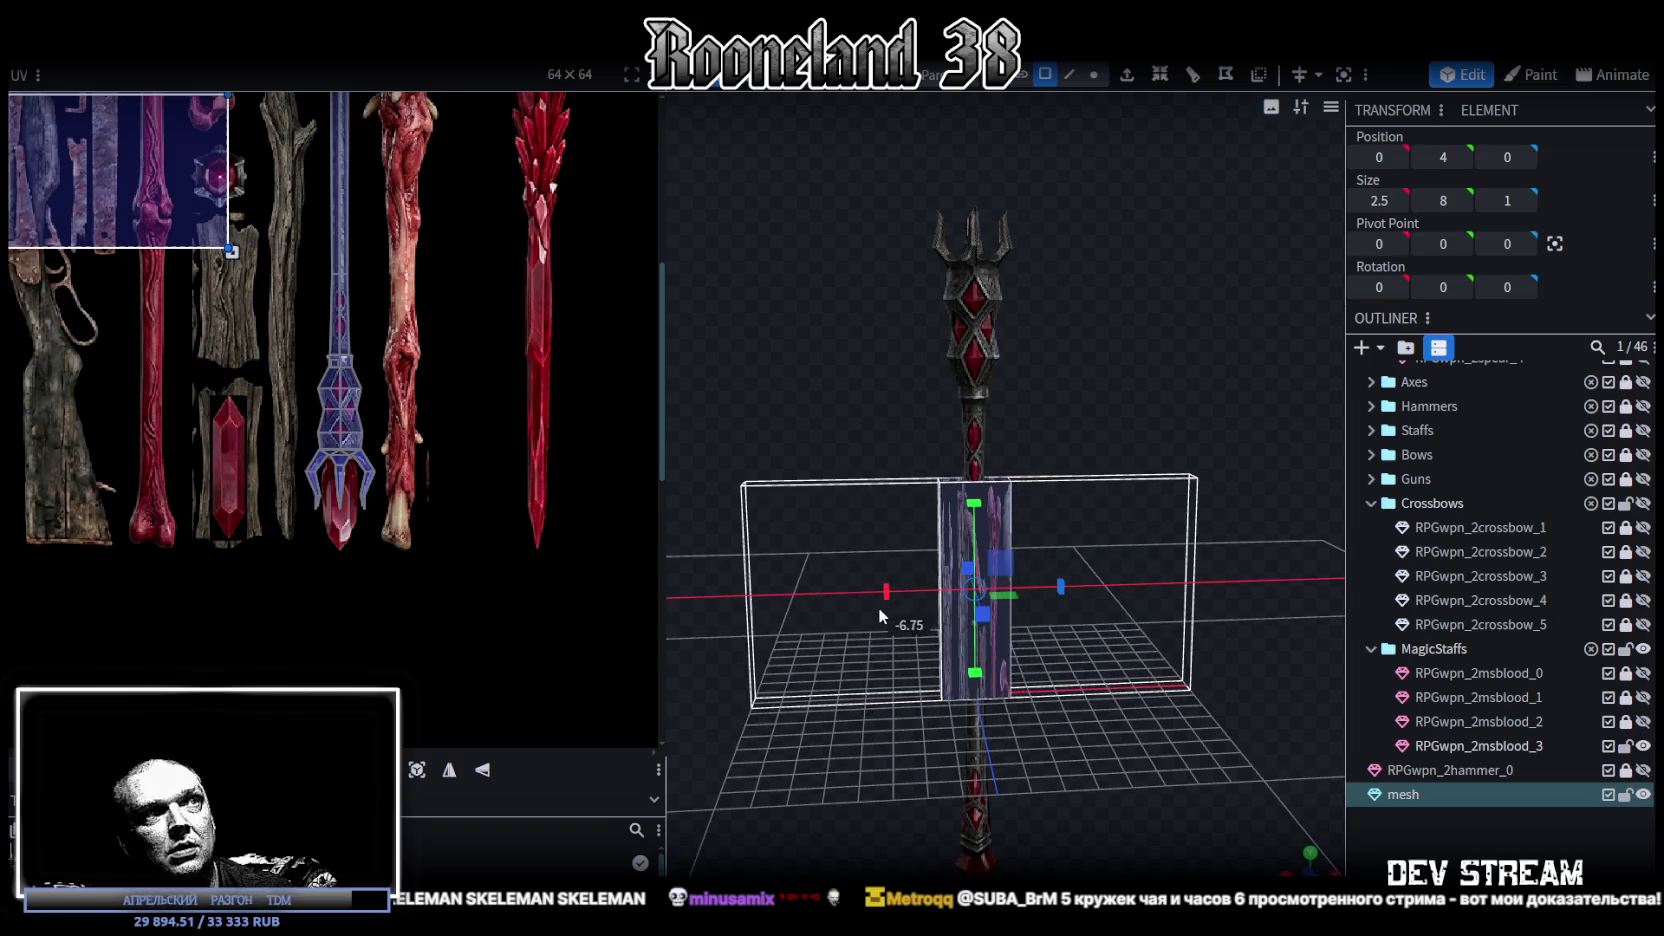
pyautogui.moveTo(880, 617); pyautogui.dragTo(1173, 590)
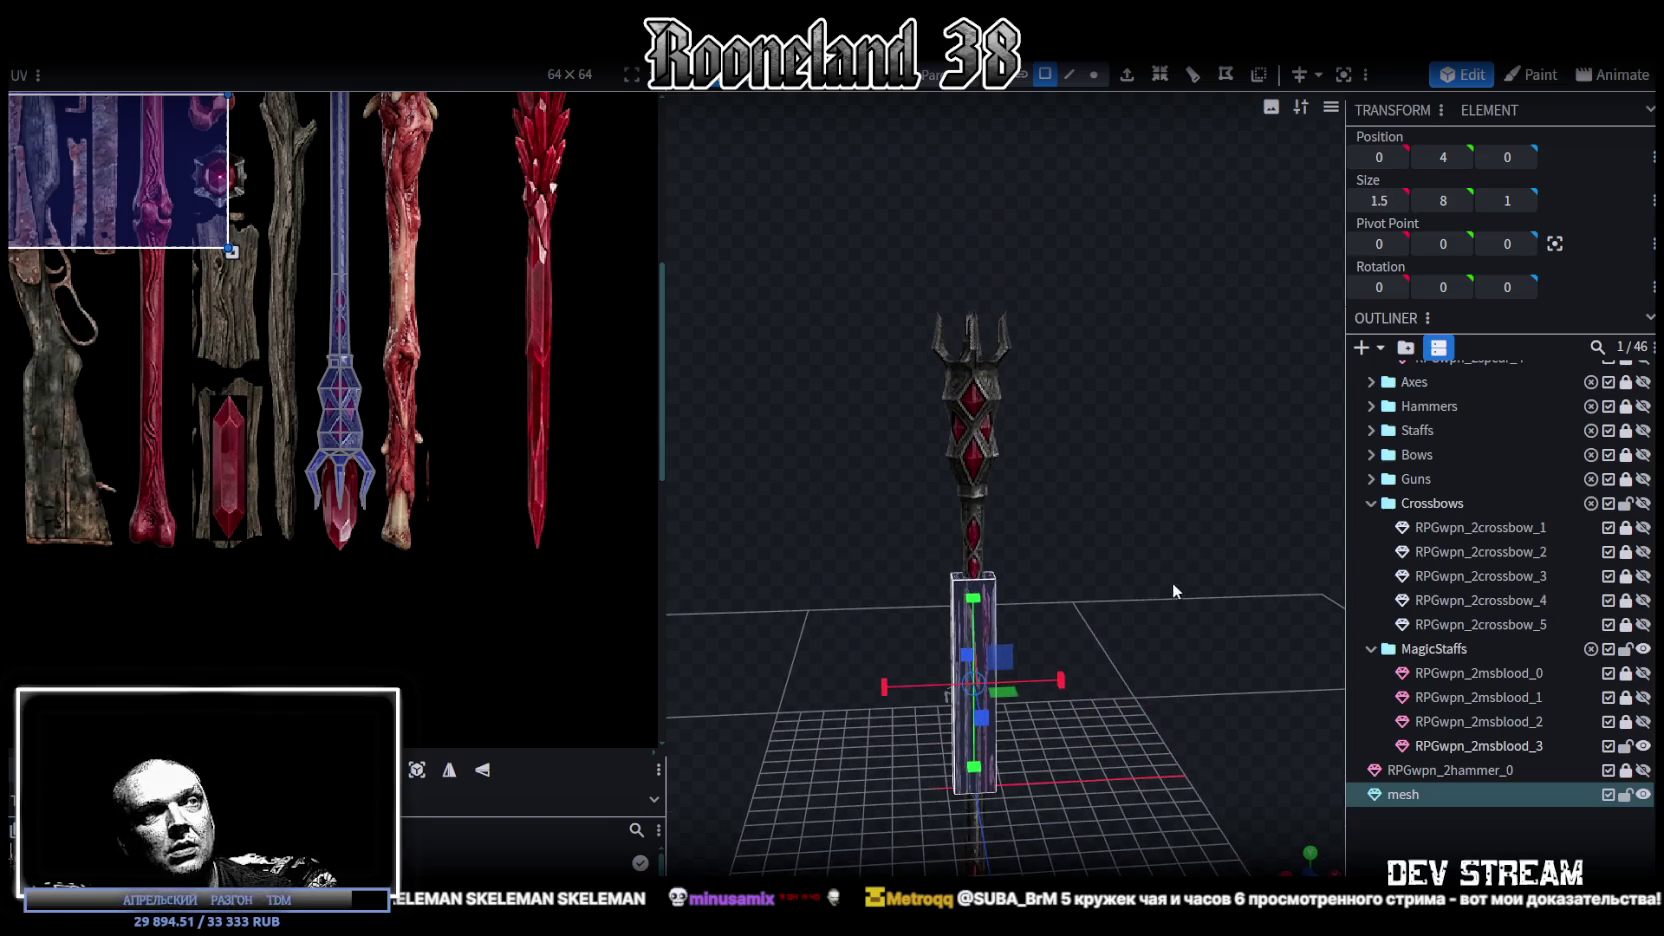
# - Raise the block to height 17.5 atop the staff head and resize it to 1.2×2.5×0.8
pyautogui.press('v')
pyautogui.moveTo(975, 600); pyautogui.dragTo(1034, 174)
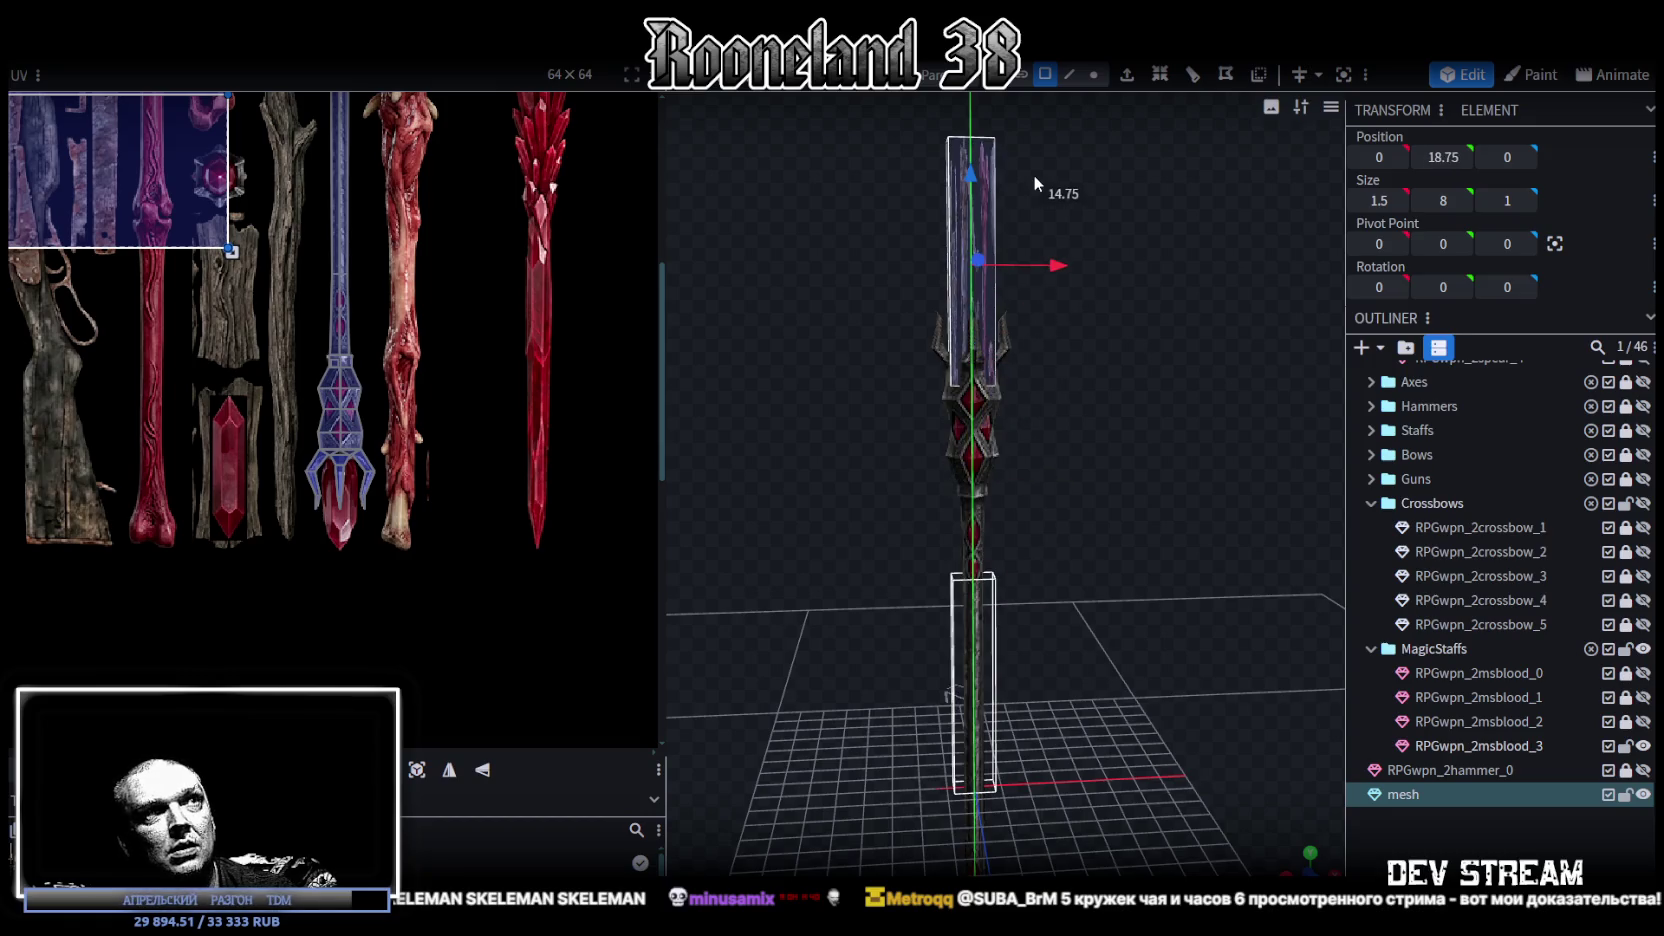
pyautogui.moveTo(1034, 174)
pyautogui.mouseDown()
pyautogui.moveTo(1019, 237)
pyautogui.moveTo(976, 269)
pyautogui.mouseUp()
pyautogui.scroll(2, 1089, 221)
pyautogui.scroll(2, 1150, 359)
pyautogui.scroll(2, 1123, 278)
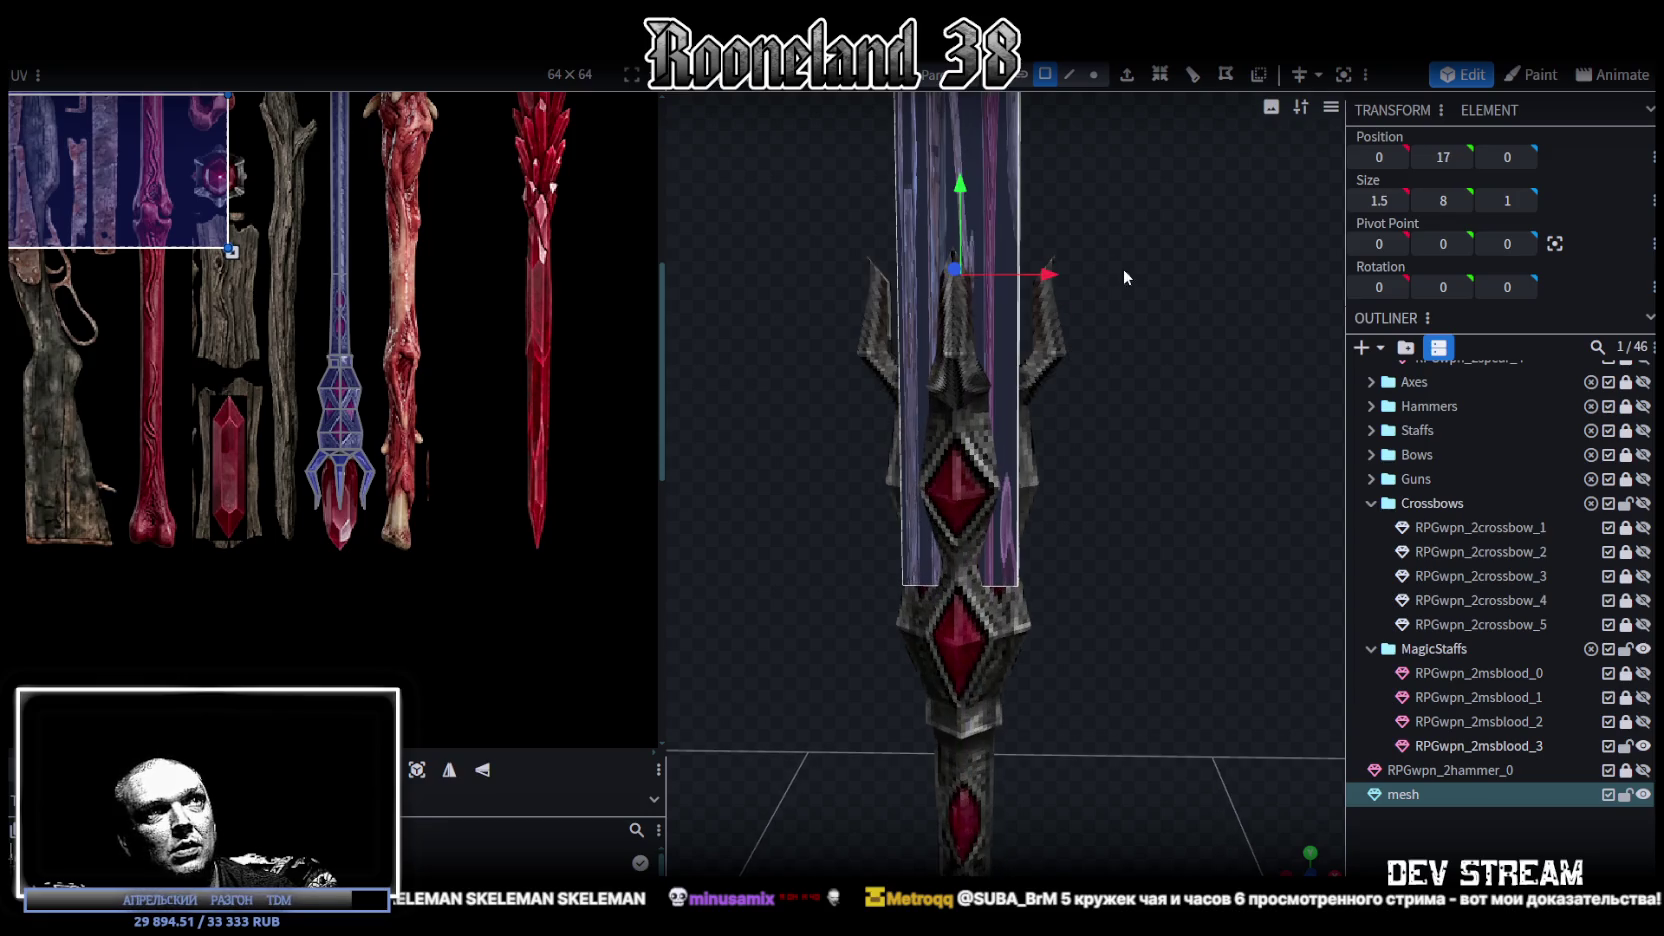
pyautogui.moveTo(965, 186); pyautogui.dragTo(1089, 354)
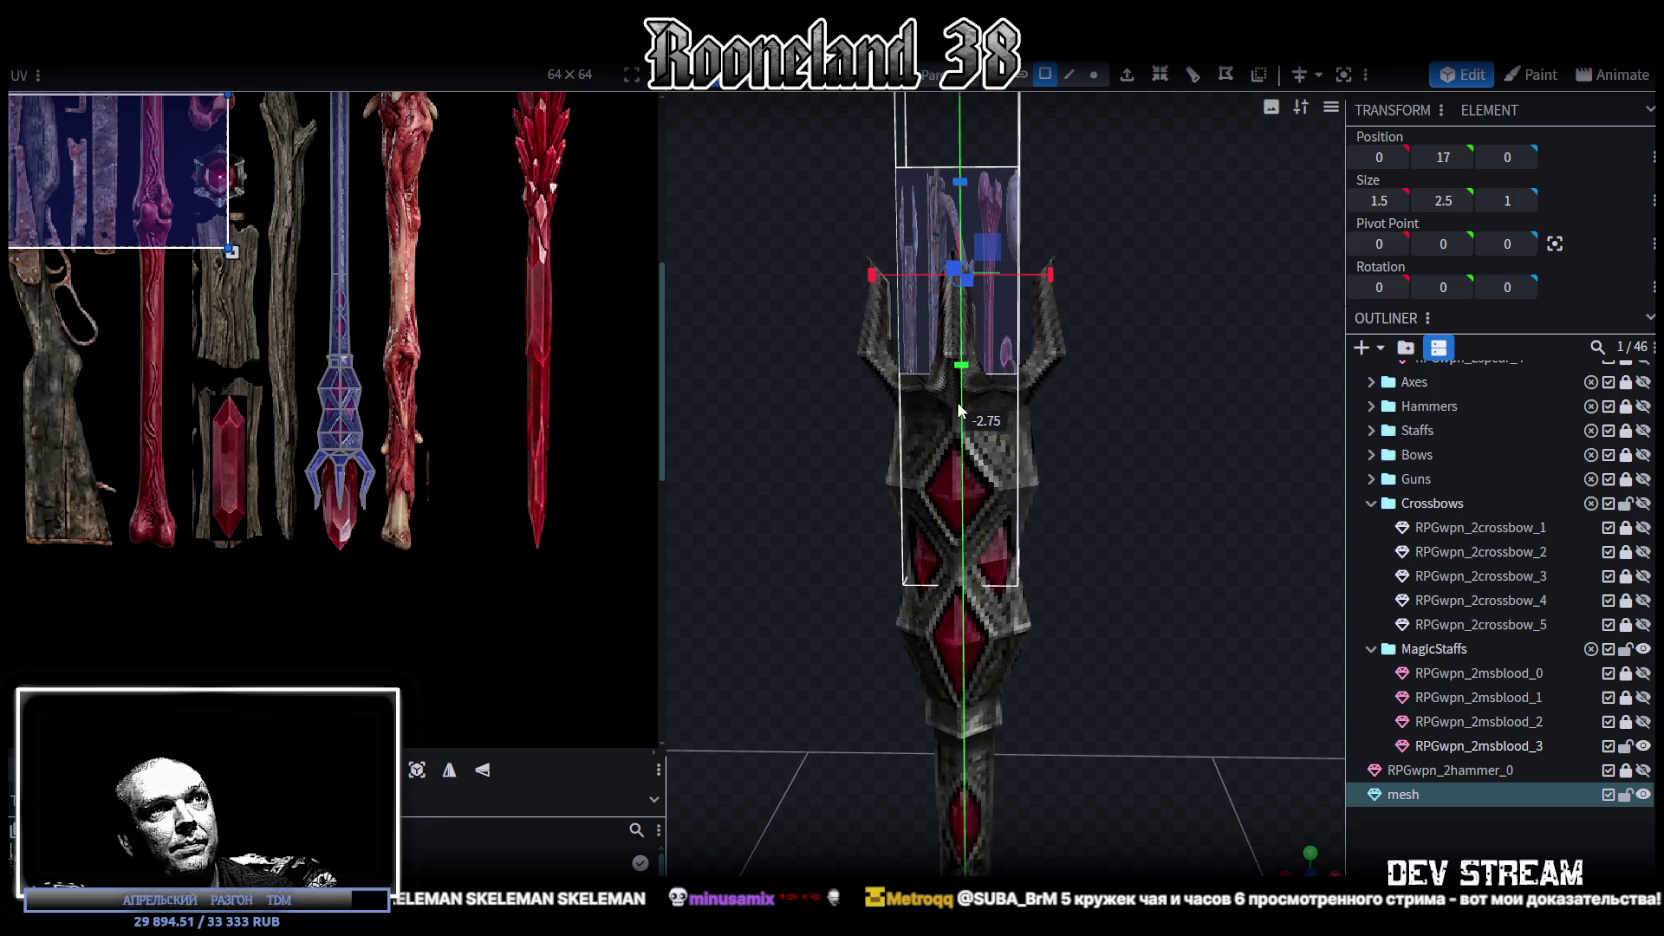
pyautogui.scroll(3, 1090, 360)
pyautogui.moveTo(1021, 272)
pyautogui.mouseDown()
pyautogui.moveTo(1000, 272)
pyautogui.moveTo(1144, 261)
pyautogui.moveTo(1011, 355)
pyautogui.moveTo(1054, 367)
pyautogui.moveTo(1190, 257)
pyautogui.moveTo(1040, 306)
pyautogui.moveTo(1143, 312)
pyautogui.moveTo(984, 313)
pyautogui.moveTo(819, 162)
pyautogui.moveTo(968, 118)
pyautogui.moveTo(948, 291)
pyautogui.moveTo(1180, 179)
pyautogui.moveTo(1149, 214)
pyautogui.mouseUp()
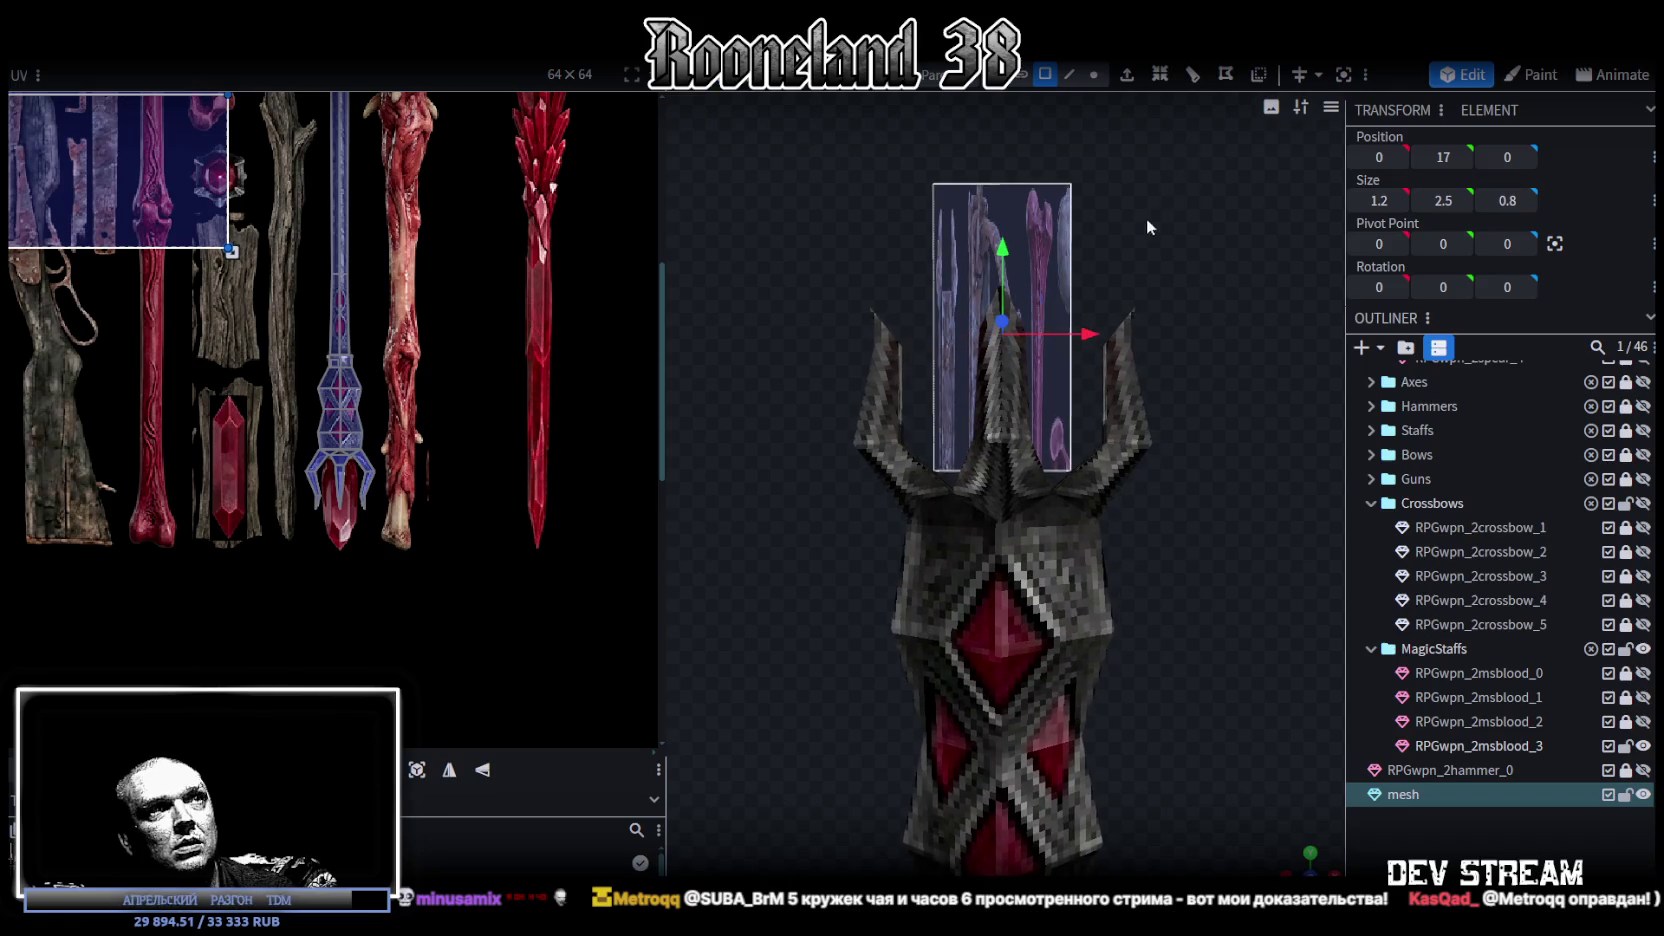
pyautogui.moveTo(1011, 240)
pyautogui.mouseDown()
pyautogui.moveTo(1004, 198)
pyautogui.moveTo(1157, 244)
pyautogui.moveTo(1063, 290)
pyautogui.mouseUp()
# - Add a loop cut around the box with its offset raised to 0.6
pyautogui.click(1069, 74)
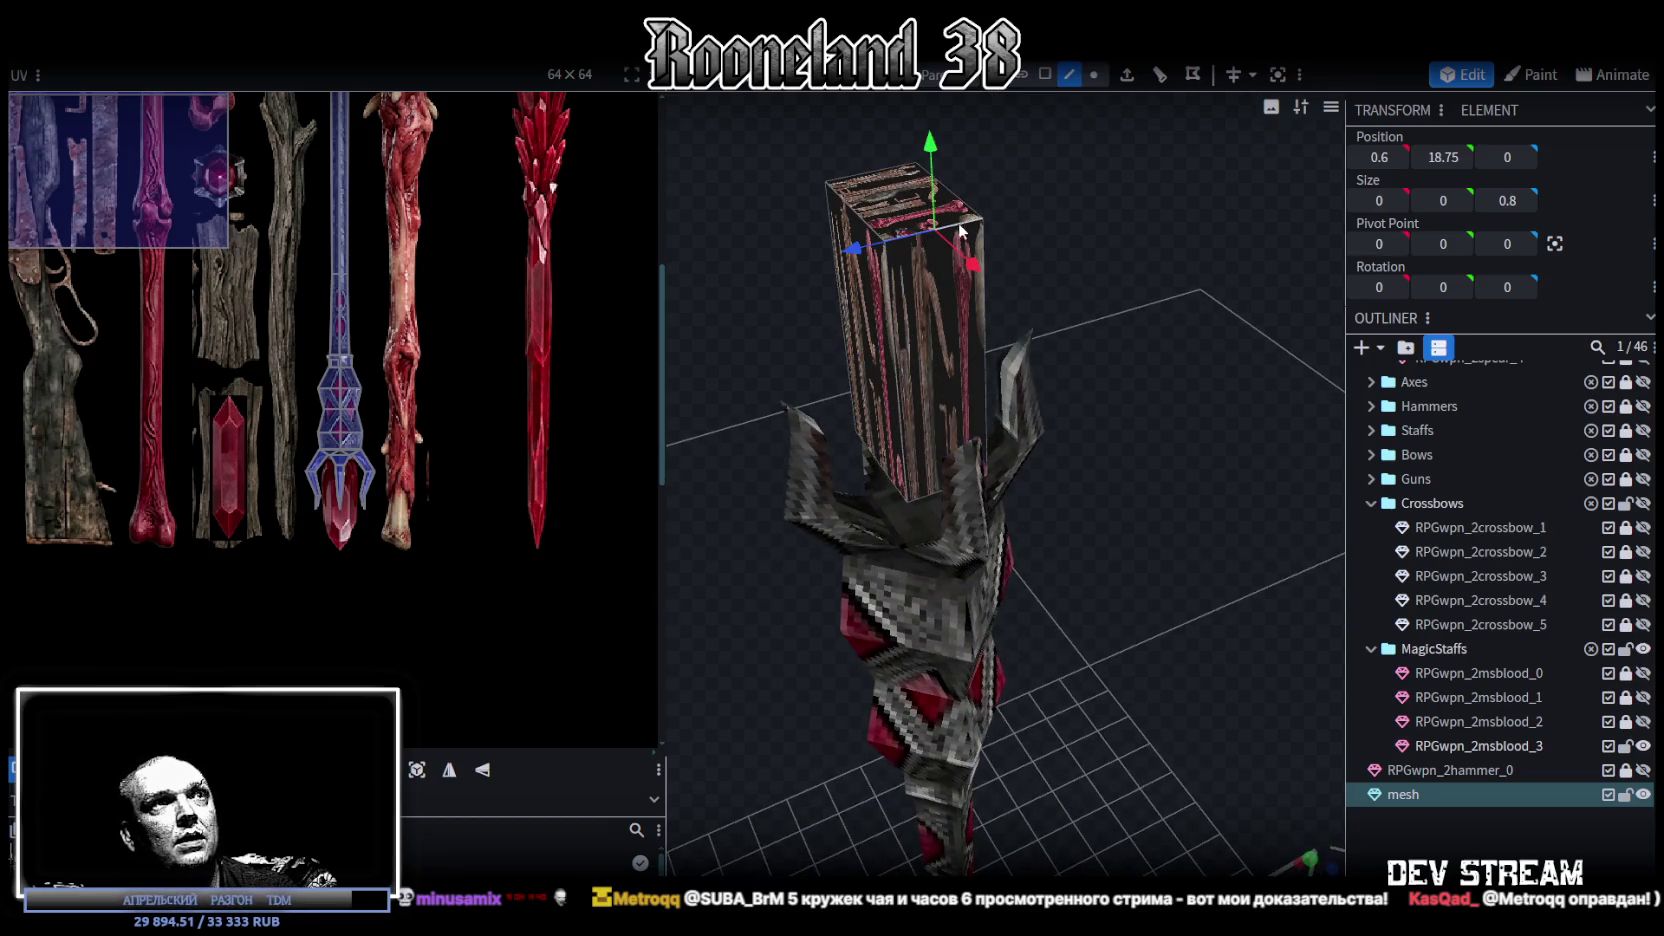
pyautogui.click(1174, 86)
pyautogui.moveTo(1100, 300); pyautogui.dragTo(1051, 223)
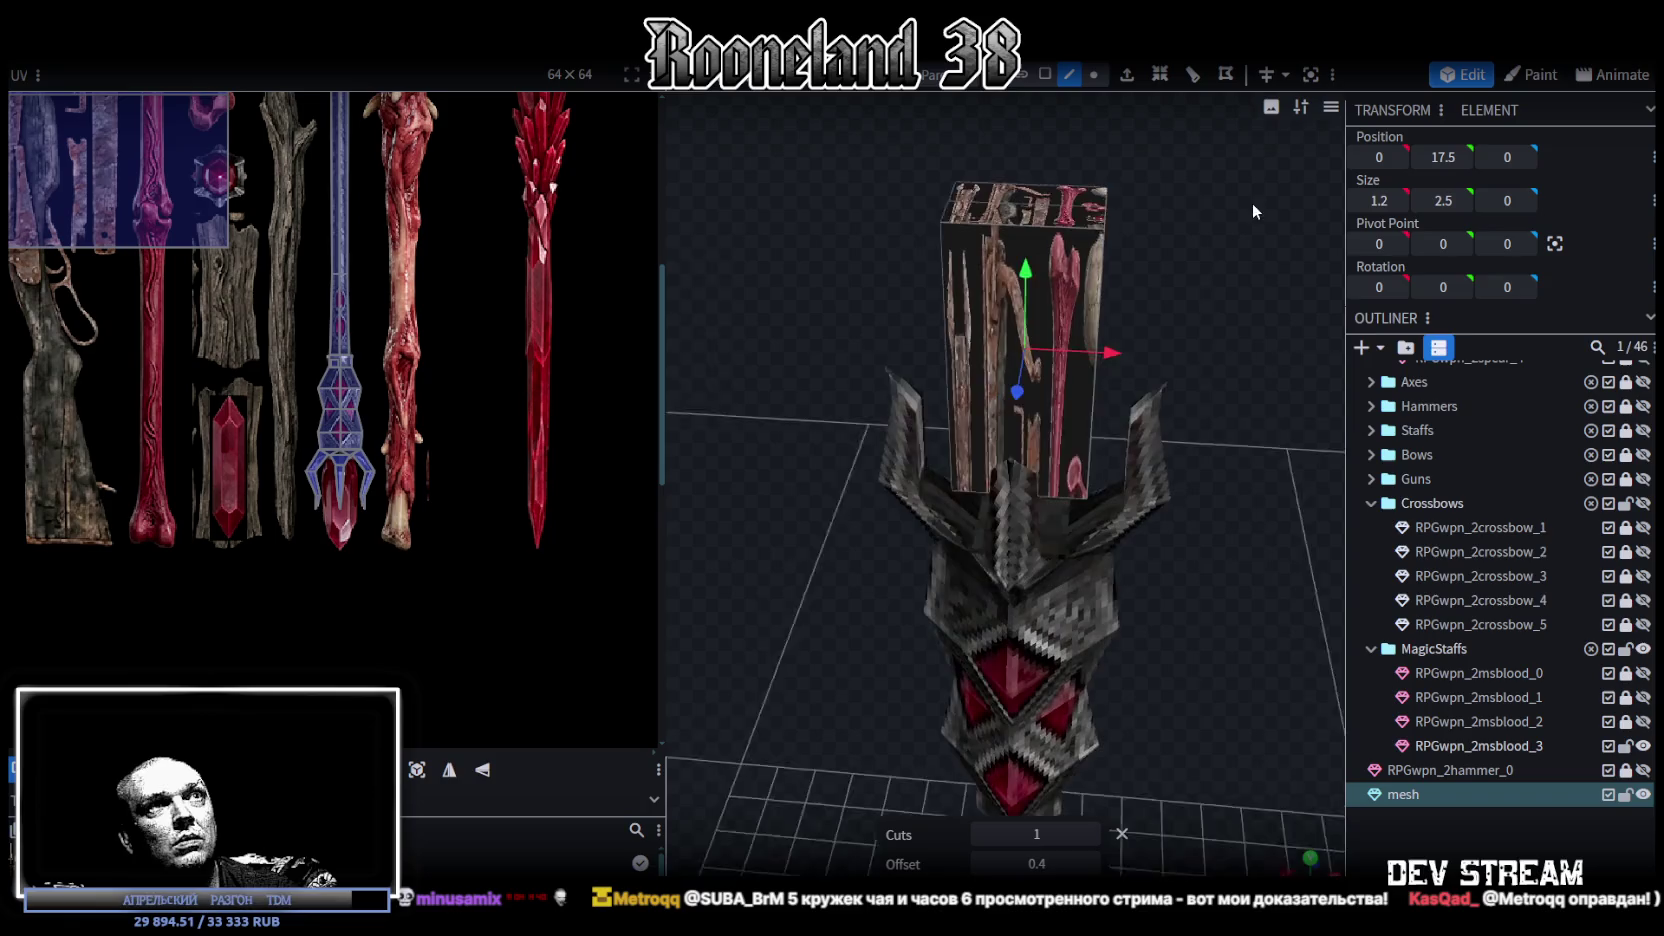
pyautogui.moveTo(1193, 197)
pyautogui.mouseDown()
pyautogui.moveTo(1150, 241)
pyautogui.moveTo(1171, 181)
pyautogui.moveTo(1072, 226)
pyautogui.moveTo(1061, 205)
pyautogui.moveTo(1128, 183)
pyautogui.moveTo(1130, 88)
pyautogui.mouseUp()
# - Narrow the box's upper face inward so it tapers to 0.5×2×0.8
pyautogui.click(1045, 75)
pyautogui.click(1050, 300)
pyautogui.moveTo(1050, 300)
pyautogui.mouseDown()
pyautogui.moveTo(940, 188)
pyautogui.moveTo(1321, 251)
pyautogui.moveTo(1069, 251)
pyautogui.moveTo(1169, 220)
pyautogui.mouseUp()
pyautogui.moveTo(1038, 265)
pyautogui.mouseDown()
pyautogui.moveTo(1007, 266)
pyautogui.moveTo(1086, 225)
pyautogui.moveTo(1053, 252)
pyautogui.moveTo(1105, 222)
pyautogui.moveTo(1112, 248)
pyautogui.moveTo(1095, 211)
pyautogui.moveTo(1107, 181)
pyautogui.moveTo(1117, 218)
pyautogui.moveTo(1145, 222)
pyautogui.moveTo(1063, 199)
pyautogui.moveTo(1002, 217)
pyautogui.mouseUp()
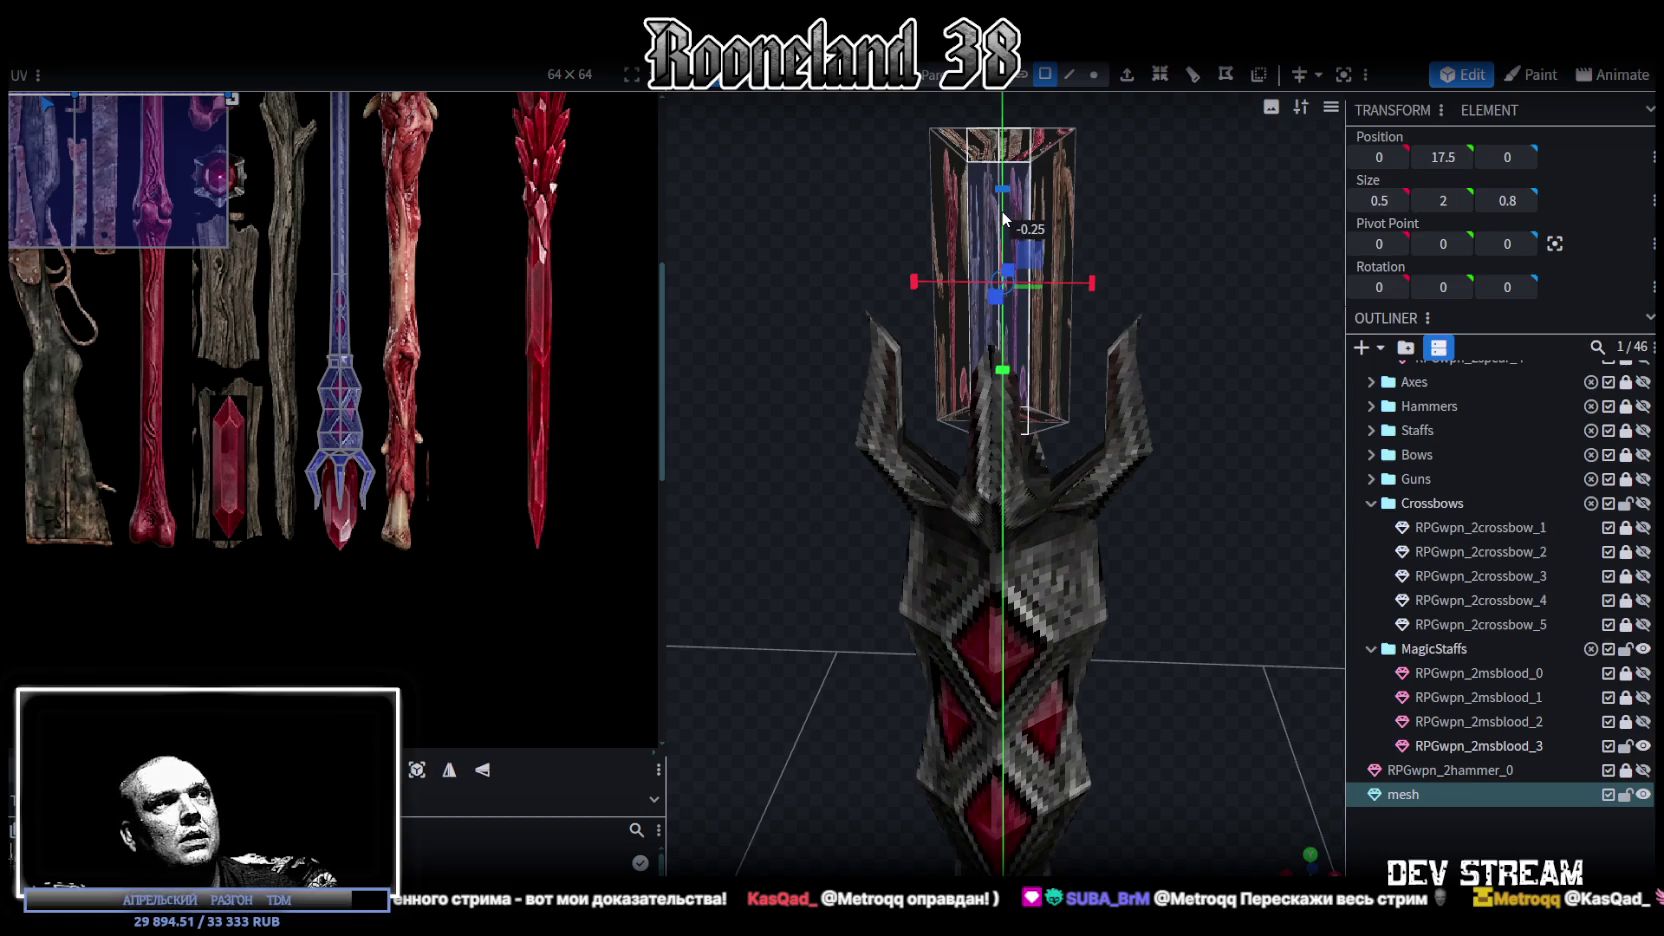
pyautogui.moveTo(1001, 211)
pyautogui.mouseDown()
pyautogui.moveTo(1149, 185)
pyautogui.moveTo(1122, 185)
pyautogui.moveTo(1112, 97)
pyautogui.mouseUp()
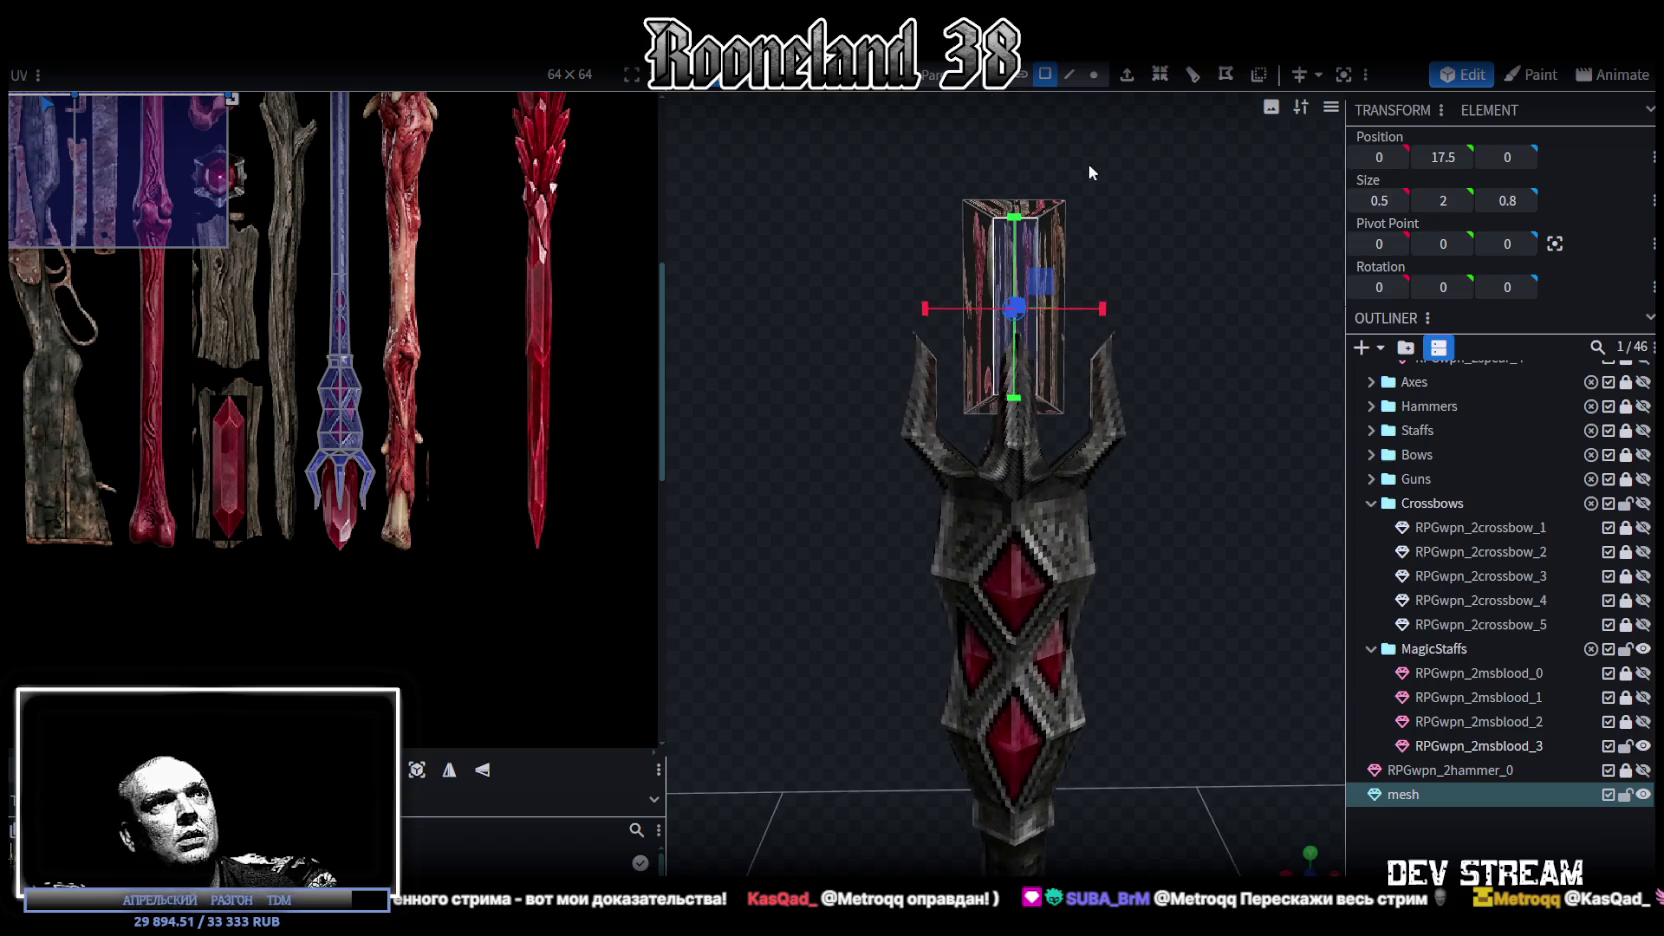
# - Stretch the middle vertex loop to form a pointed crystal 3.5 units tall
pyautogui.scroll(3, 1112, 198)
pyautogui.moveTo(1121, 200); pyautogui.dragTo(1085, 254)
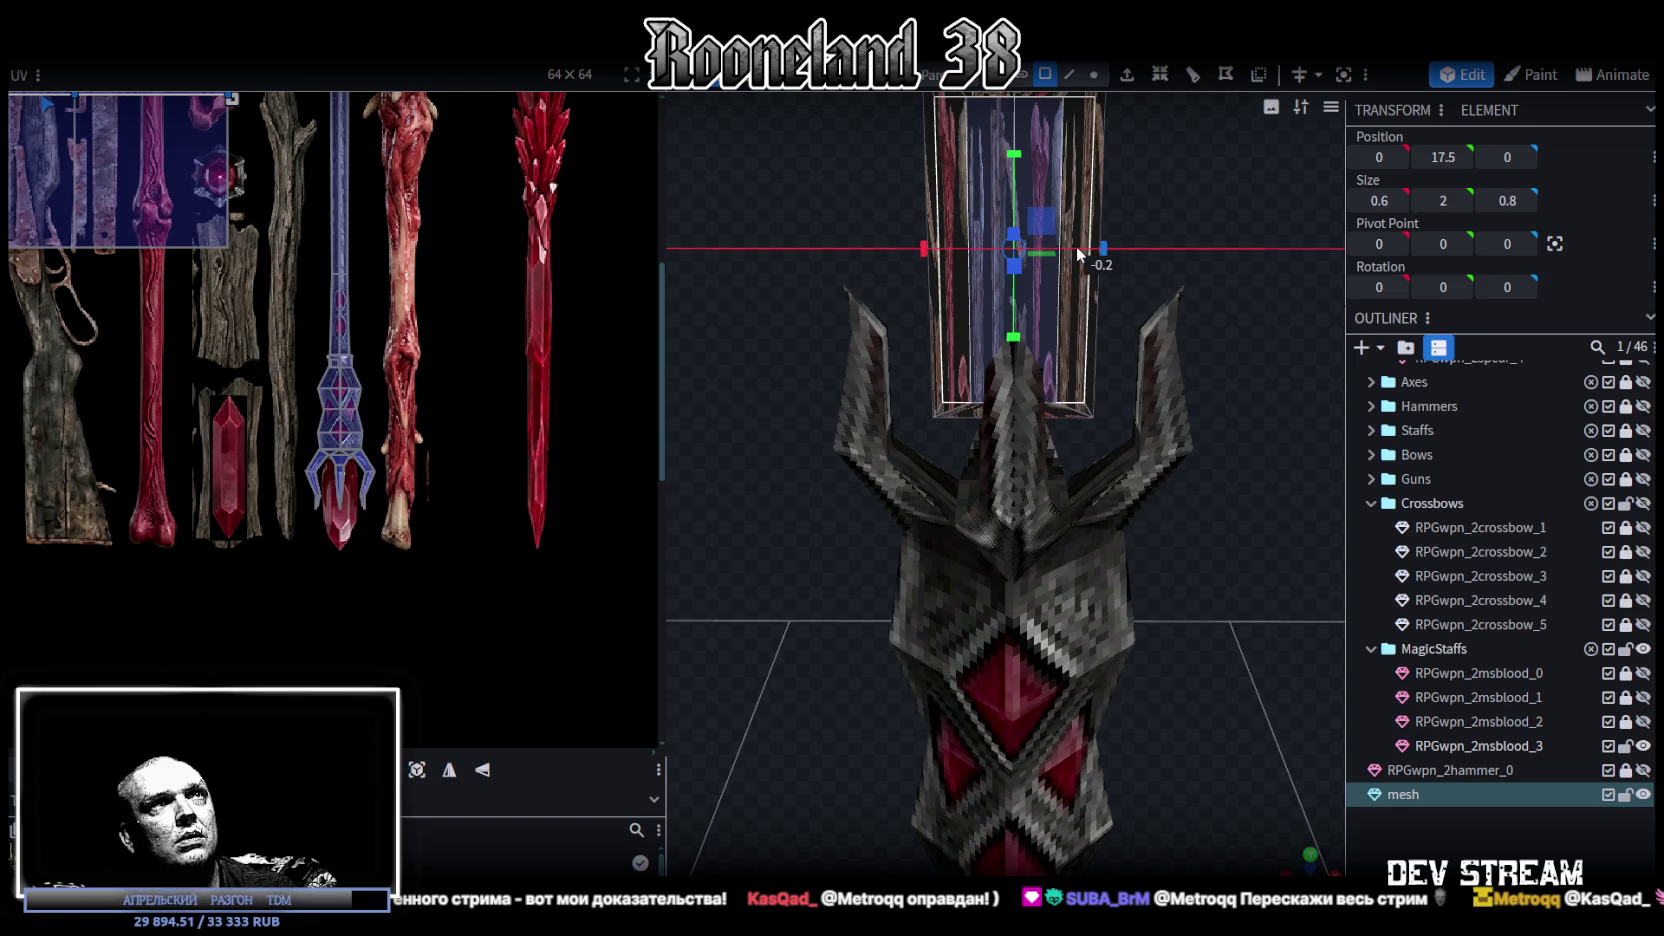
pyautogui.scroll(-2, 1193, 172)
pyautogui.moveTo(1193, 172)
pyautogui.mouseDown()
pyautogui.moveTo(1167, 164)
pyautogui.moveTo(1145, 188)
pyautogui.moveTo(971, 174)
pyautogui.mouseUp()
pyautogui.click(1094, 74)
pyautogui.click(978, 303)
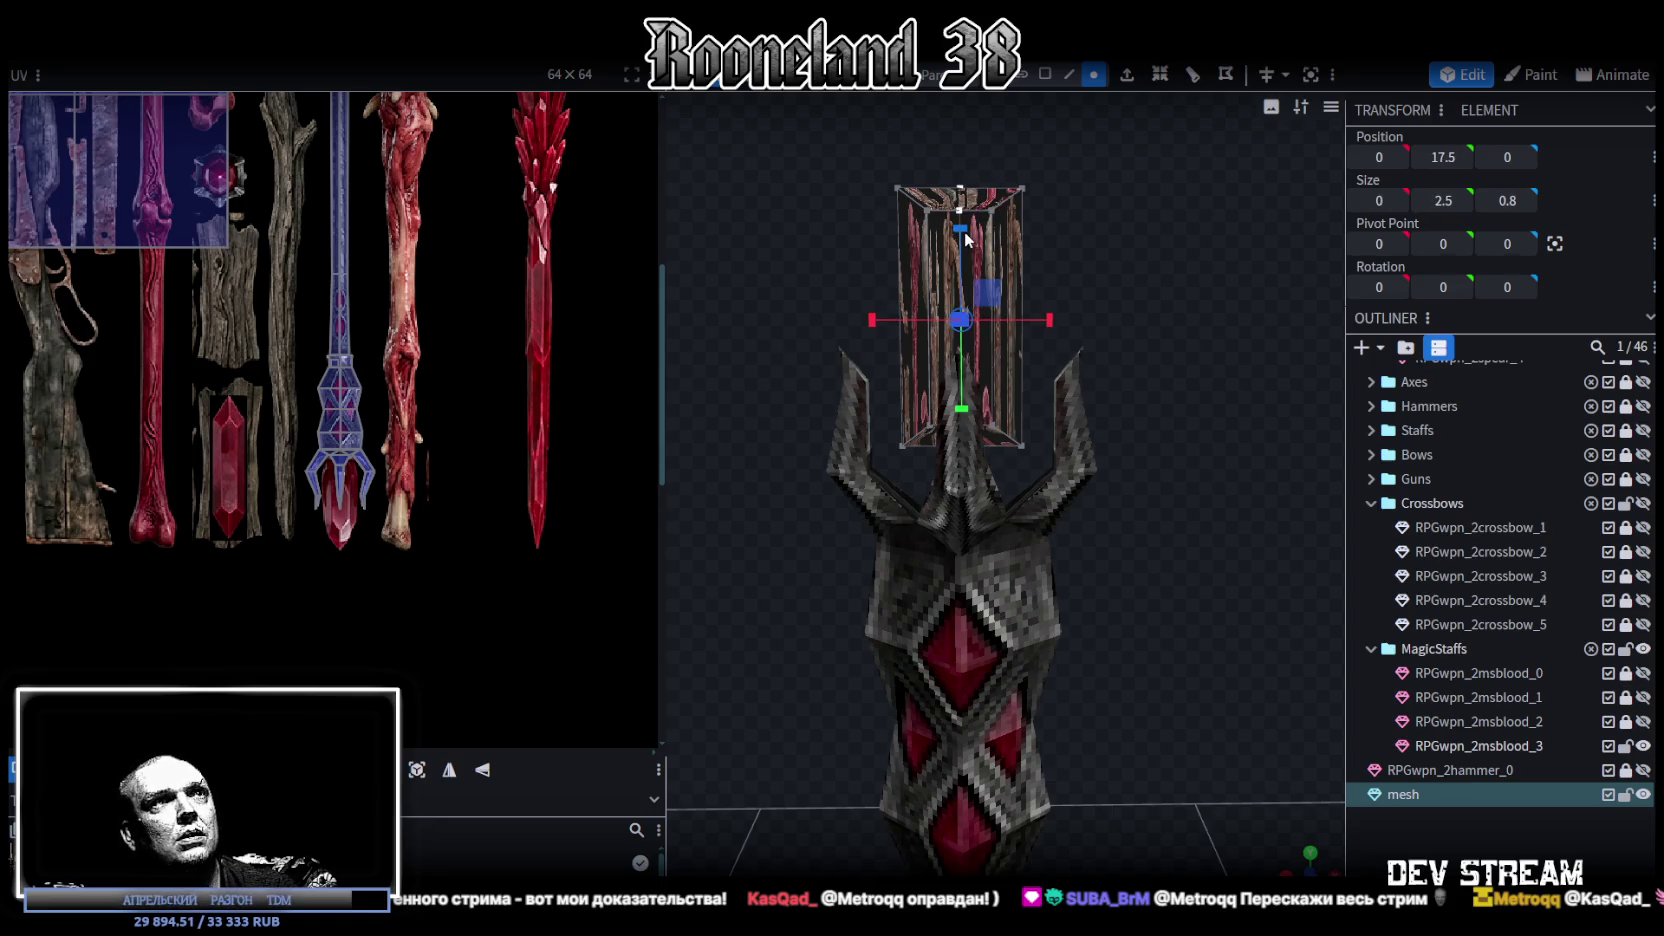
pyautogui.moveTo(966, 238); pyautogui.dragTo(966, 212)
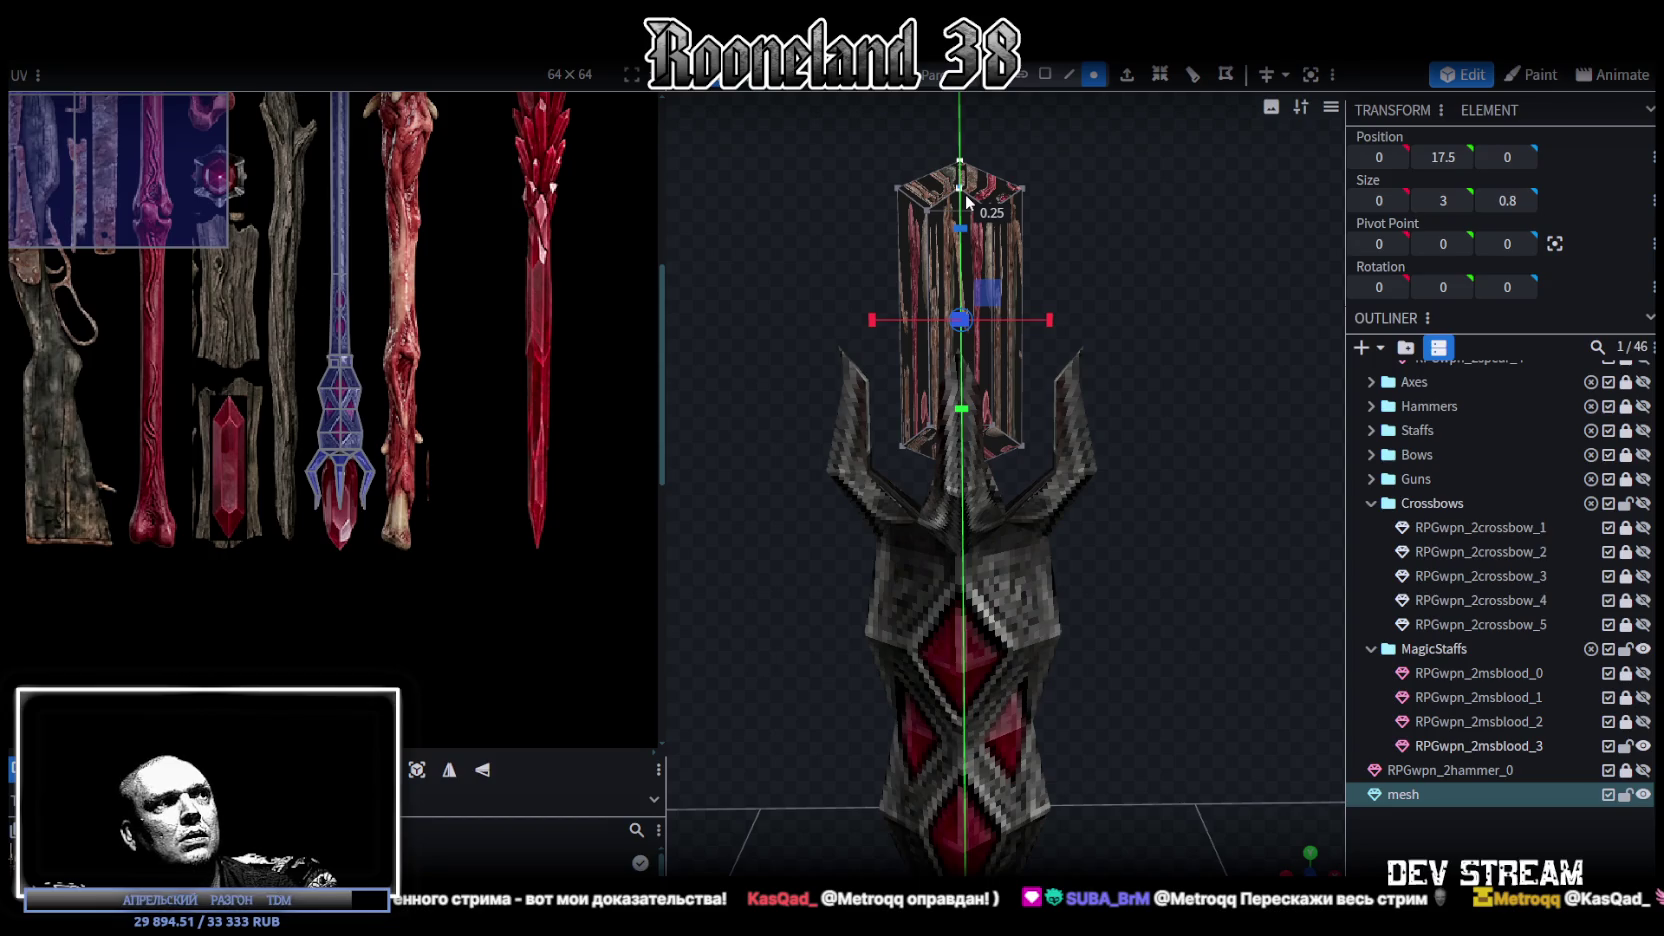
pyautogui.click(965, 200)
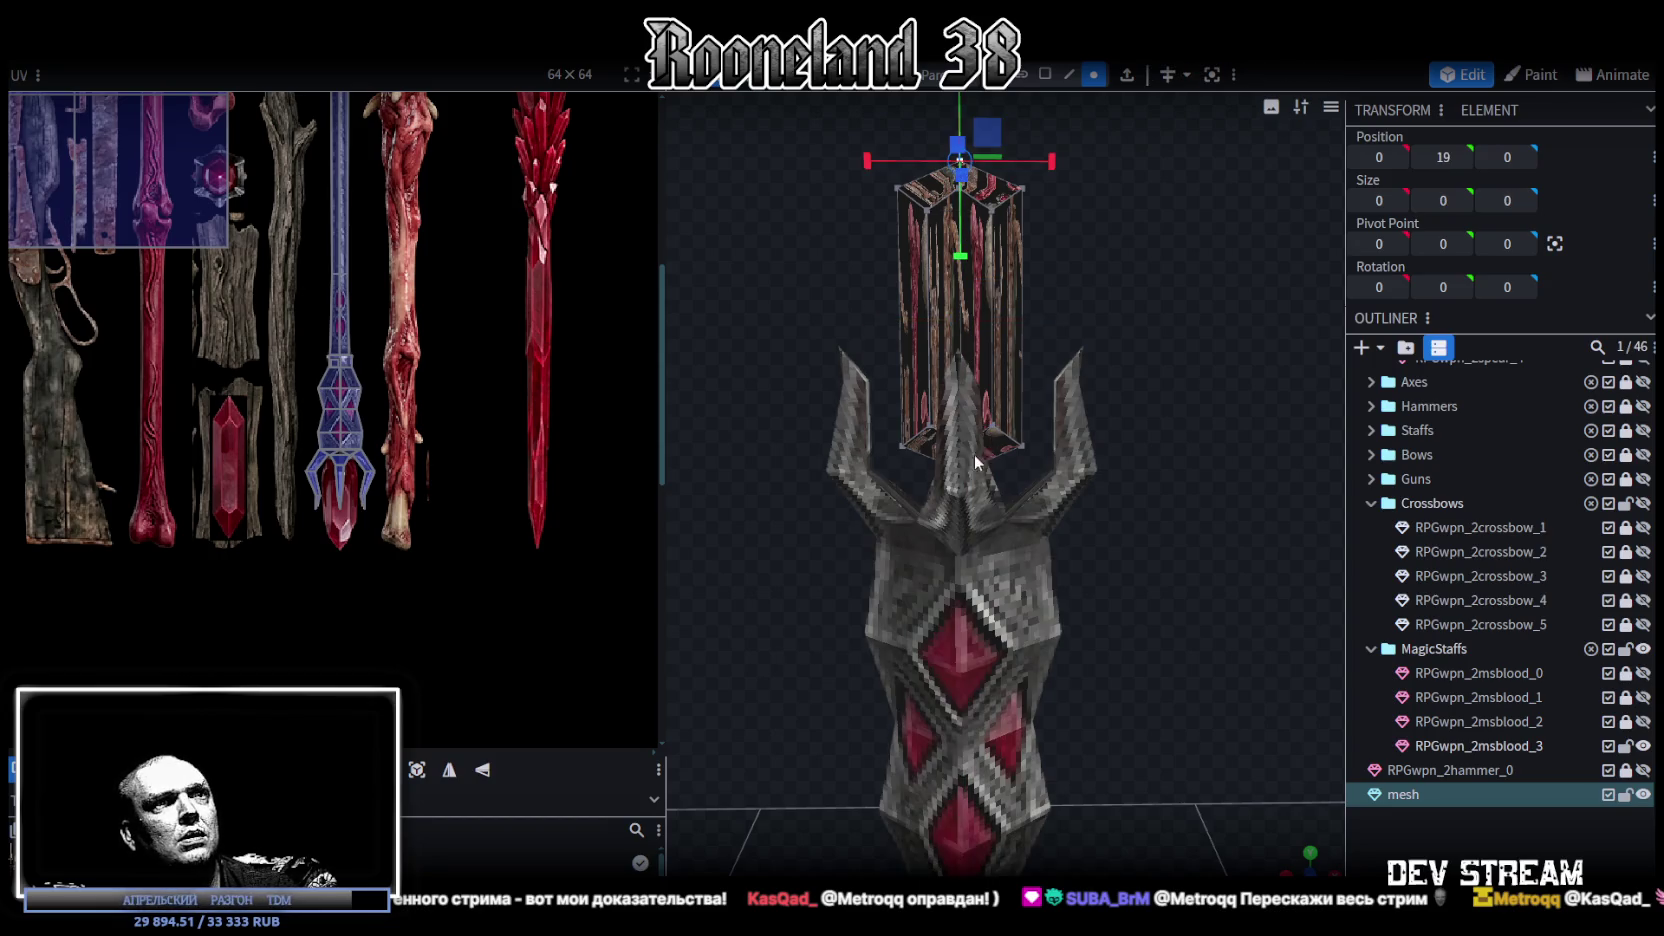
# - Lock RPGwpn_2msblood_3 and return to face selection mode
pyautogui.click(1625, 745)
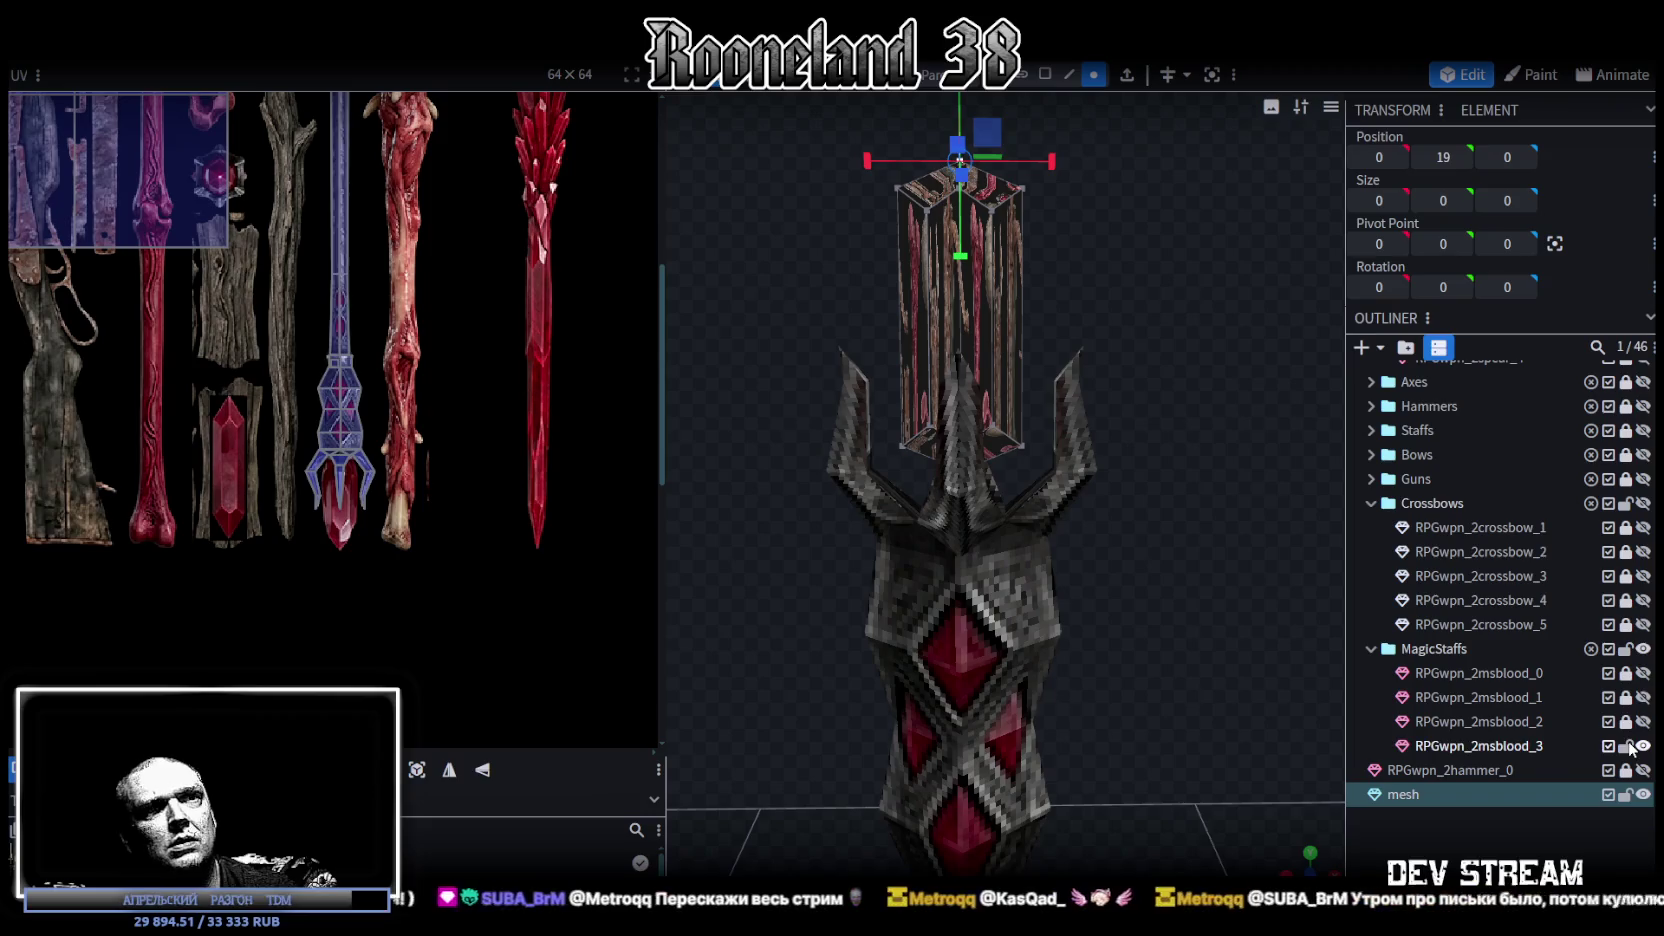
pyautogui.click(966, 474)
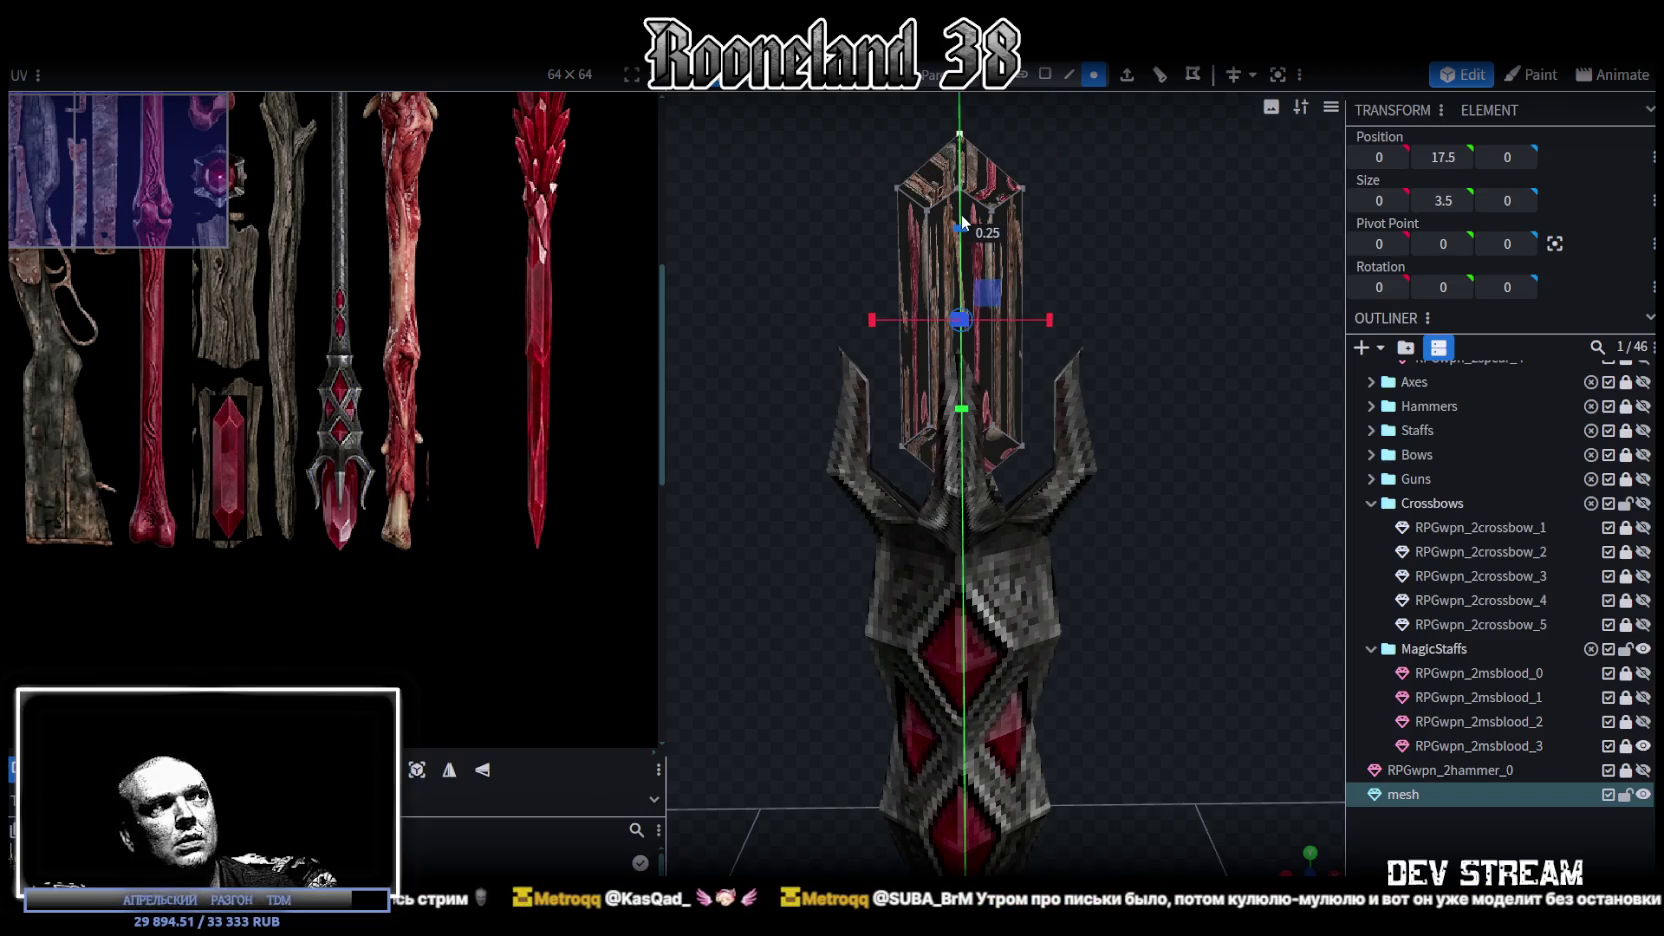
pyautogui.scroll(-2, 1089, 265)
pyautogui.click(1046, 75)
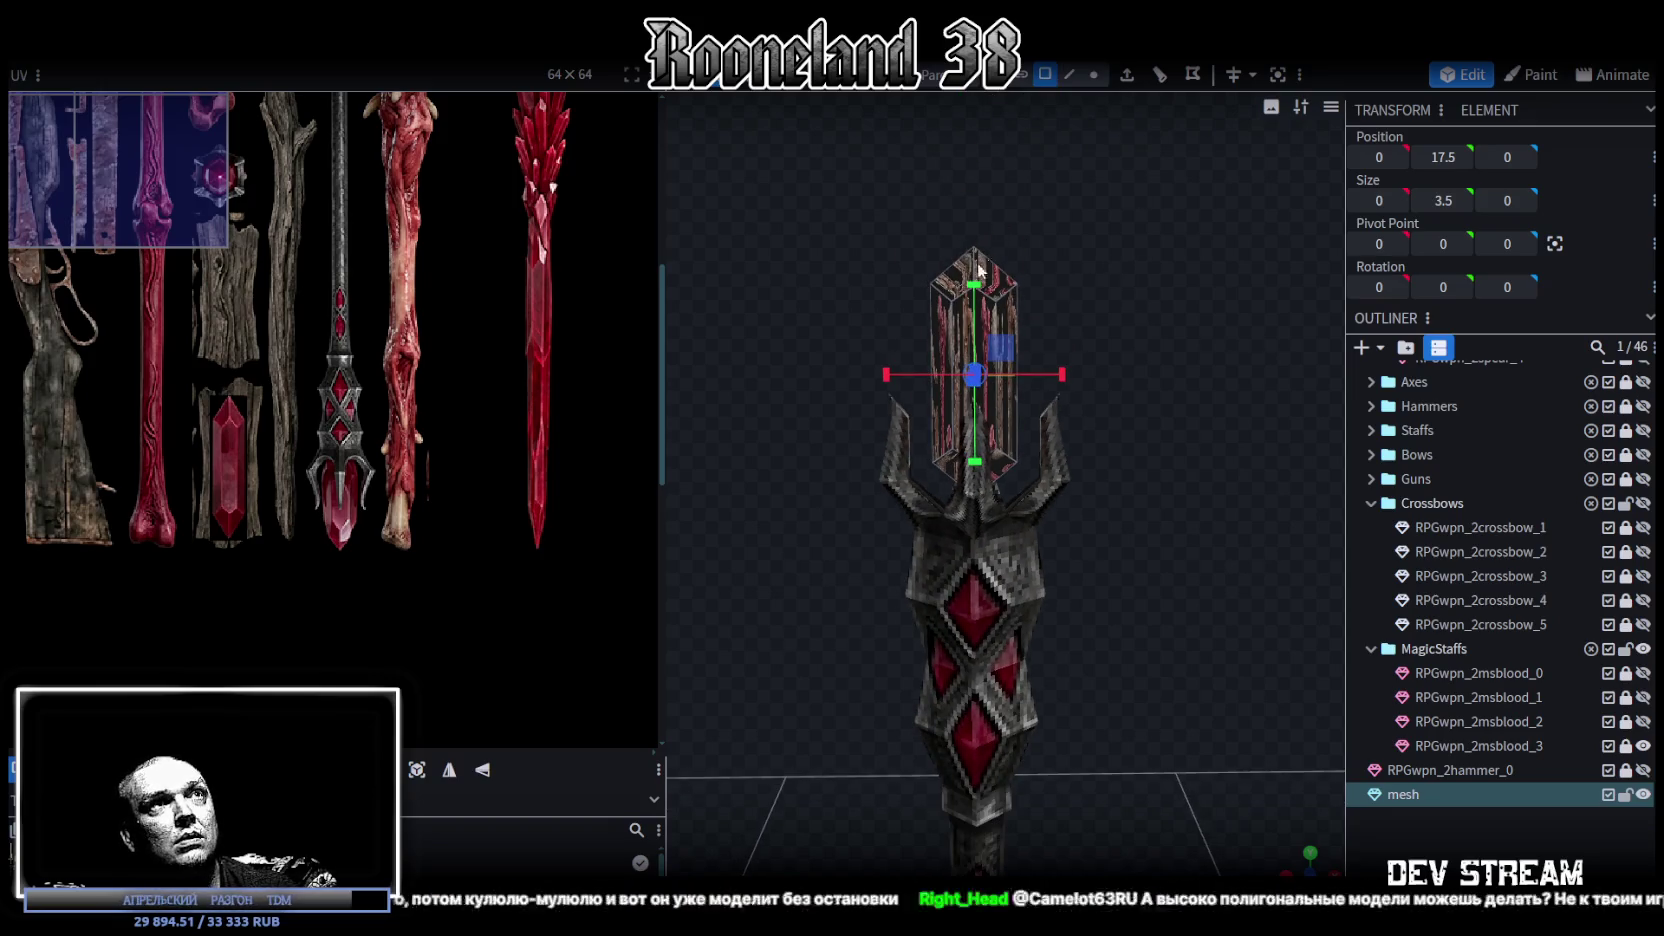
pyautogui.moveTo(925, 340); pyautogui.dragTo(929, 390)
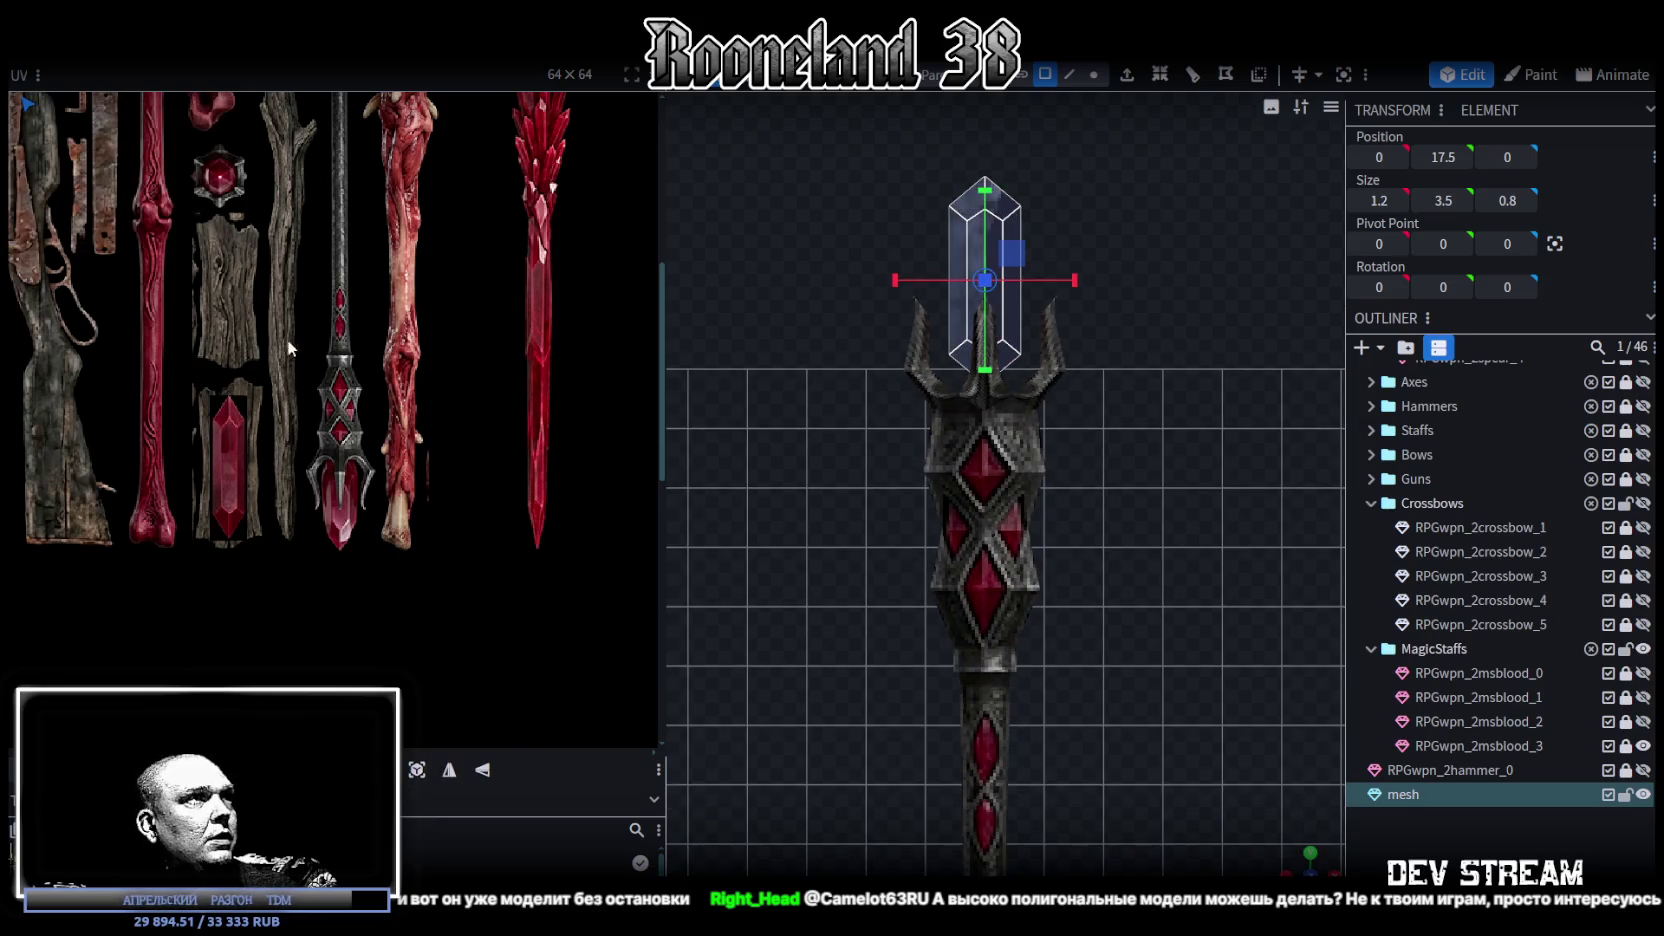
# - Move the crystal's UV island onto the red crystal texture, nudged up one texel
pyautogui.scroll(-3, 287, 339)
pyautogui.scroll(1, 269, 413)
pyautogui.moveTo(162, 228)
pyautogui.mouseDown()
pyautogui.moveTo(303, 560)
pyautogui.moveTo(255, 552)
pyautogui.mouseUp()
pyautogui.scroll(2, 303, 570)
pyautogui.scroll(3, 303, 580)
pyautogui.scroll(2, 303, 584)
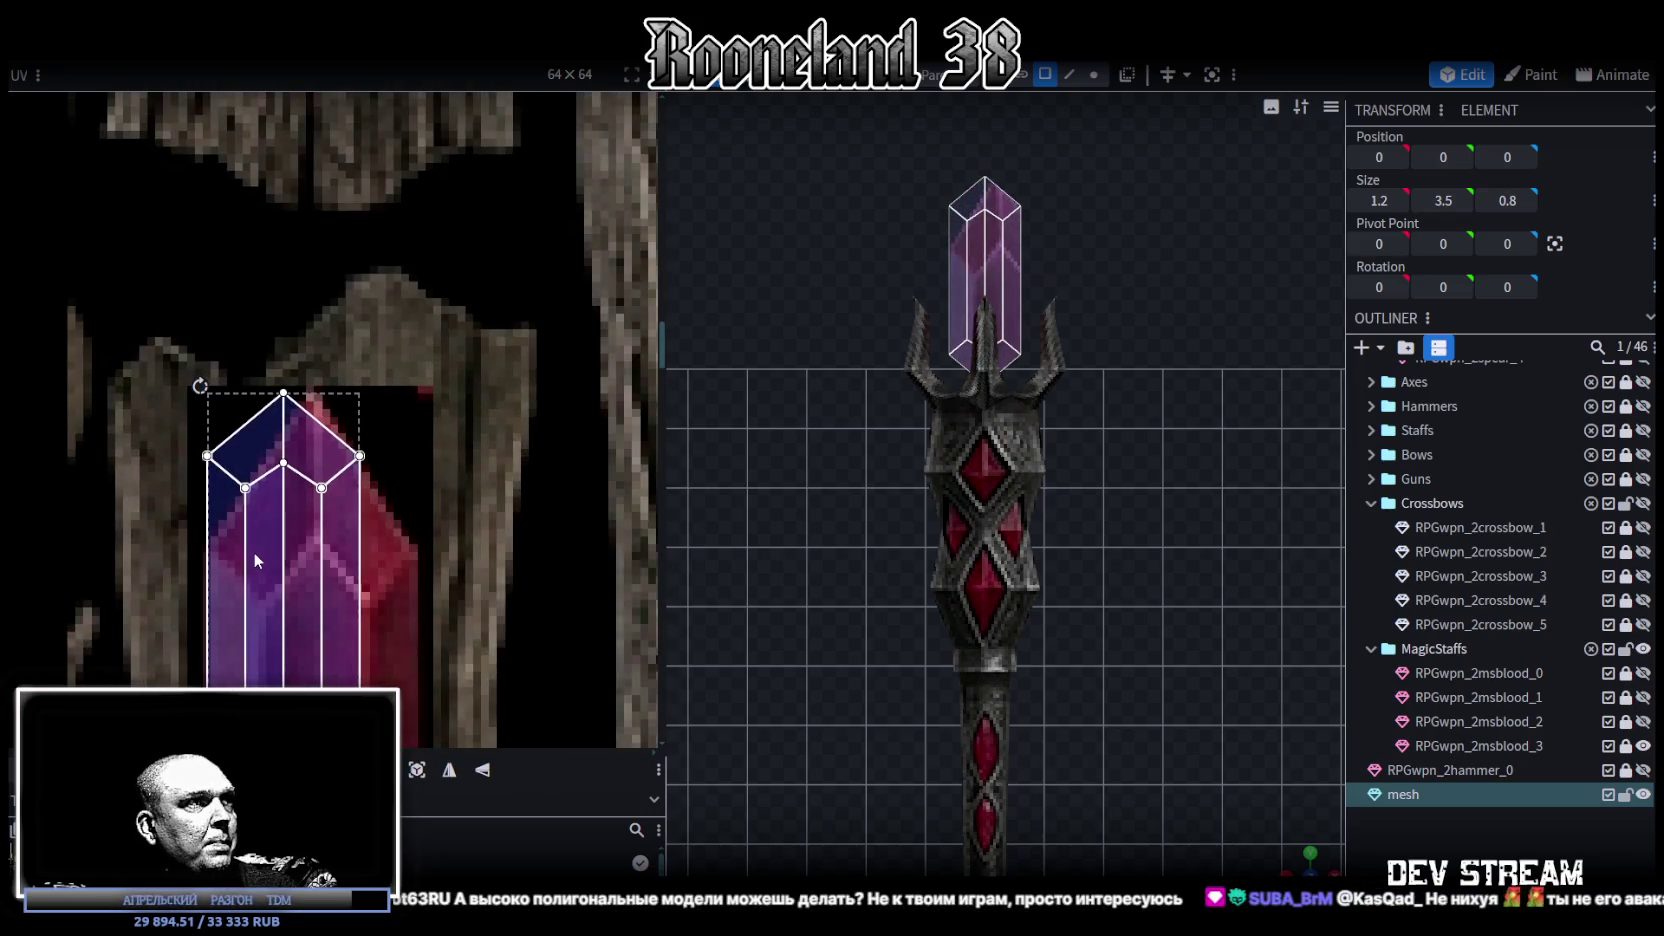
pyautogui.scroll(-2, 254, 558)
pyautogui.scroll(-3, 257, 555)
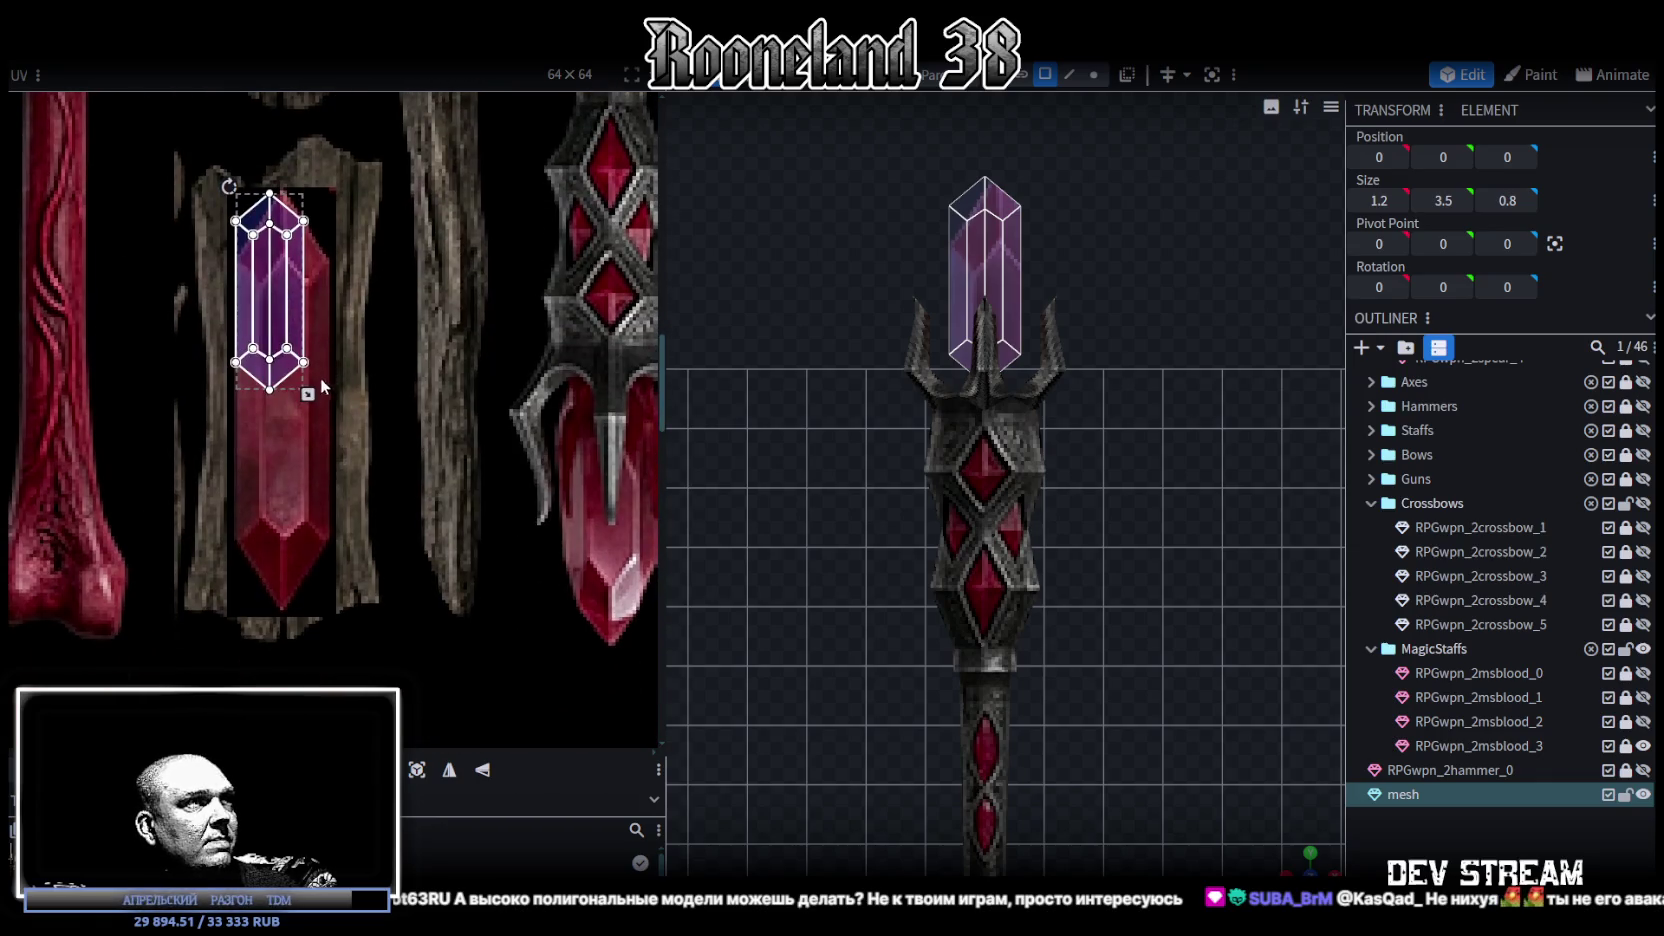
pyautogui.press('Up')
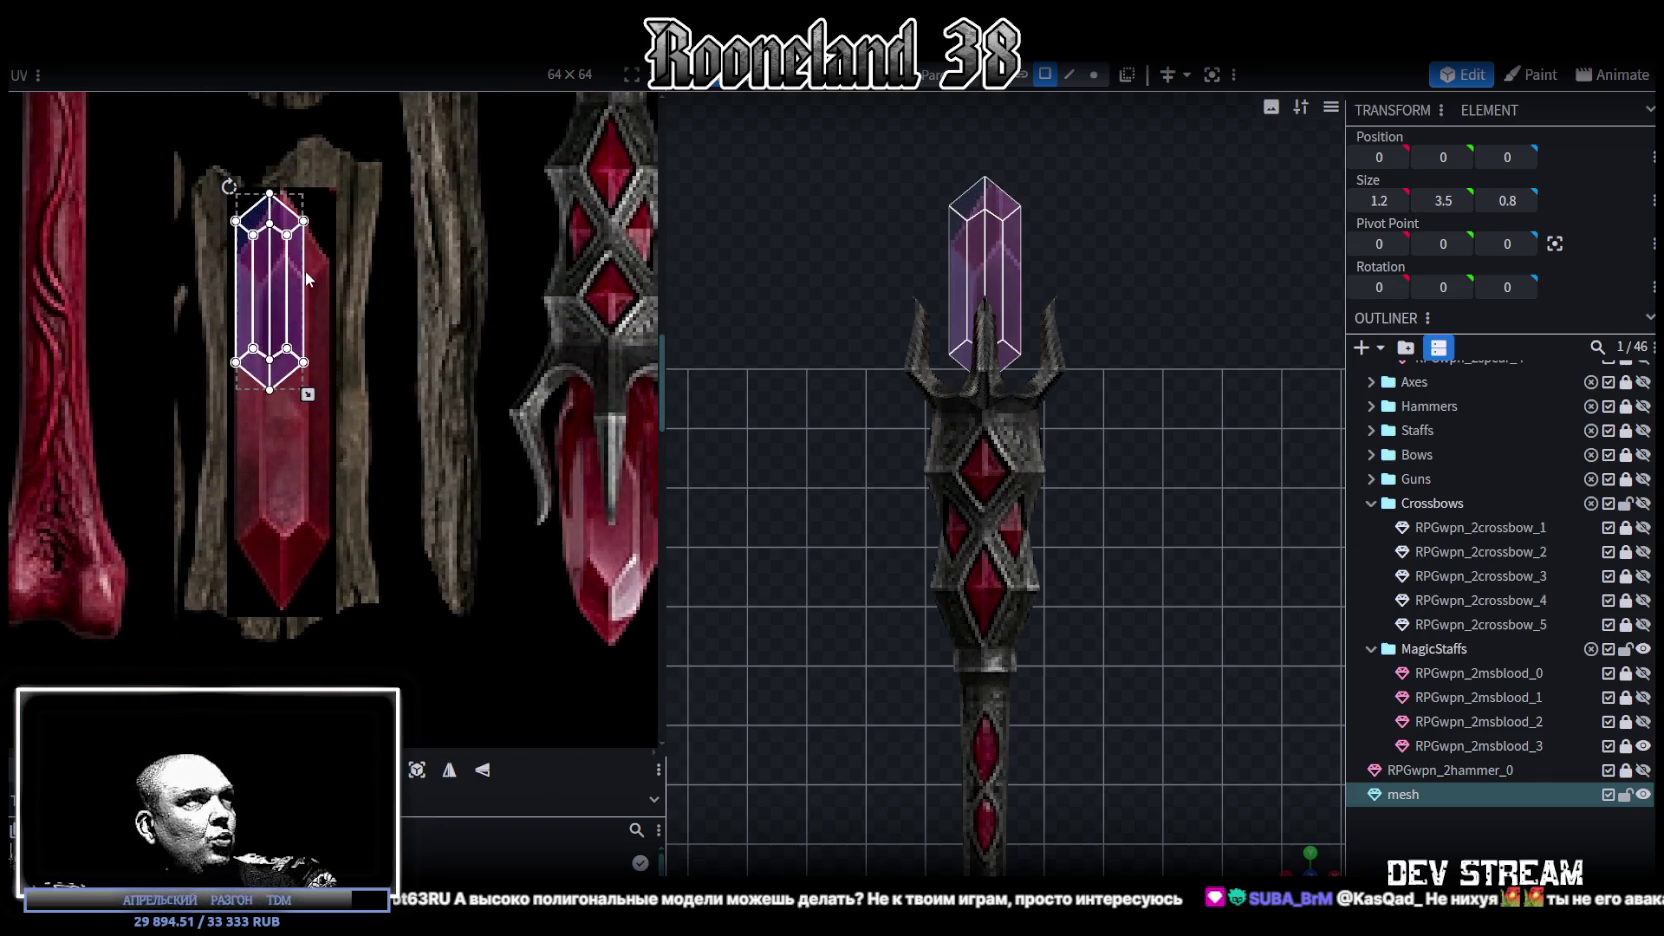
# - Enlarge and stretch the crystal UV island down over the red crystal
pyautogui.moveTo(309, 393); pyautogui.dragTo(332, 467)
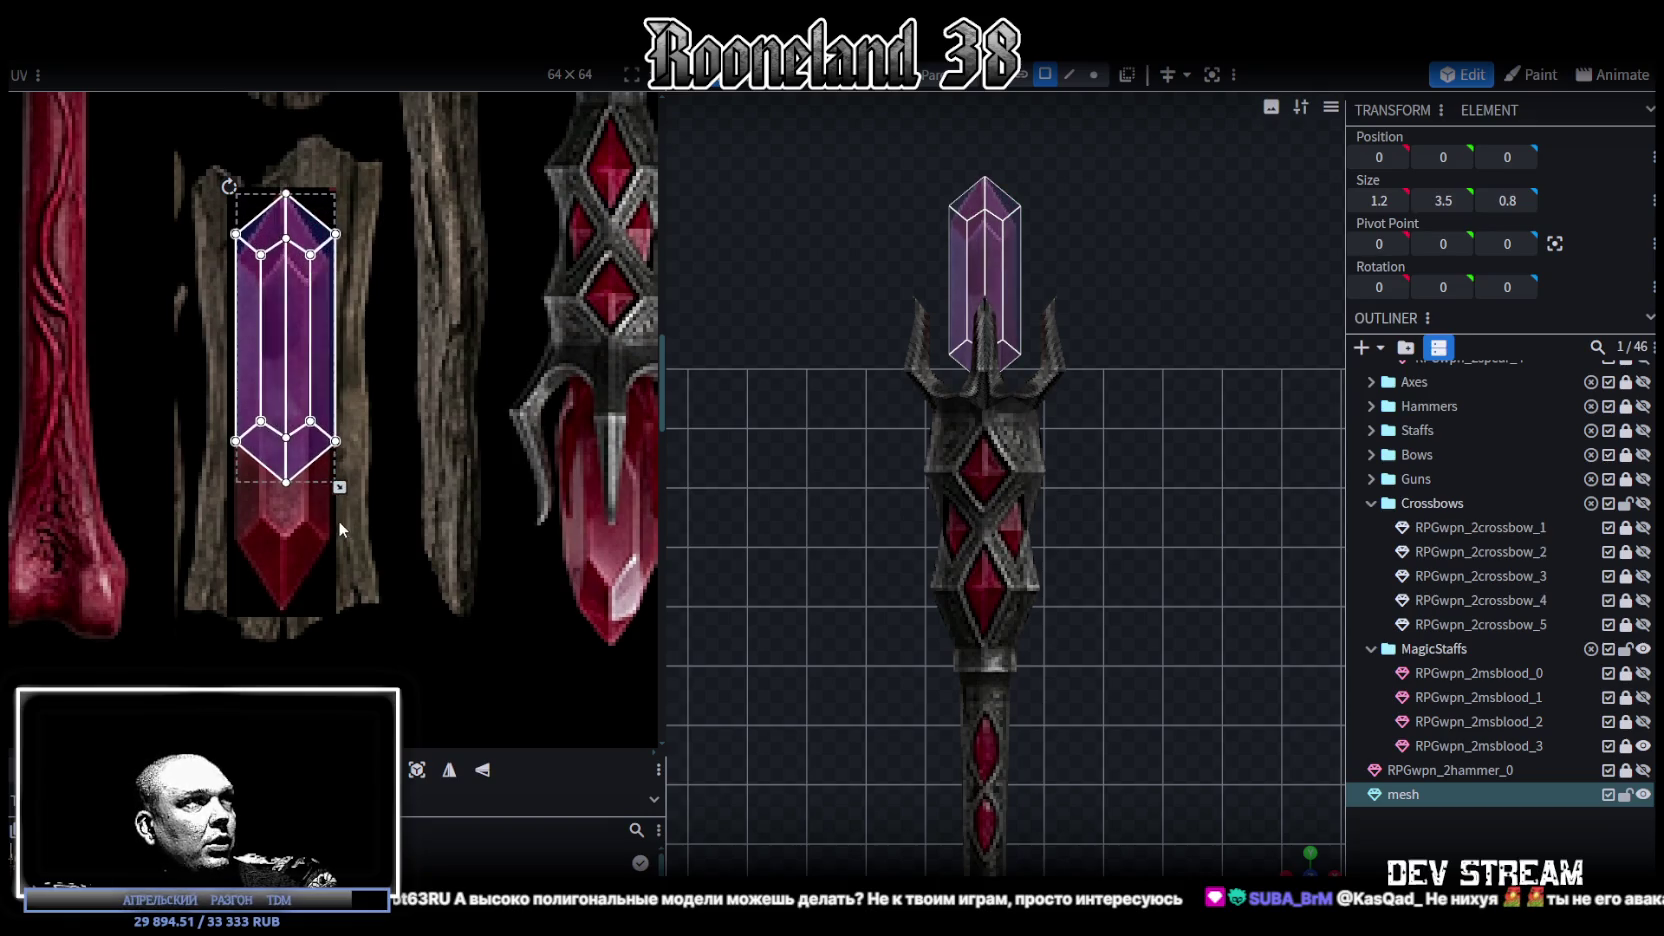
pyautogui.scroll(2, 302, 436)
pyautogui.scroll(2, 390, 495)
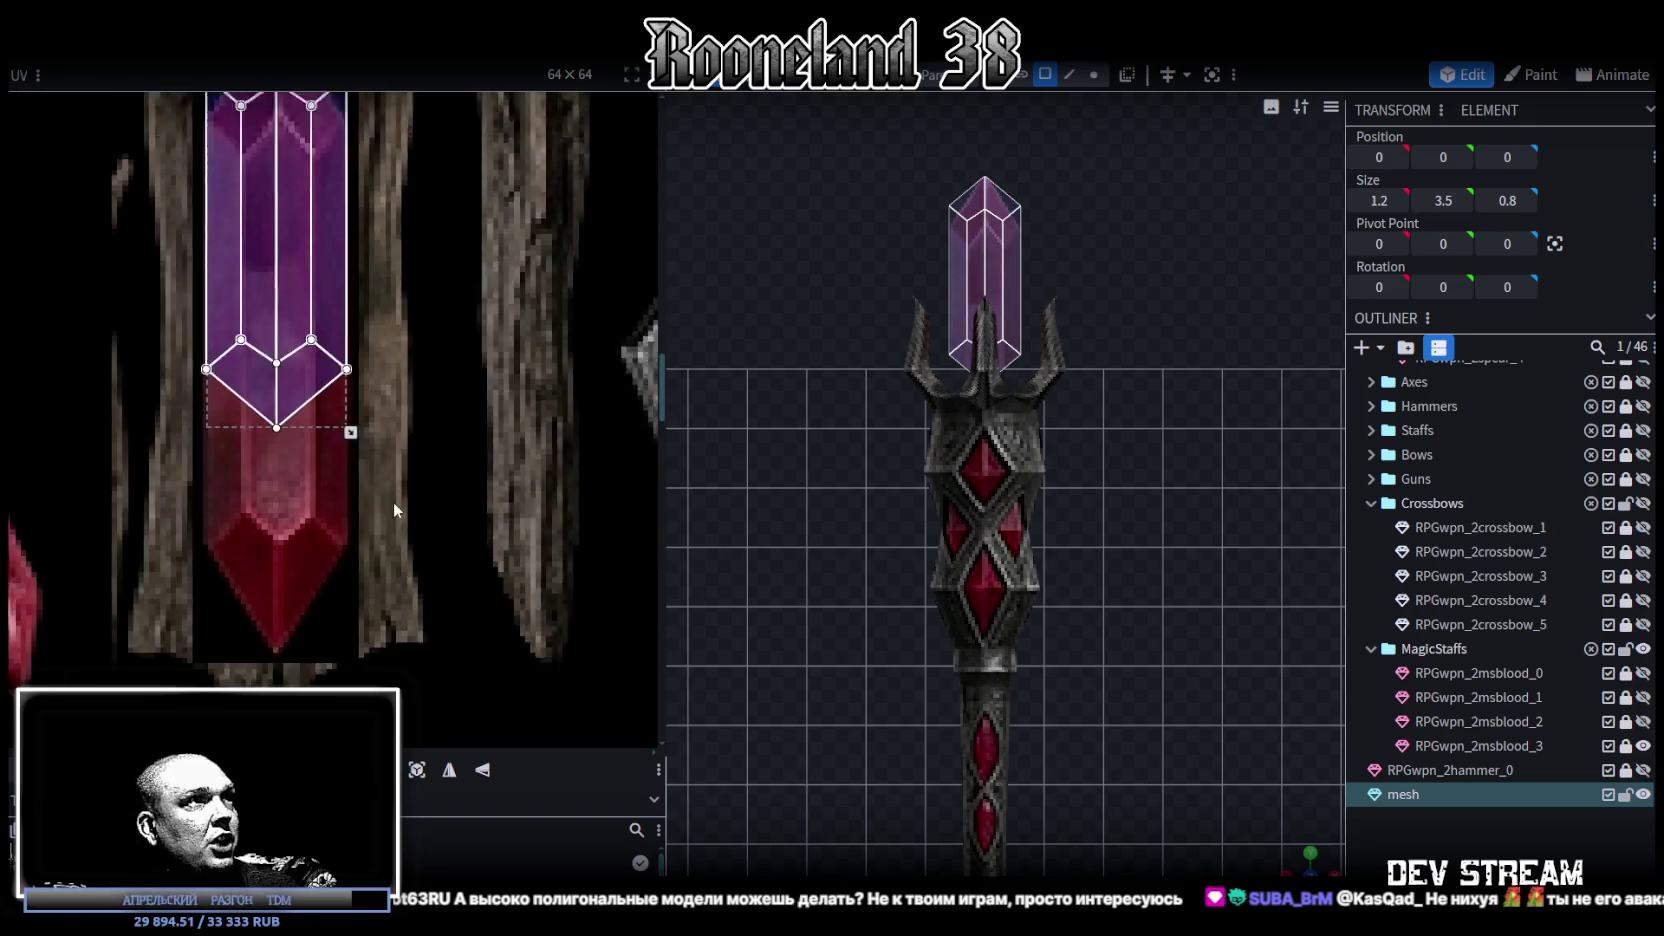
pyautogui.moveTo(370, 411); pyautogui.dragTo(371, 597)
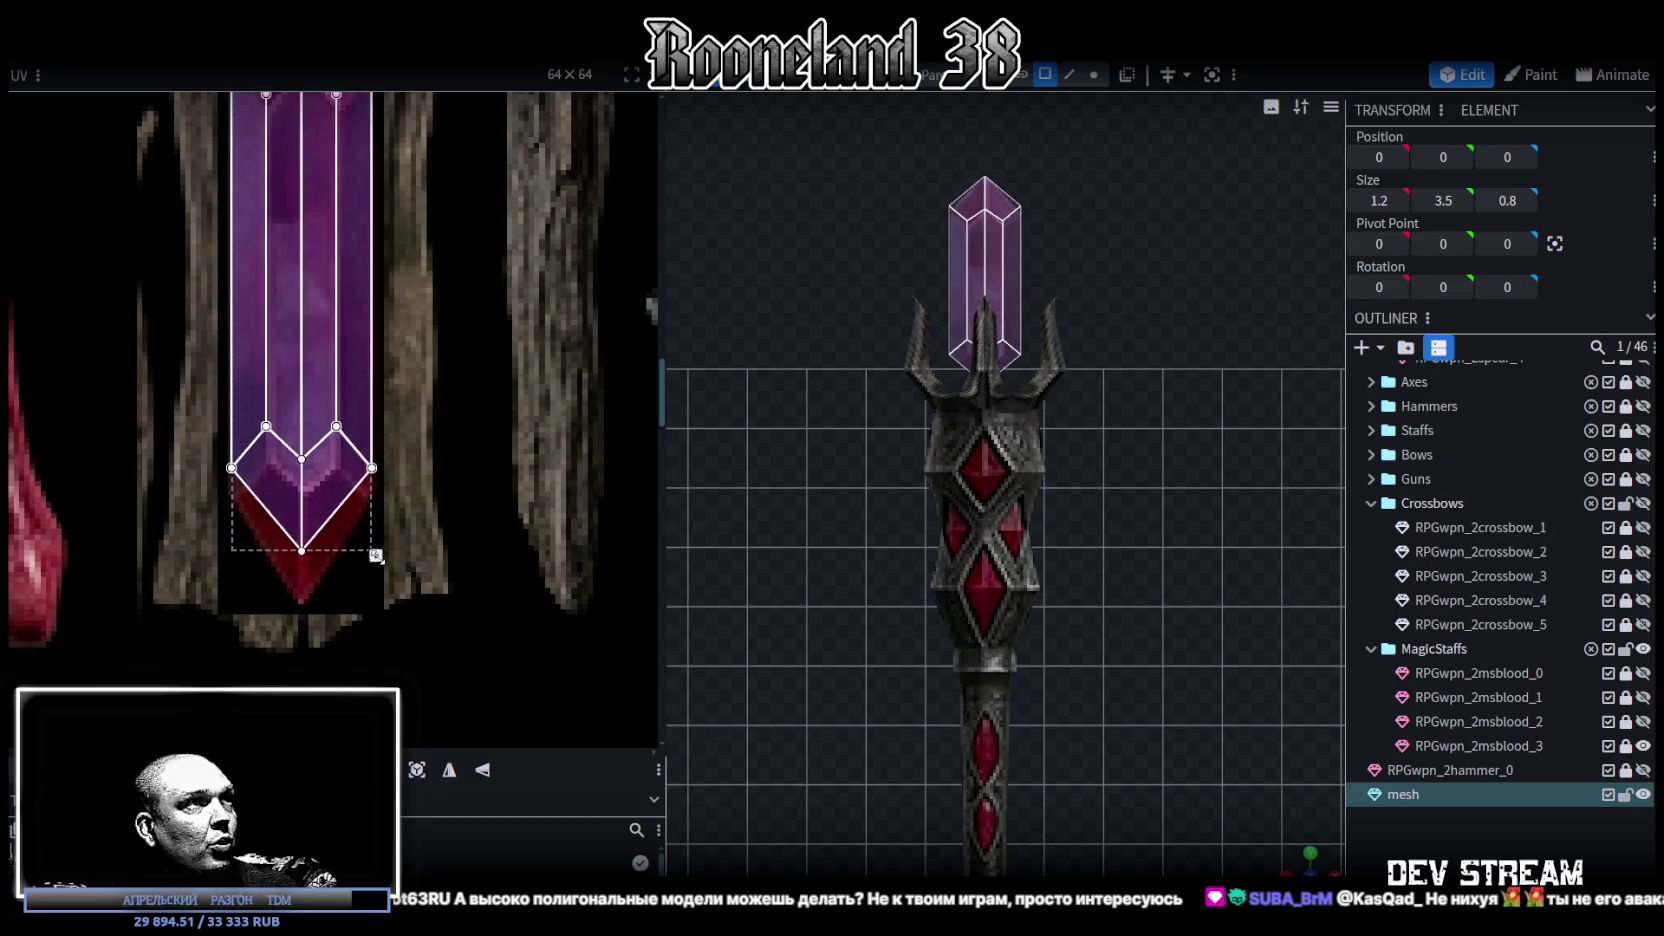
pyautogui.moveTo(371, 598); pyautogui.dragTo(376, 598)
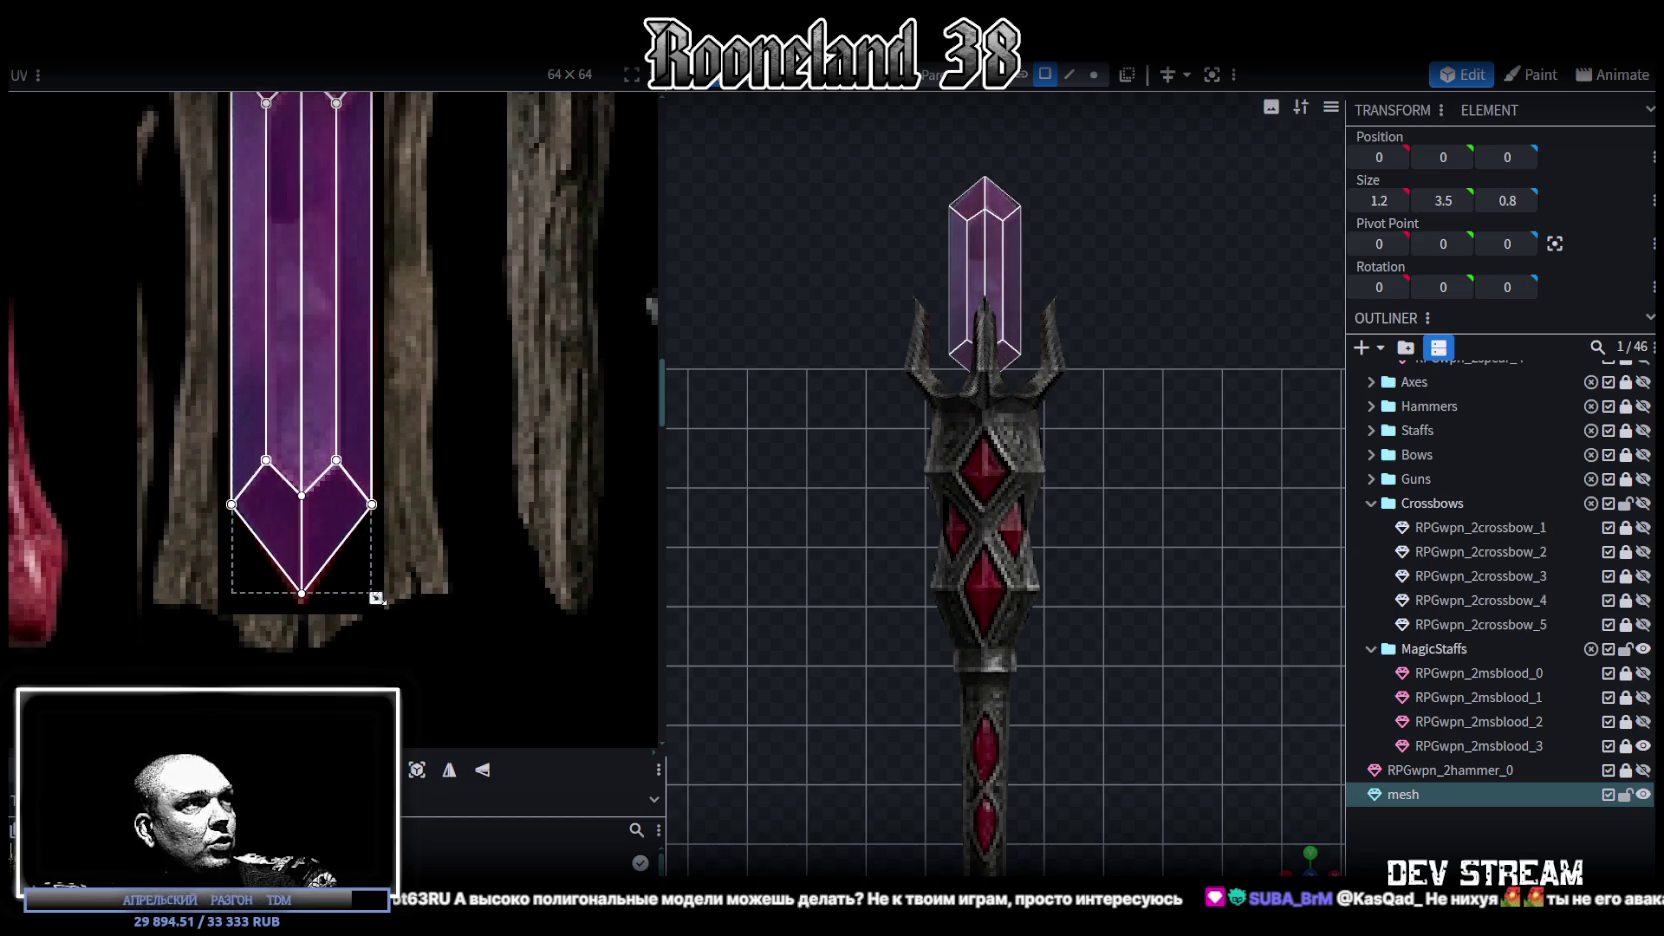
pyautogui.scroll(2, 367, 559)
pyautogui.moveTo(377, 575); pyautogui.dragTo(516, 586, button='middle')
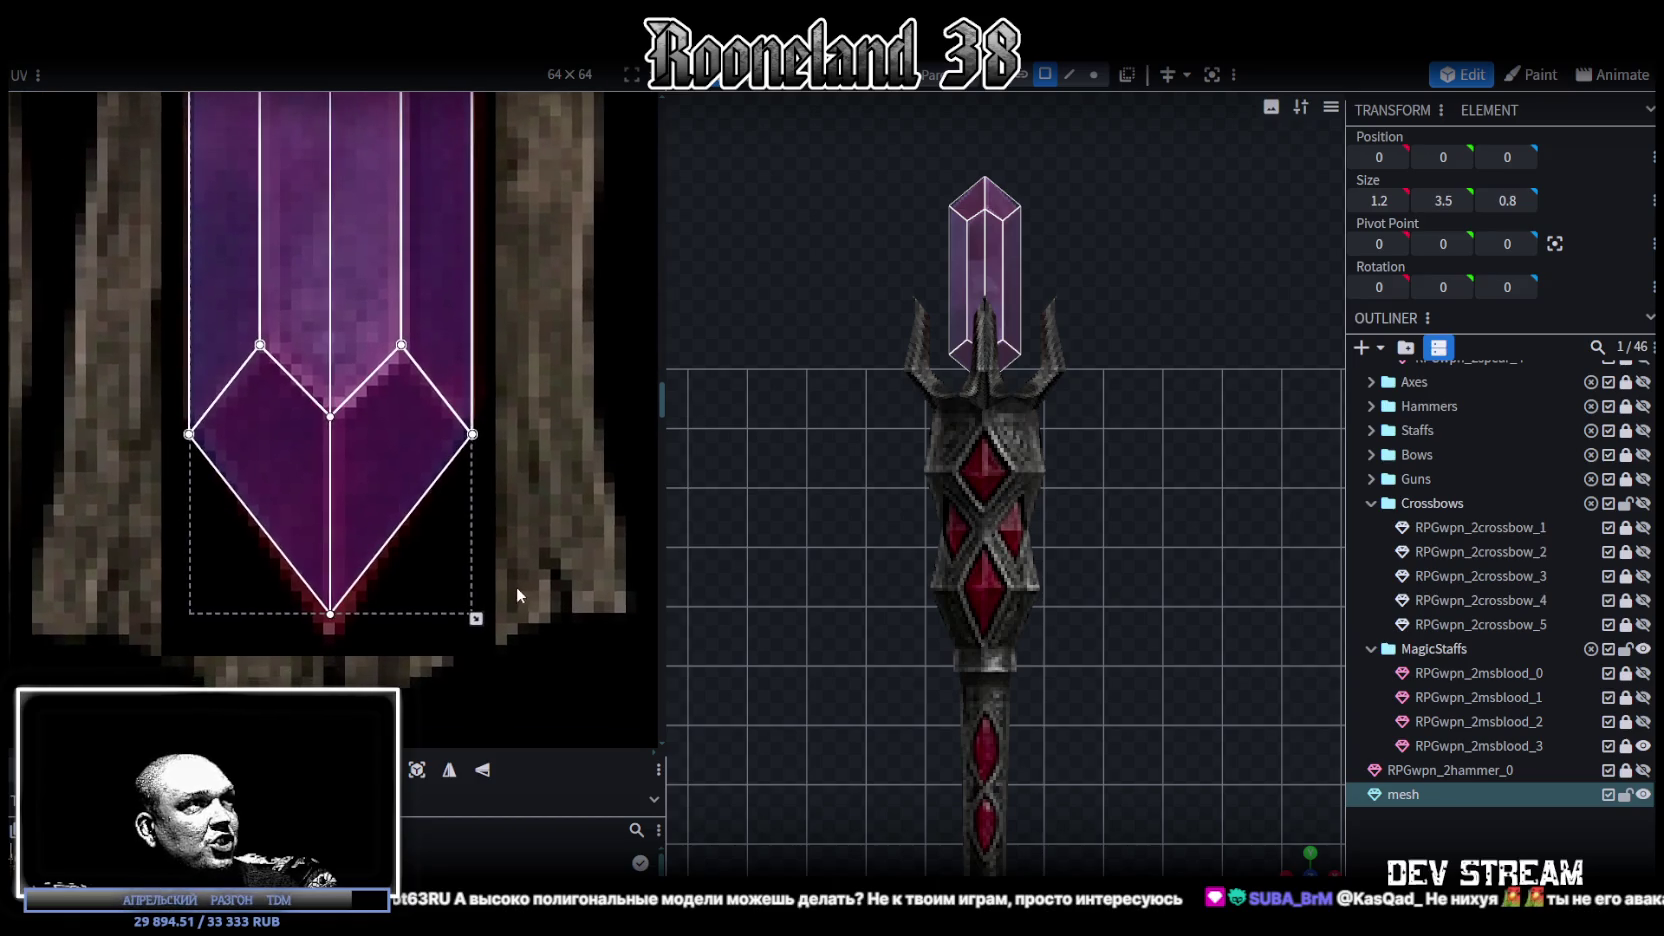
pyautogui.scroll(-2, 504, 603)
pyautogui.moveTo(334, 267)
pyautogui.mouseDown(button='middle')
pyautogui.moveTo(462, 349)
pyautogui.moveTo(478, 469)
pyautogui.mouseUp(button='middle')
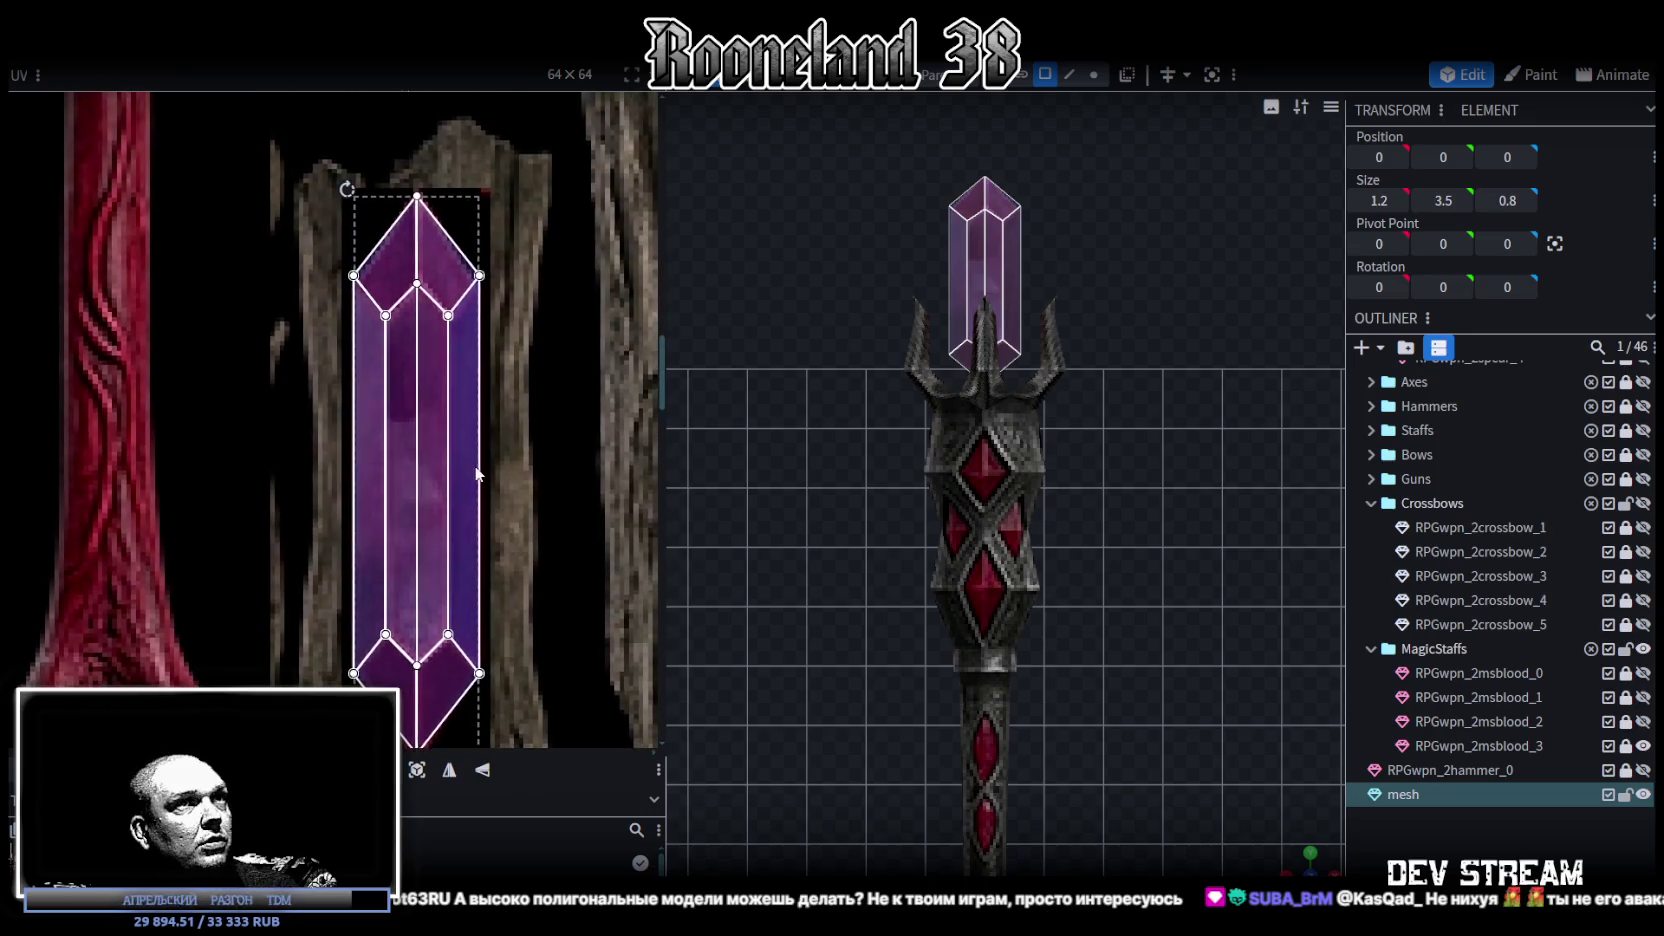
pyautogui.scroll(1, 812, 458)
pyautogui.moveTo(812, 458); pyautogui.dragTo(809, 540, button='middle')
pyautogui.scroll(1, 811, 536)
pyautogui.scroll(2, 434, 283)
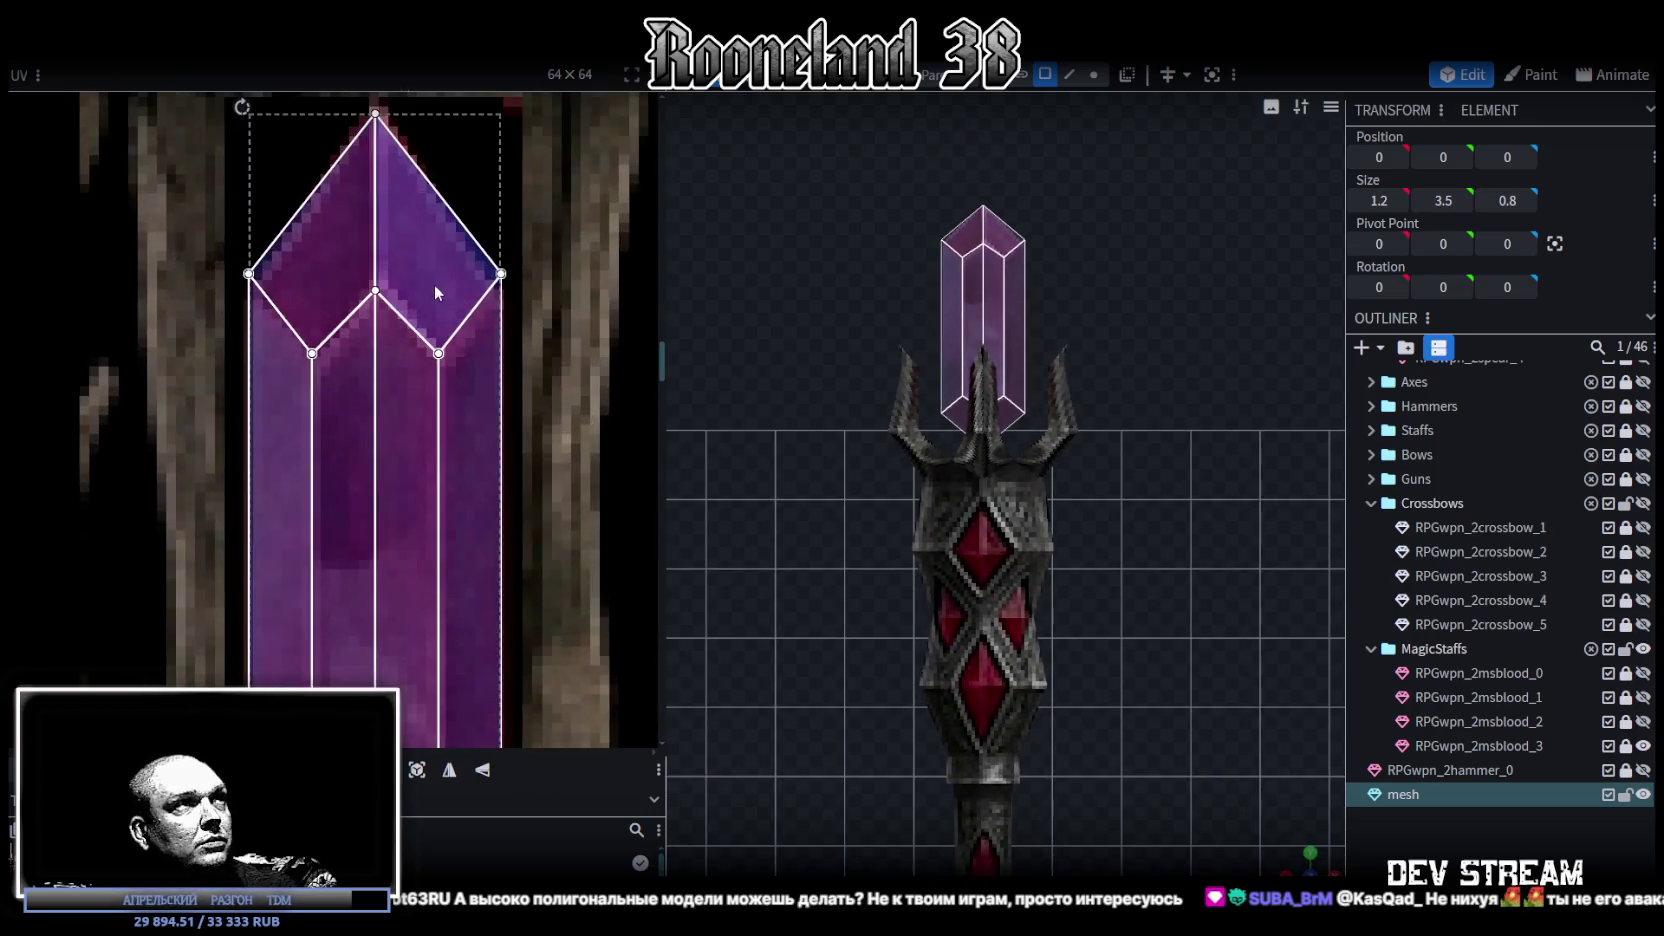
pyautogui.scroll(-1, 432, 270)
pyautogui.scroll(2, 420, 245)
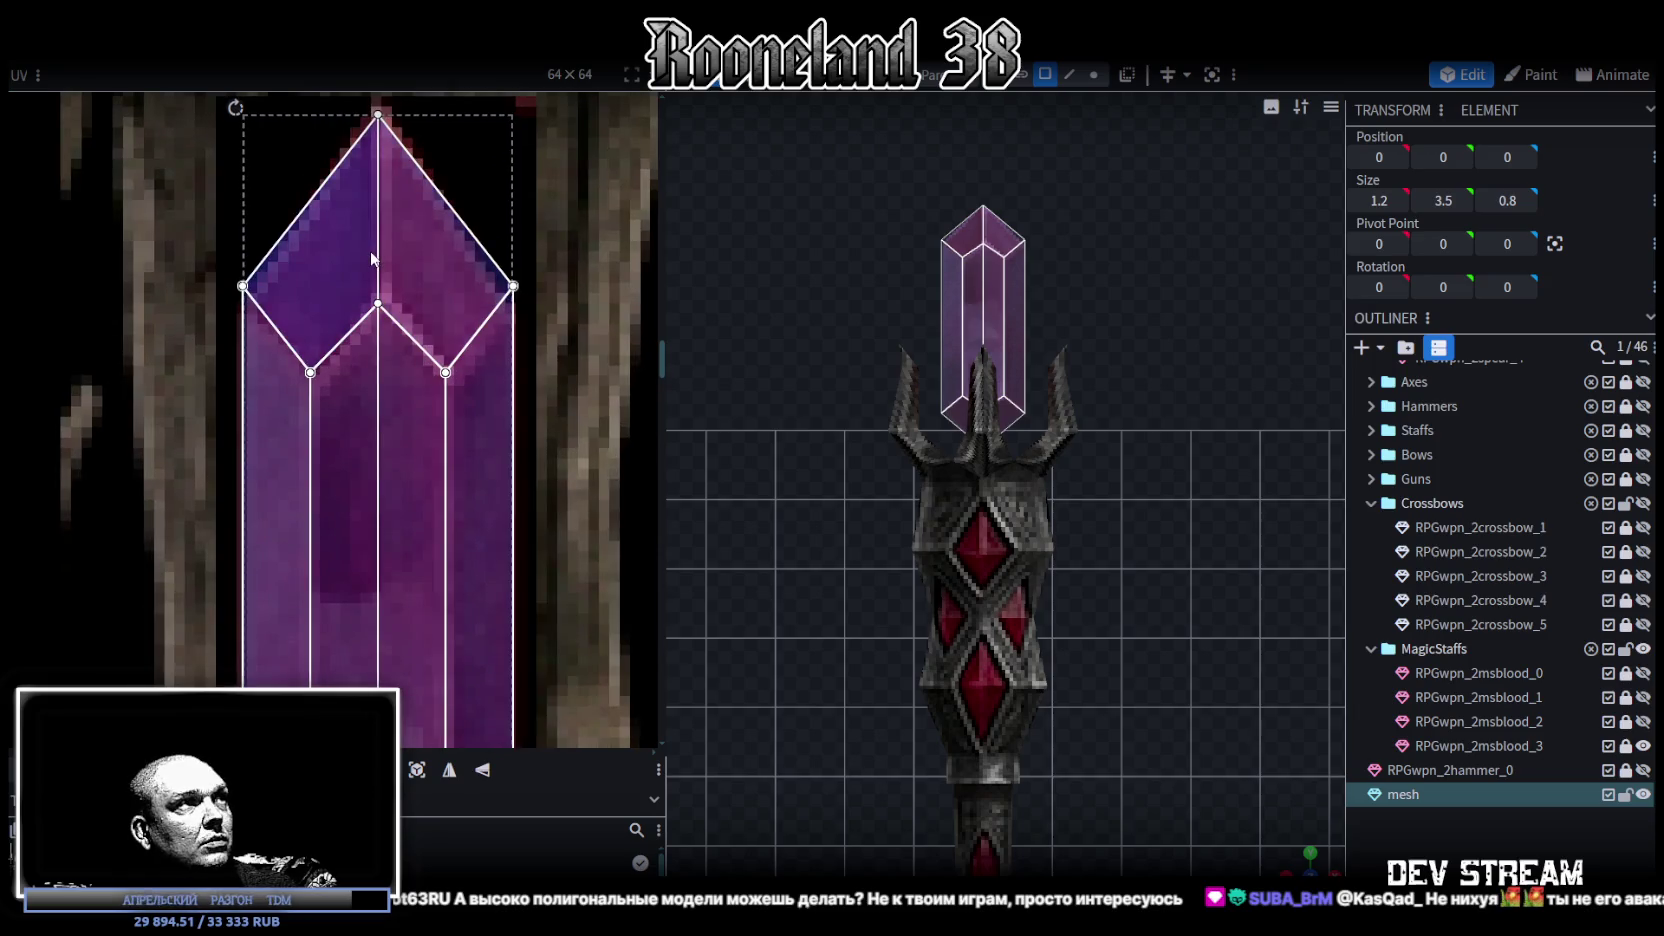
pyautogui.scroll(-1, 369, 283)
pyautogui.scroll(-3, 420, 450)
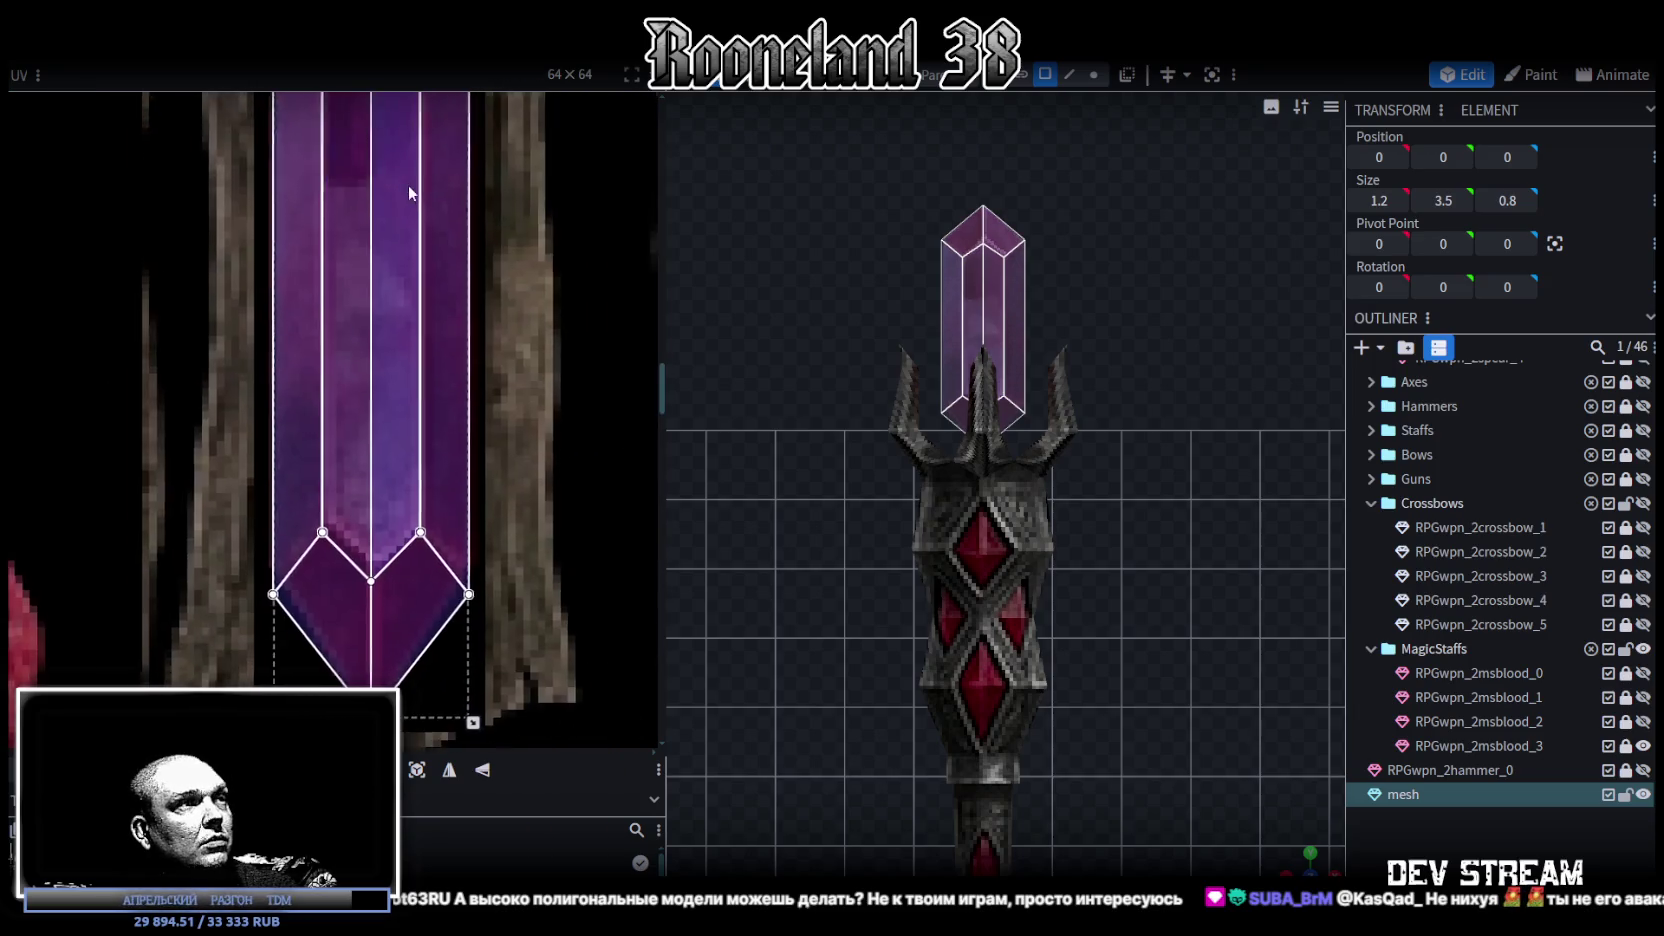
pyautogui.moveTo(480, 697); pyautogui.dragTo(482, 683)
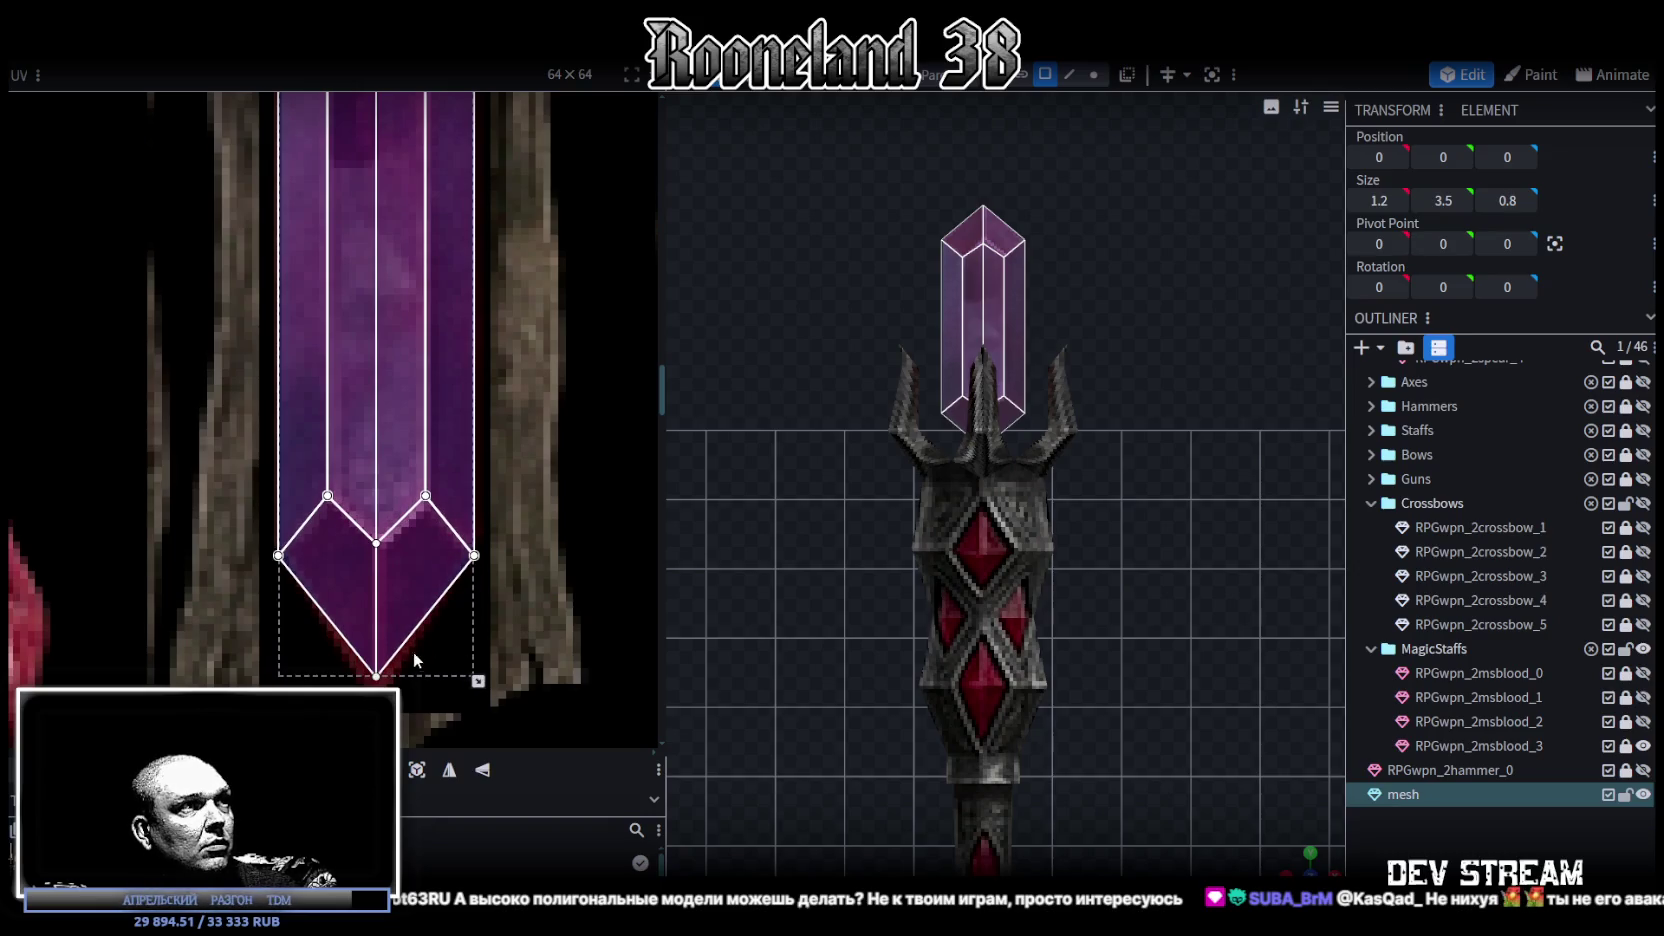
# - Adjust the crystal's tip and top face UVs, raising the top point
pyautogui.click(345, 560)
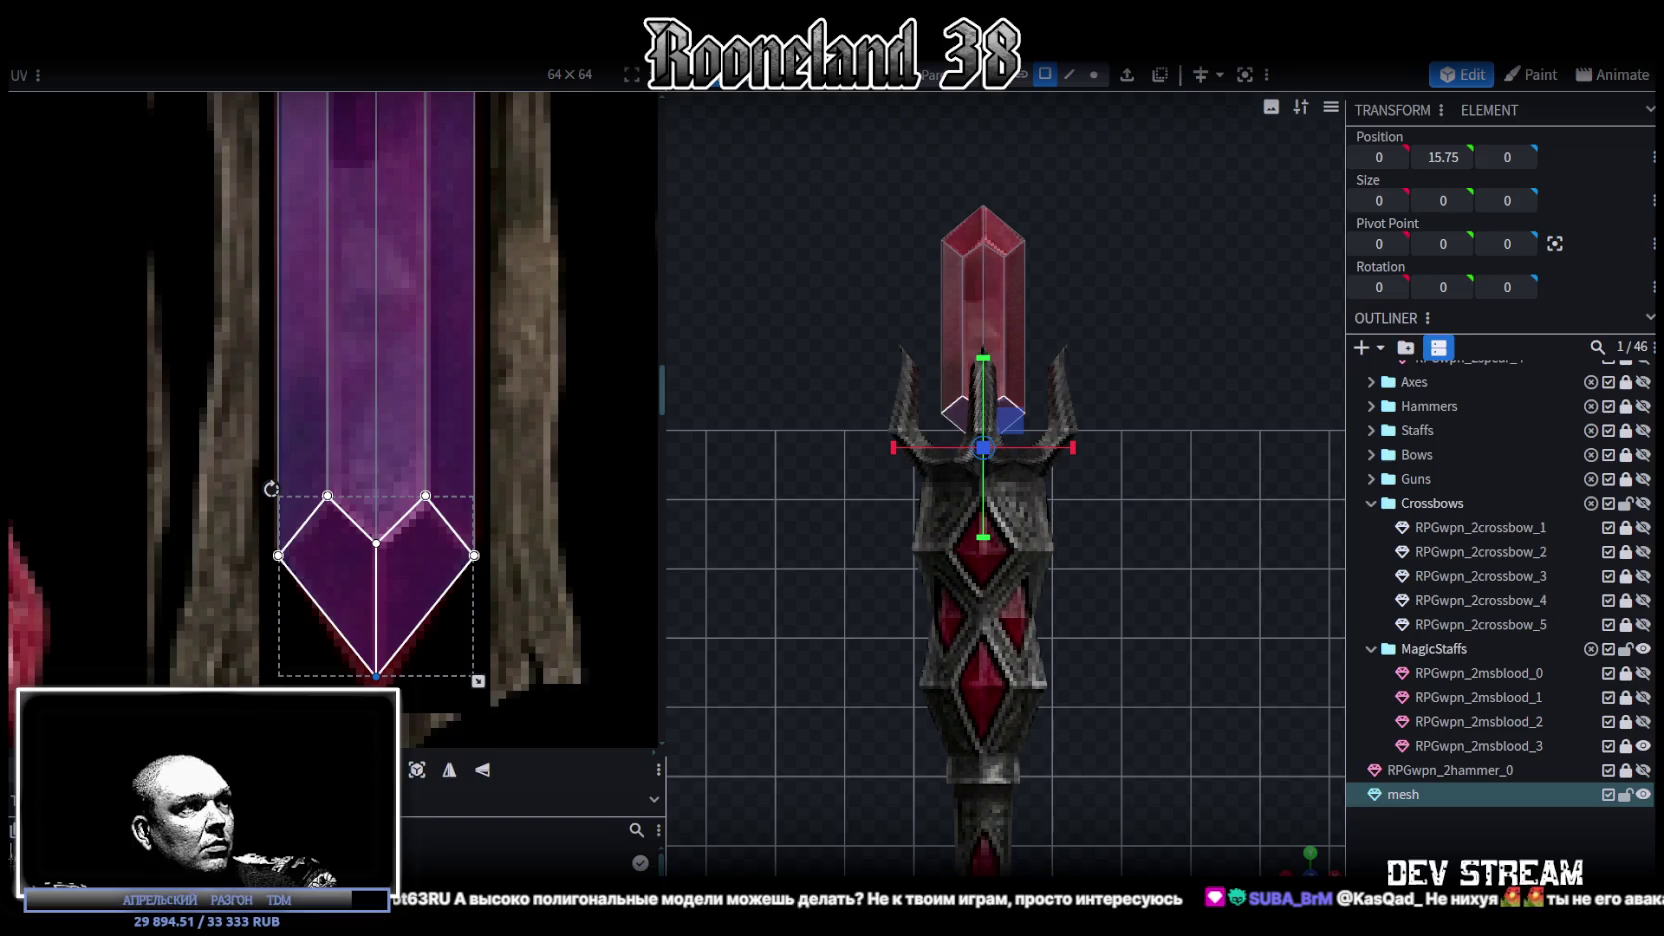
pyautogui.scroll(-3, 410, 560)
pyautogui.scroll(-2, 396, 623)
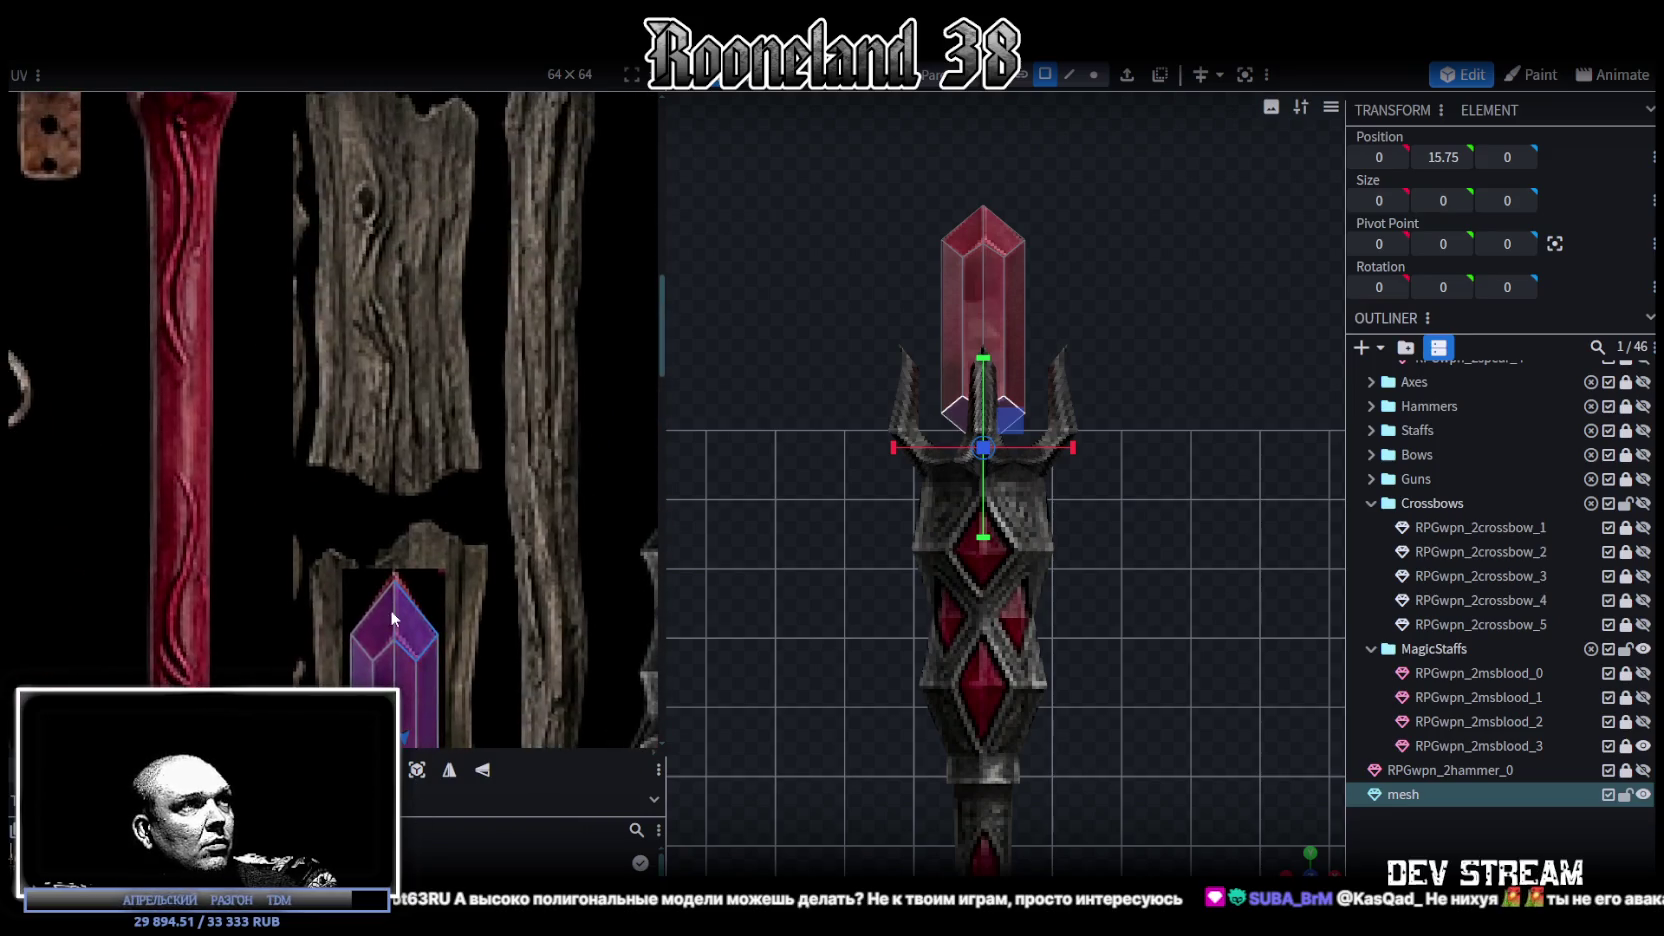
pyautogui.scroll(3, 396, 622)
pyautogui.click(383, 606)
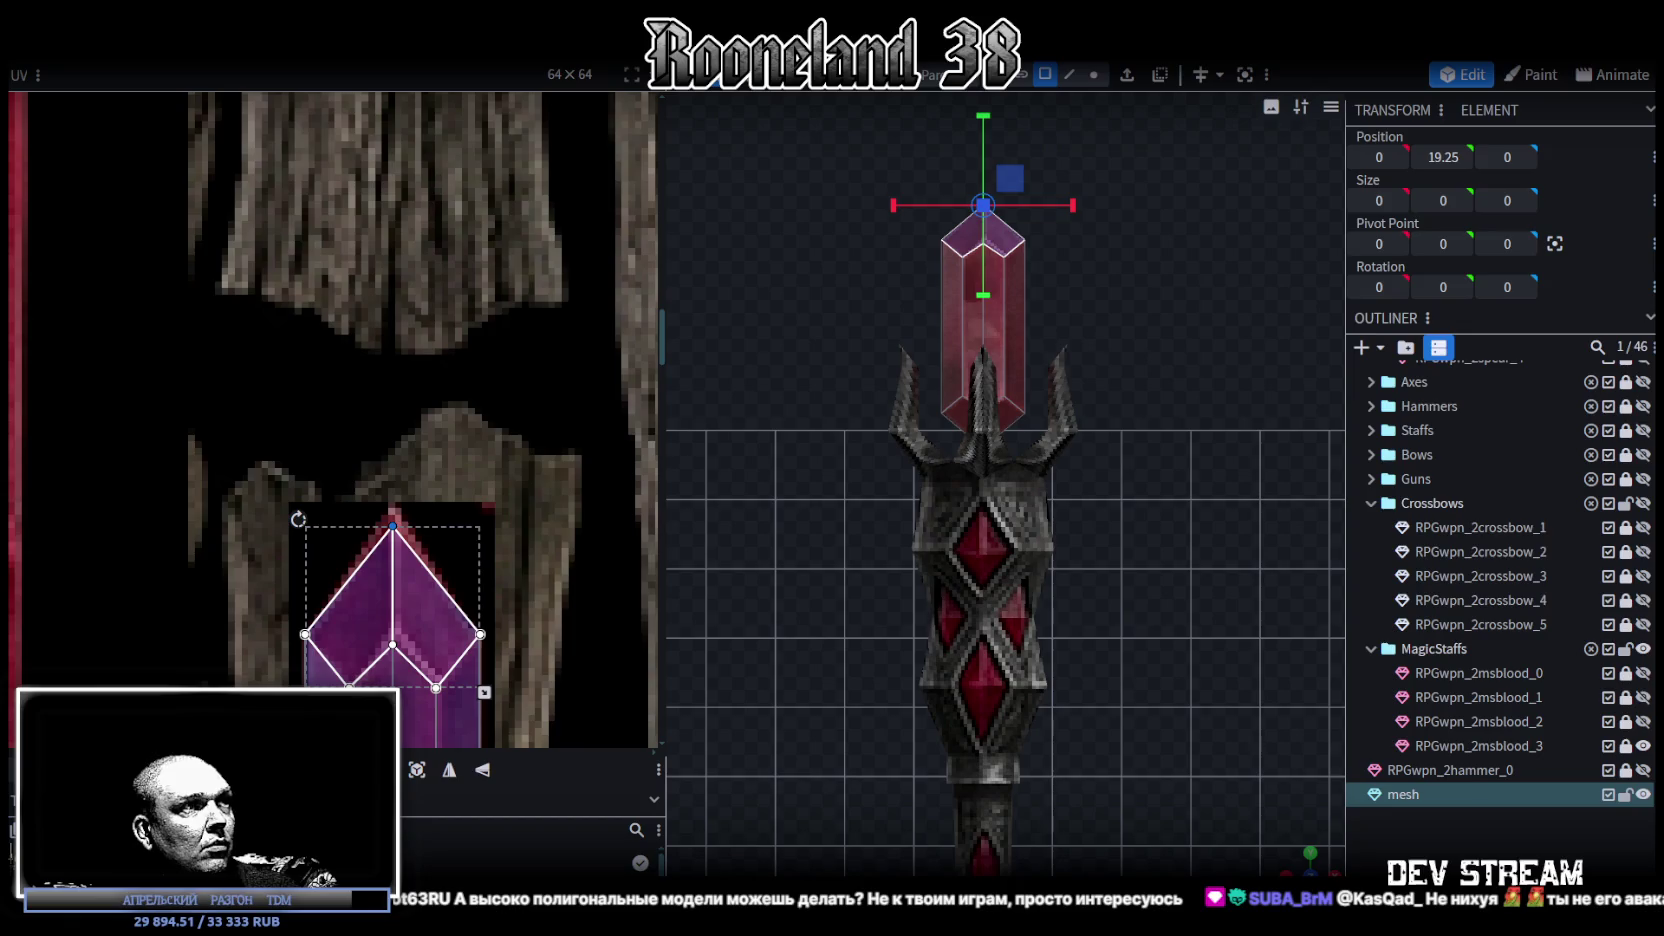
pyautogui.moveTo(393, 526); pyautogui.dragTo(393, 513)
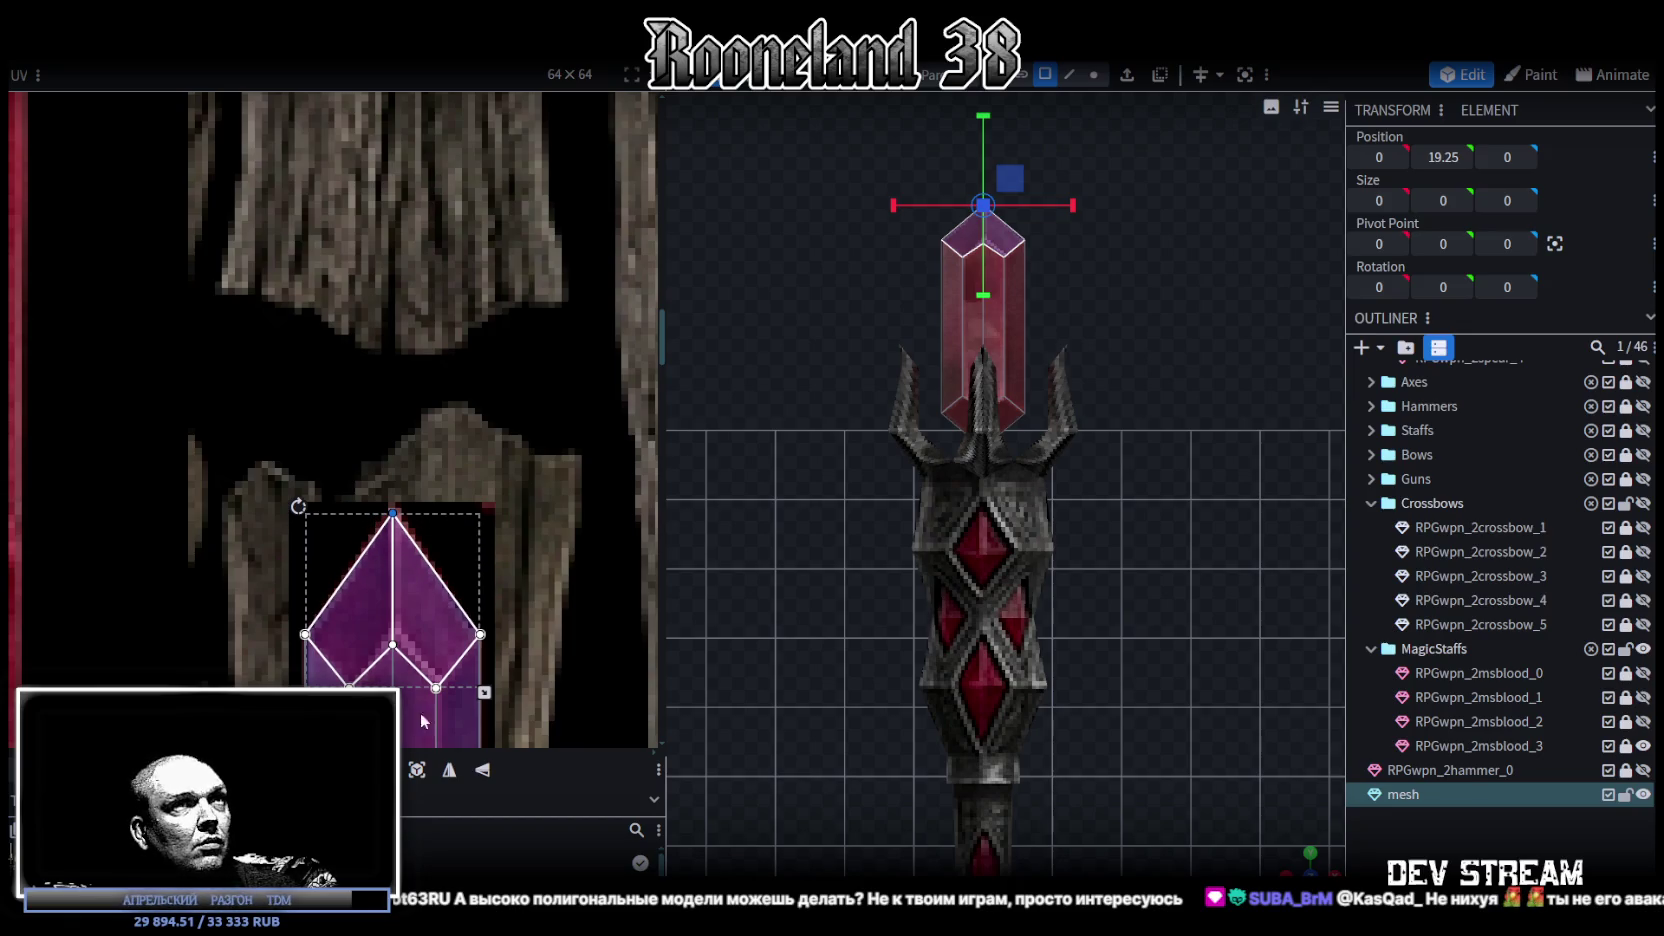
pyautogui.scroll(-5, 560, 390)
pyautogui.moveTo(302, 420); pyautogui.dragTo(438, 402)
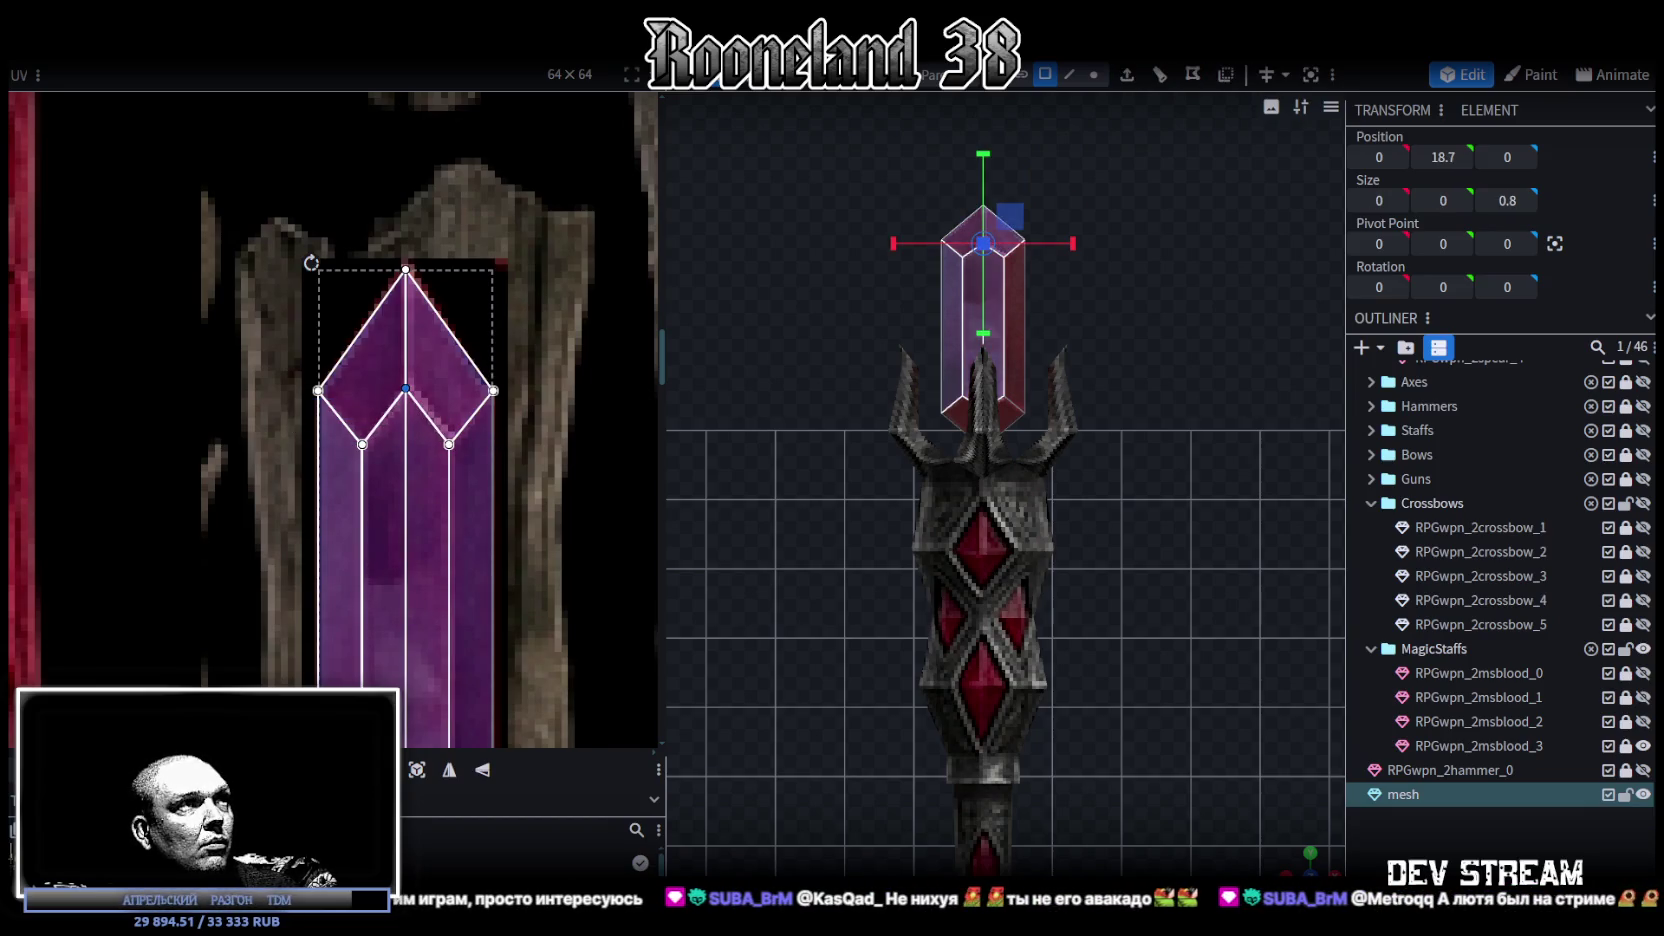
# - Nudge the lower tip's upper UV vertices down one pixel, then deselect the crystal
pyautogui.keyDown('ctrl'); pyautogui.scroll(-3, 462, 560); pyautogui.keyUp('ctrl')
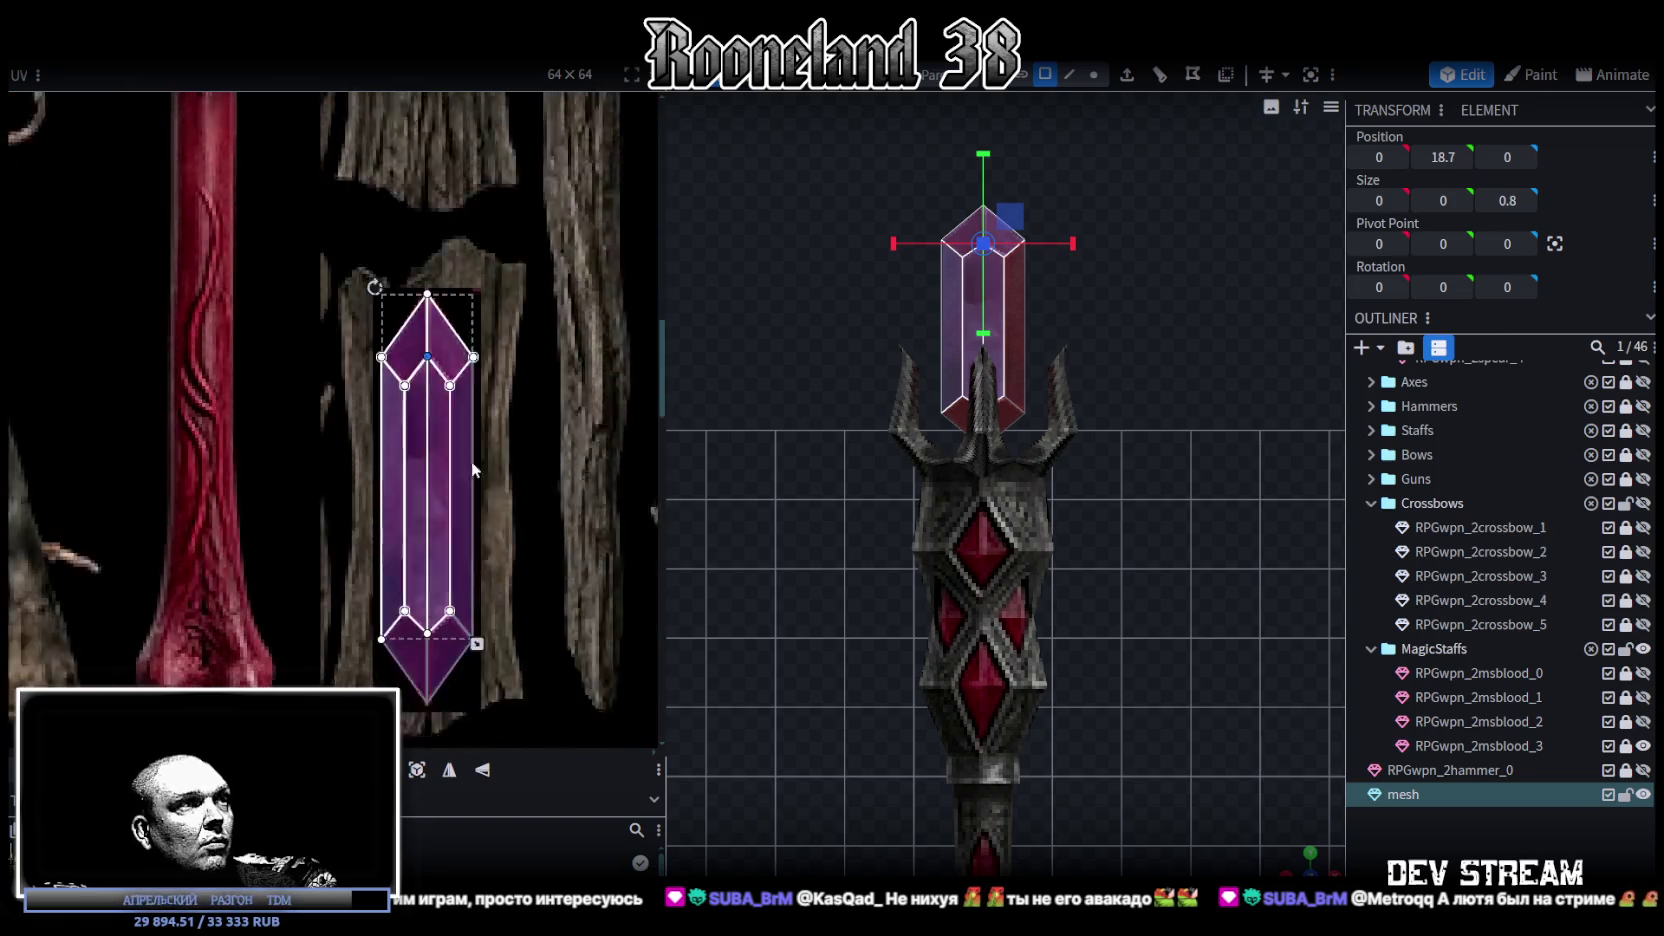
pyautogui.scroll(-4, 455, 582)
pyautogui.keyDown('ctrl'); pyautogui.scroll(3, 437, 404); pyautogui.keyUp('ctrl')
pyautogui.scroll(2, 437, 412)
pyautogui.keyDown('ctrl'); pyautogui.scroll(2, 442, 493); pyautogui.keyUp('ctrl')
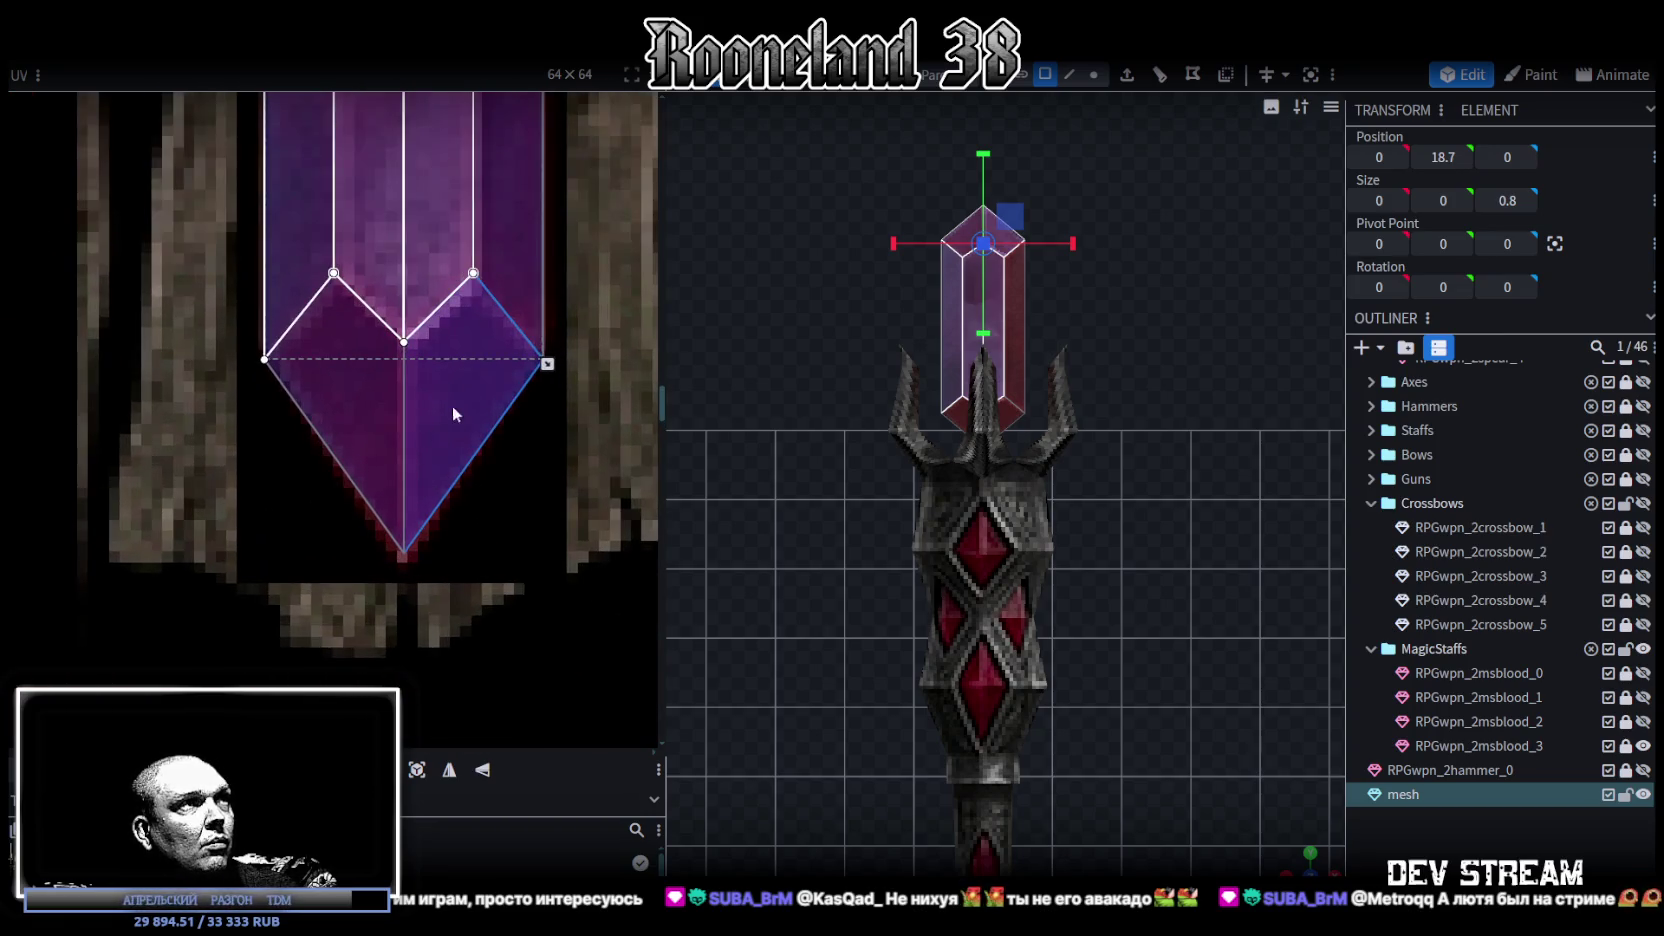
pyautogui.moveTo(211, 236)
pyautogui.mouseDown()
pyautogui.moveTo(503, 348)
pyautogui.moveTo(490, 358)
pyautogui.mouseUp()
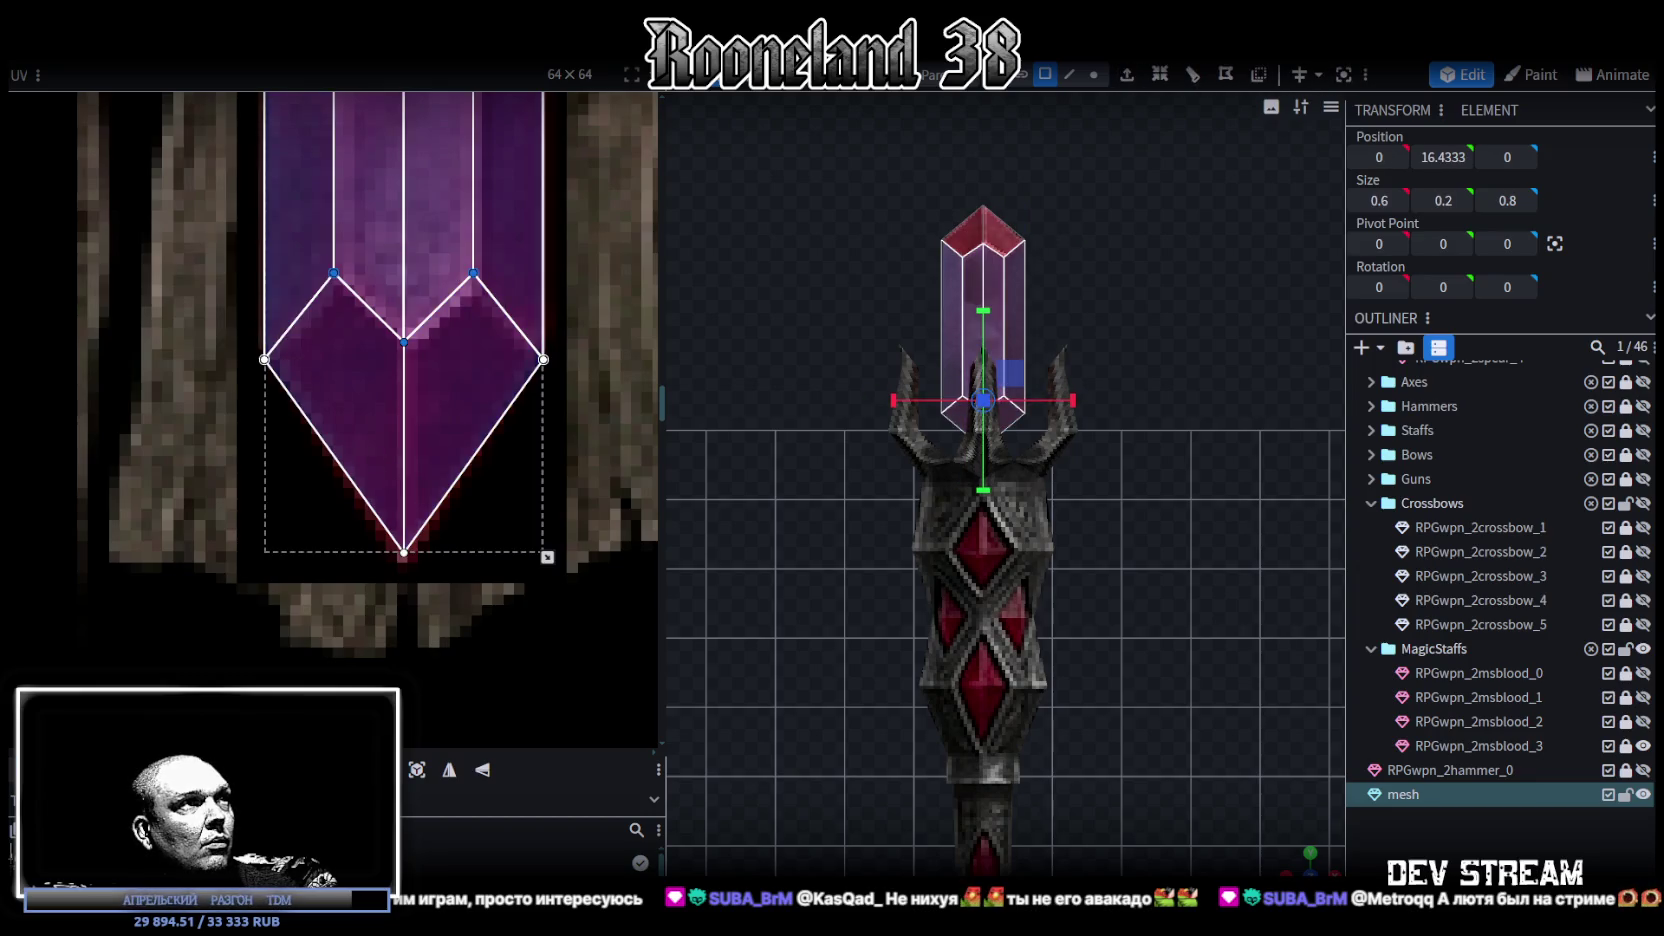
pyautogui.press('Down')
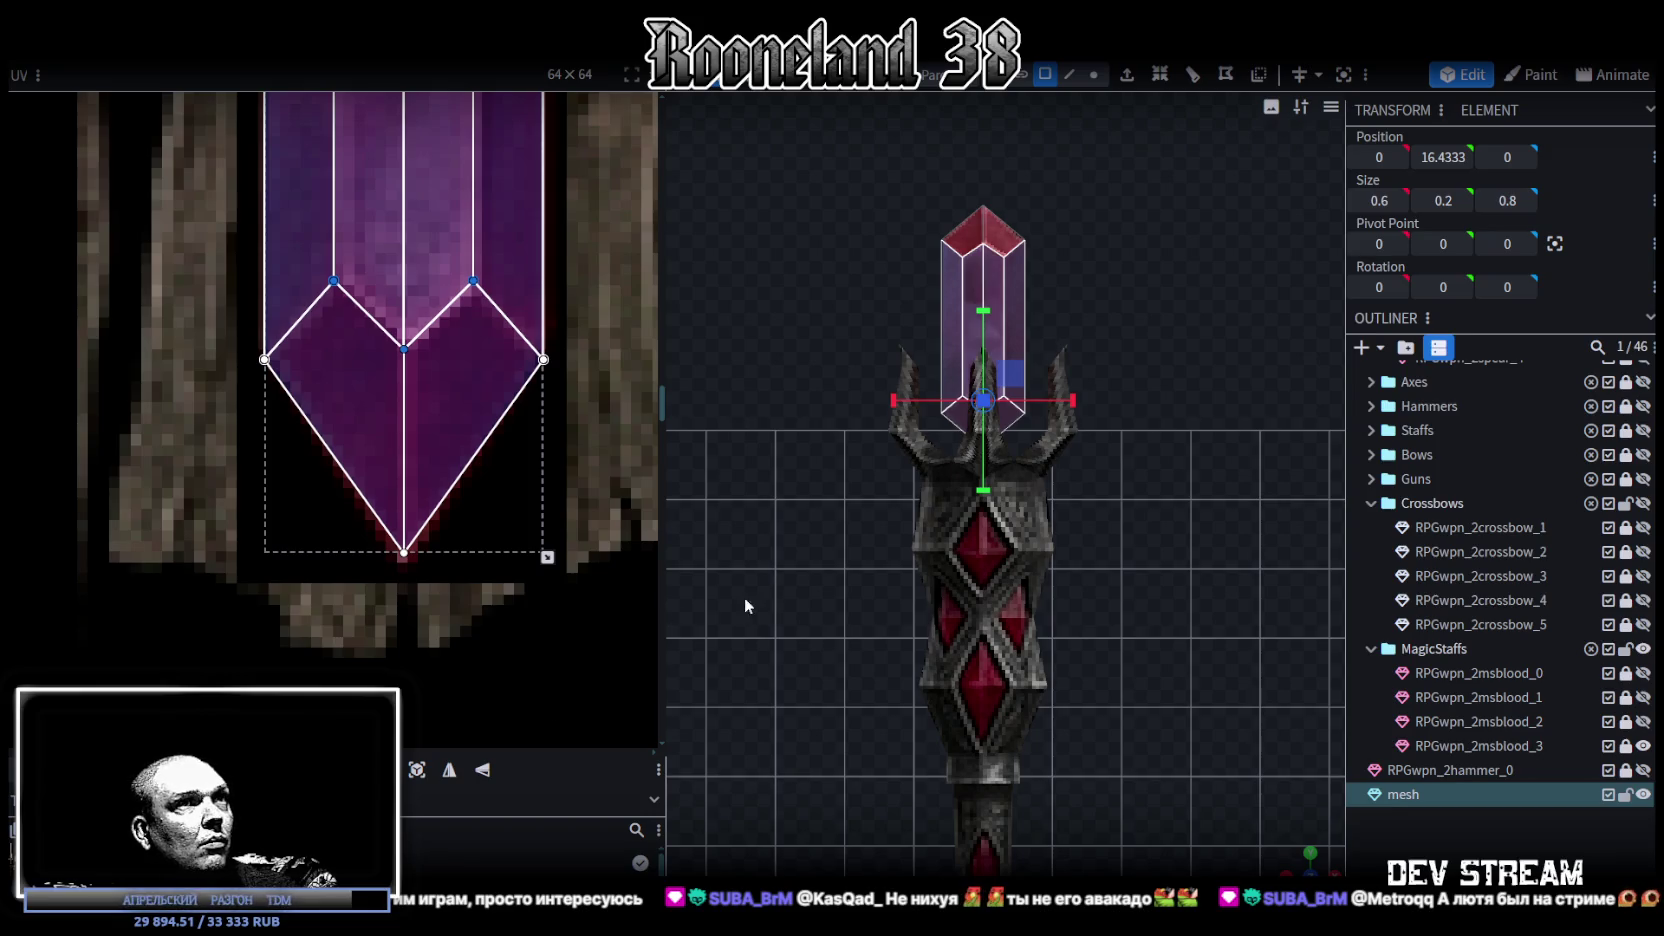
pyautogui.scroll(3, 1084, 514)
pyautogui.click(1011, 280)
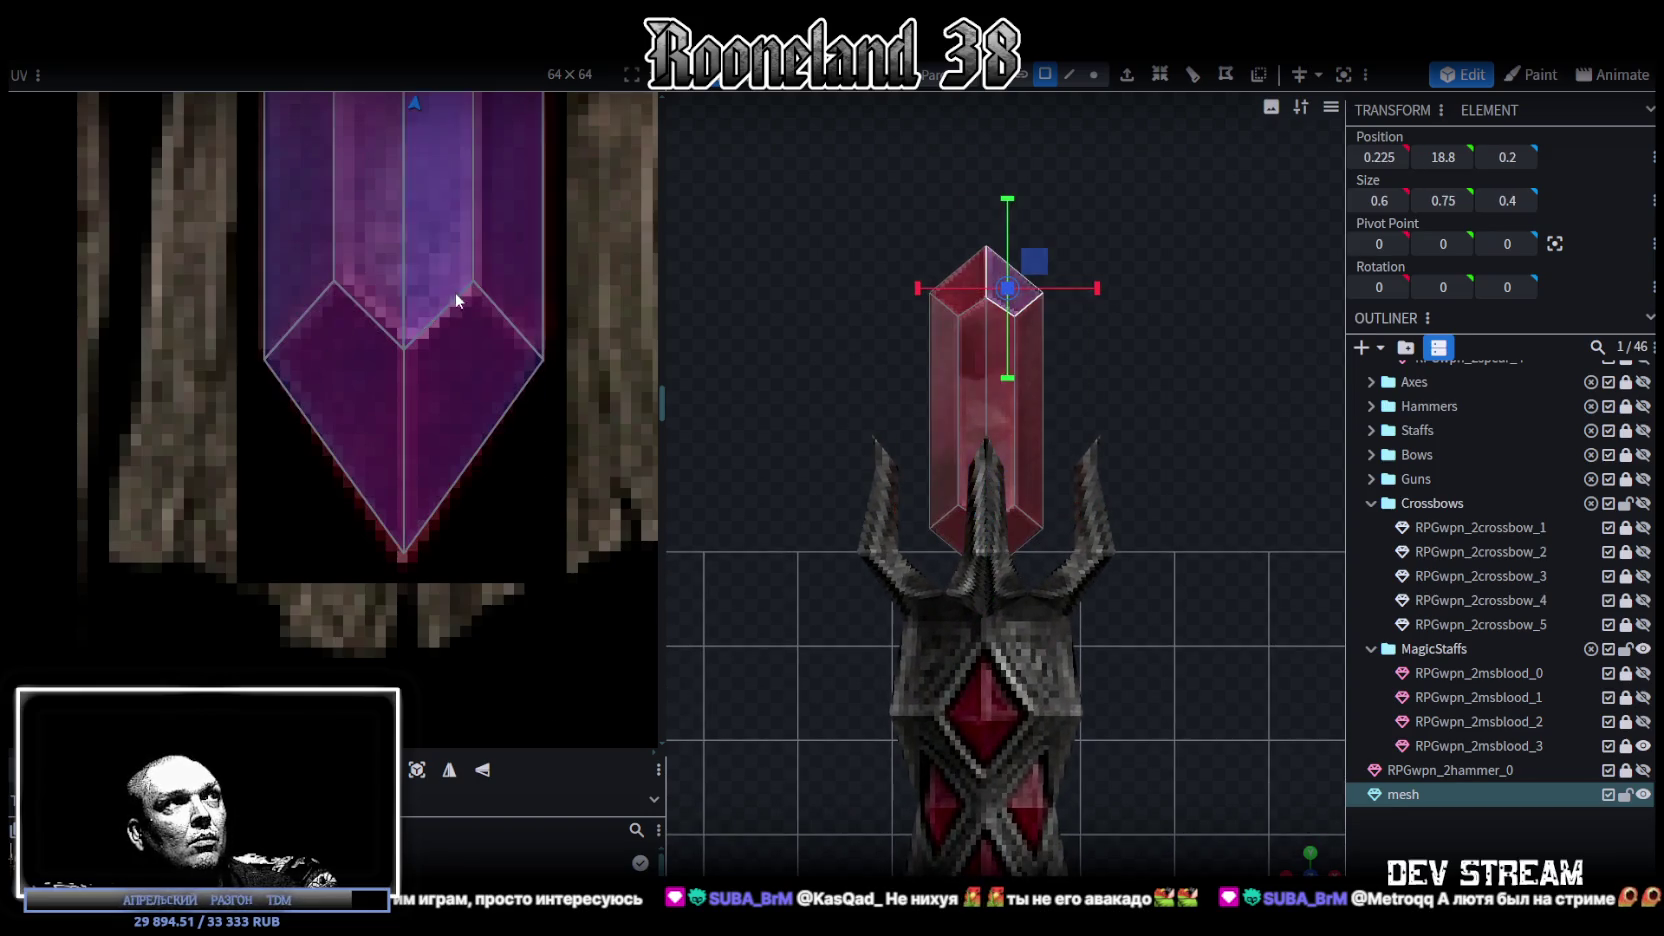
pyautogui.scroll(-4, 455, 292)
pyautogui.moveTo(872, 176); pyautogui.dragTo(1063, 350)
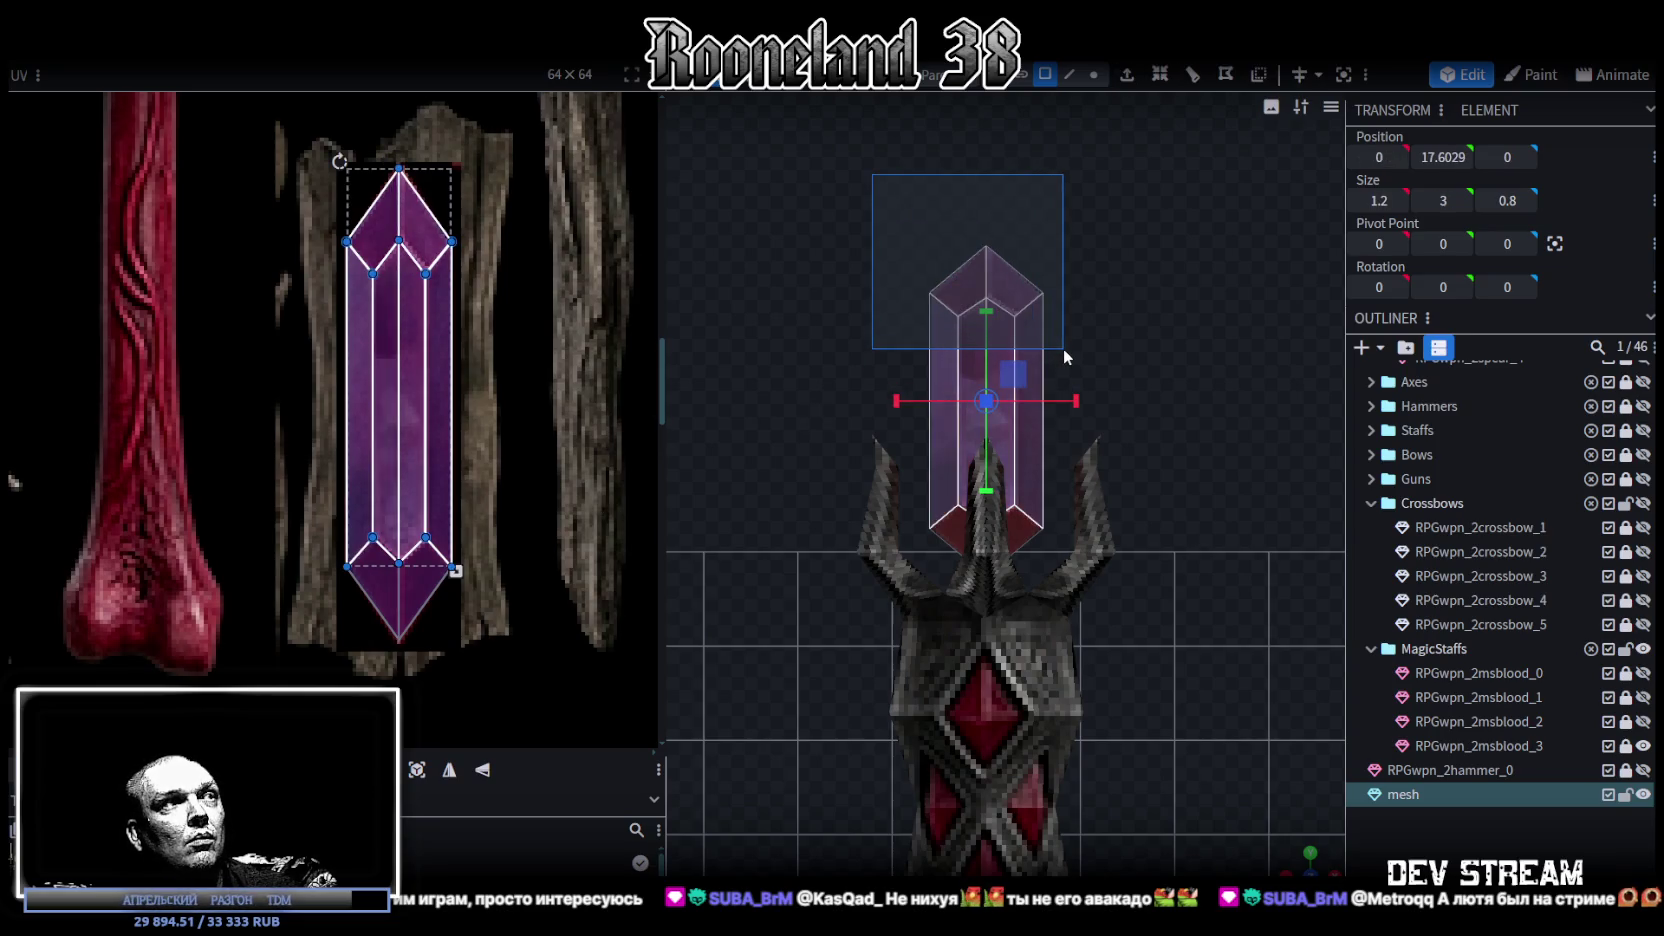
pyautogui.click(1179, 449)
pyautogui.scroll(-2, 1179, 449)
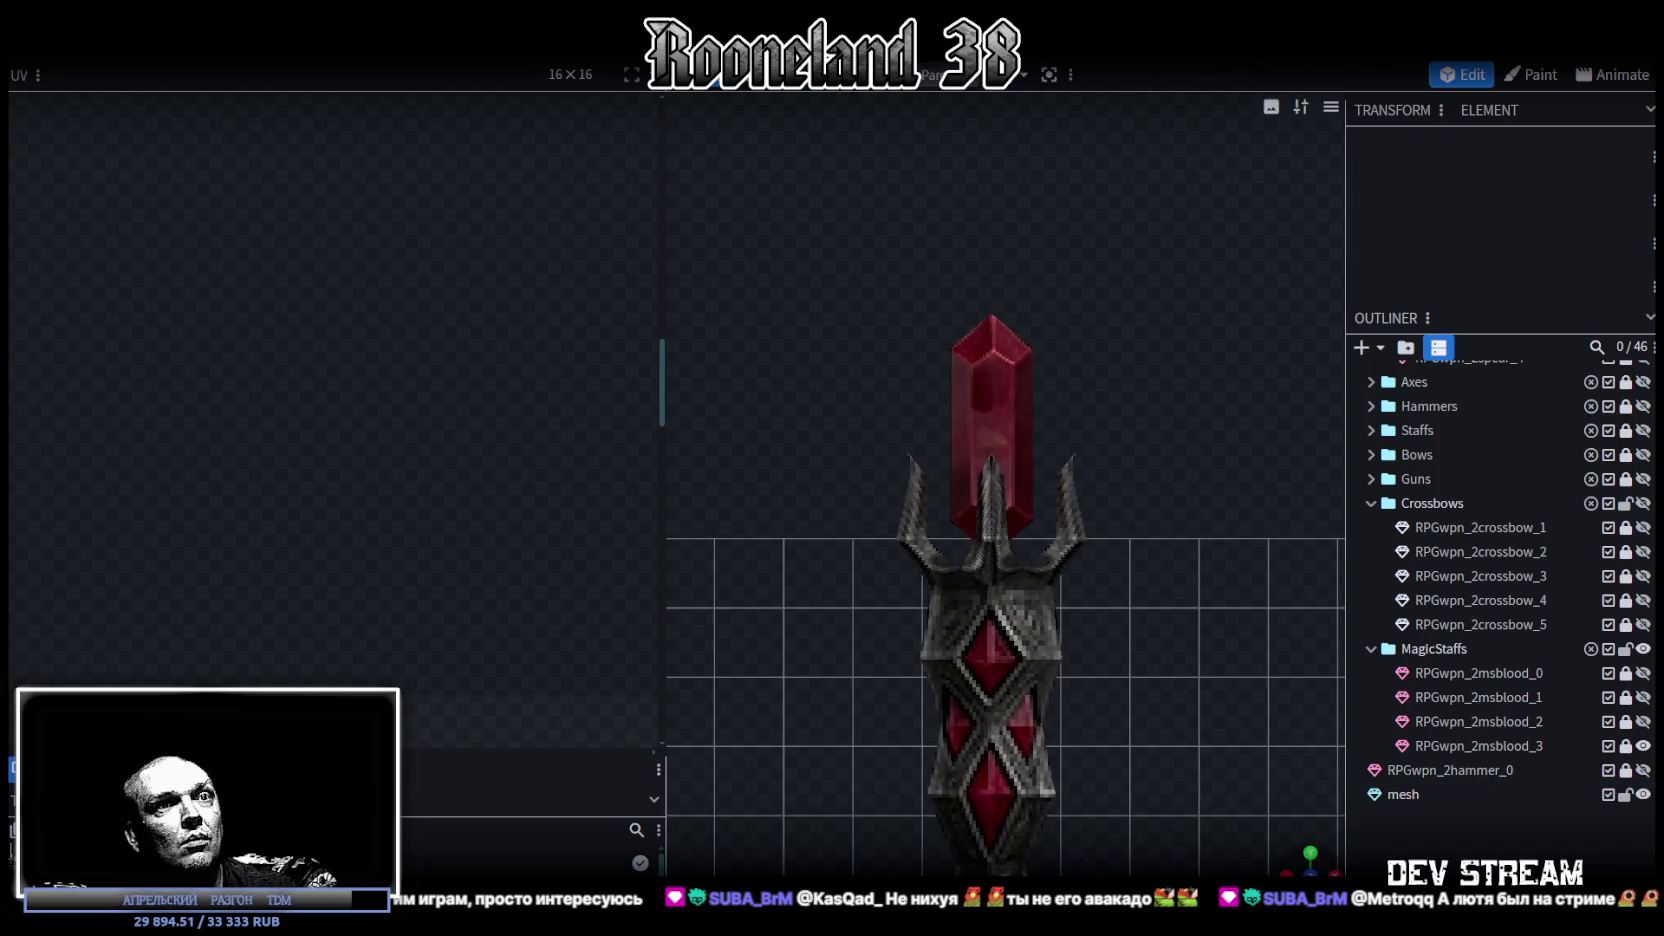
# - Move the crystal's three middle UV vertices down
pyautogui.moveTo(1202, 630)
pyautogui.mouseDown()
pyautogui.moveTo(1102, 690)
pyautogui.moveTo(1044, 282)
pyautogui.mouseUp()
pyautogui.click(1044, 282)
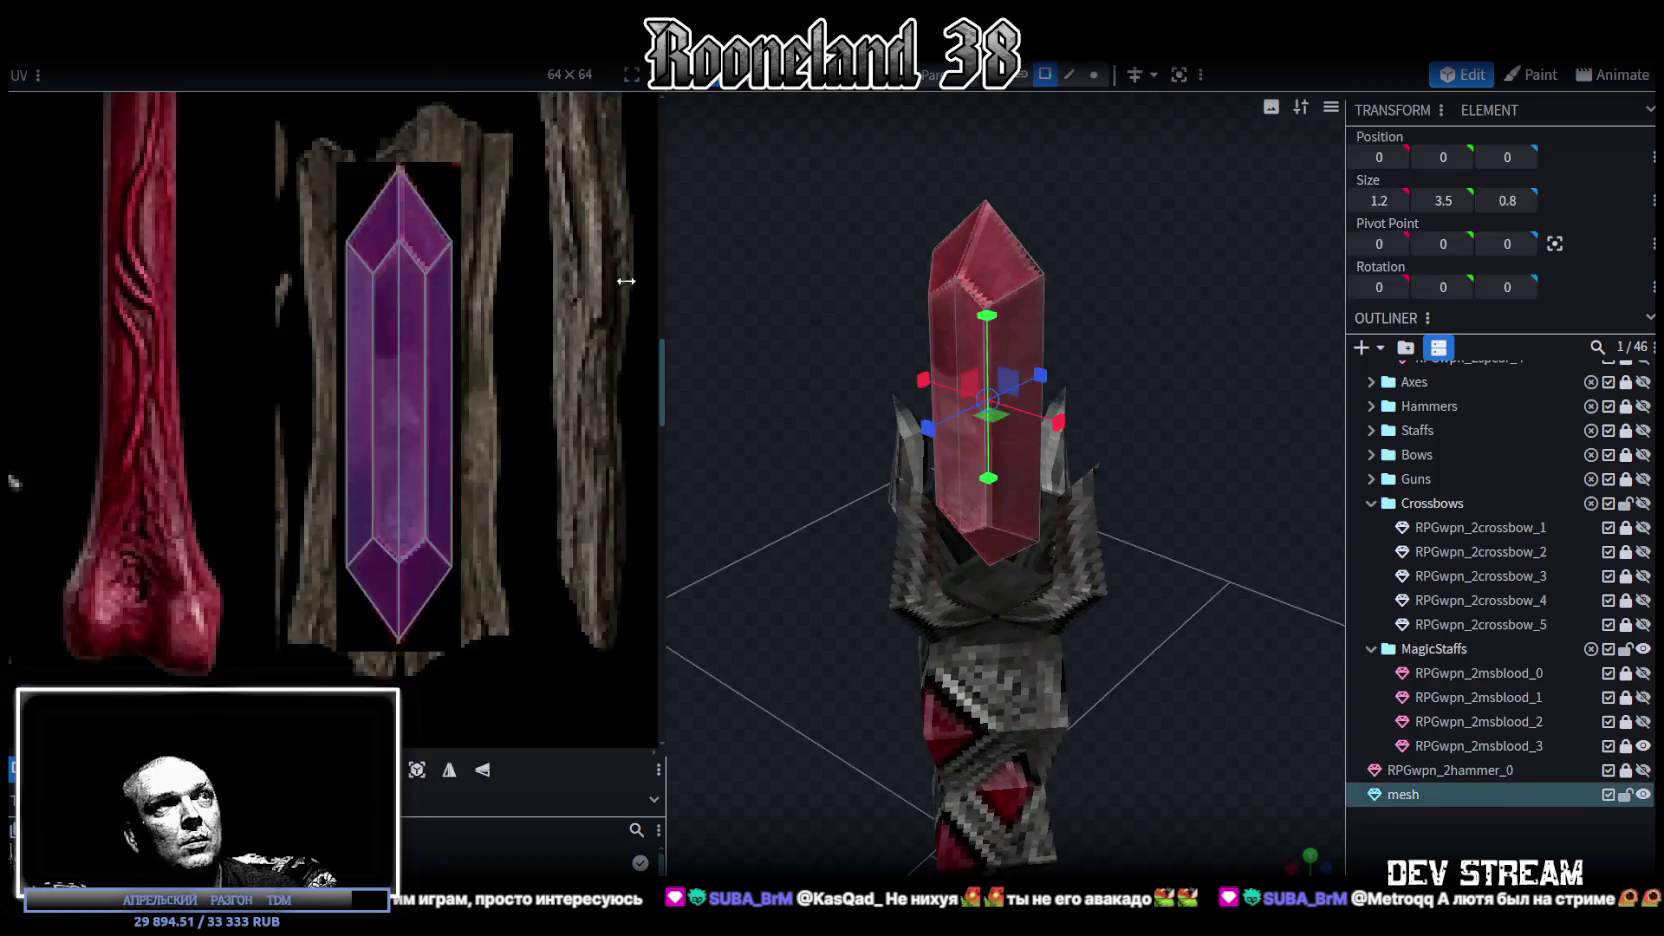
pyautogui.scroll(2, 395, 303)
pyautogui.scroll(2, 411, 249)
pyautogui.scroll(2, 413, 249)
pyautogui.click(433, 410)
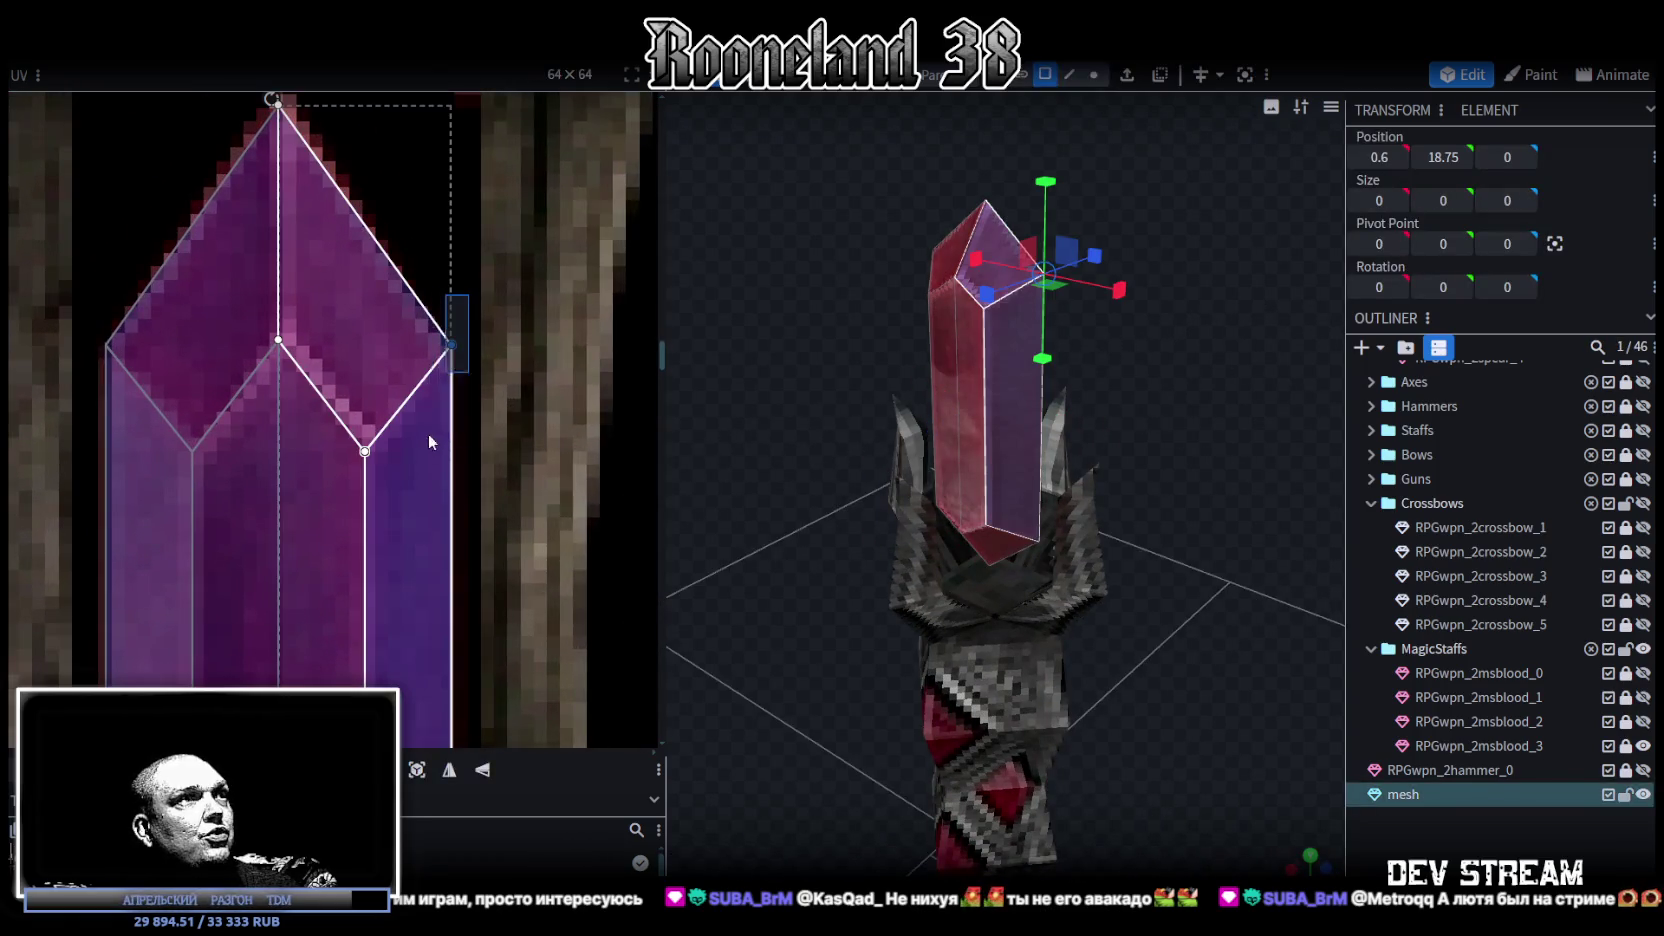
pyautogui.moveTo(40, 300); pyautogui.dragTo(533, 347)
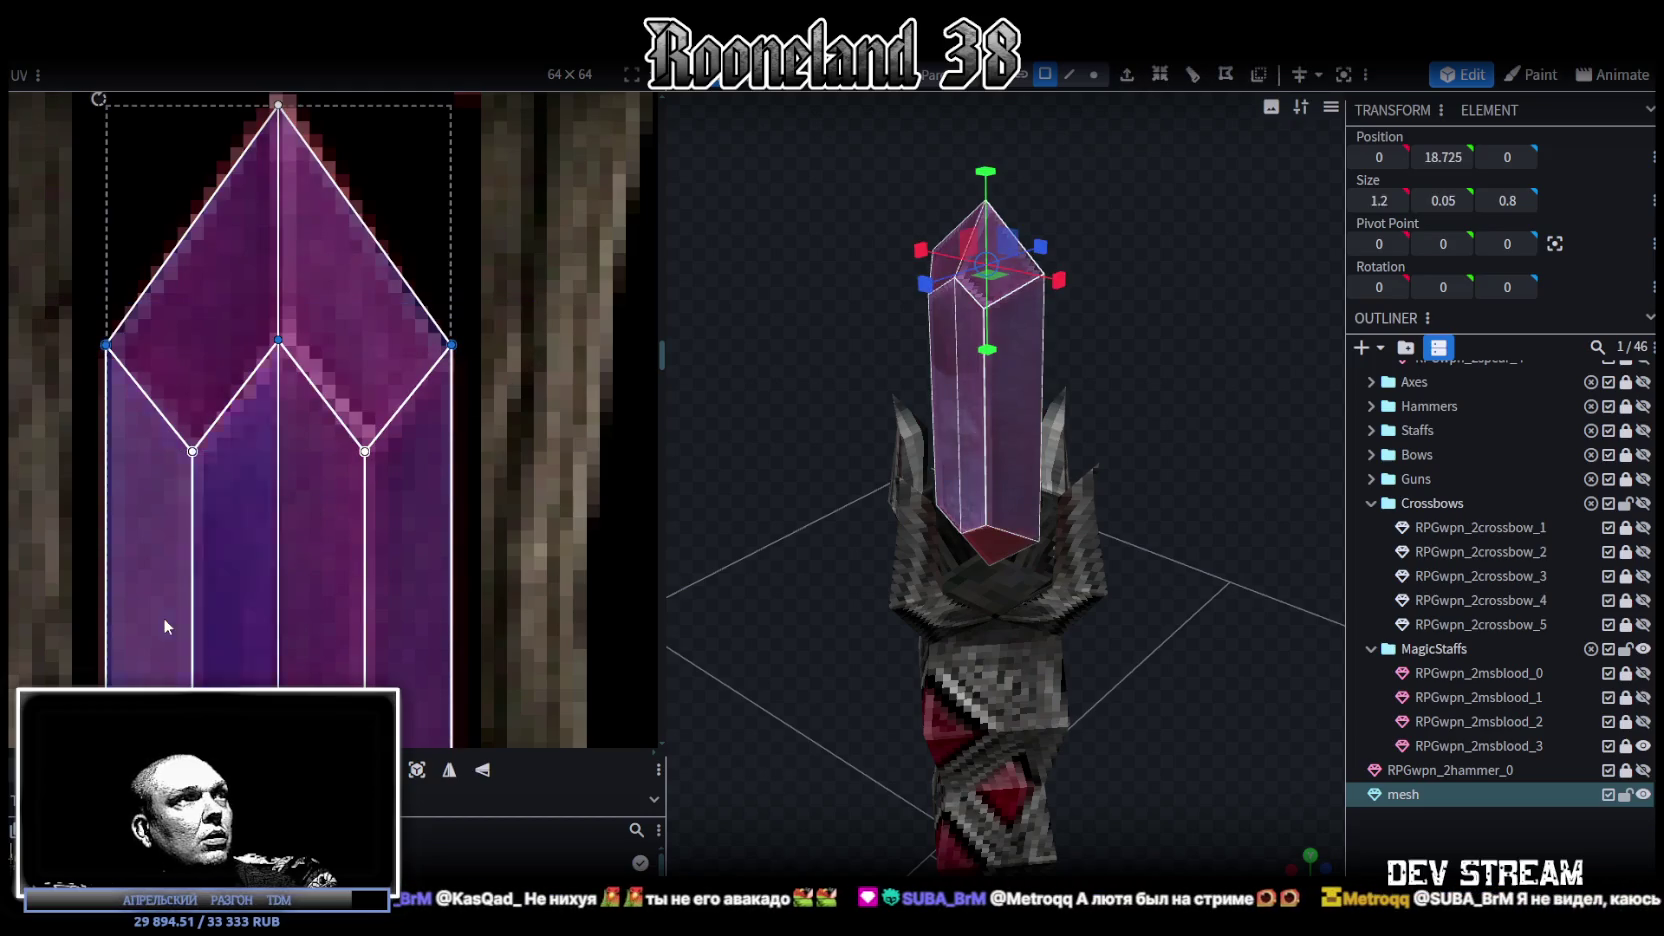
pyautogui.scroll(-3, 233, 541)
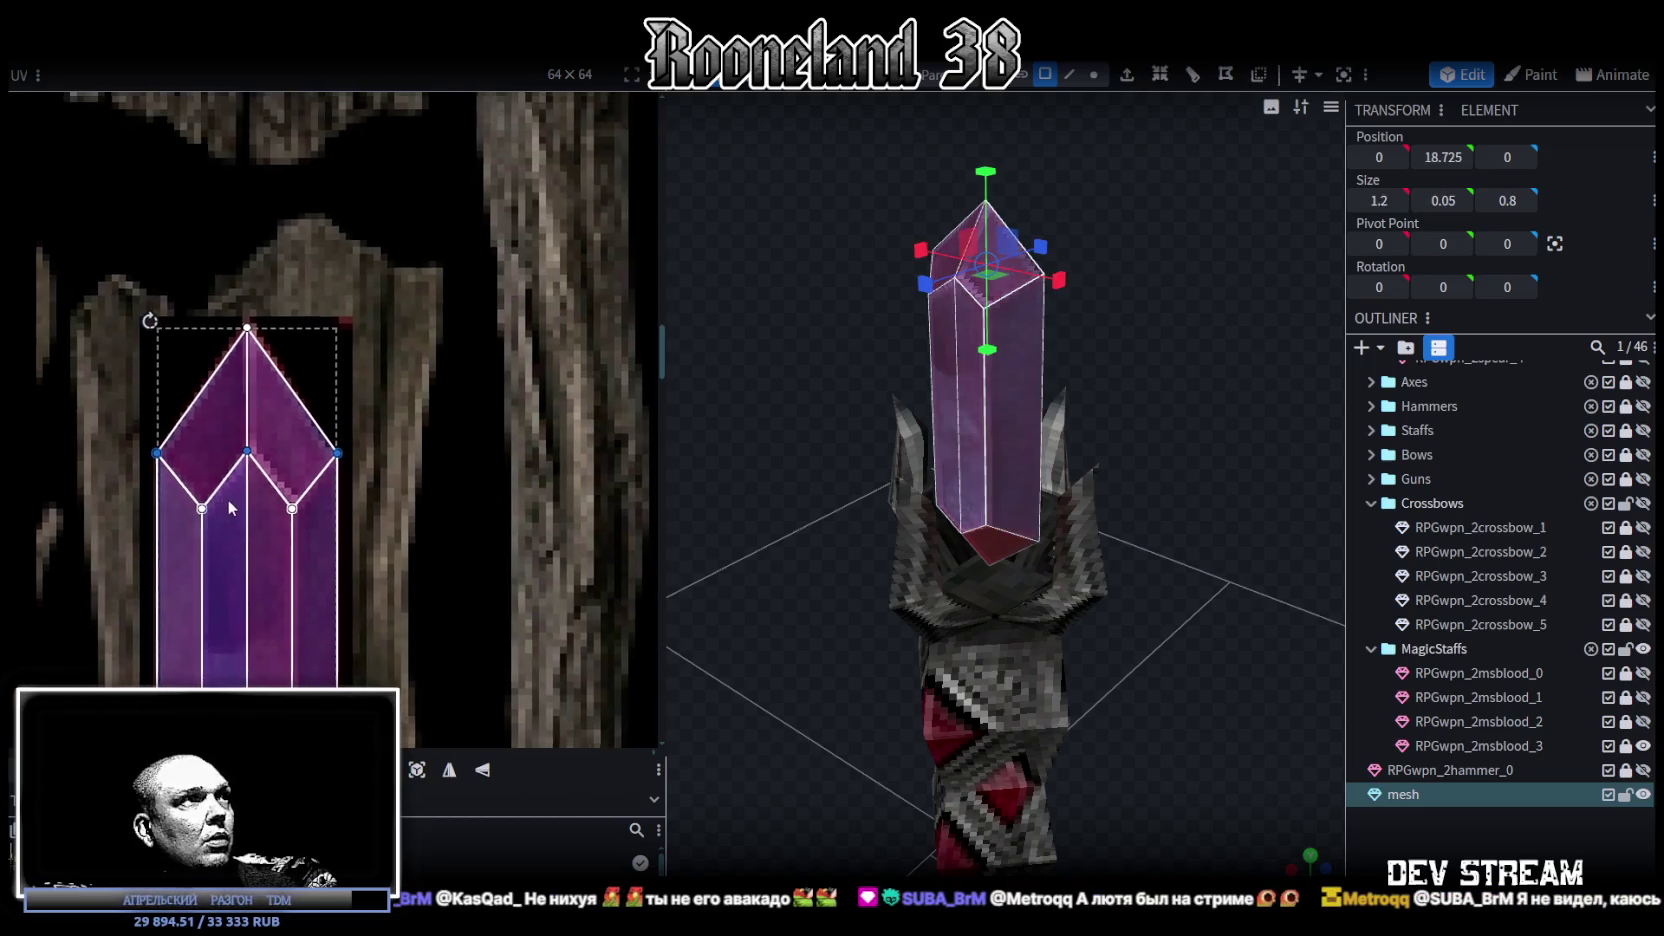
pyautogui.moveTo(112, 296); pyautogui.dragTo(373, 456)
pyautogui.scroll(3, 218, 610)
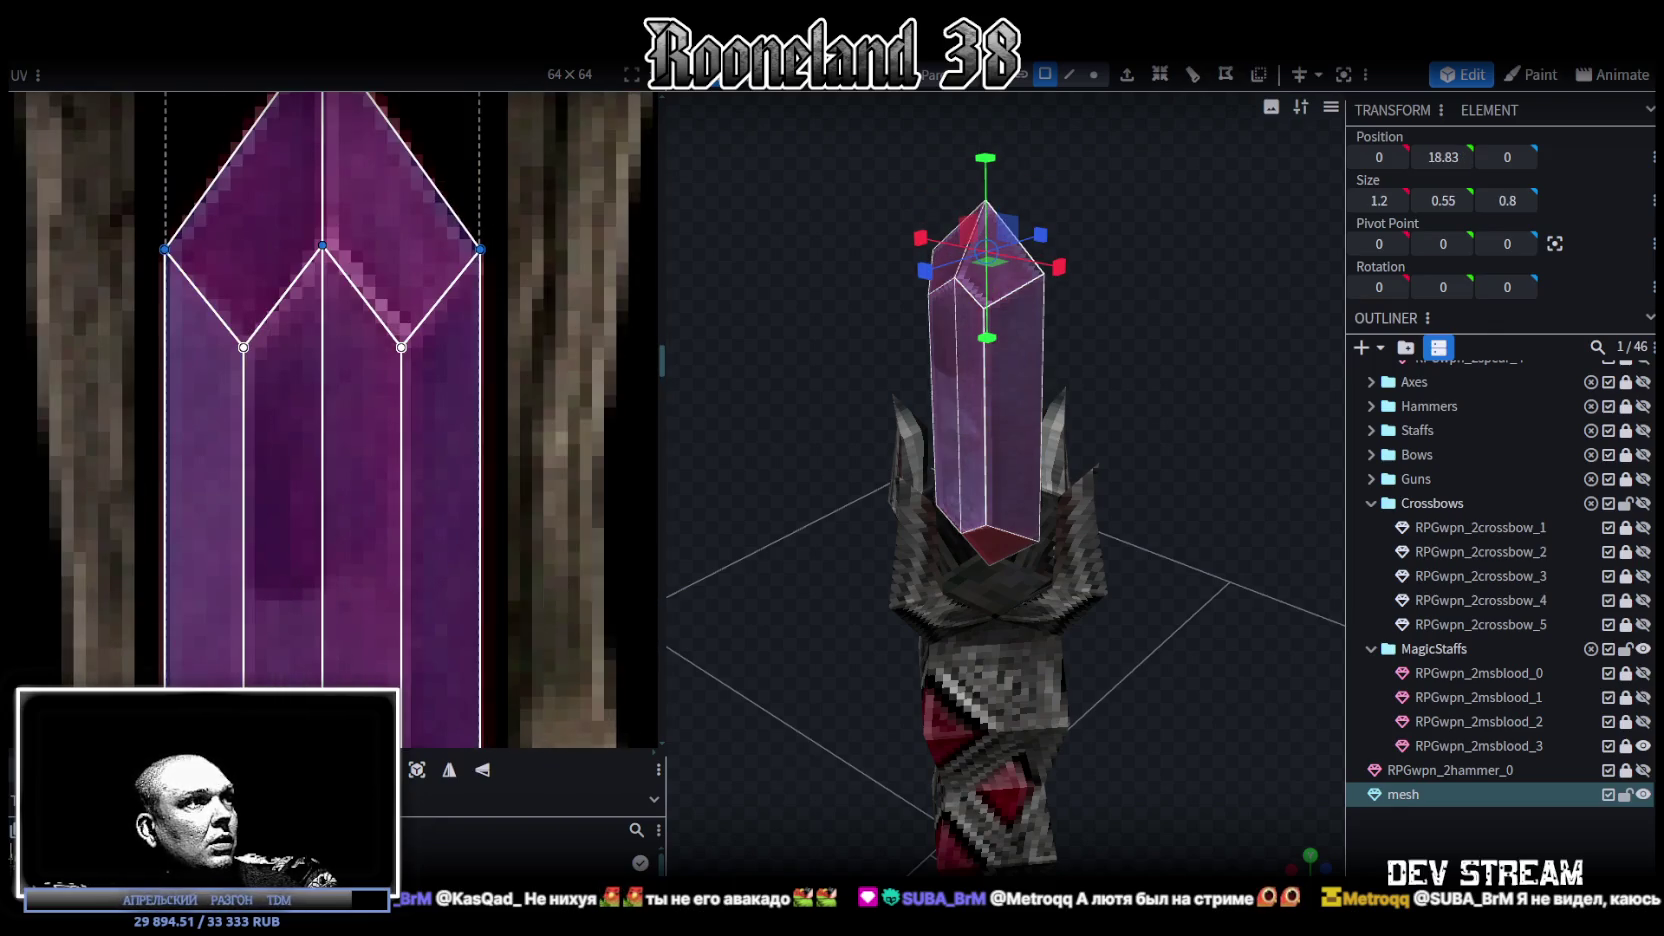
pyautogui.press('Down')
pyautogui.press('Down')
pyautogui.press('Down')
pyautogui.press('Down')
pyautogui.press('Down')
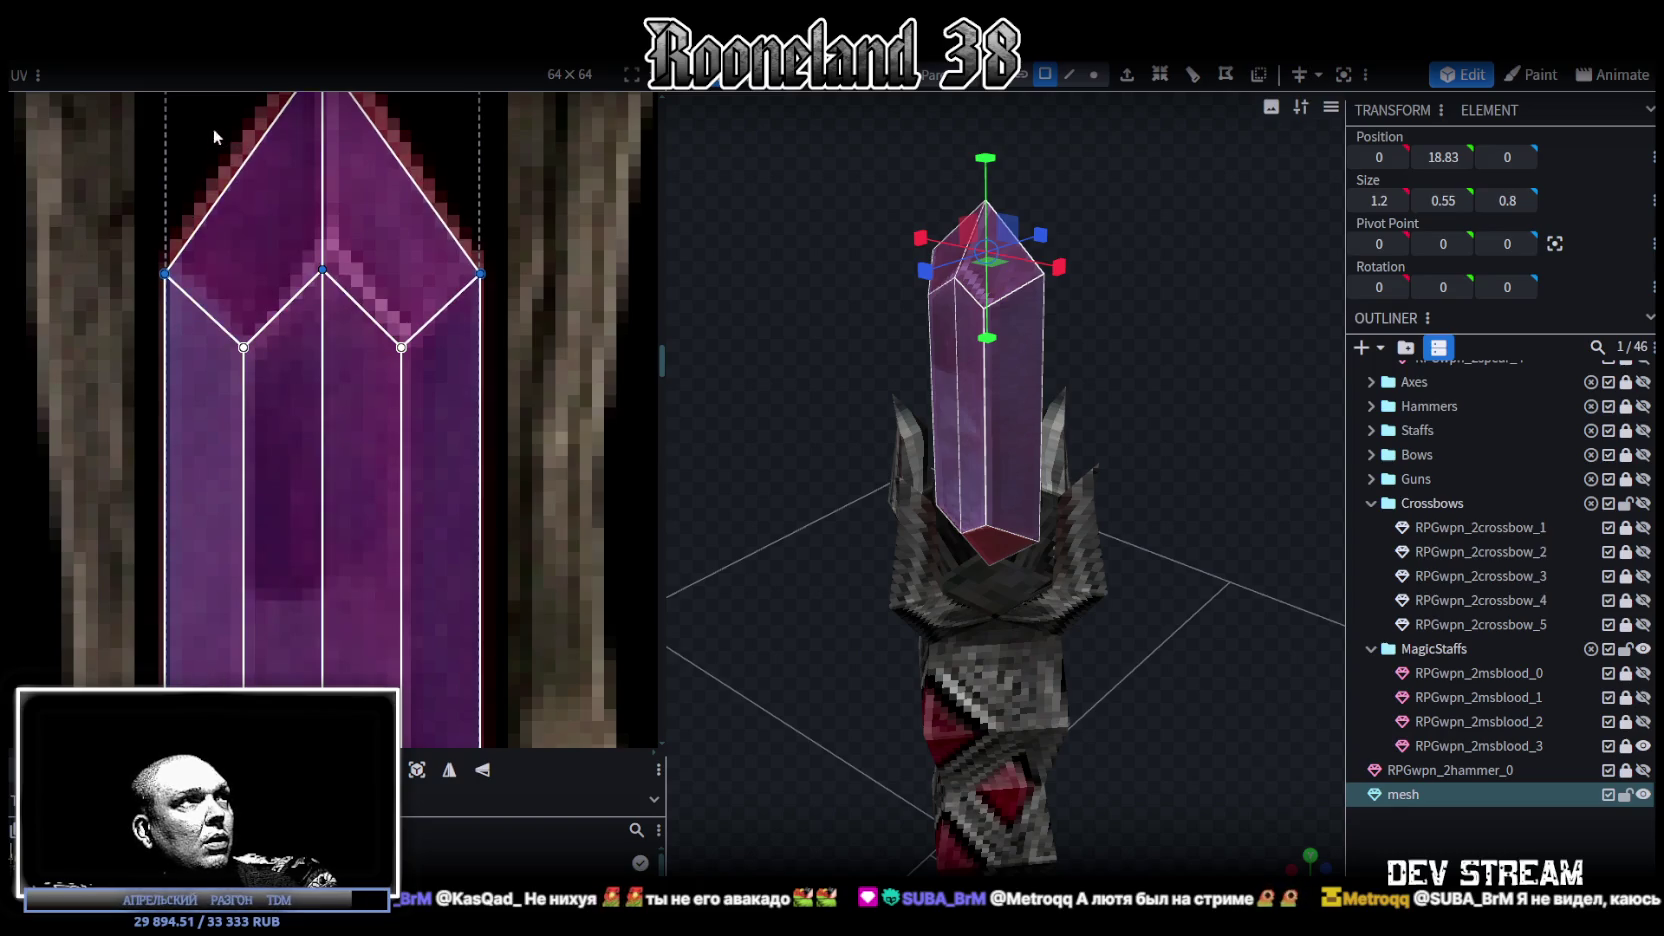
# - Raise the crystal's top middle UV point to follow the painted outline
pyautogui.moveTo(213, 127); pyautogui.dragTo(348, 294)
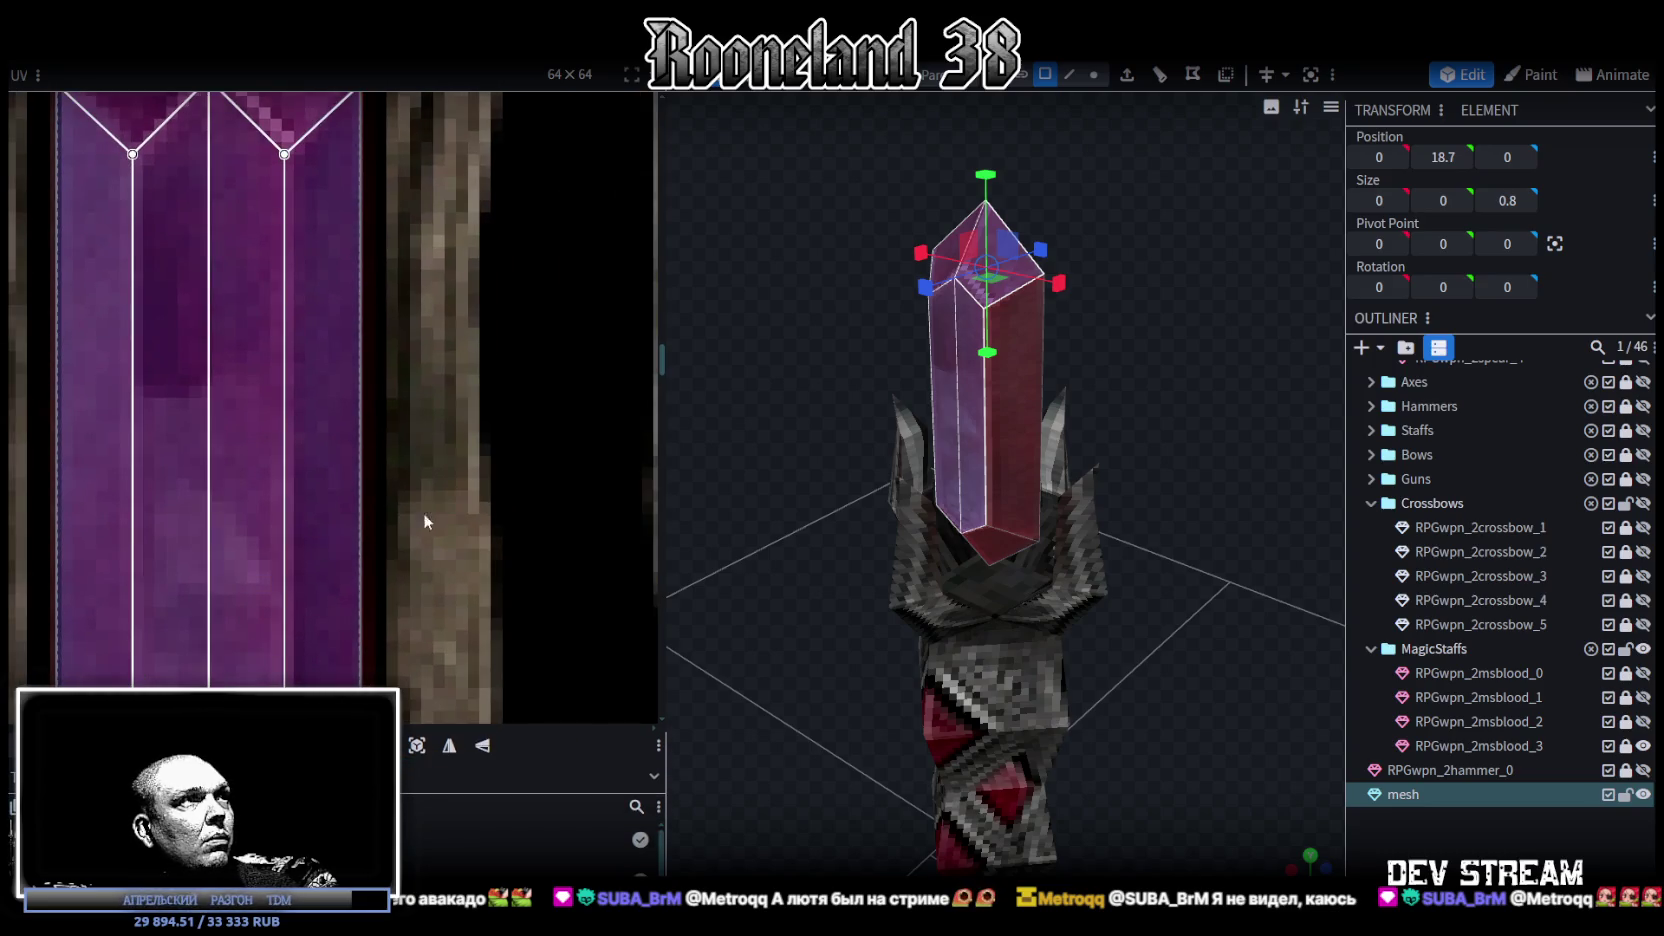
pyautogui.moveTo(406, 521); pyautogui.dragTo(485, 785, button='middle')
pyautogui.moveTo(288, 346); pyautogui.dragTo(288, 316)
pyautogui.scroll(-2, 533, 471)
pyautogui.scroll(-2, 536, 386)
pyautogui.moveTo(893, 538)
pyautogui.mouseDown()
pyautogui.moveTo(1065, 391)
pyautogui.moveTo(1173, 376)
pyautogui.moveTo(1164, 488)
pyautogui.mouseUp()
pyautogui.scroll(2, 552, 430)
pyautogui.scroll(1, 552, 471)
# - Squeeze the whole crystal UV island narrower to fit the crystal region, then deselect
pyautogui.moveTo(300, 145); pyautogui.dragTo(530, 697)
pyautogui.scroll(2, 420, 620)
pyautogui.scroll(2, 298, 542)
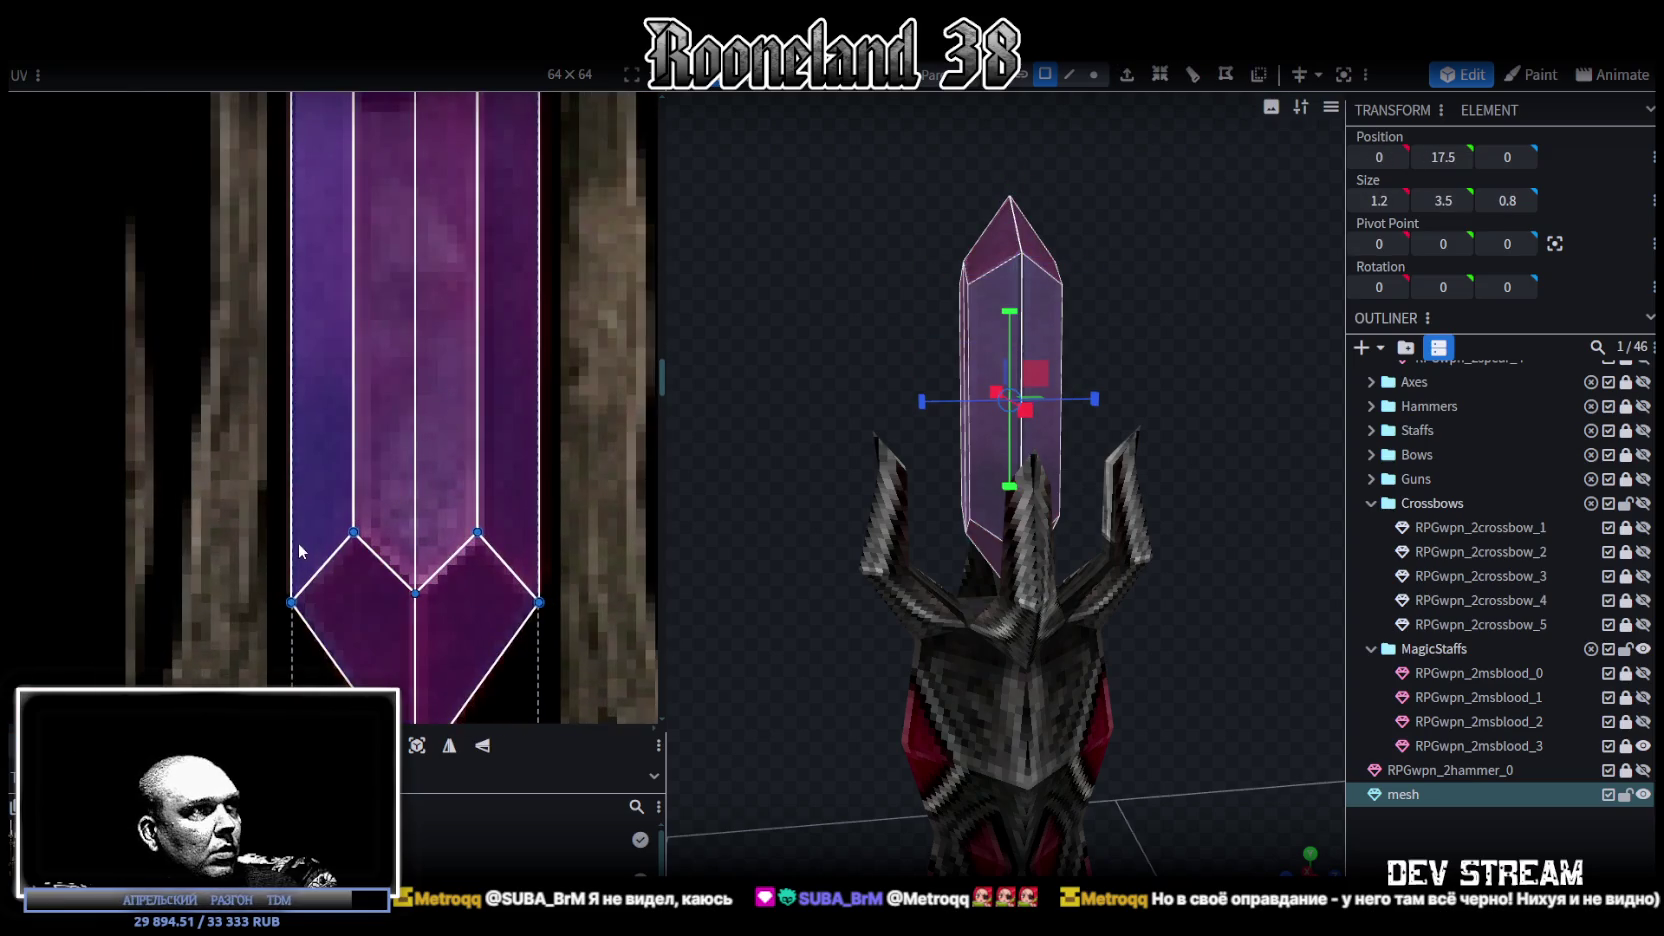
pyautogui.scroll(-2, 488, 636)
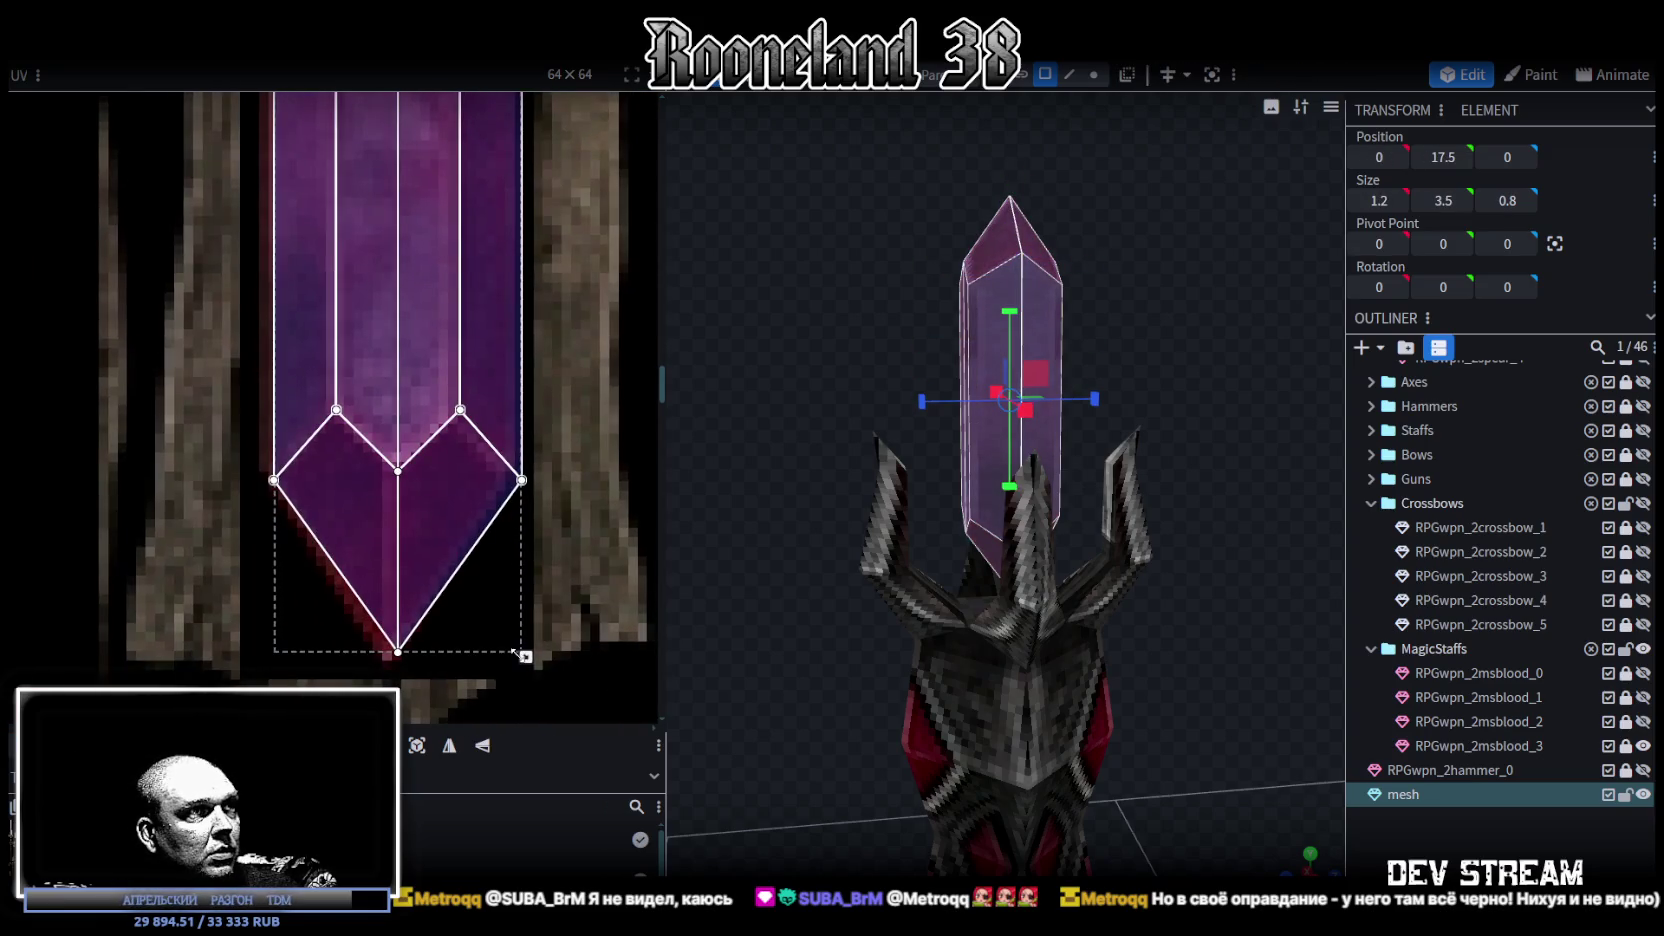
pyautogui.moveTo(524, 656); pyautogui.dragTo(506, 657)
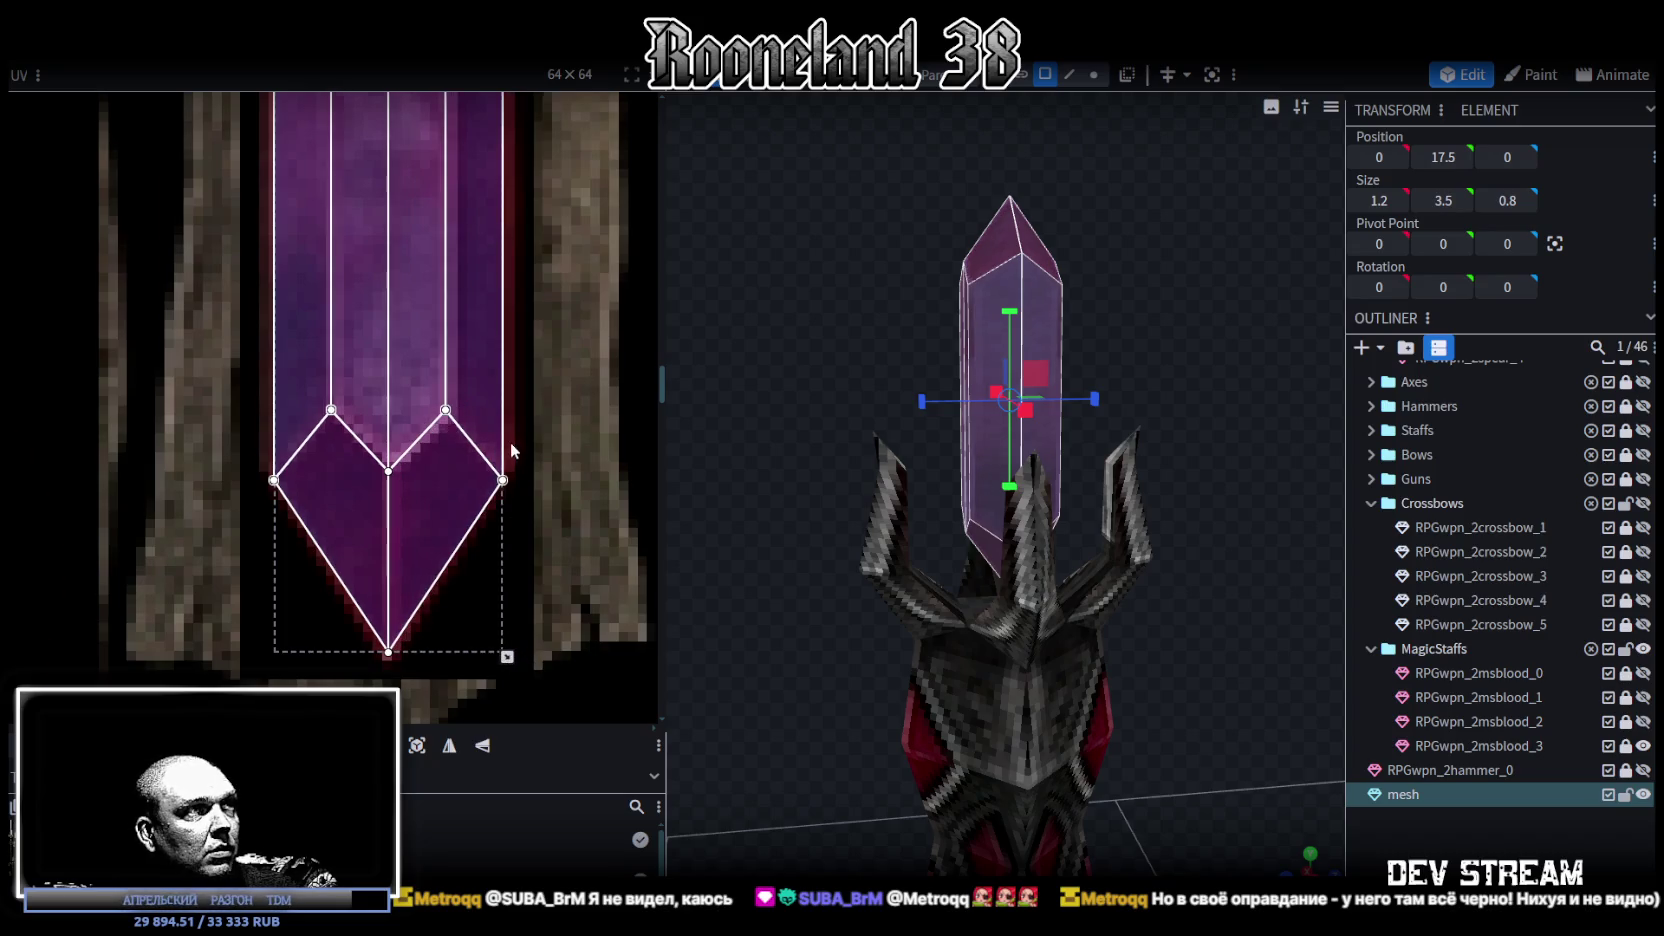
pyautogui.scroll(-1, 510, 443)
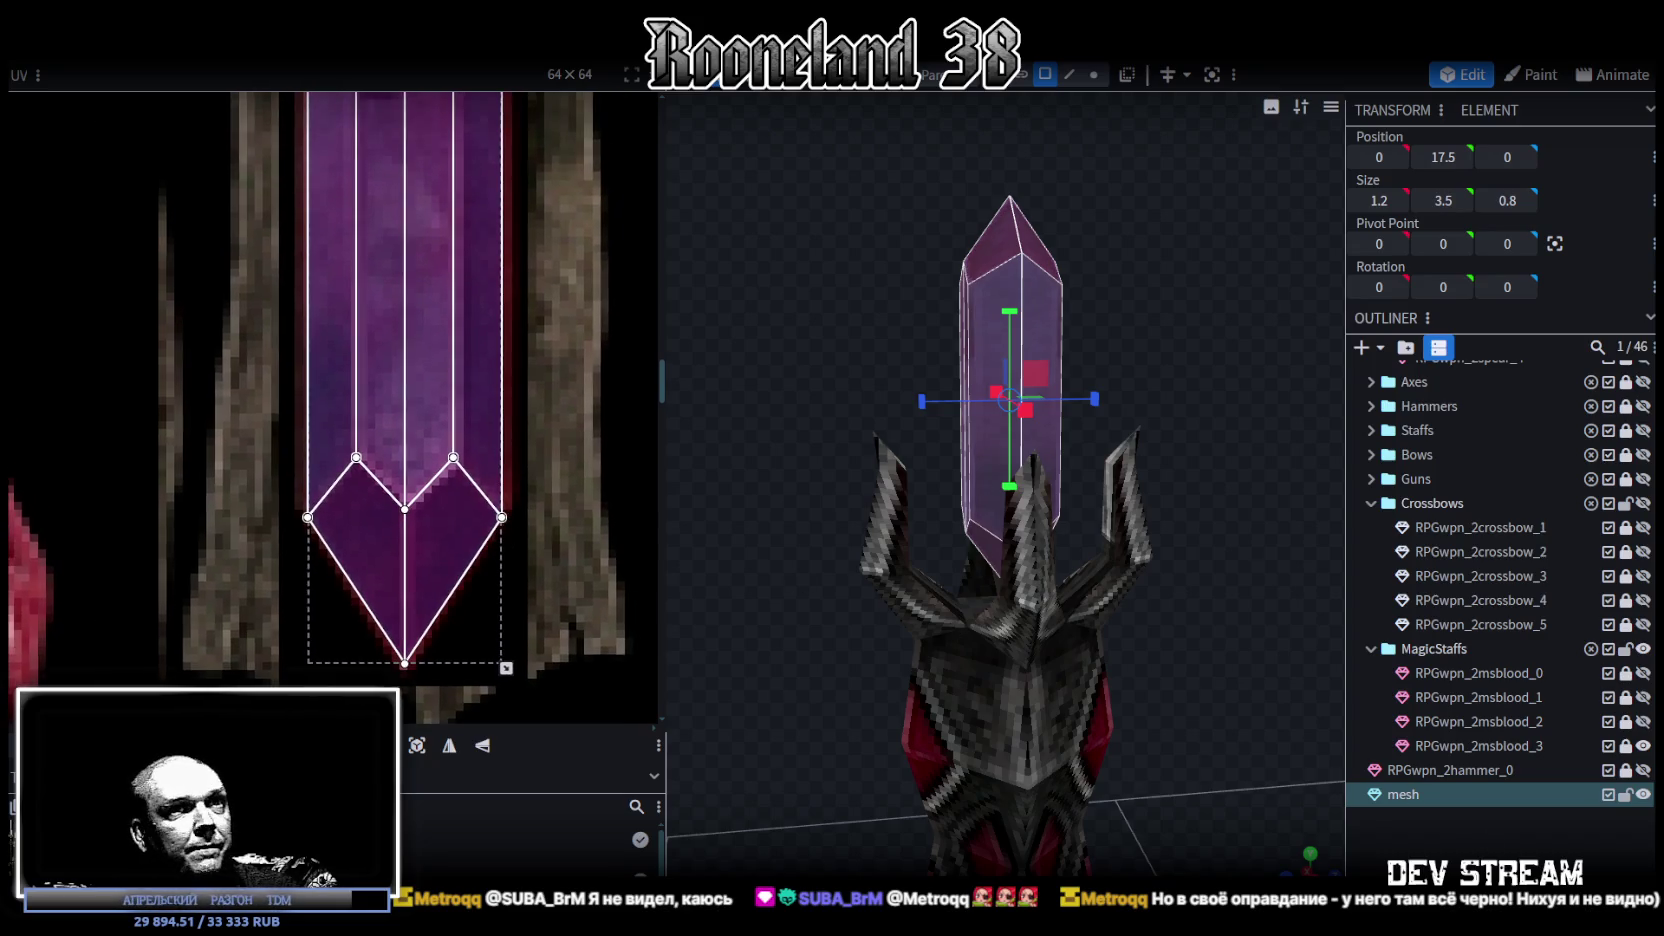
pyautogui.click(1238, 559)
pyautogui.moveTo(1238, 559)
pyautogui.mouseDown()
pyautogui.moveTo(1202, 611)
pyautogui.moveTo(1346, 625)
pyautogui.moveTo(918, 530)
pyautogui.moveTo(841, 302)
pyautogui.moveTo(679, 282)
pyautogui.moveTo(543, 304)
pyautogui.moveTo(1297, 276)
pyautogui.moveTo(1227, 208)
pyautogui.moveTo(948, 272)
pyautogui.mouseUp()
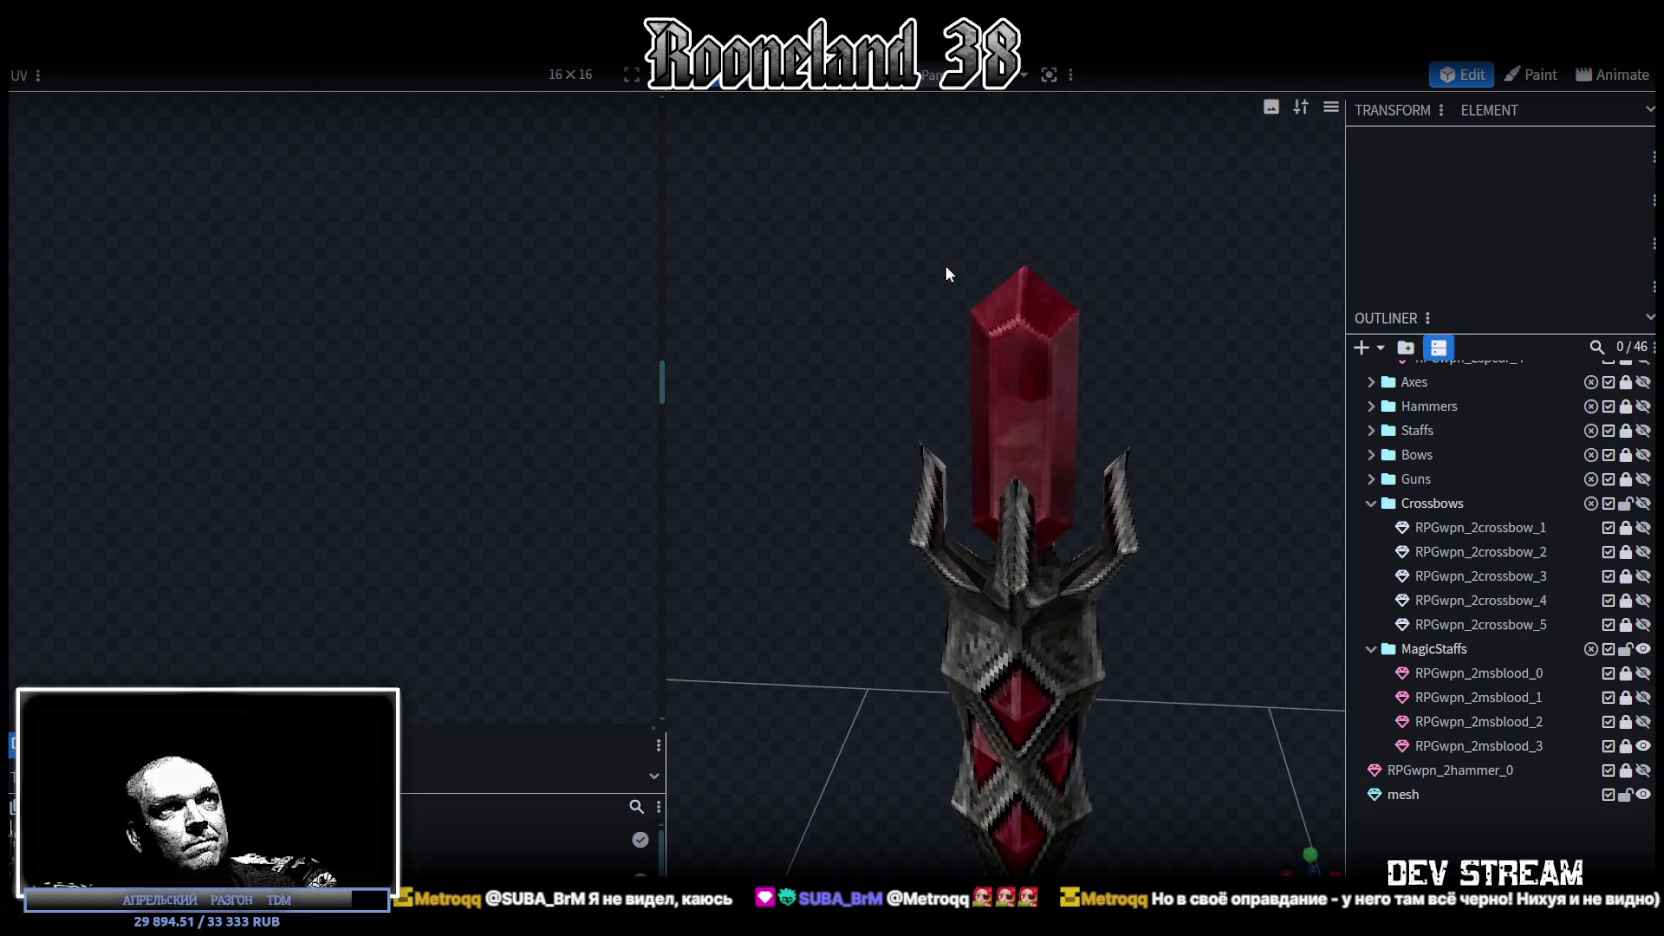
# - Select the crystal mesh and one of its faces
pyautogui.click(1010, 345)
pyautogui.moveTo(1010, 348)
pyautogui.mouseDown()
pyautogui.moveTo(1176, 300)
pyautogui.moveTo(1008, 338)
pyautogui.mouseUp()
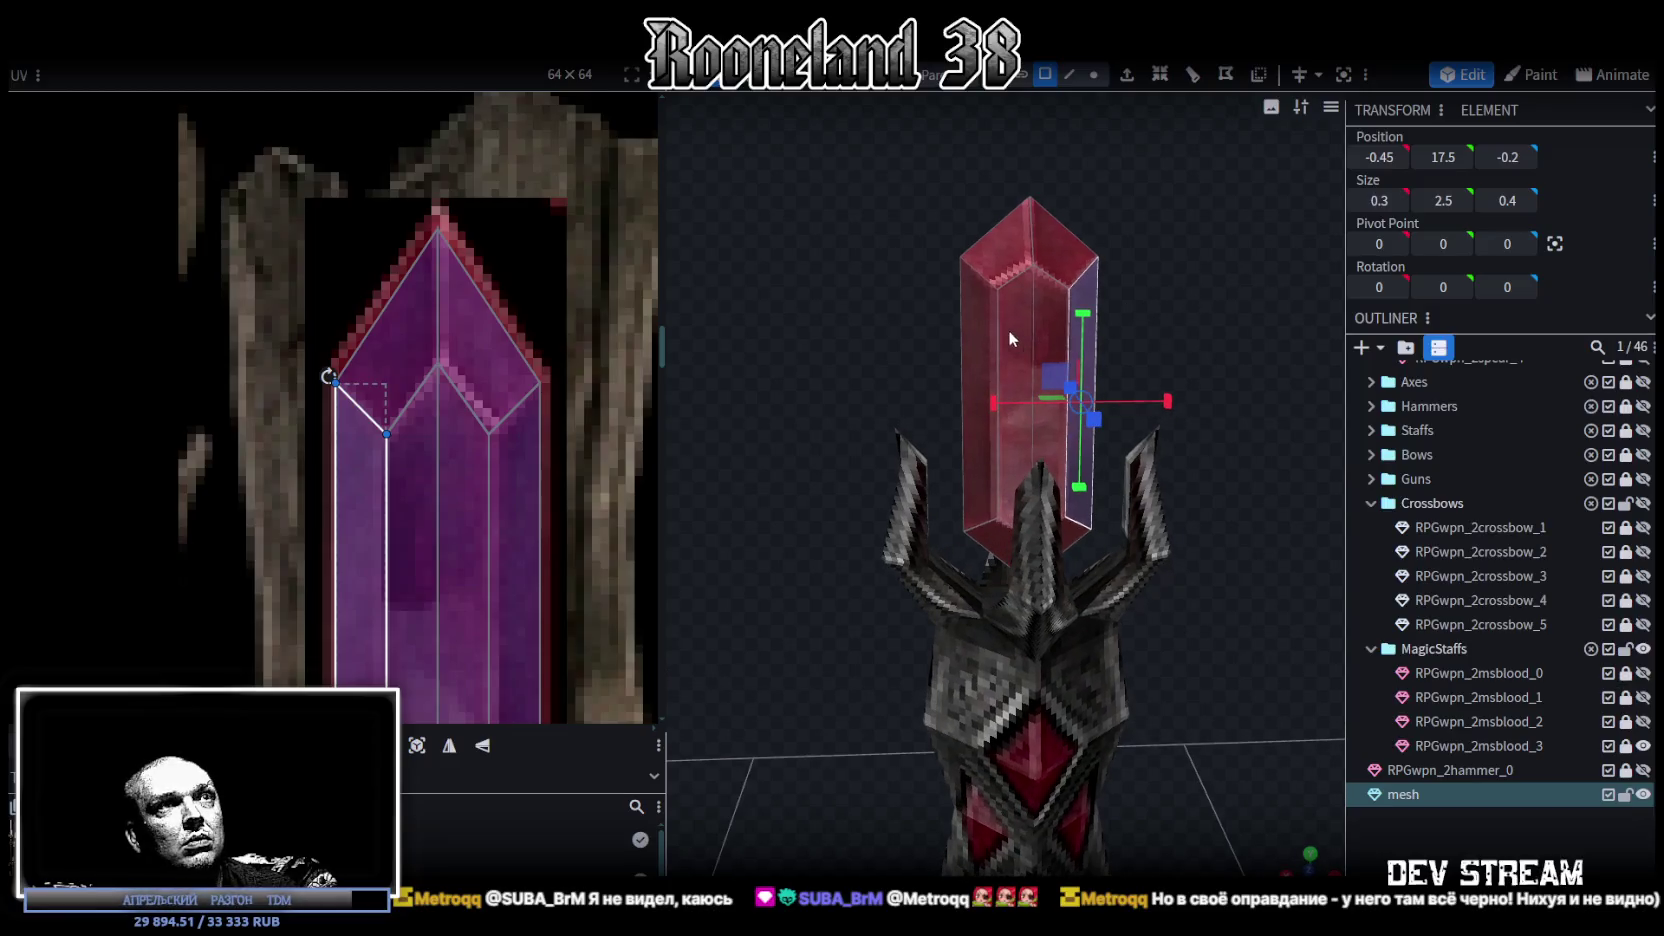
pyautogui.doubleClick(1008, 338)
pyautogui.moveTo(1158, 354)
pyautogui.mouseDown()
pyautogui.moveTo(1205, 391)
pyautogui.moveTo(1075, 403)
pyautogui.mouseUp()
pyautogui.click(1216, 358)
pyautogui.moveTo(1244, 320)
pyautogui.mouseDown()
pyautogui.moveTo(889, 360)
pyautogui.moveTo(945, 370)
pyautogui.moveTo(1009, 344)
pyautogui.moveTo(957, 328)
pyautogui.mouseUp()
pyautogui.click(982, 337)
pyautogui.click(982, 337)
# - Add a second face and, in side view, halve the crystal's depth from 0.8 to 0.4
pyautogui.moveTo(1213, 296)
pyautogui.mouseDown()
pyautogui.moveTo(1080, 306)
pyautogui.moveTo(1046, 328)
pyautogui.moveTo(1299, 318)
pyautogui.mouseUp()
pyautogui.keyDown('shift'); pyautogui.click(1040, 330); pyautogui.keyUp('shift')
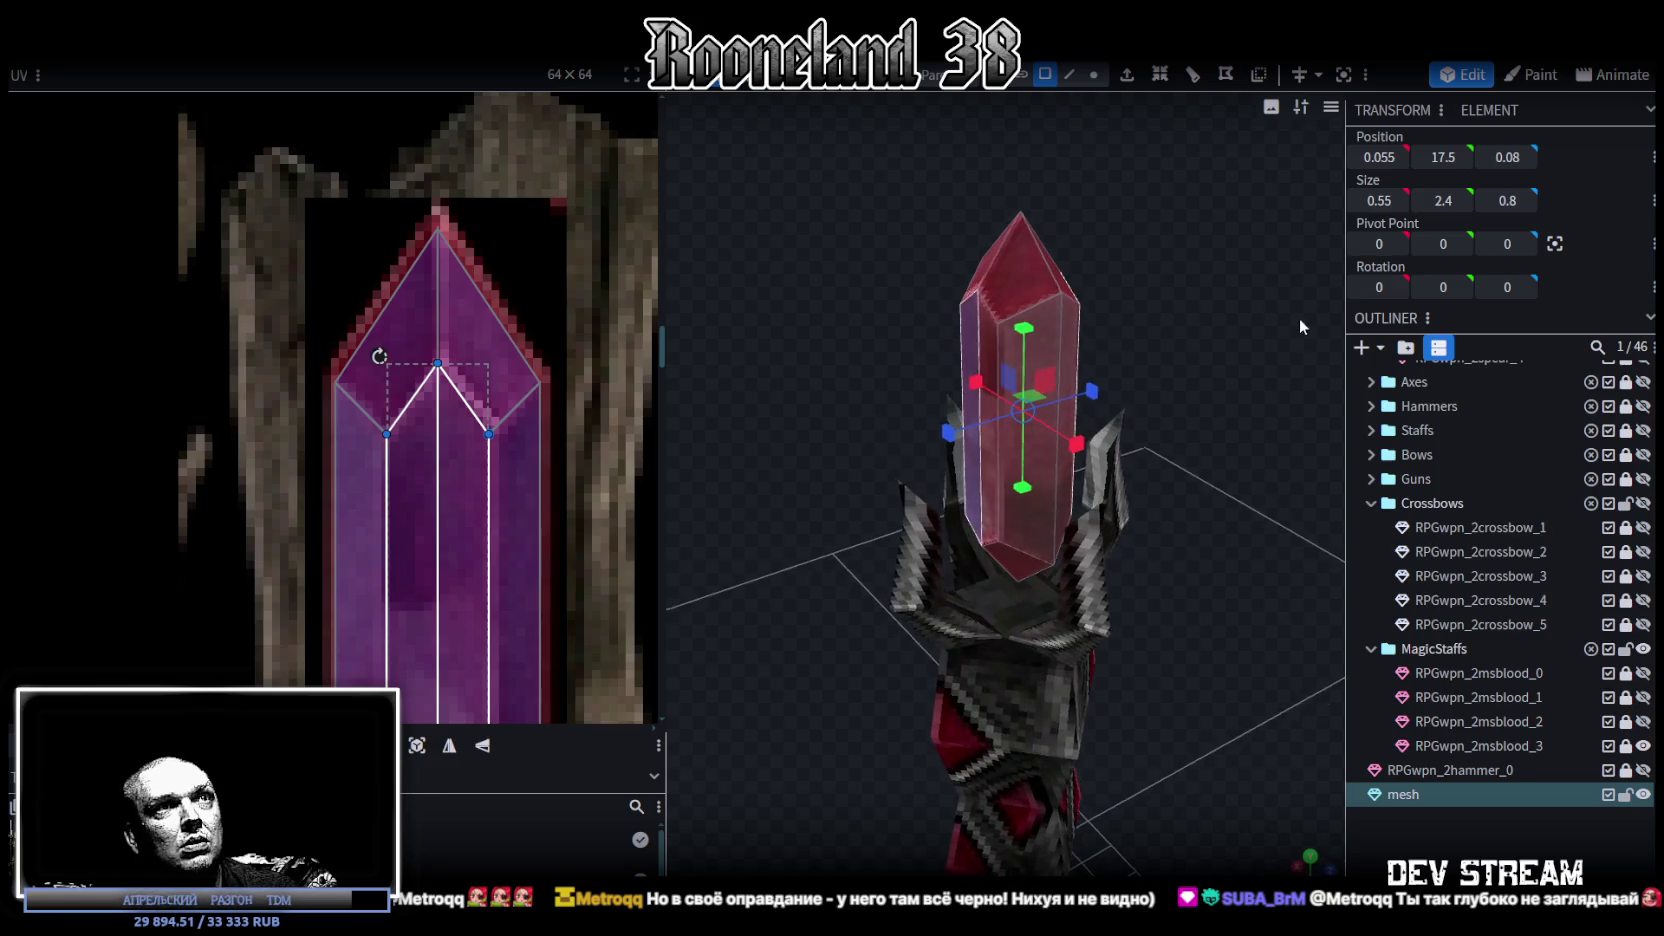
pyautogui.moveTo(982, 333); pyautogui.dragTo(1165, 315)
pyautogui.press('KP_3')
pyautogui.moveTo(1086, 408); pyautogui.dragTo(1045, 407)
pyautogui.moveTo(823, 297)
pyautogui.mouseDown()
pyautogui.moveTo(1258, 410)
pyautogui.moveTo(996, 453)
pyautogui.moveTo(1004, 533)
pyautogui.moveTo(1209, 471)
pyautogui.moveTo(1160, 602)
pyautogui.moveTo(1152, 487)
pyautogui.moveTo(1154, 508)
pyautogui.mouseUp()
pyautogui.click(1258, 410)
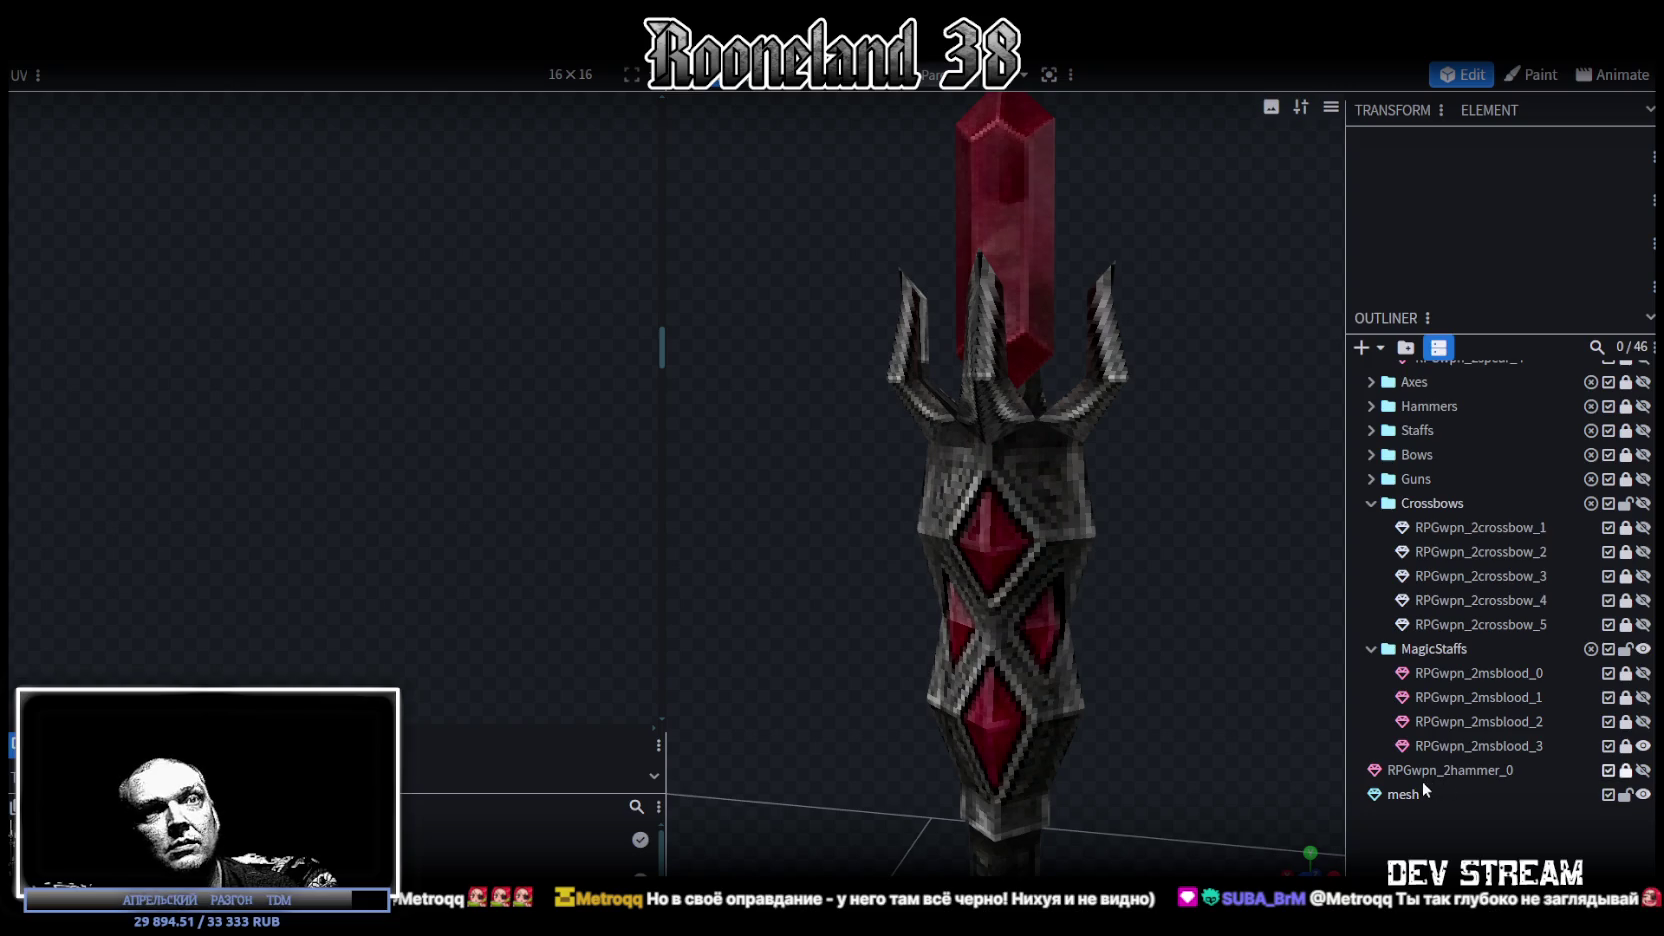
# - Move the crystal mesh into MagicStaffs, directly below RPGwpn_2msblood_3
pyautogui.click(1643, 746)
pyautogui.click(1644, 747)
pyautogui.moveTo(1420, 794); pyautogui.dragTo(1513, 755)
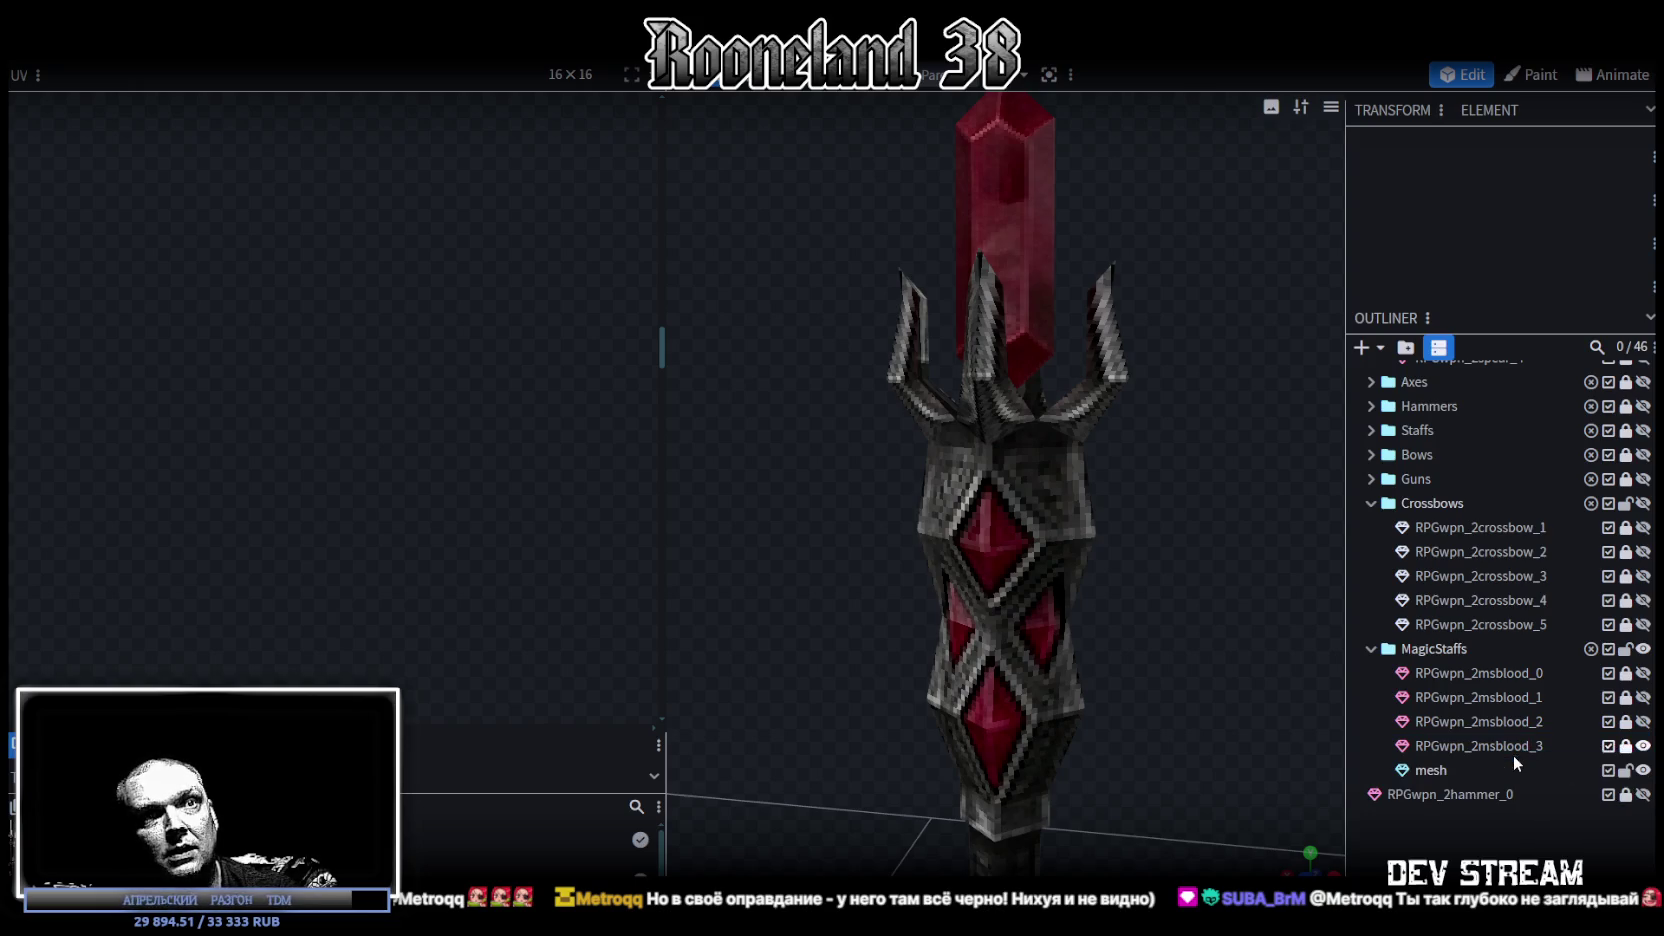
# - Rename the crystal mesh RPGwpn_2msblood_3_p1, reusing the staff part's name
pyautogui.click(1490, 748)
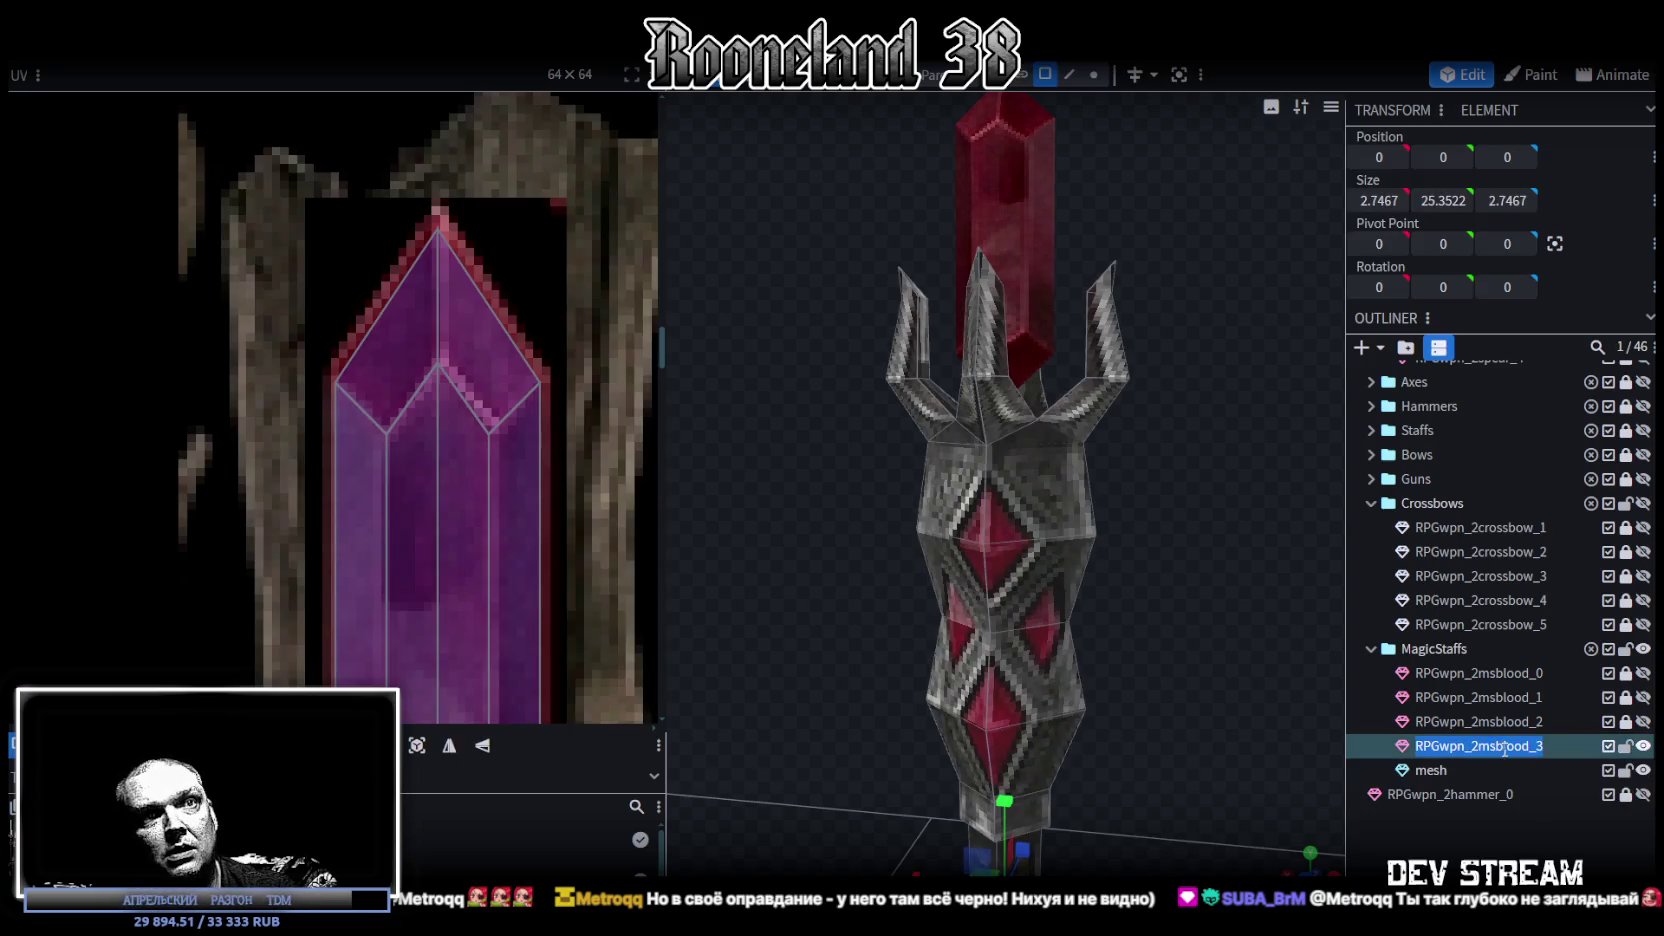
pyautogui.hotkey('ctrl', 'c')
pyautogui.click(1440, 772)
pyautogui.doubleClick(1440, 772)
pyautogui.hotkey('ctrl', 'v')
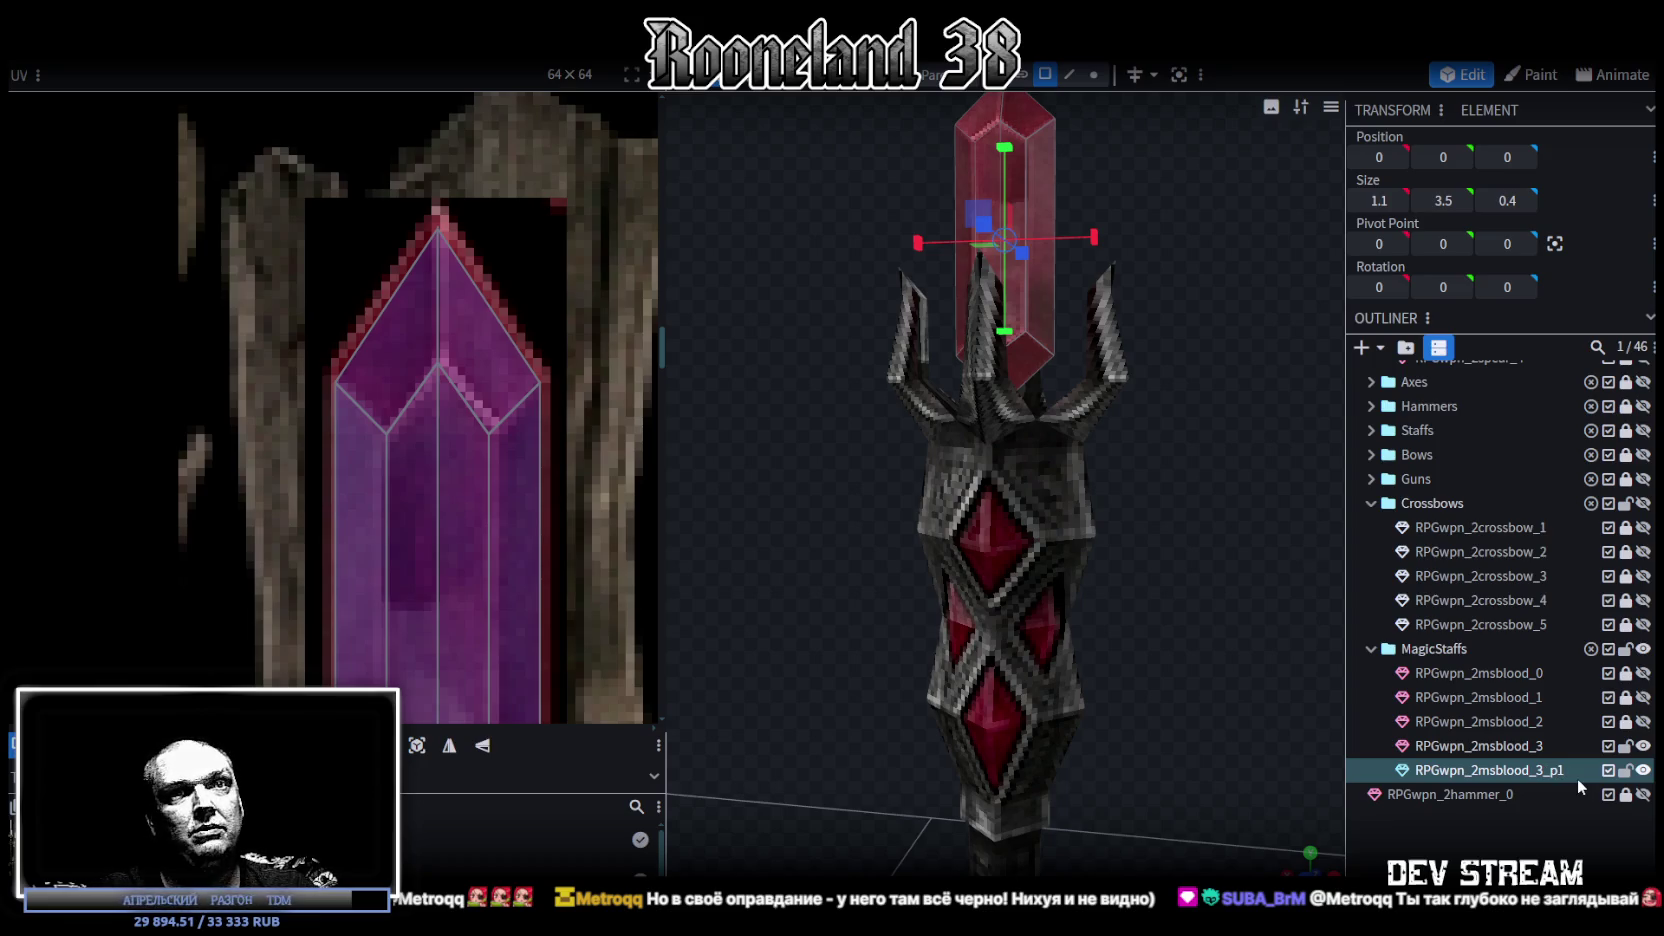
pyautogui.moveTo(1139, 636)
pyautogui.mouseDown()
pyautogui.moveTo(1206, 589)
pyautogui.moveTo(1055, 628)
pyautogui.mouseUp()
pyautogui.scroll(-3, 1010, 553)
pyautogui.moveTo(1010, 553)
pyautogui.mouseDown()
pyautogui.moveTo(846, 582)
pyautogui.moveTo(1126, 585)
pyautogui.moveTo(1128, 560)
pyautogui.moveTo(1193, 543)
pyautogui.mouseUp()
pyautogui.scroll(2, 1202, 586)
pyautogui.click(1450, 841)
pyautogui.scroll(2, 1086, 549)
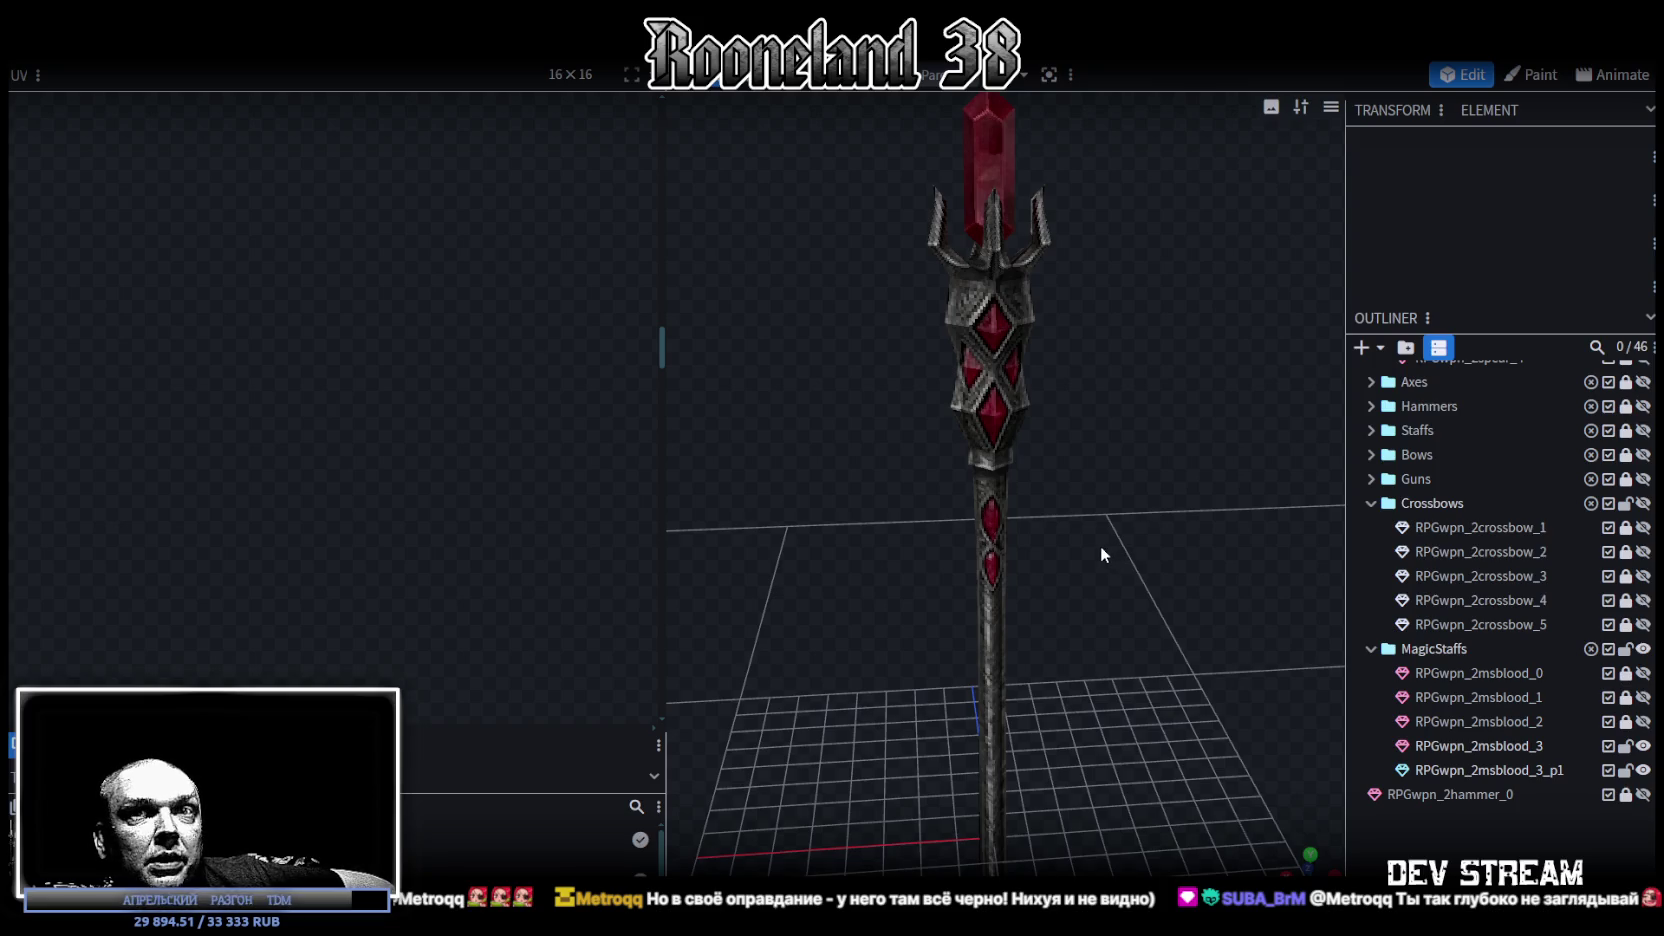
pyautogui.moveTo(1337, 680)
pyautogui.mouseDown()
pyautogui.moveTo(1245, 638)
pyautogui.moveTo(1131, 521)
pyautogui.moveTo(1014, 588)
pyautogui.moveTo(1068, 577)
pyautogui.moveTo(1020, 571)
pyautogui.moveTo(949, 604)
pyautogui.moveTo(1115, 563)
pyautogui.mouseUp()
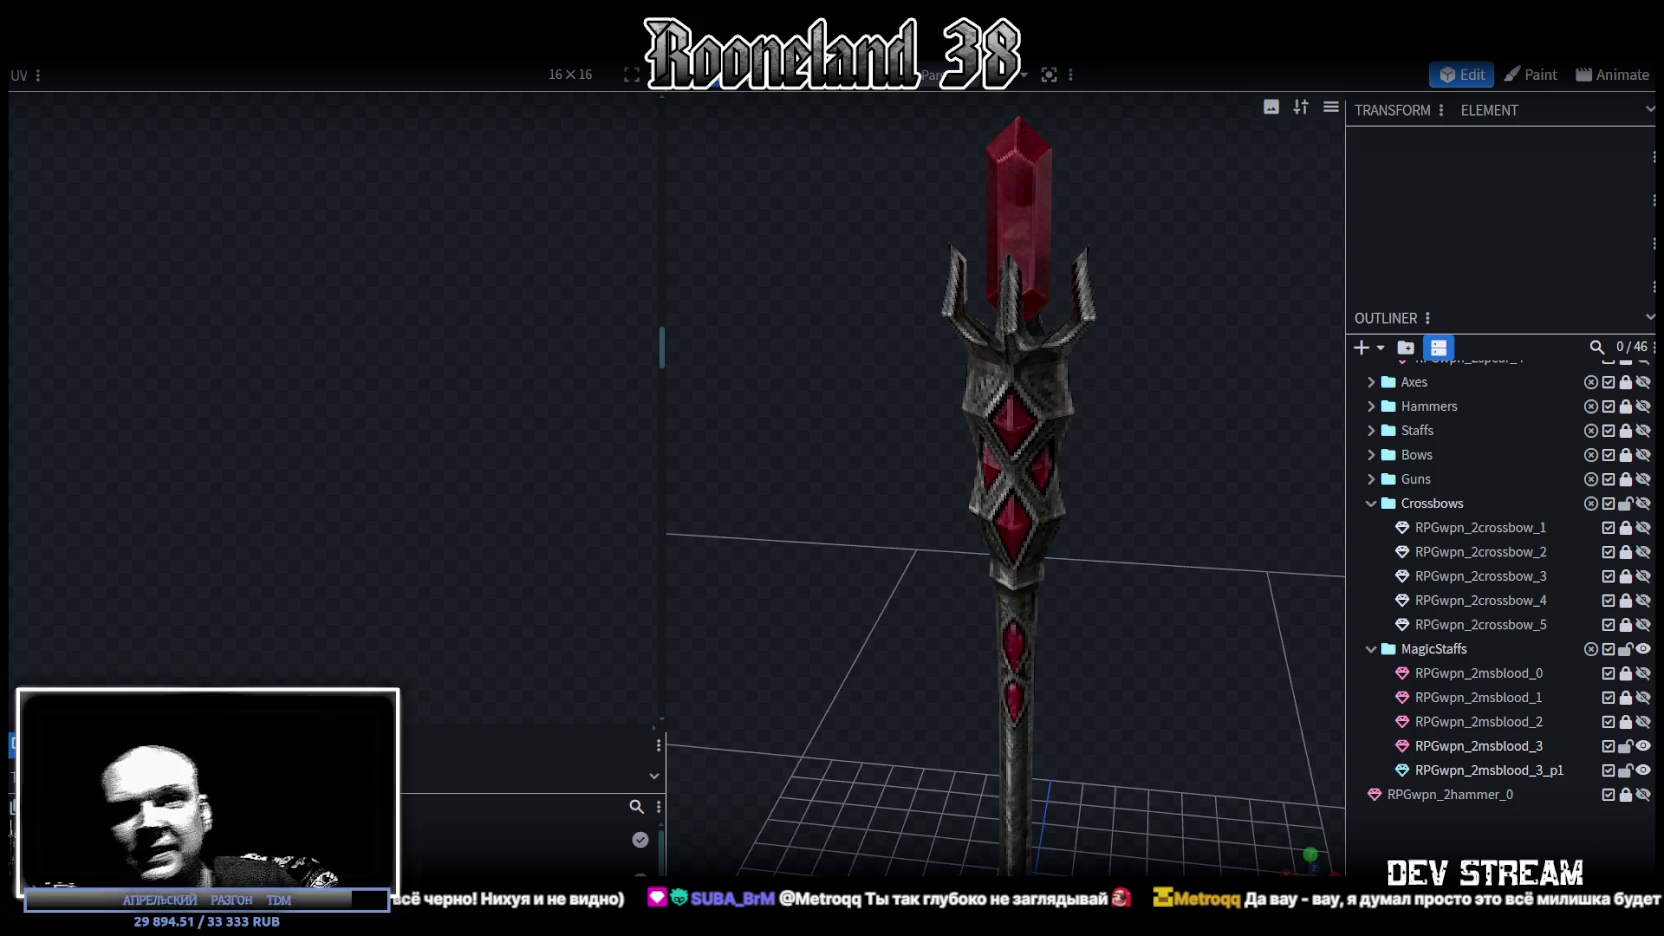
pyautogui.moveTo(1179, 541)
pyautogui.mouseDown()
pyautogui.moveTo(883, 577)
pyautogui.moveTo(792, 550)
pyautogui.moveTo(1056, 576)
pyautogui.moveTo(1176, 566)
pyautogui.mouseUp()
pyautogui.scroll(3, 748, 524)
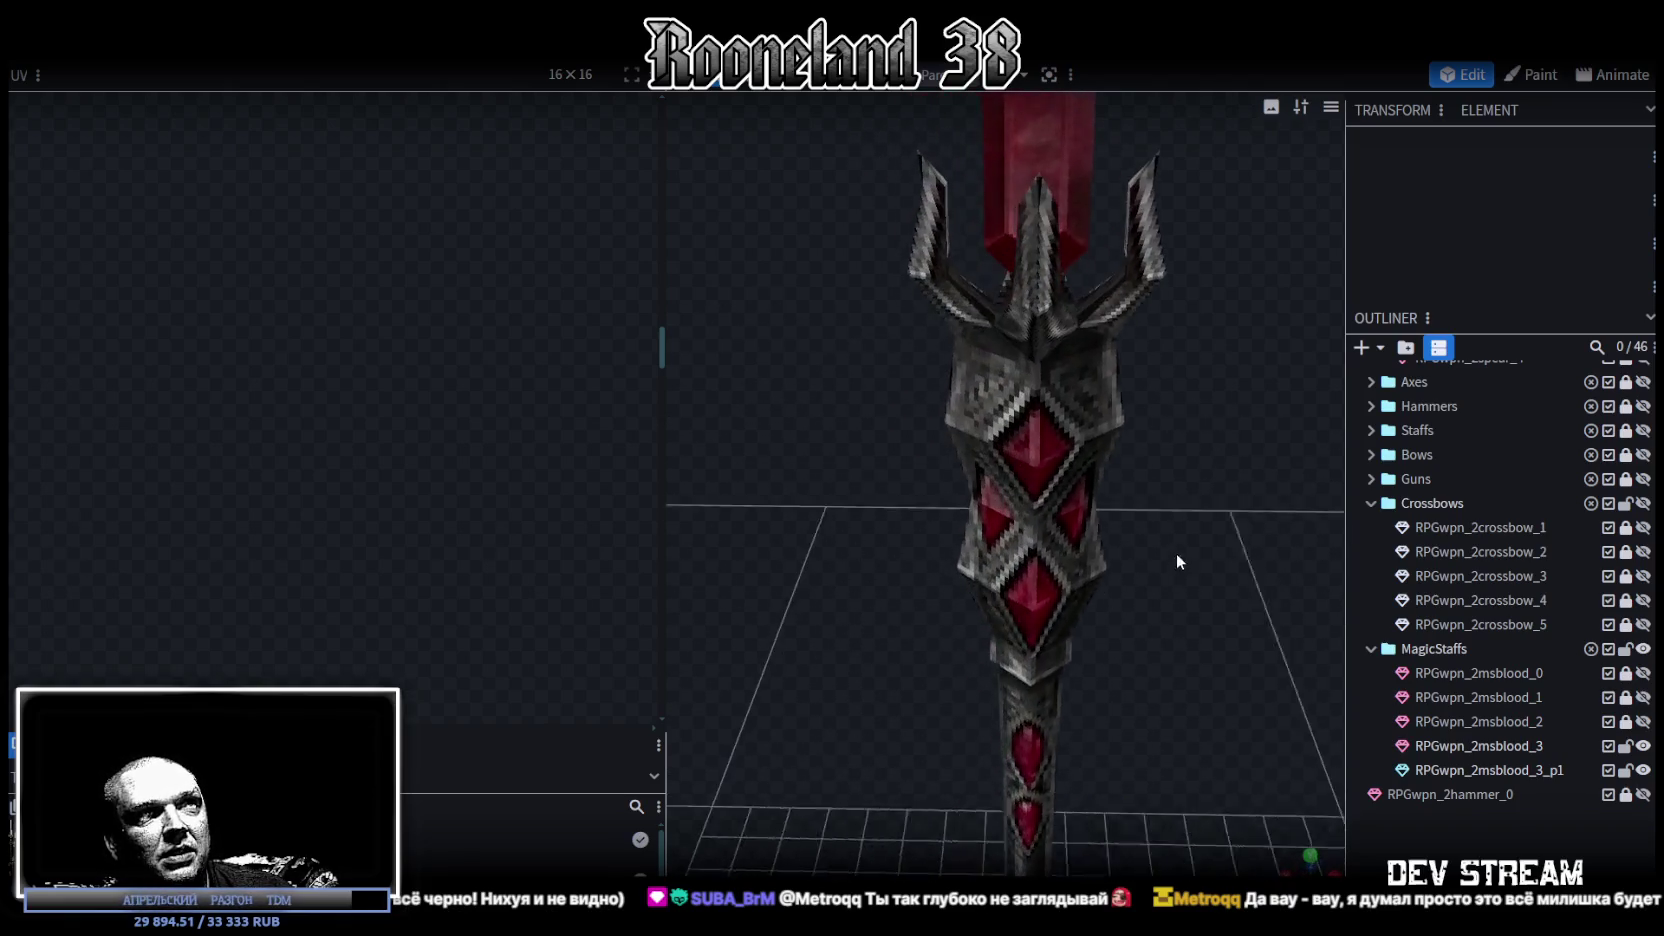
pyautogui.scroll(-3, 1087, 772)
pyautogui.scroll(-3, 1084, 755)
pyautogui.moveTo(1084, 755)
pyautogui.mouseDown()
pyautogui.moveTo(1092, 602)
pyautogui.moveTo(956, 477)
pyautogui.moveTo(955, 669)
pyautogui.moveTo(980, 546)
pyautogui.moveTo(836, 500)
pyautogui.moveTo(884, 553)
pyautogui.mouseUp()
# - Select the upright staff shaft and zoom the UV editor onto its texture strip
pyautogui.scroll(2, 988, 568)
pyautogui.scroll(2, 985, 542)
pyautogui.moveTo(985, 537)
pyautogui.mouseDown()
pyautogui.moveTo(1007, 562)
pyautogui.moveTo(1120, 514)
pyautogui.moveTo(1008, 658)
pyautogui.mouseUp()
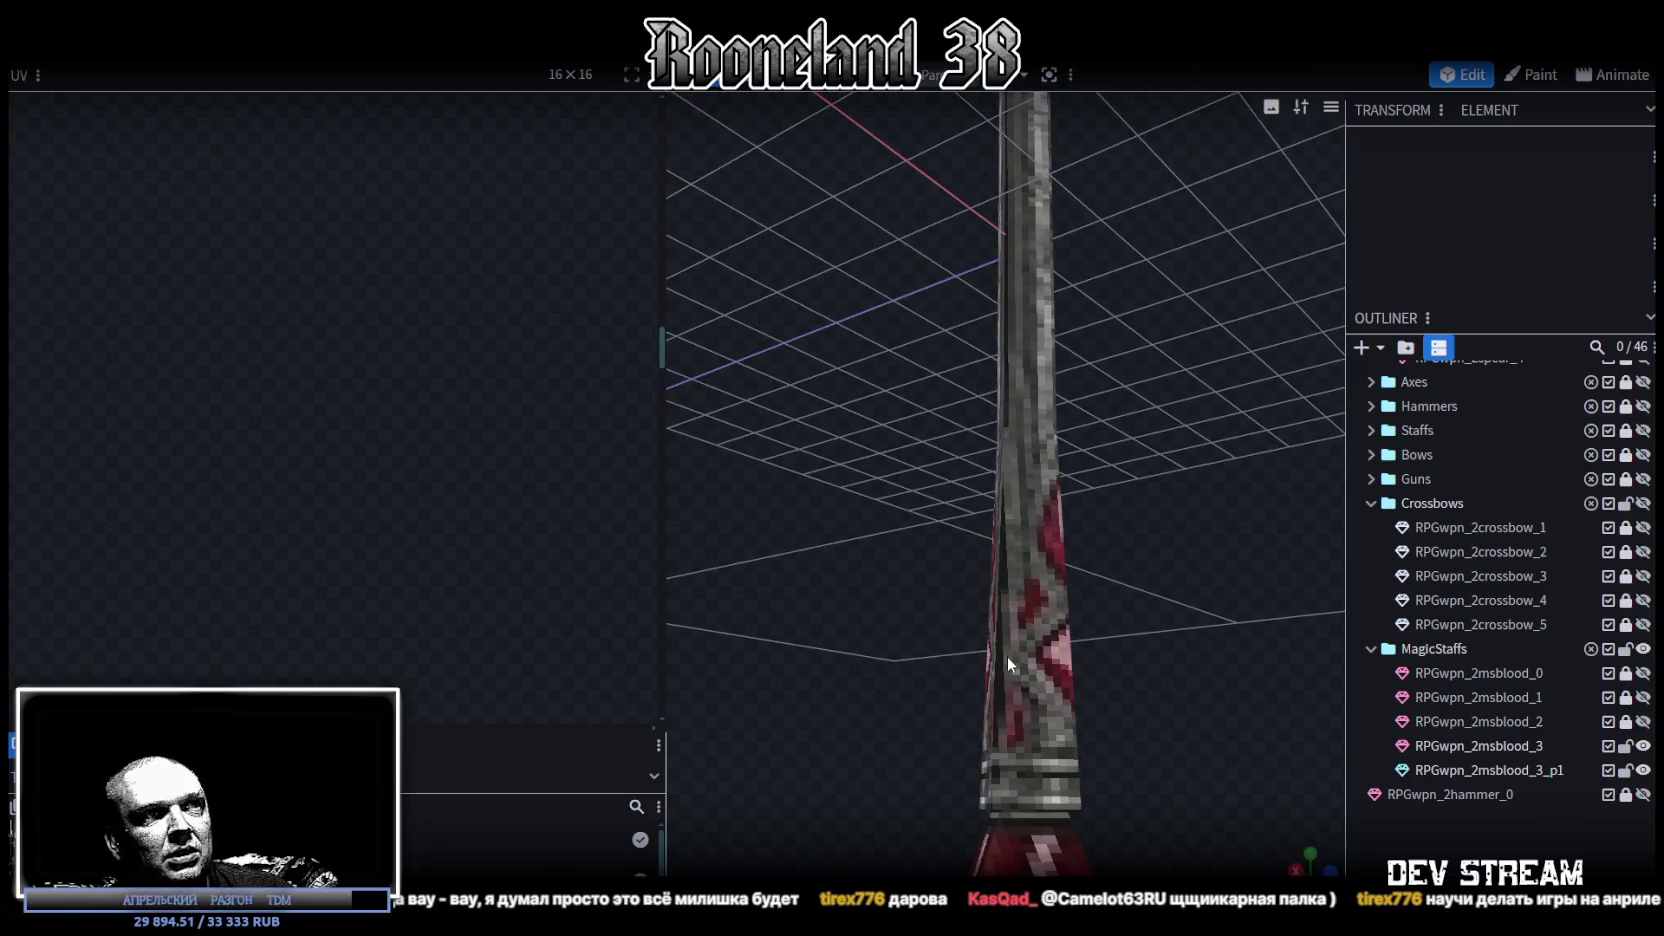
pyautogui.click(1009, 655)
pyautogui.scroll(-3, 460, 470)
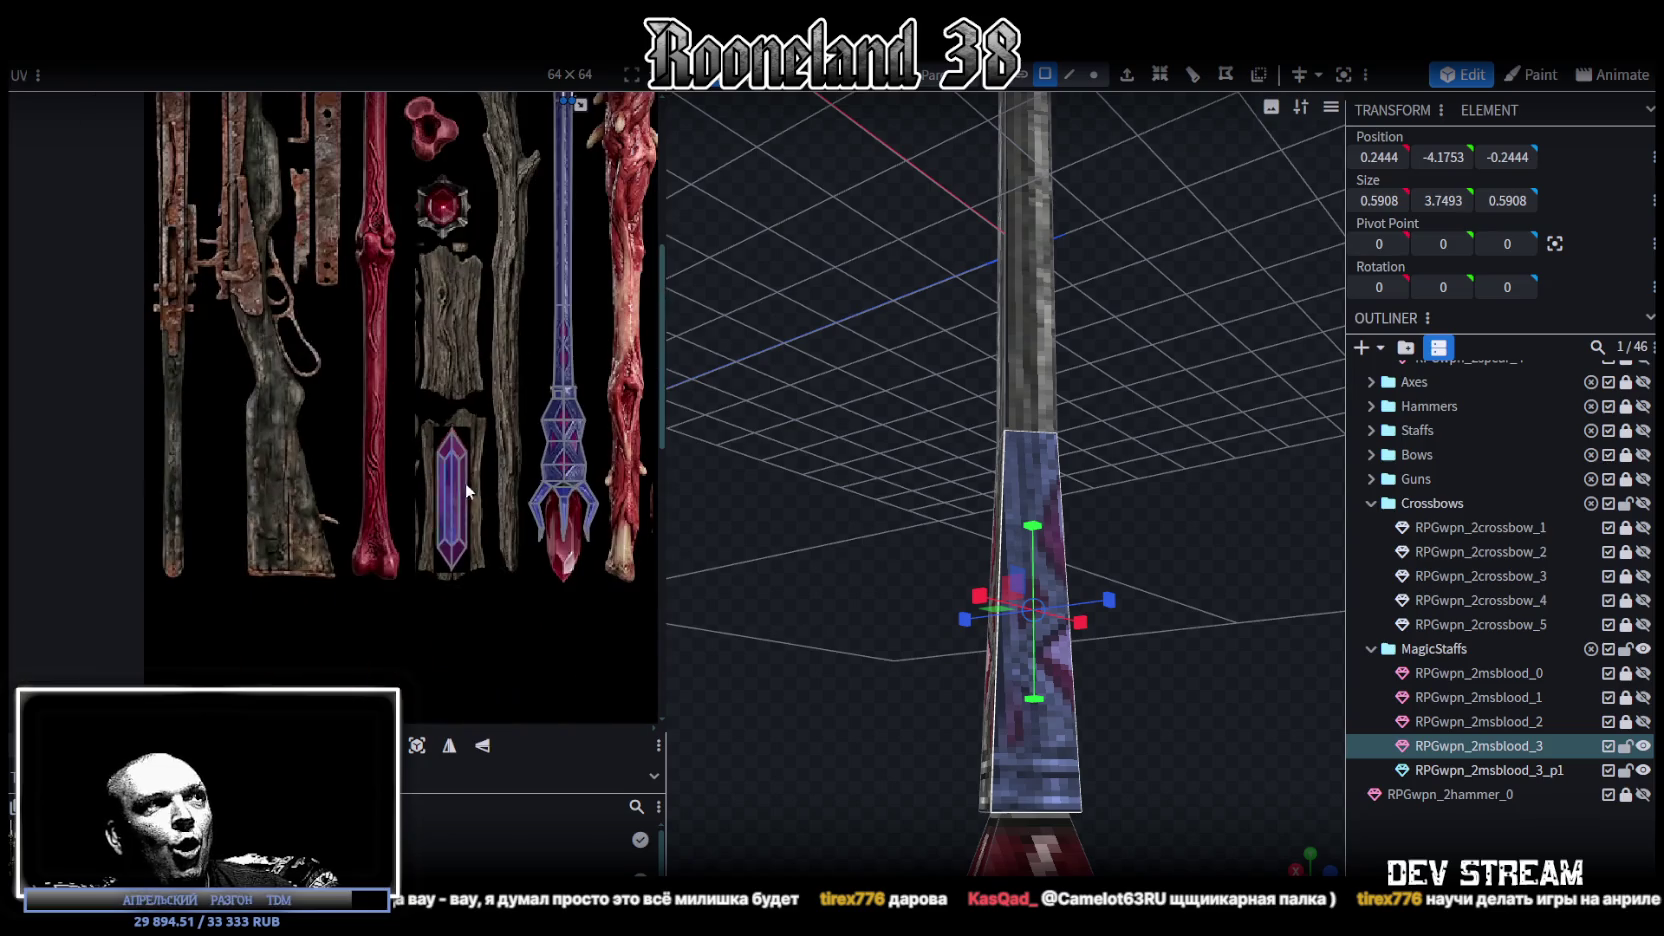
pyautogui.scroll(1, 566, 445)
pyautogui.scroll(2, 499, 488)
pyautogui.scroll(2, 540, 485)
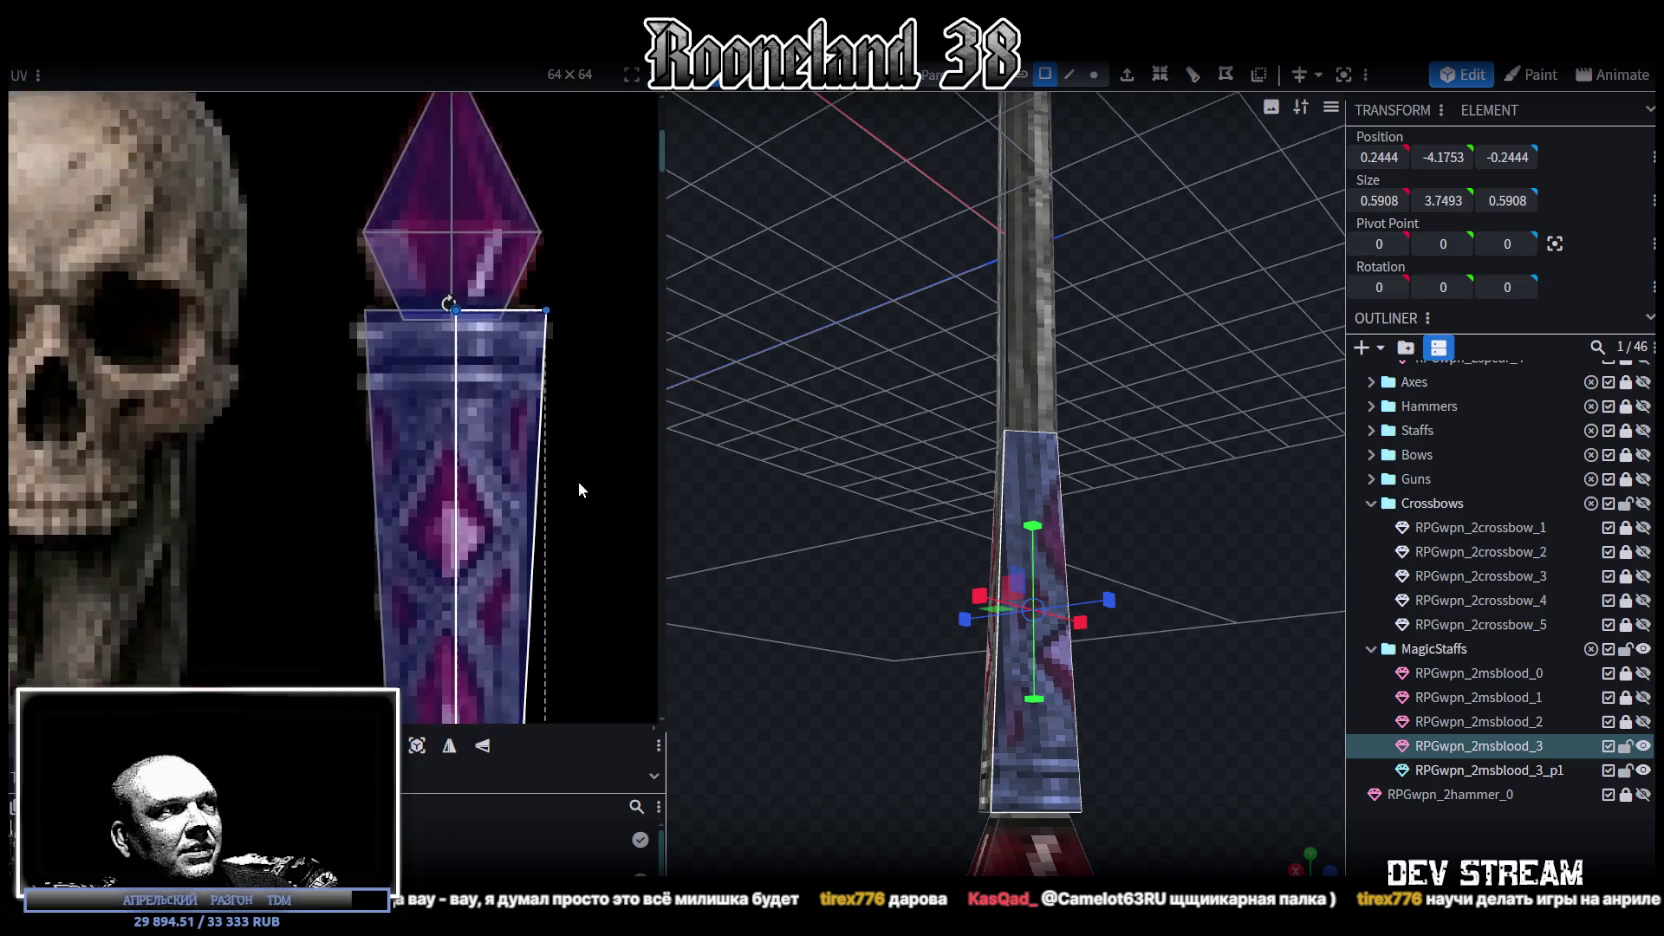
pyautogui.scroll(-3, 586, 262)
pyautogui.scroll(-1, 589, 256)
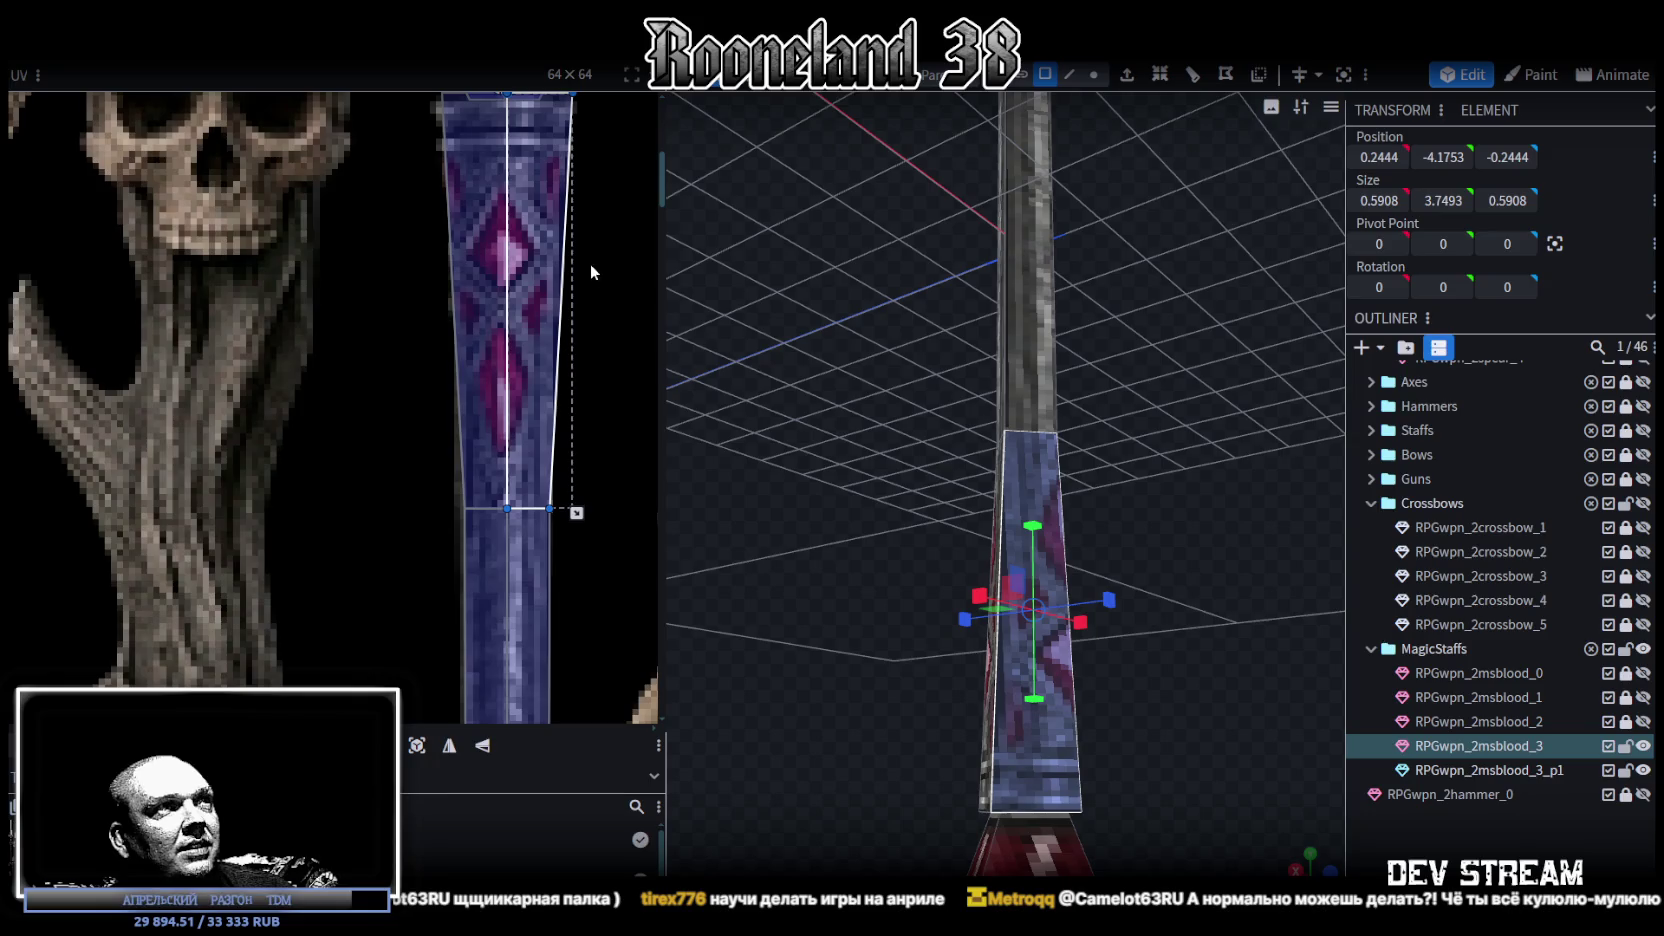
pyautogui.scroll(2, 590, 263)
# - Drag the shaft UV's right-edge vertices slightly left to narrow its texture strip
pyautogui.click(515, 595)
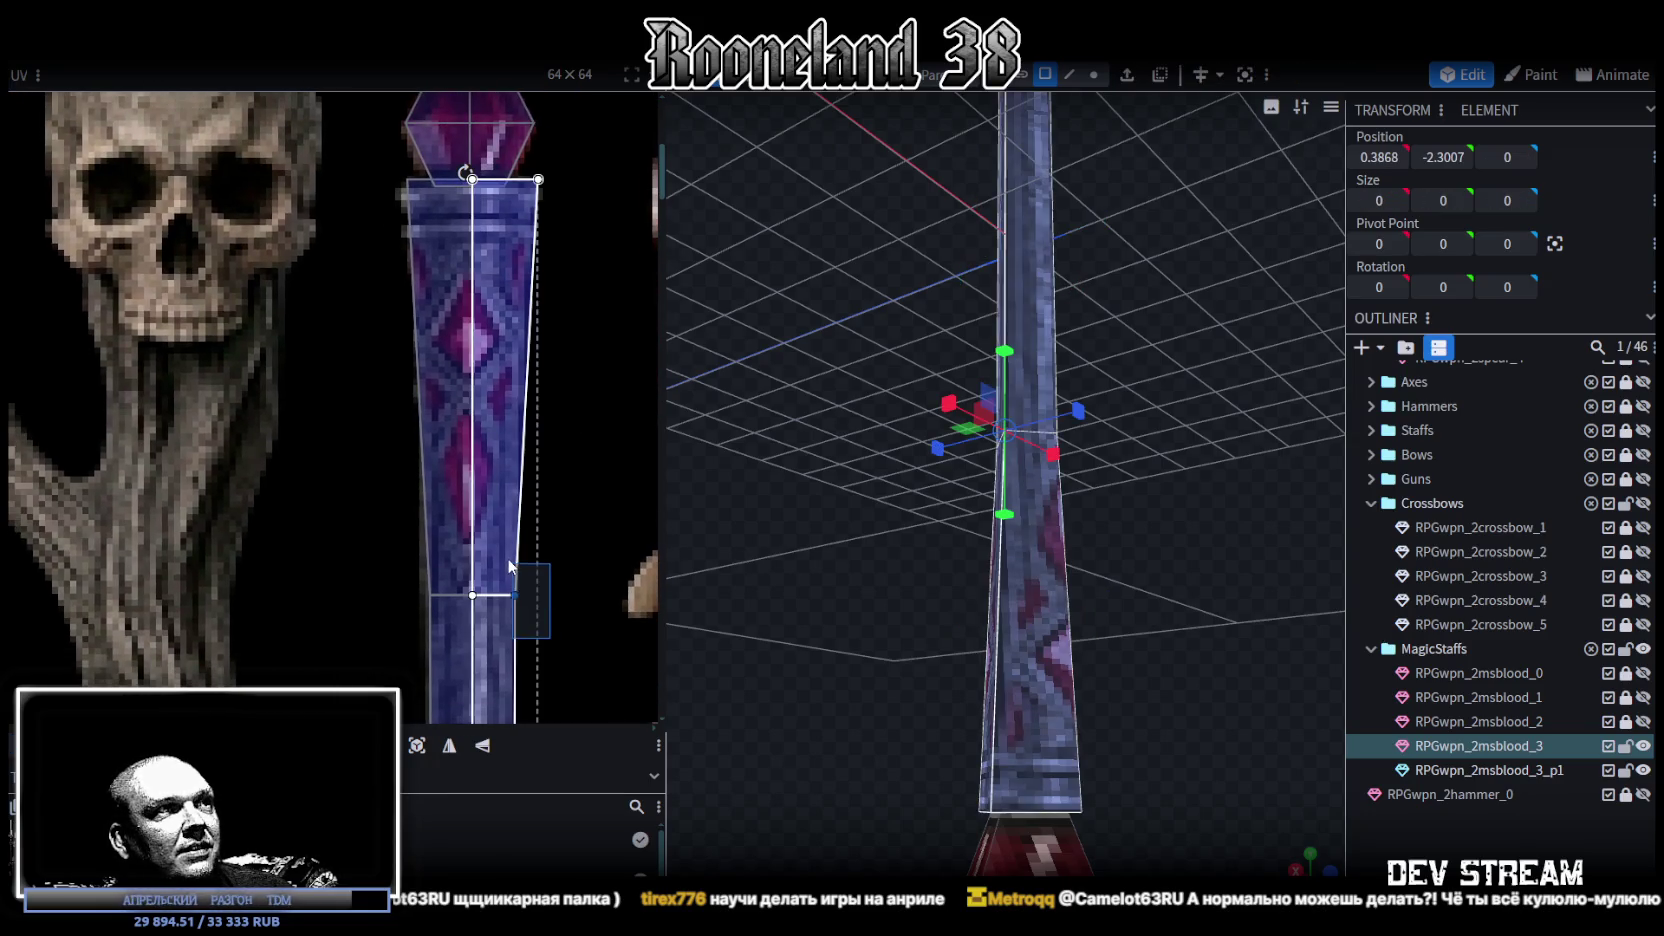
pyautogui.scroll(1, 515, 600)
pyautogui.scroll(2, 500, 605)
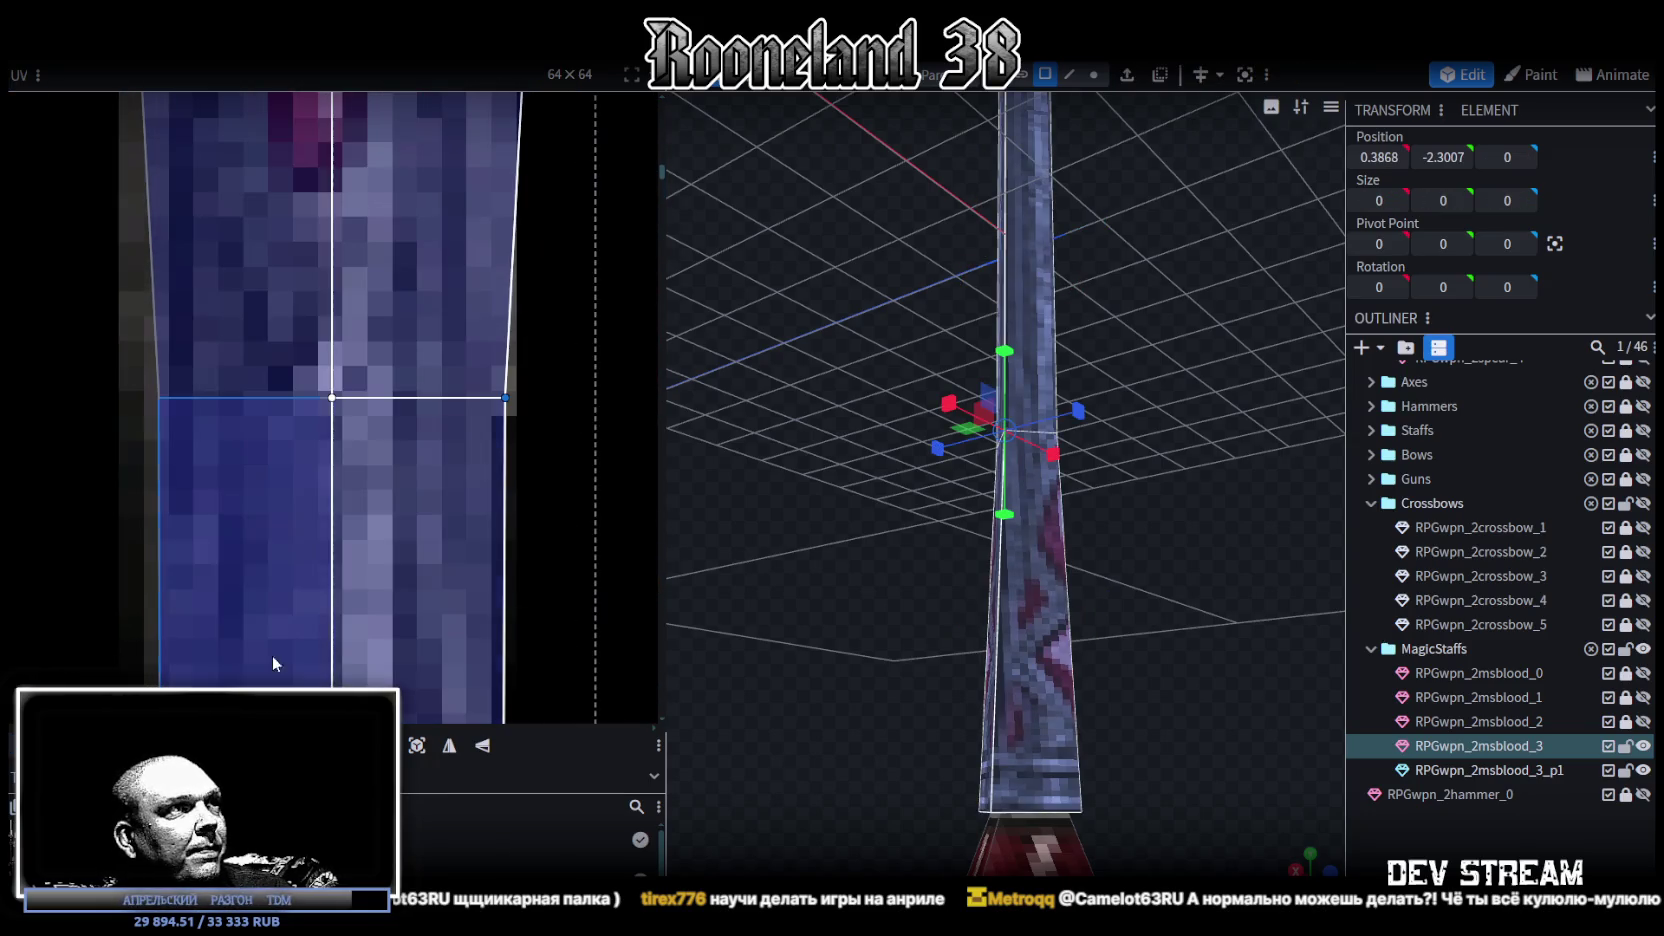
pyautogui.moveTo(292, 644); pyautogui.dragTo(282, 644)
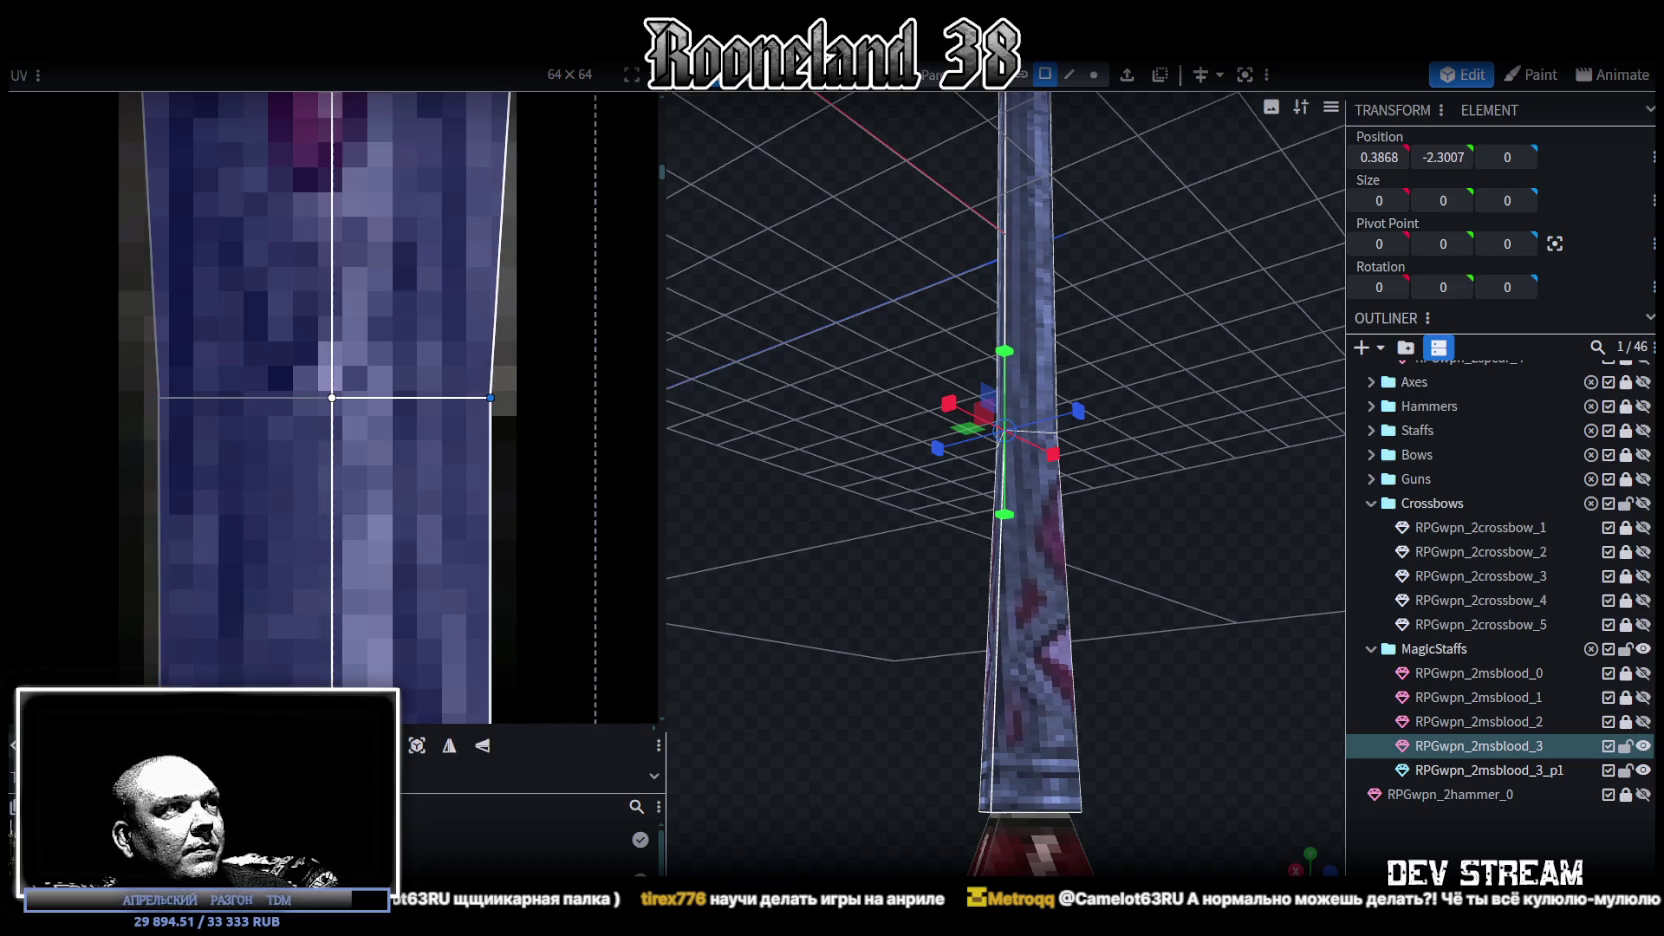
pyautogui.scroll(-2, 367, 478)
pyautogui.scroll(-1, 425, 480)
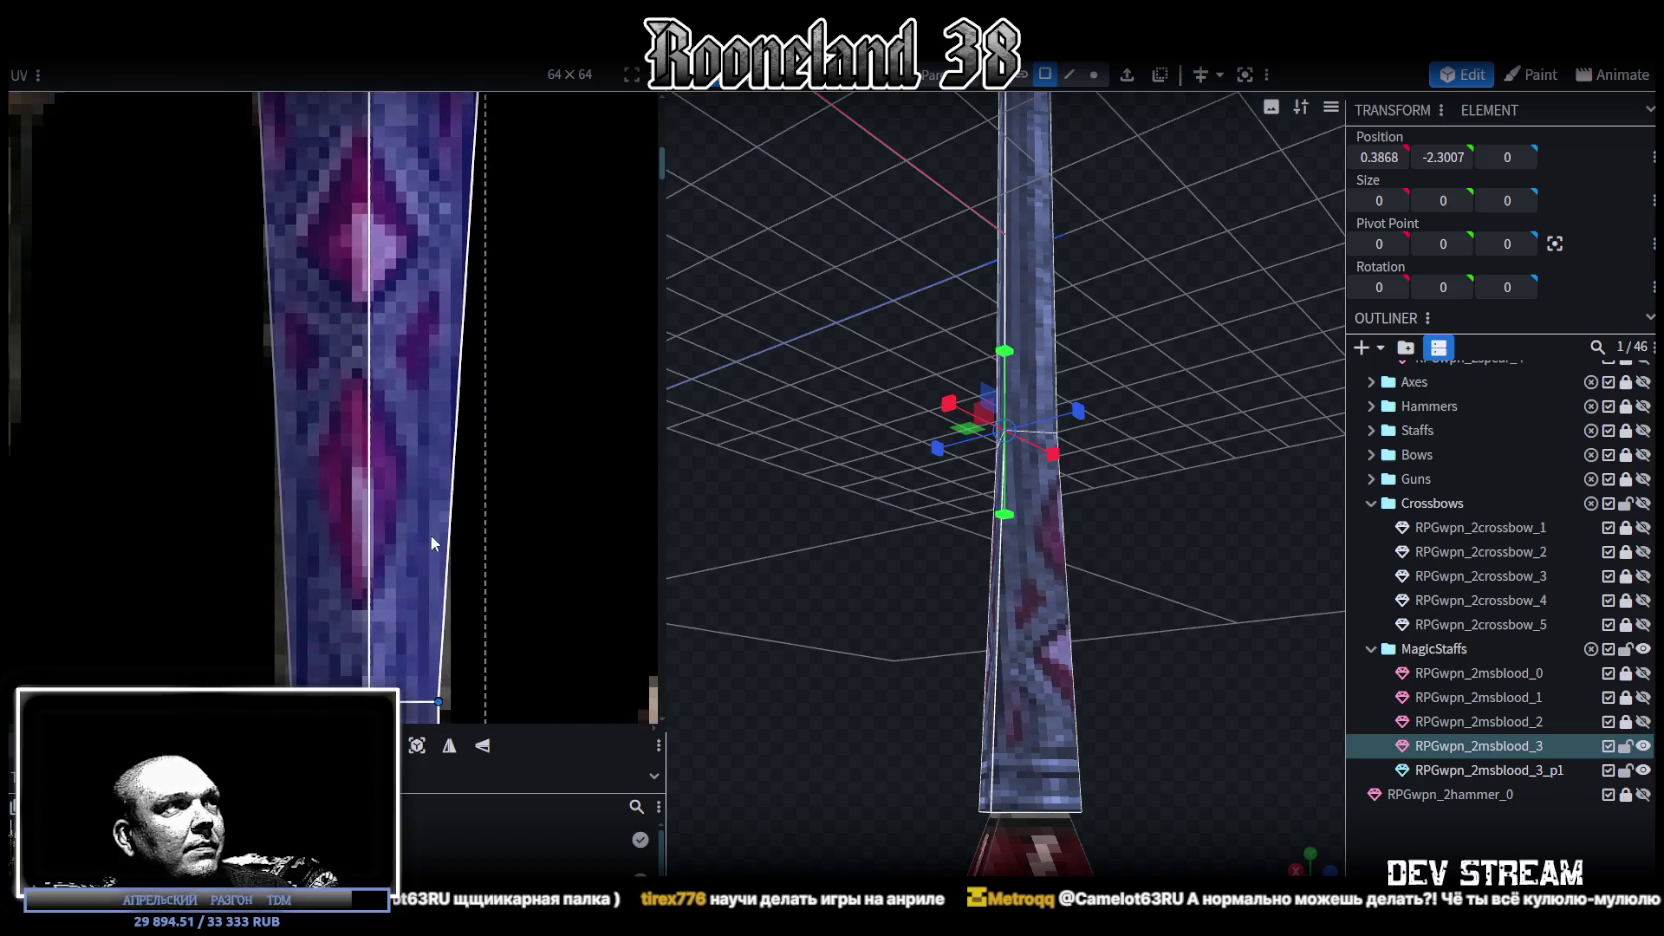
pyautogui.scroll(-2, 429, 534)
pyautogui.scroll(2, 440, 525)
pyautogui.scroll(1, 455, 521)
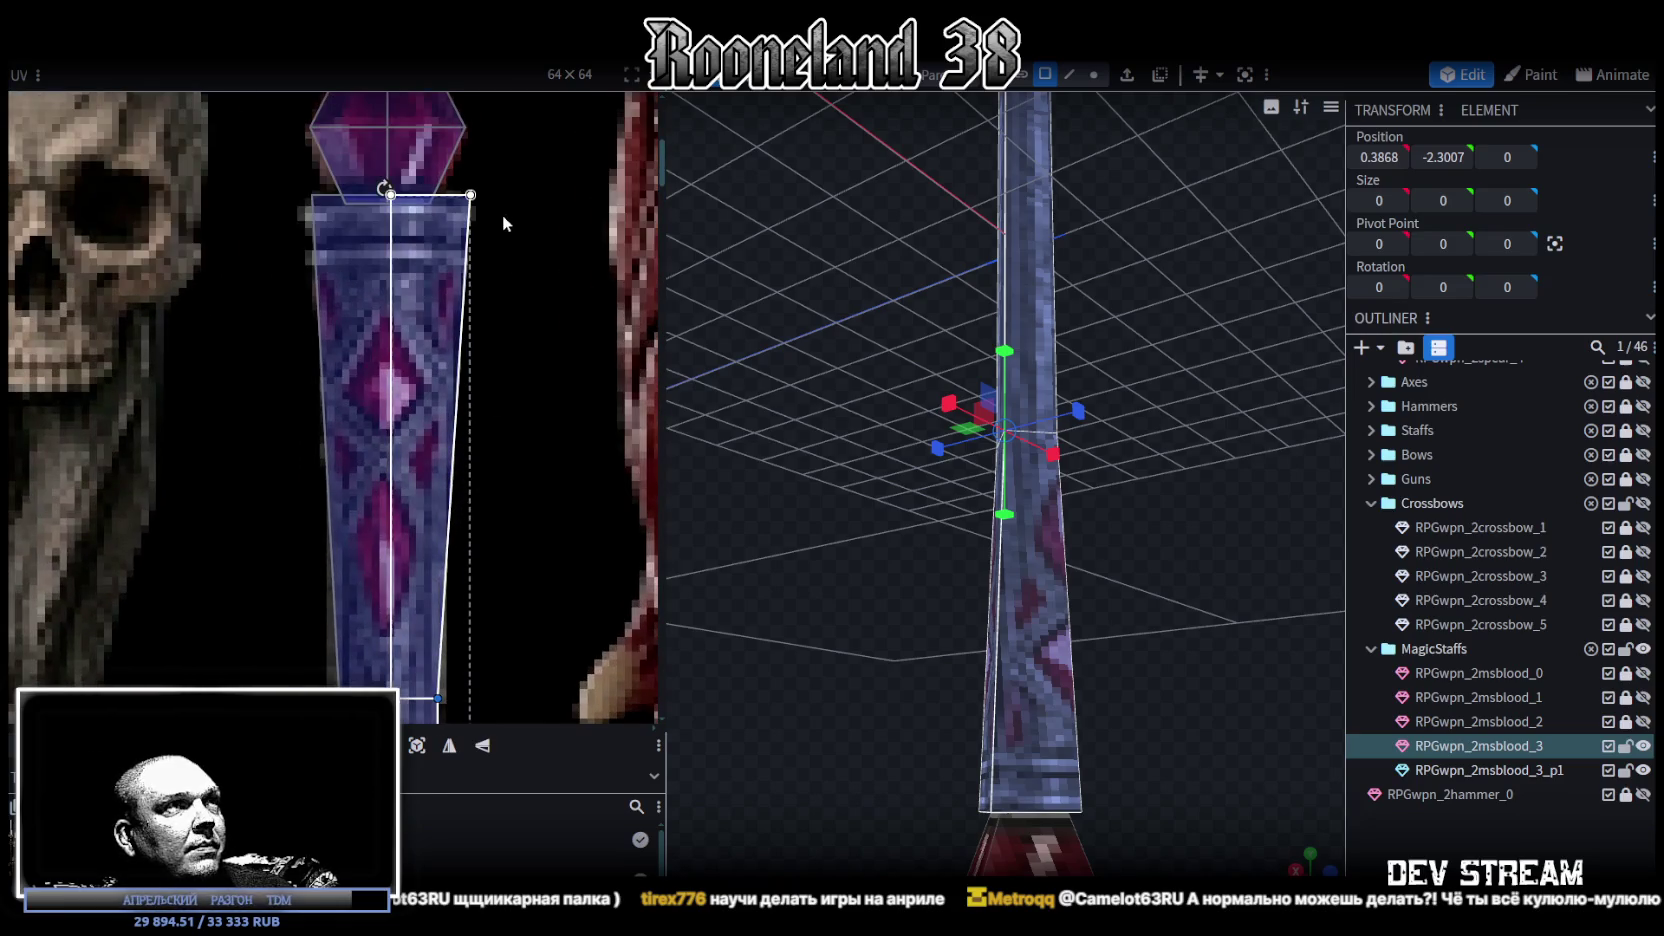
pyautogui.hotkey('ctrl', 'z')
pyautogui.scroll(3, 469, 296)
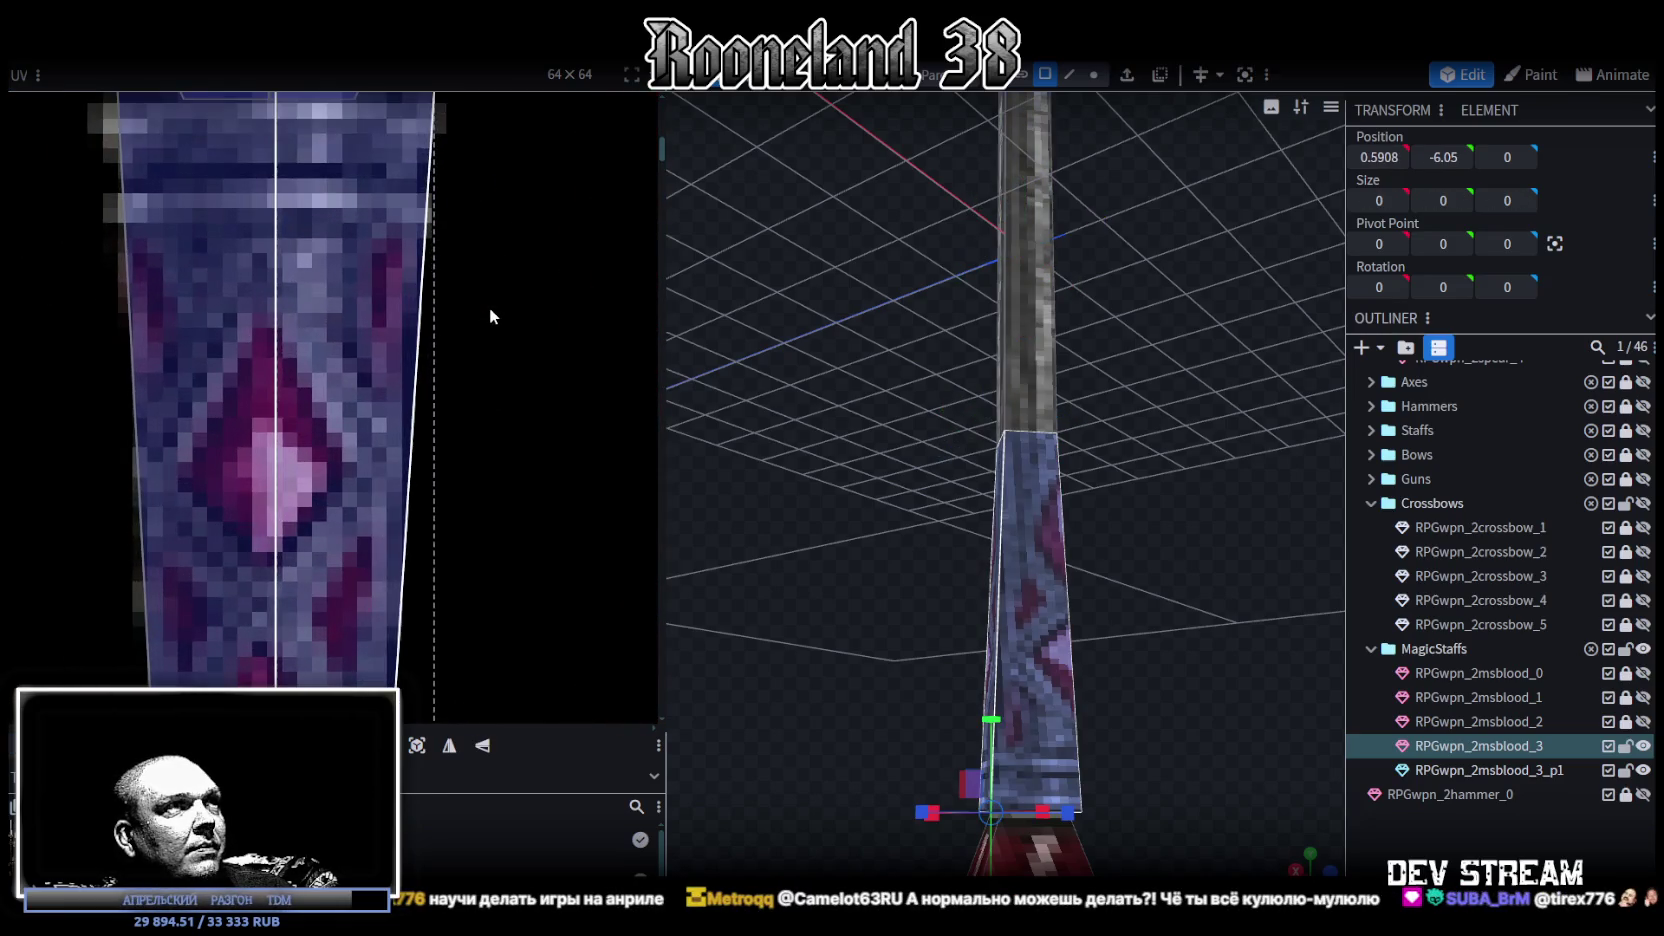
pyautogui.moveTo(434, 400); pyautogui.dragTo(422, 400)
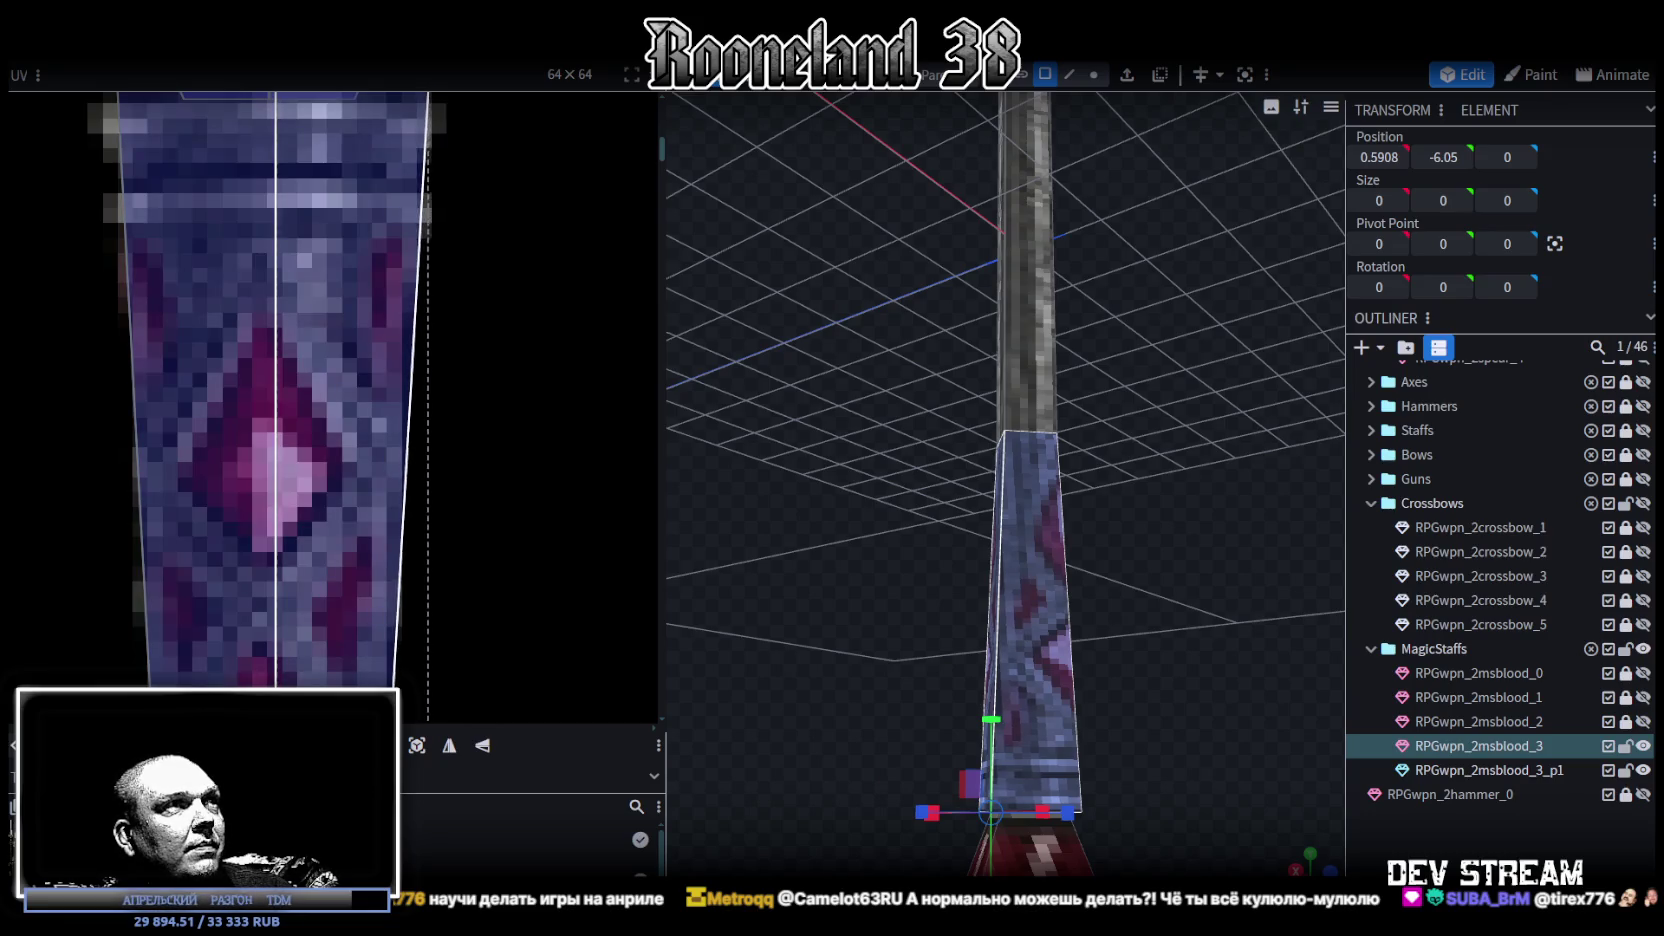
pyautogui.moveTo(864, 567)
pyautogui.mouseDown()
pyautogui.moveTo(1340, 600)
pyautogui.moveTo(1061, 647)
pyautogui.moveTo(1026, 628)
pyautogui.mouseUp()
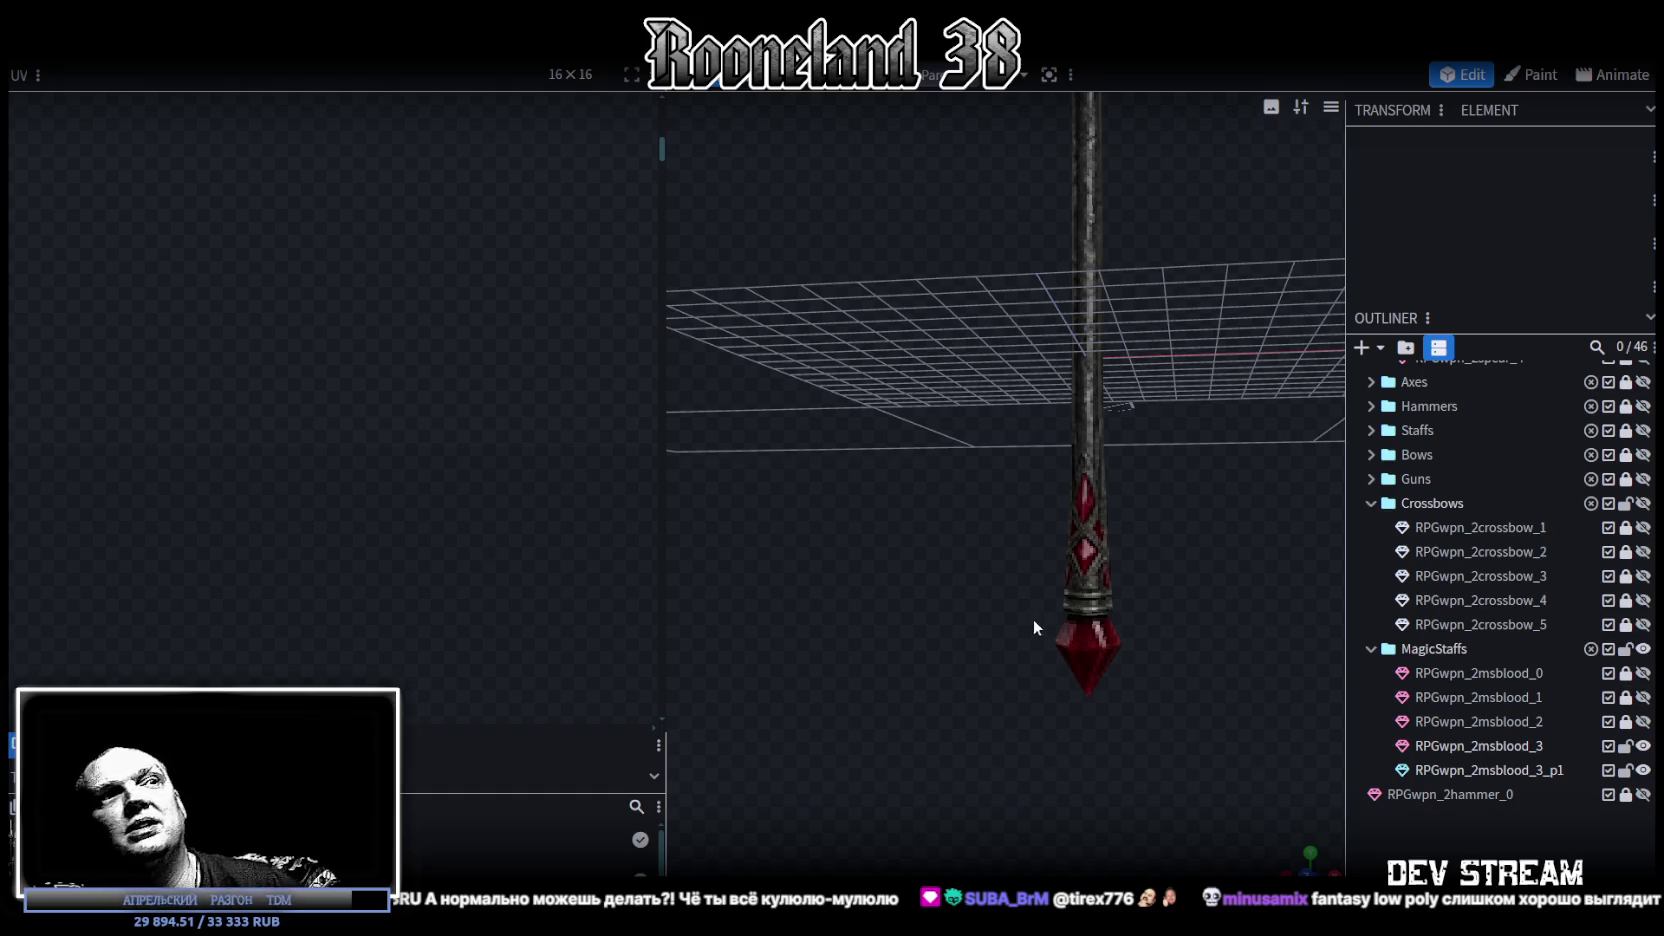
# - Orbit to view the whole staff and drag the UV panel divider left to widen the 3D view
pyautogui.click(1090, 625)
pyautogui.scroll(-3, 1140, 690)
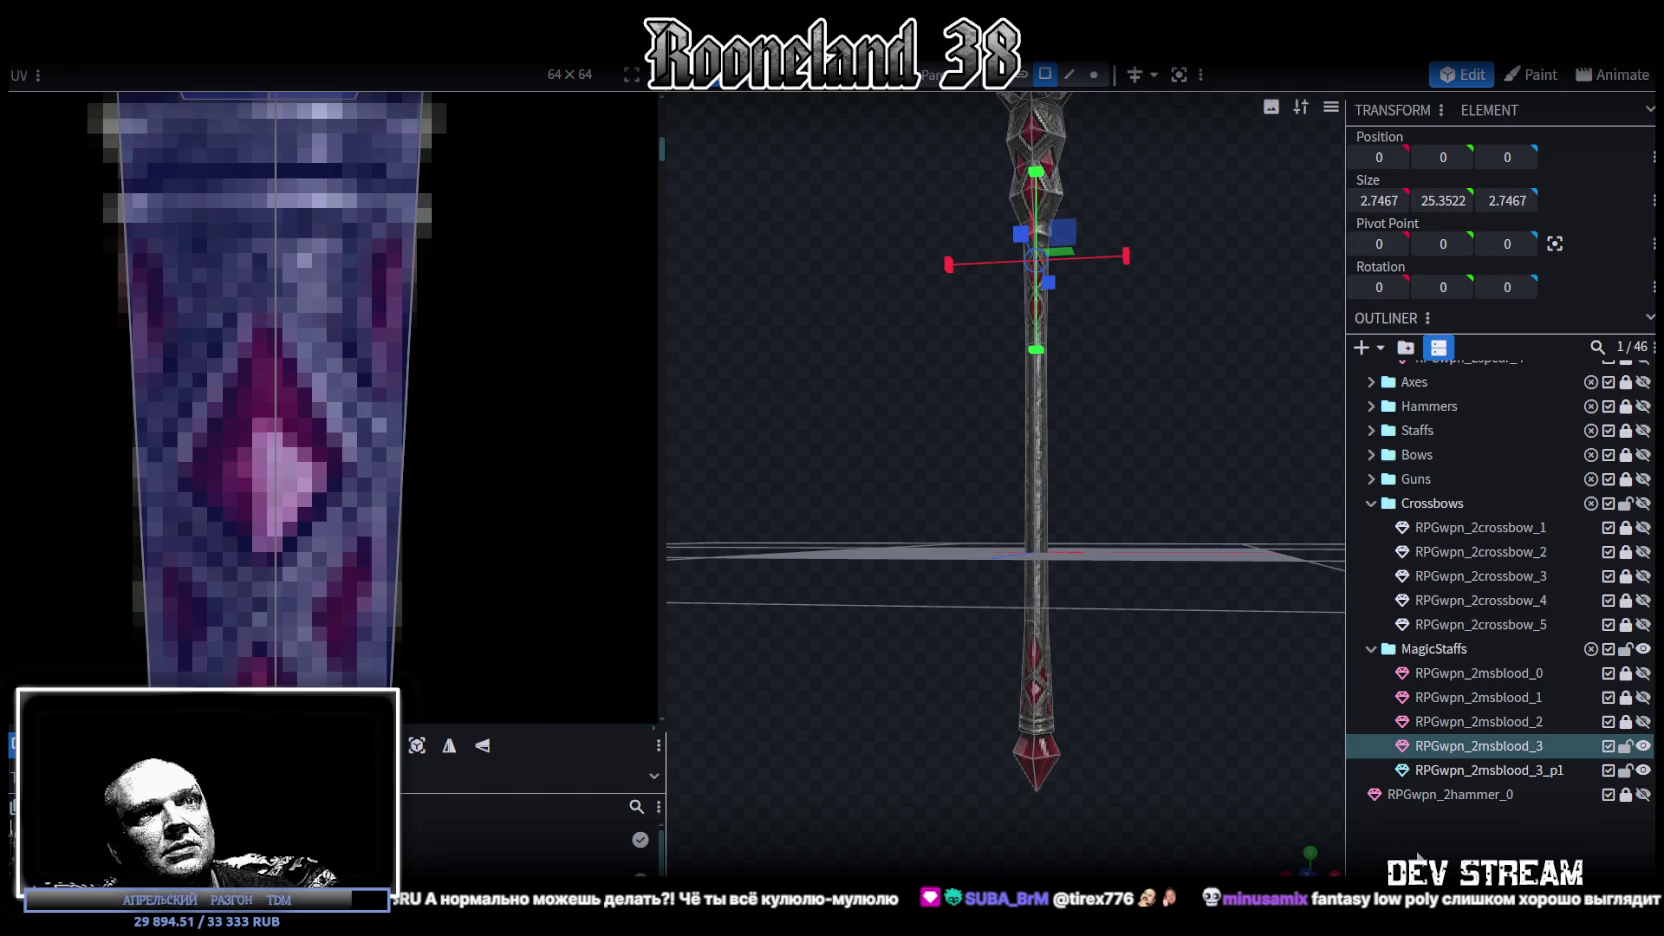
pyautogui.click(1075, 408)
pyautogui.moveTo(1075, 408)
pyautogui.mouseDown()
pyautogui.moveTo(1046, 439)
pyautogui.moveTo(1030, 532)
pyautogui.moveTo(1160, 445)
pyautogui.moveTo(649, 328)
pyautogui.moveTo(317, 325)
pyautogui.mouseUp()
pyautogui.scroll(3, 1030, 532)
pyautogui.moveTo(972, 419)
pyautogui.mouseDown()
pyautogui.moveTo(926, 497)
pyautogui.moveTo(736, 436)
pyautogui.moveTo(977, 401)
pyautogui.moveTo(973, 357)
pyautogui.moveTo(857, 473)
pyautogui.moveTo(1010, 521)
pyautogui.moveTo(810, 580)
pyautogui.moveTo(965, 518)
pyautogui.moveTo(711, 675)
pyautogui.moveTo(946, 552)
pyautogui.moveTo(985, 481)
pyautogui.moveTo(1201, 488)
pyautogui.moveTo(835, 493)
pyautogui.moveTo(1020, 497)
pyautogui.moveTo(1078, 458)
pyautogui.moveTo(643, 468)
pyautogui.moveTo(661, 364)
pyautogui.moveTo(550, 368)
pyautogui.moveTo(535, 334)
pyautogui.moveTo(567, 289)
pyautogui.moveTo(683, 366)
pyautogui.moveTo(754, 470)
pyautogui.moveTo(553, 495)
pyautogui.moveTo(583, 464)
pyautogui.moveTo(654, 464)
pyautogui.moveTo(631, 409)
pyautogui.moveTo(565, 383)
pyautogui.moveTo(505, 409)
pyautogui.moveTo(422, 410)
pyautogui.moveTo(416, 394)
pyautogui.moveTo(474, 409)
pyautogui.mouseUp()
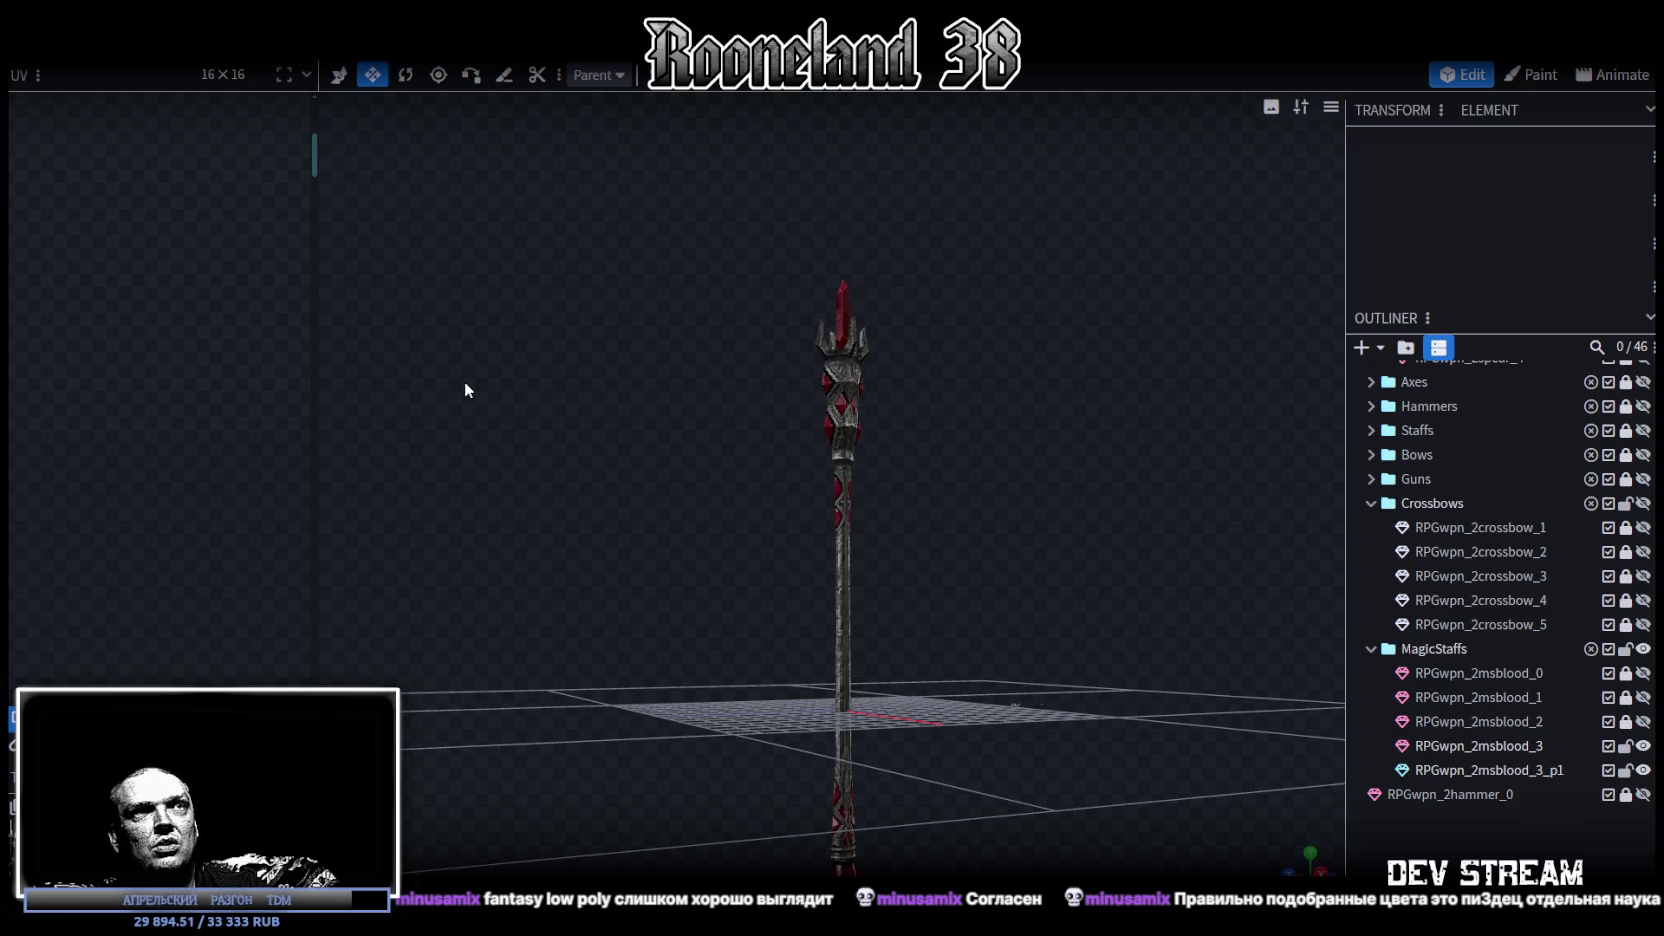
# - Select the staff part RPGwpn_2msblood_3 to show its texture in the UV editor
pyautogui.scroll(3, 672, 543)
pyautogui.scroll(2, 608, 545)
pyautogui.scroll(2, 604, 547)
pyautogui.moveTo(604, 547)
pyautogui.mouseDown()
pyautogui.moveTo(405, 557)
pyautogui.moveTo(717, 572)
pyautogui.moveTo(854, 531)
pyautogui.moveTo(780, 650)
pyautogui.moveTo(743, 475)
pyautogui.moveTo(465, 488)
pyautogui.moveTo(1027, 525)
pyautogui.moveTo(942, 484)
pyautogui.moveTo(698, 499)
pyautogui.moveTo(706, 465)
pyautogui.mouseUp()
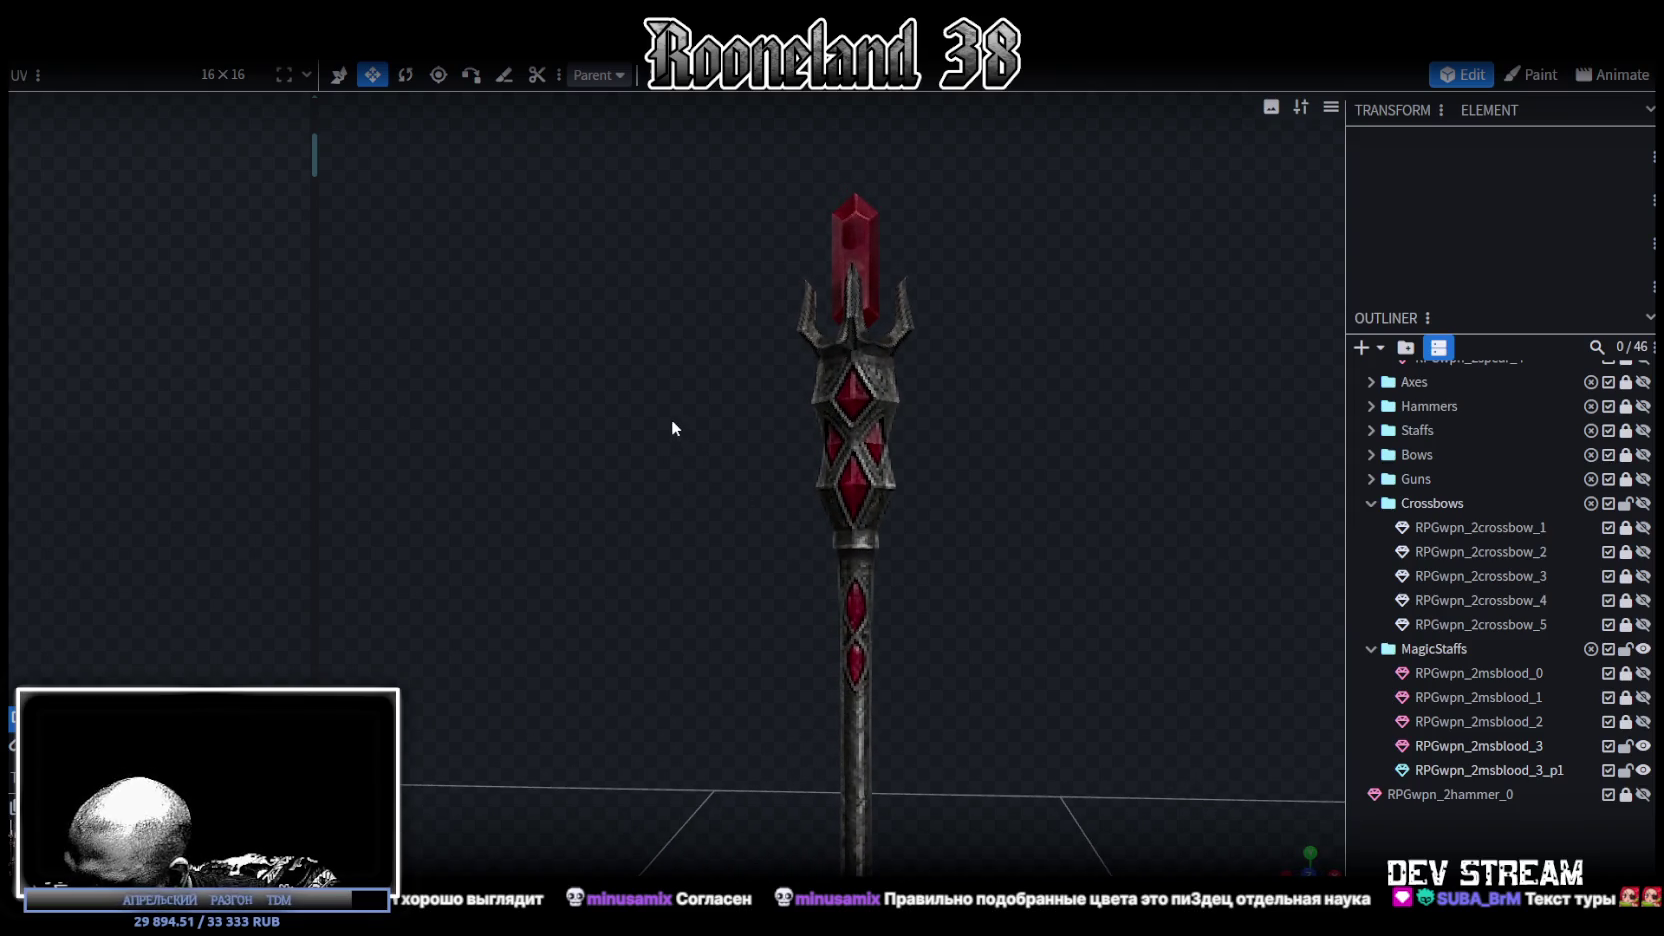
pyautogui.click(841, 367)
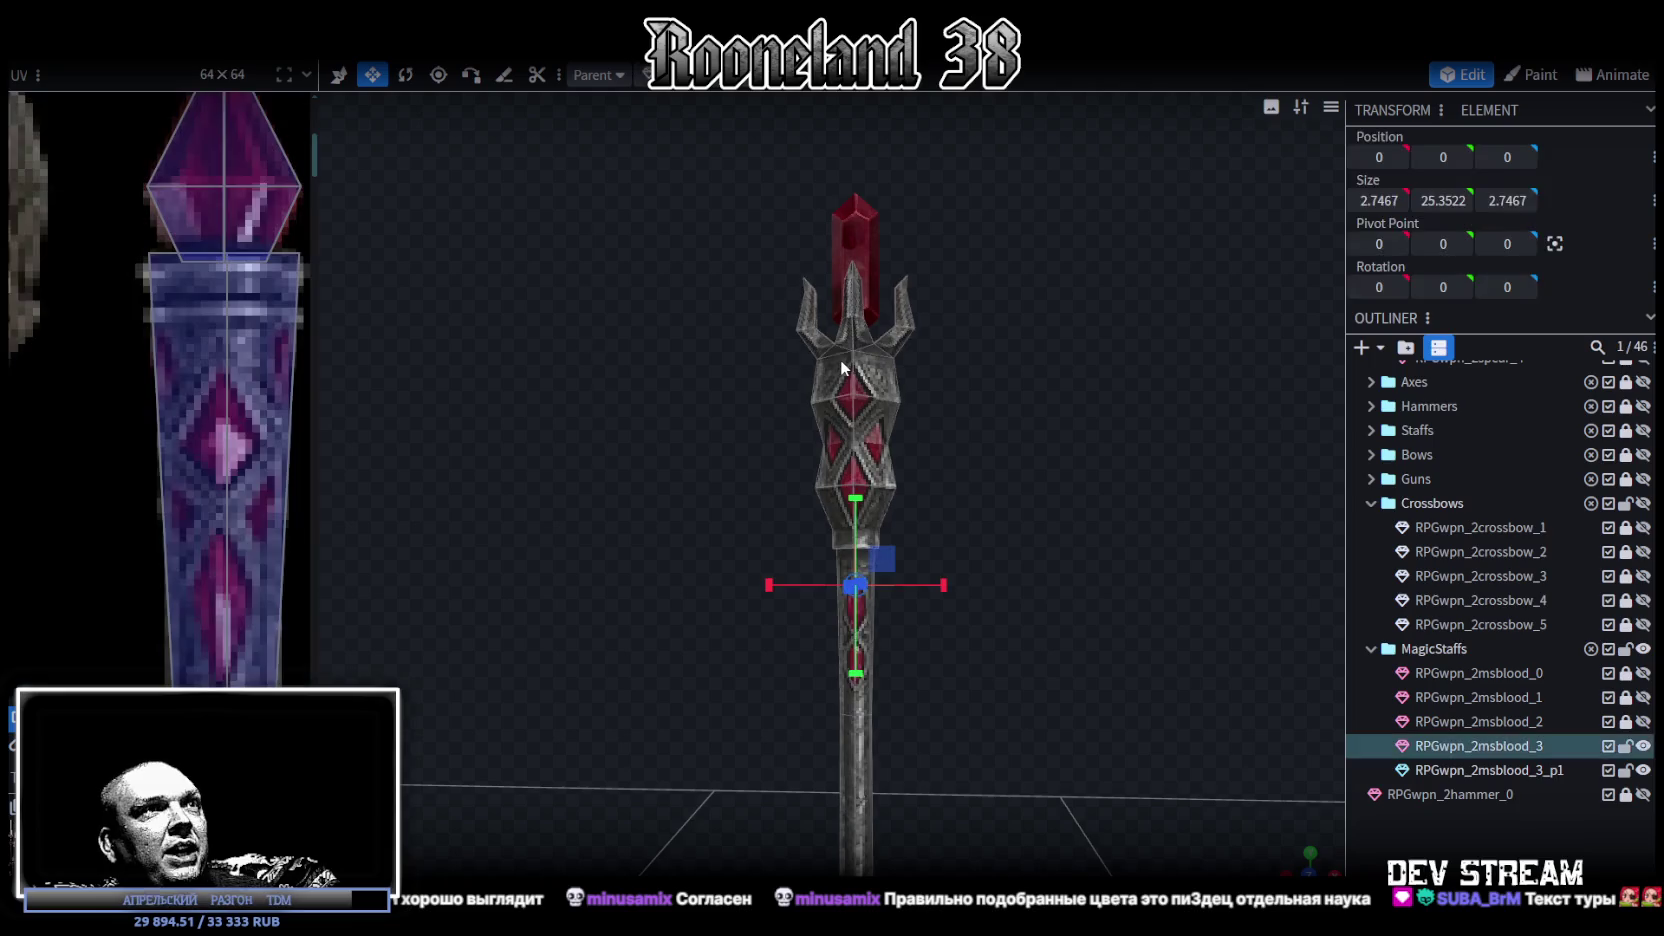
pyautogui.scroll(-5, 225, 400)
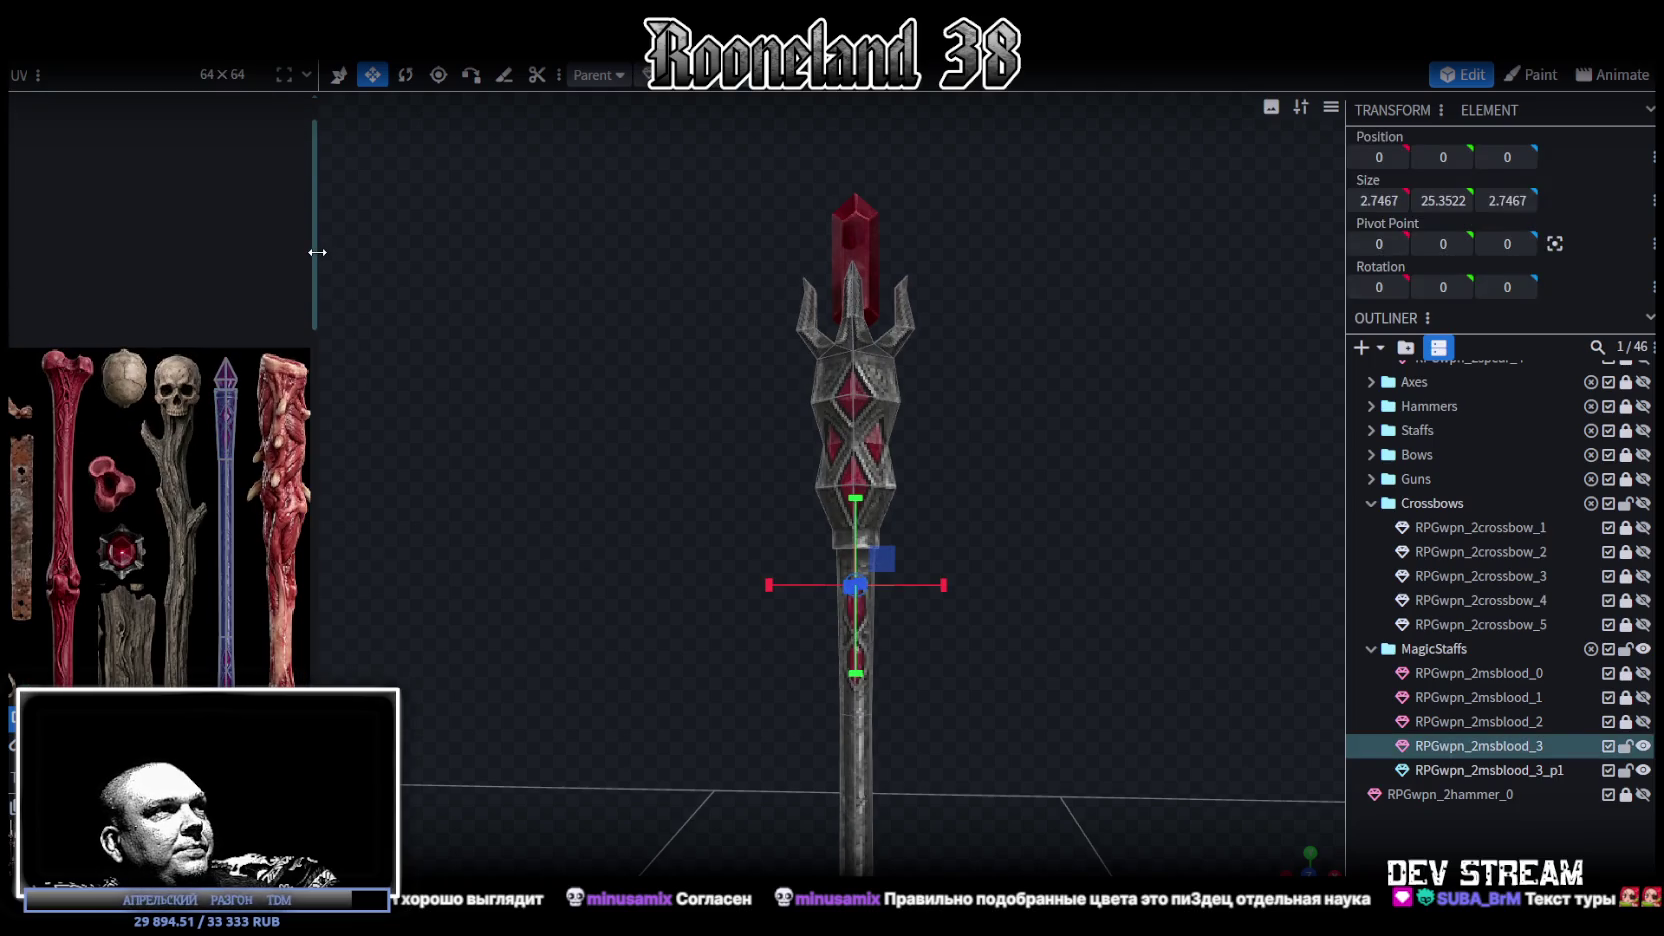
# - Widen the UV editor to show the full weapon texture sheet, then bring up the ice staff concept image
pyautogui.moveTo(317, 252); pyautogui.dragTo(655, 252)
pyautogui.scroll(-3, 343, 355)
pyautogui.scroll(4, 343, 355)
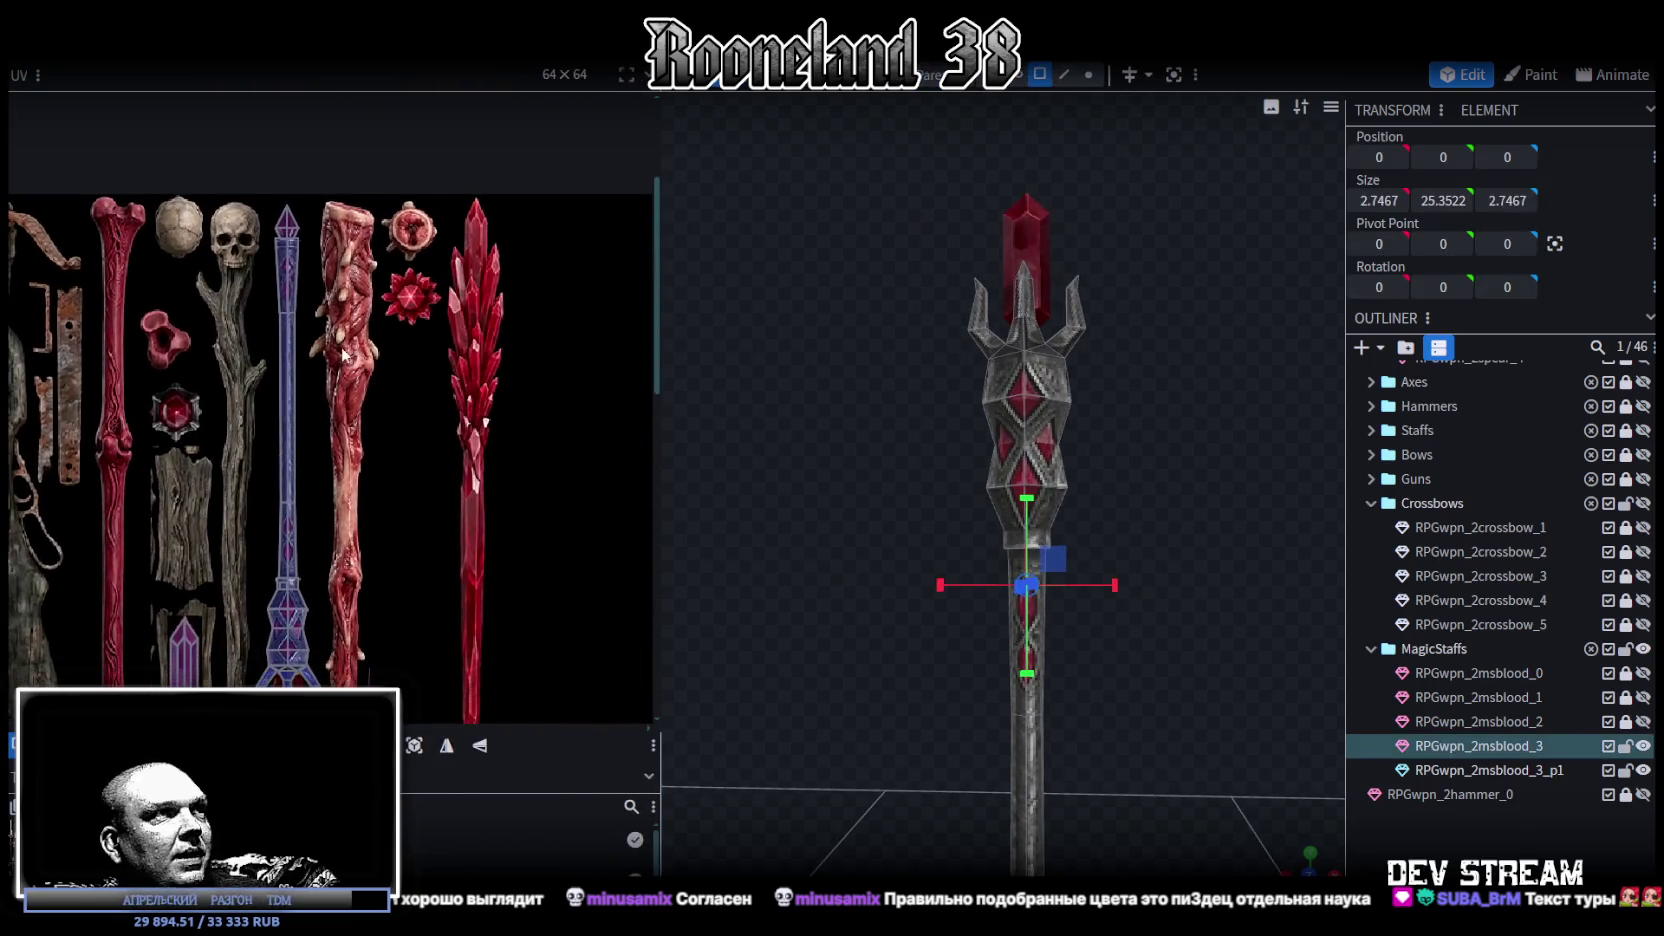
pyautogui.scroll(-3, 355, 370)
pyautogui.scroll(3, 406, 436)
pyautogui.scroll(-2, 439, 422)
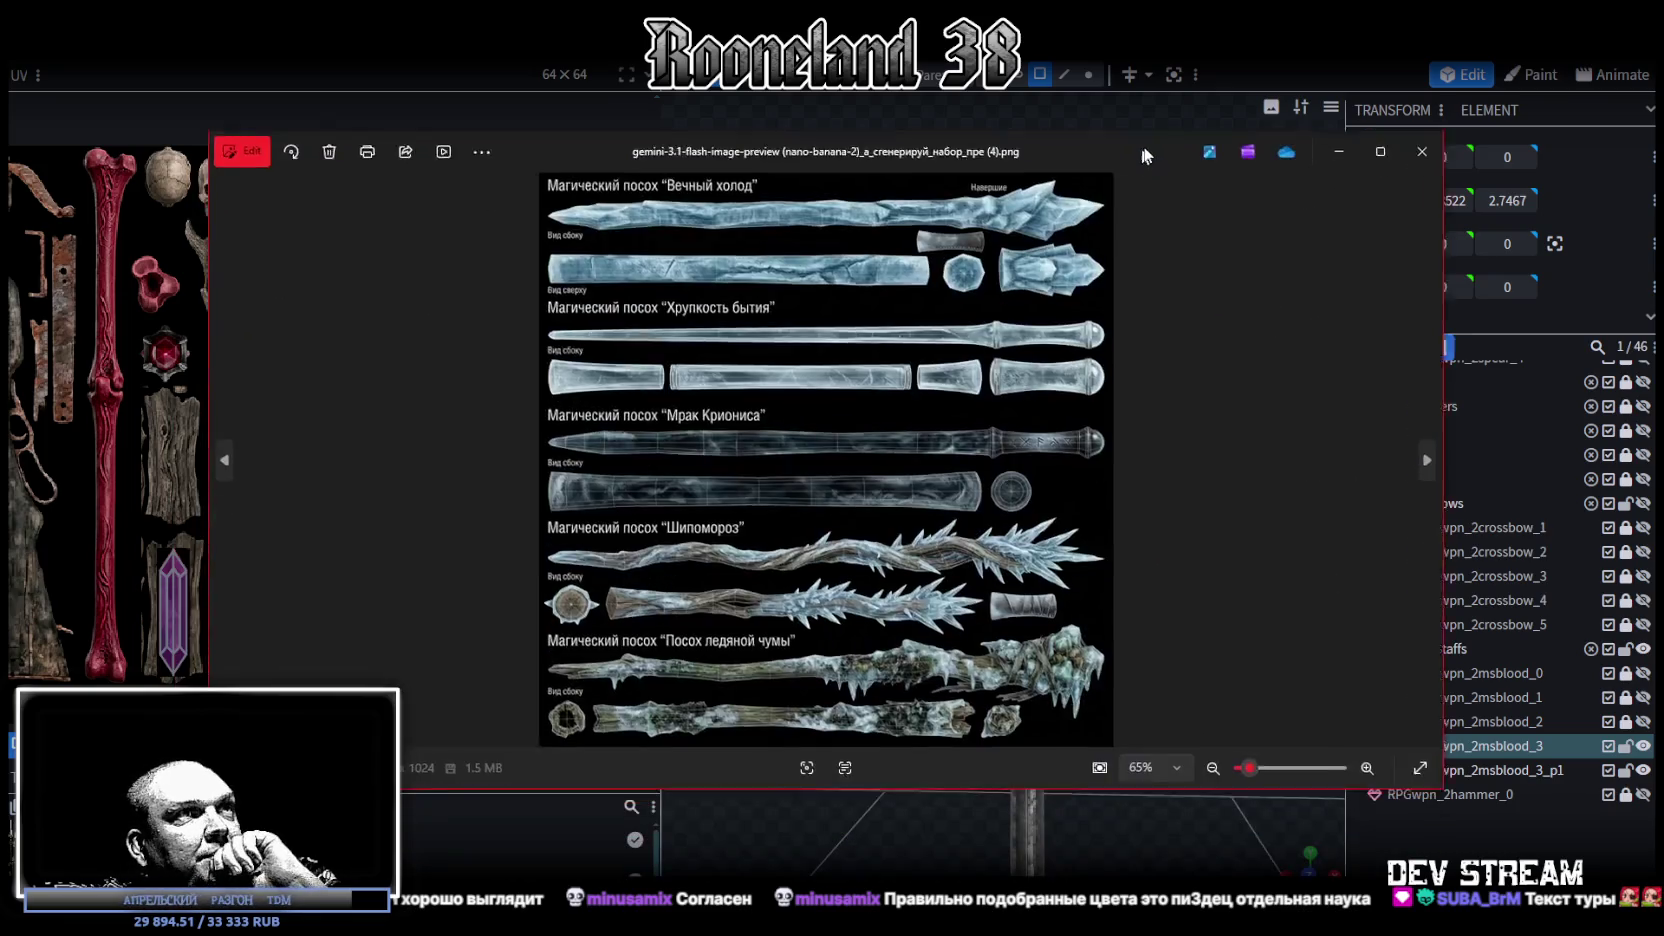
pyautogui.moveTo(1150, 149); pyautogui.dragTo(1128, 143)
pyautogui.scroll(5, 775, 564)
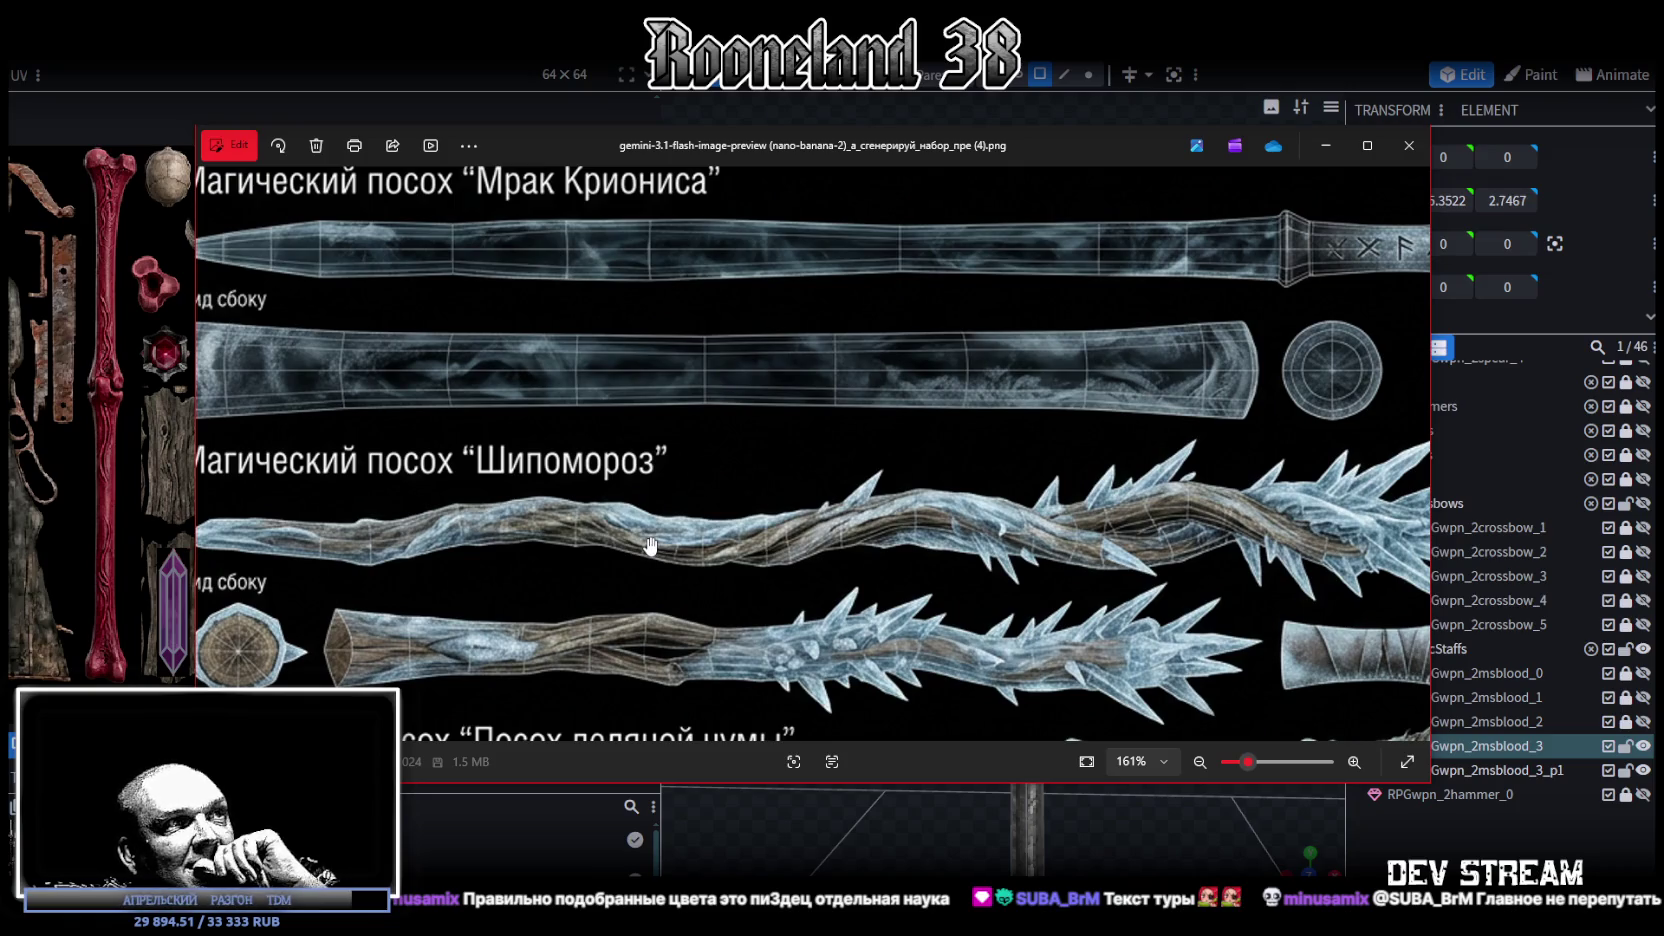
pyautogui.scroll(-2, 650, 545)
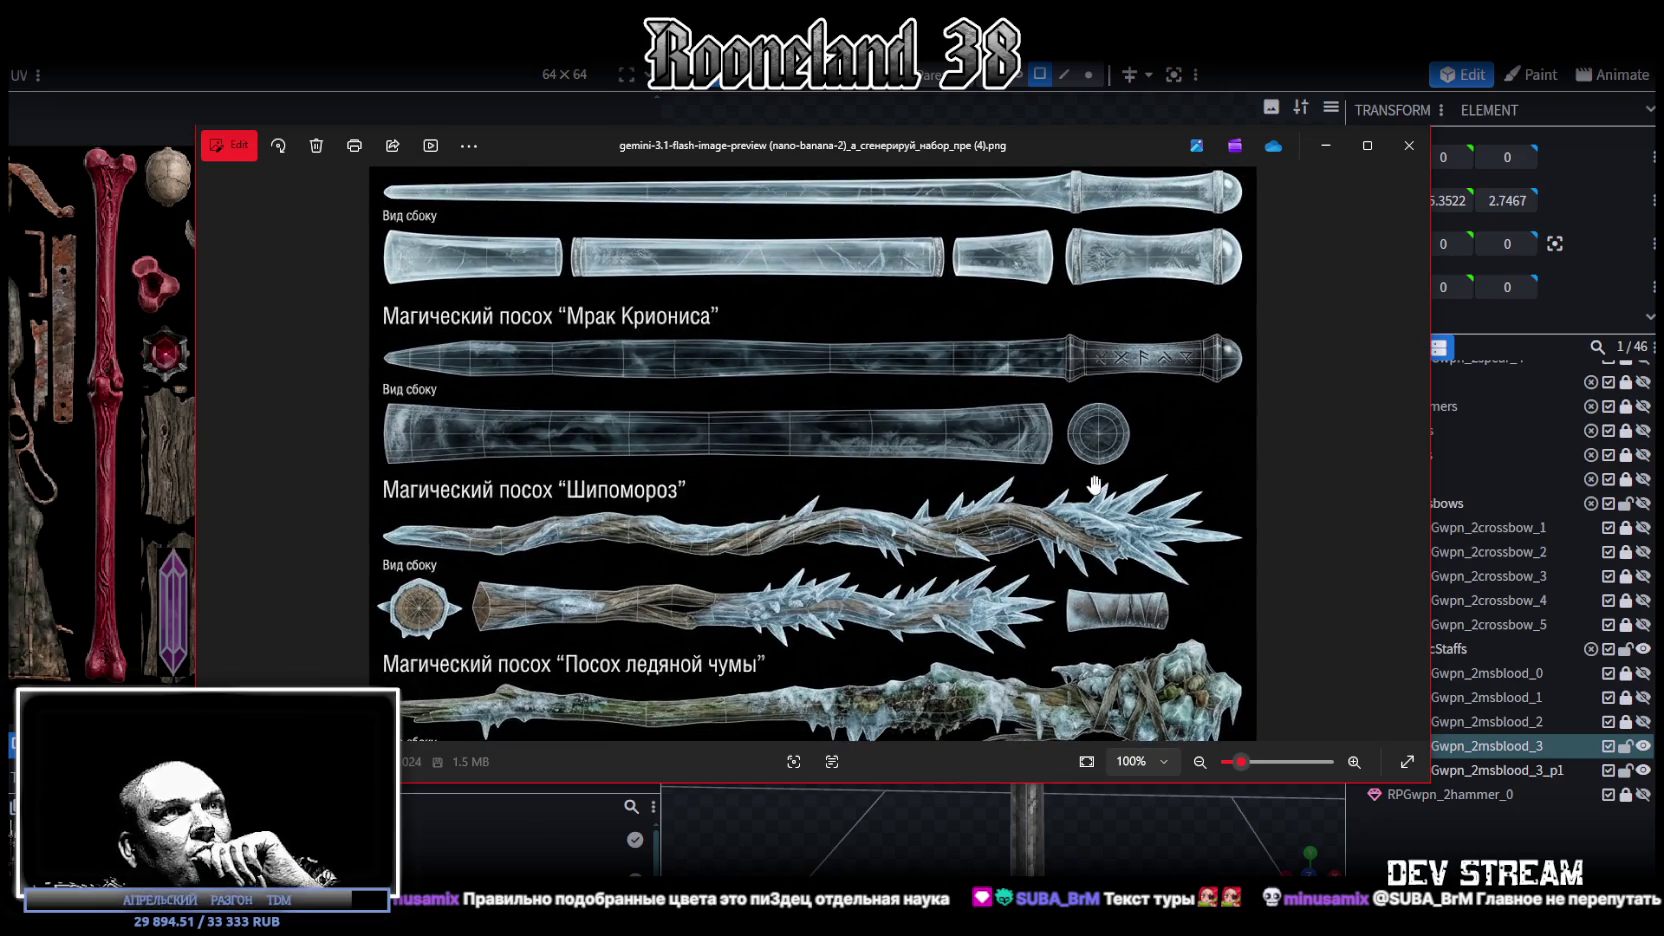
pyautogui.scroll(-2, 1055, 467)
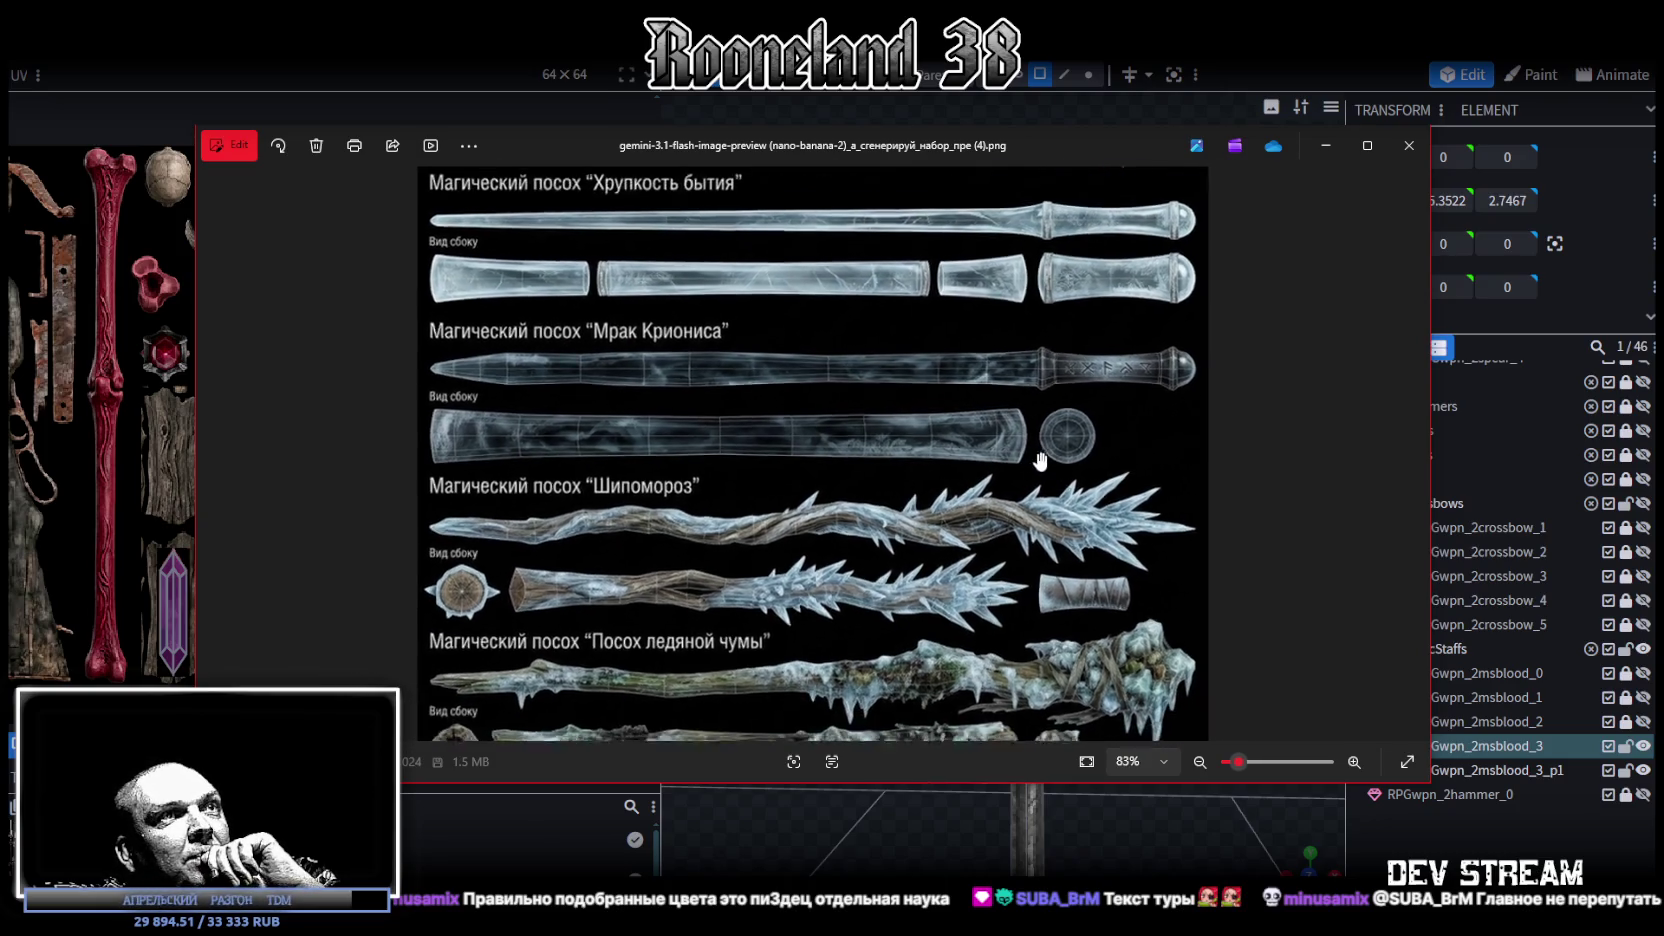
pyautogui.scroll(-2, 990, 320)
pyautogui.scroll(2, 965, 302)
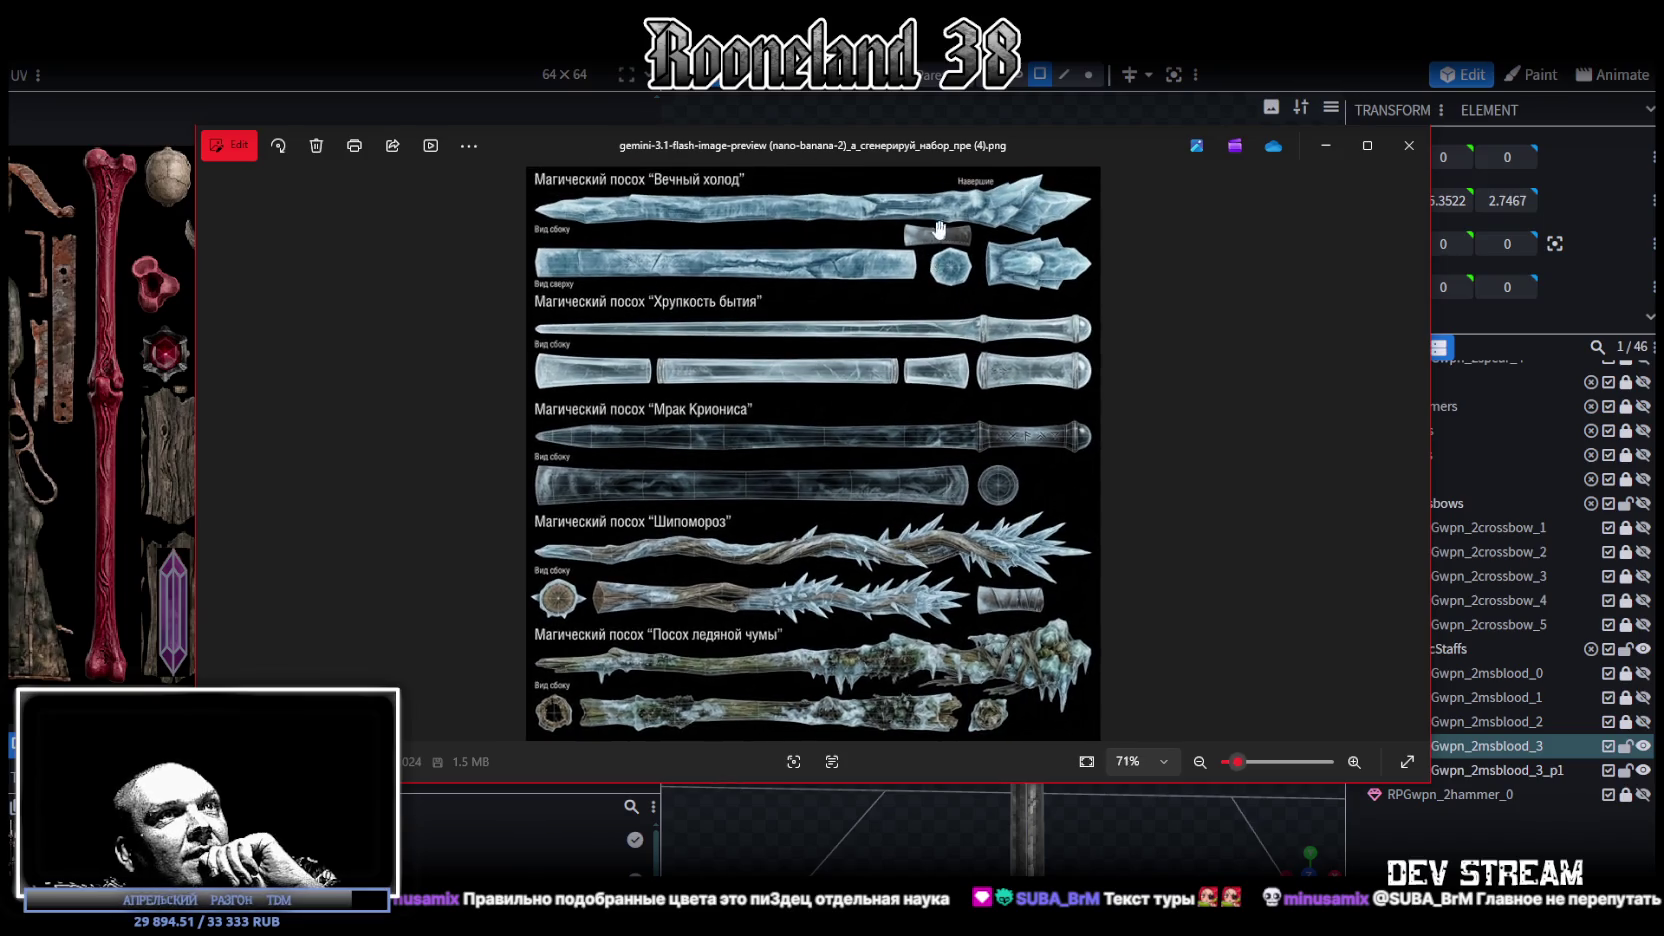
pyautogui.scroll(2, 940, 232)
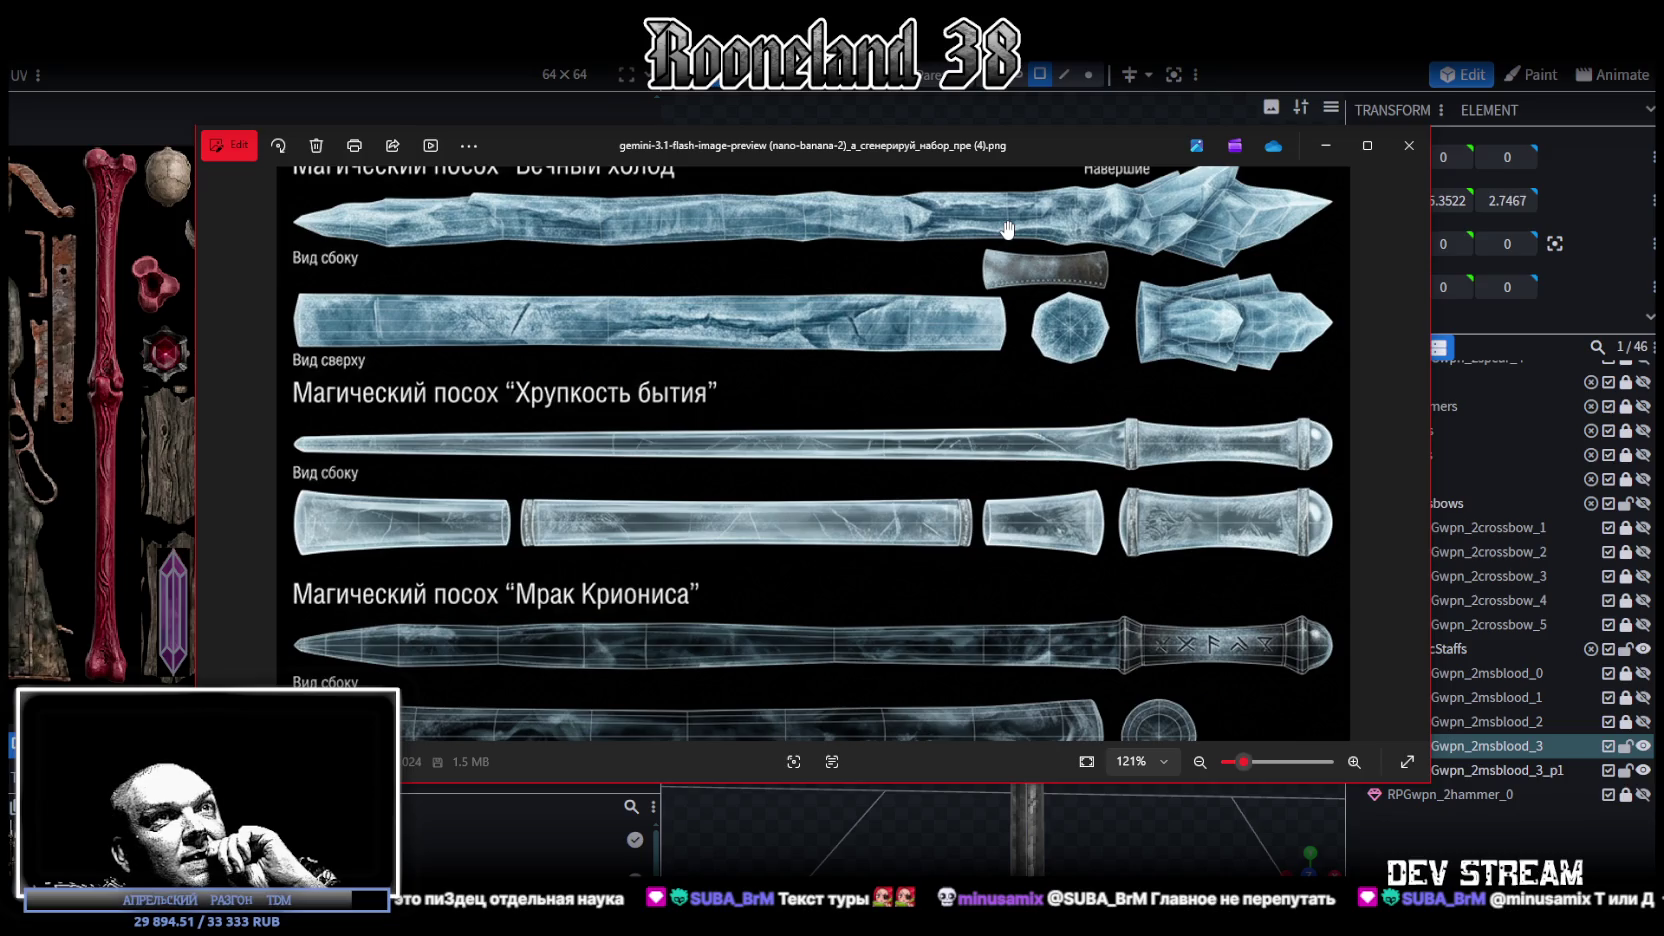
pyautogui.scroll(2, 1007, 230)
pyautogui.scroll(-3, 1060, 225)
pyautogui.scroll(-2, 1125, 220)
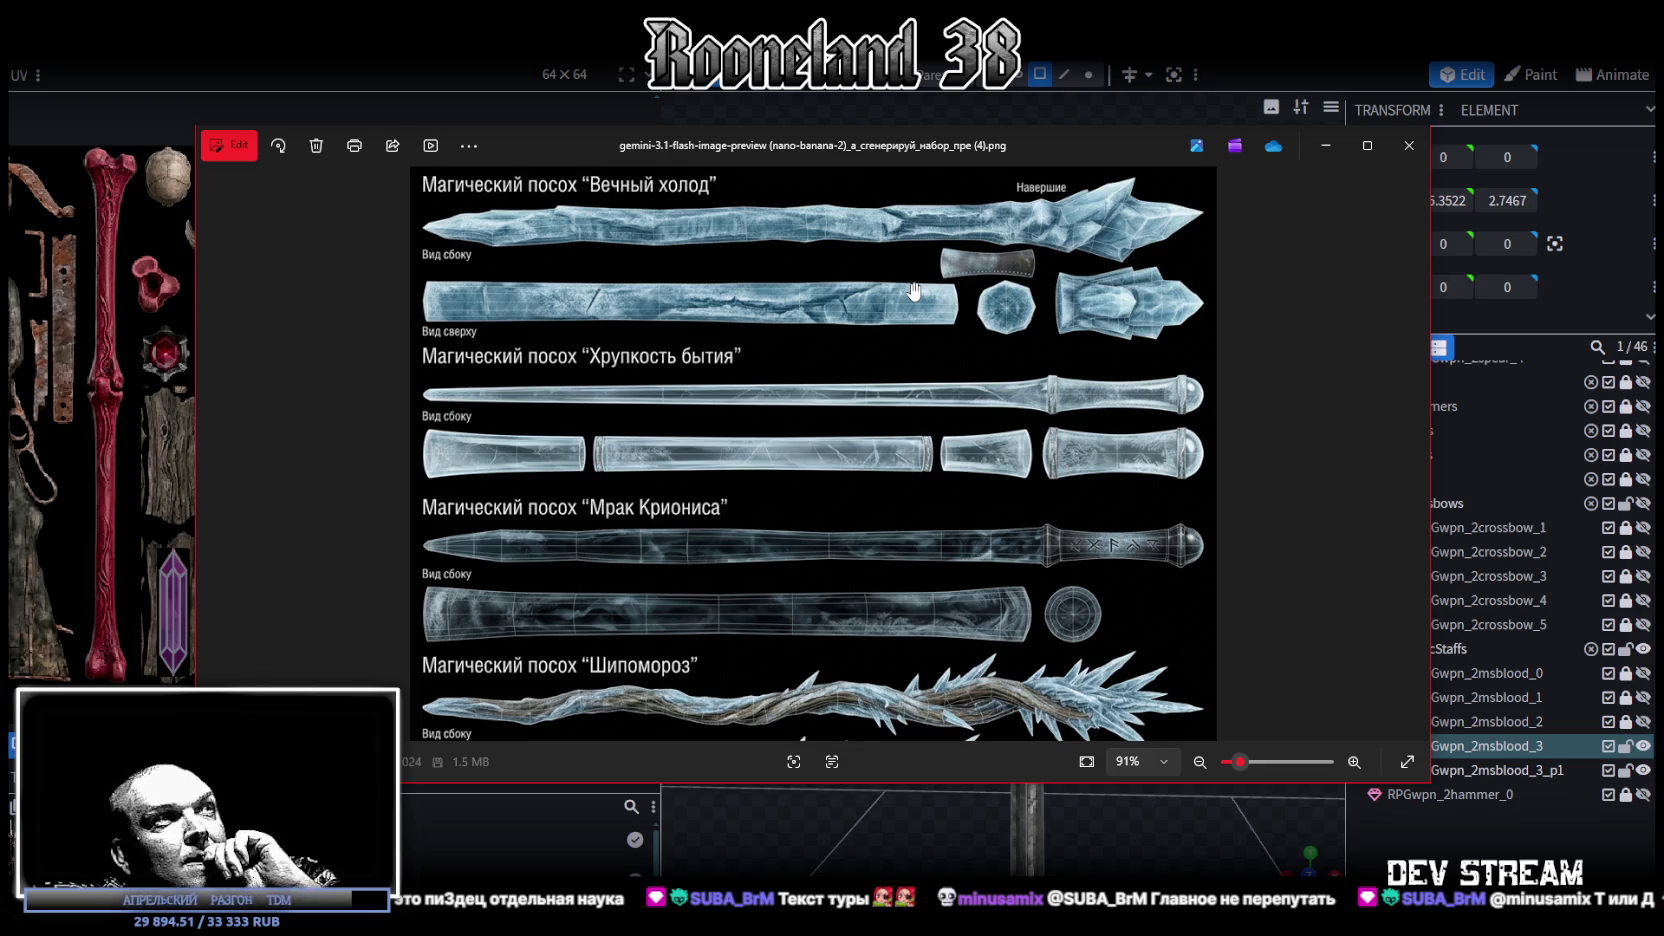
pyautogui.scroll(-2, 940, 360)
pyautogui.scroll(-1, 950, 450)
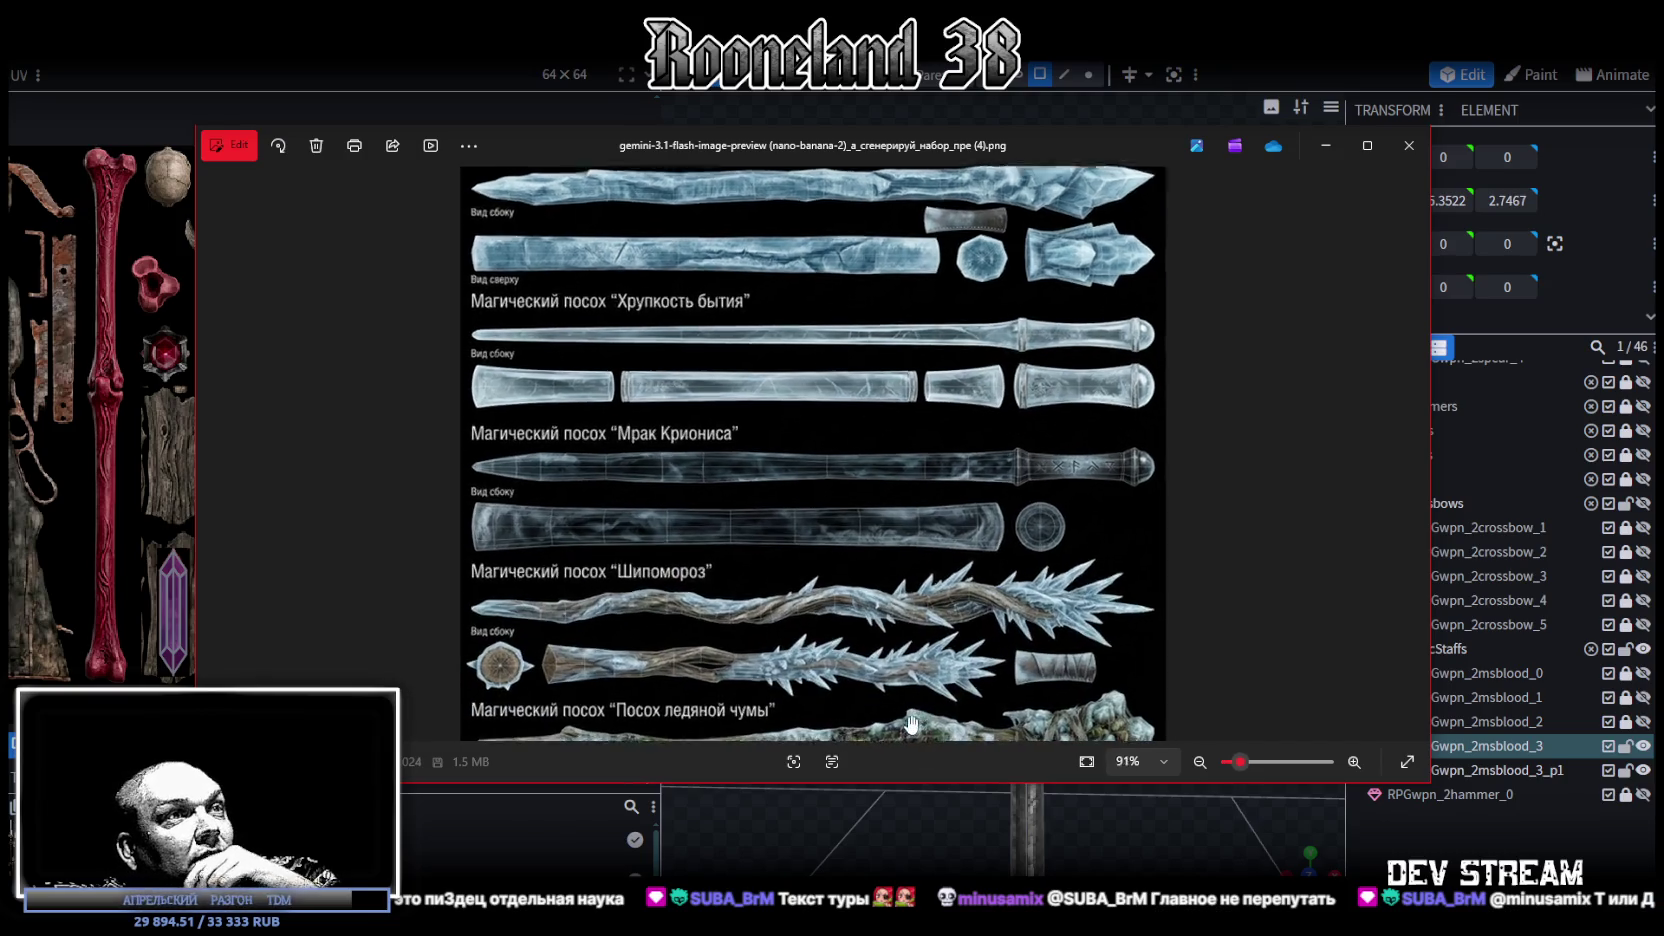
pyautogui.scroll(3, 911, 722)
pyautogui.moveTo(700, 563); pyautogui.dragTo(681, 394)
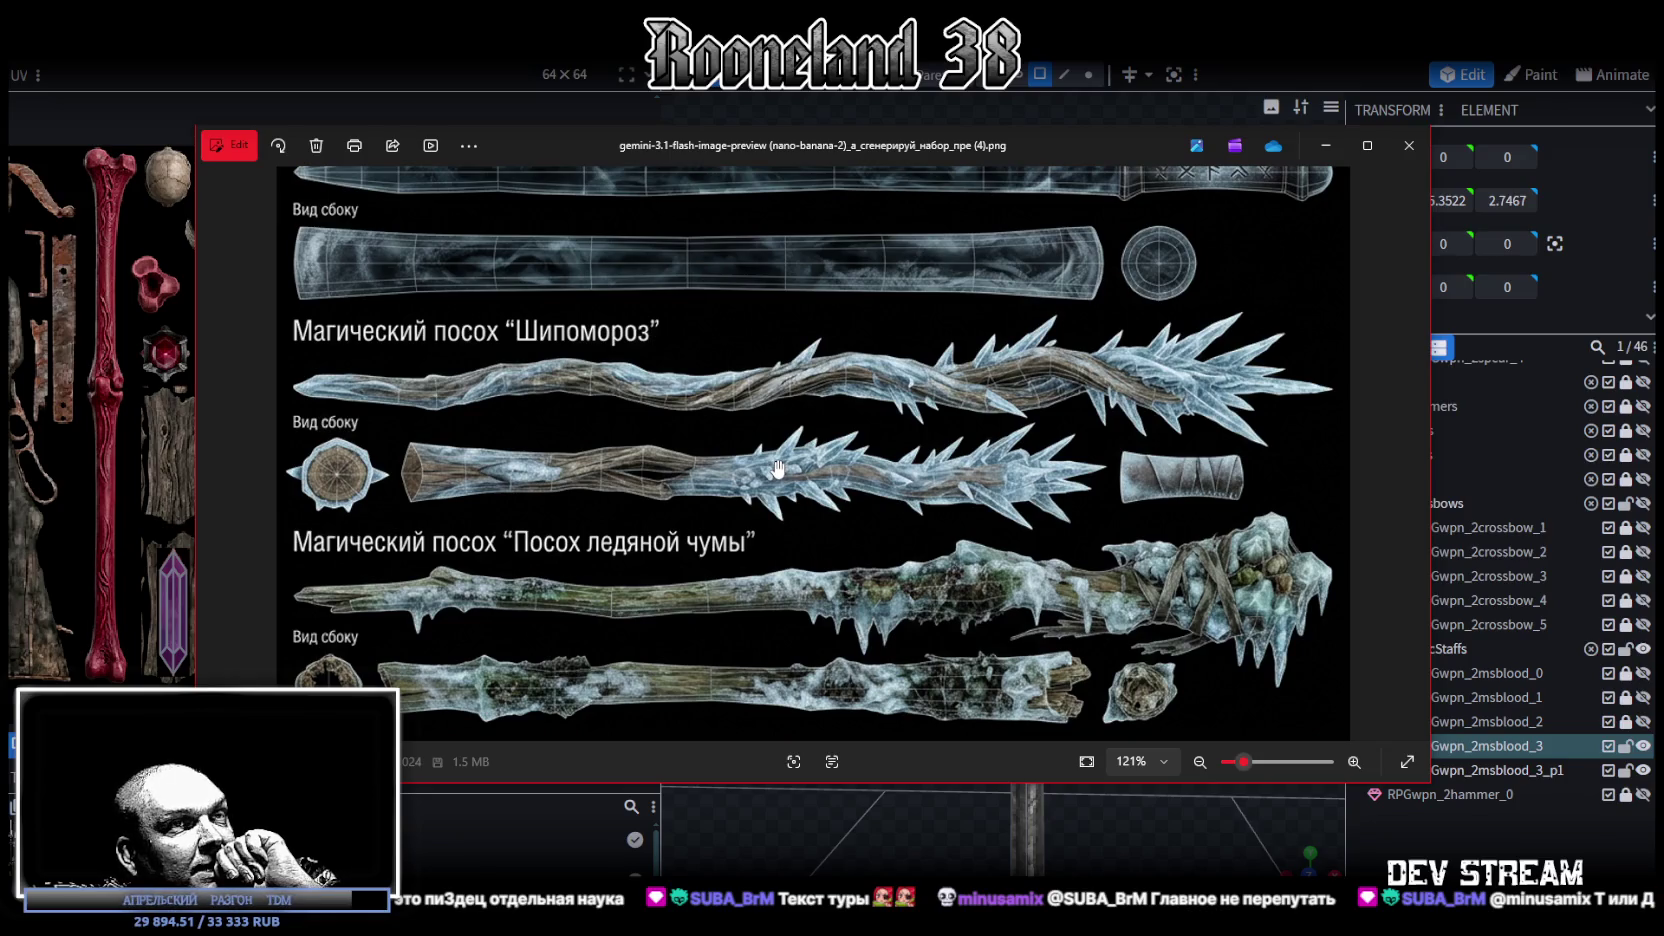
pyautogui.scroll(-2, 1108, 637)
pyautogui.scroll(3, 1108, 637)
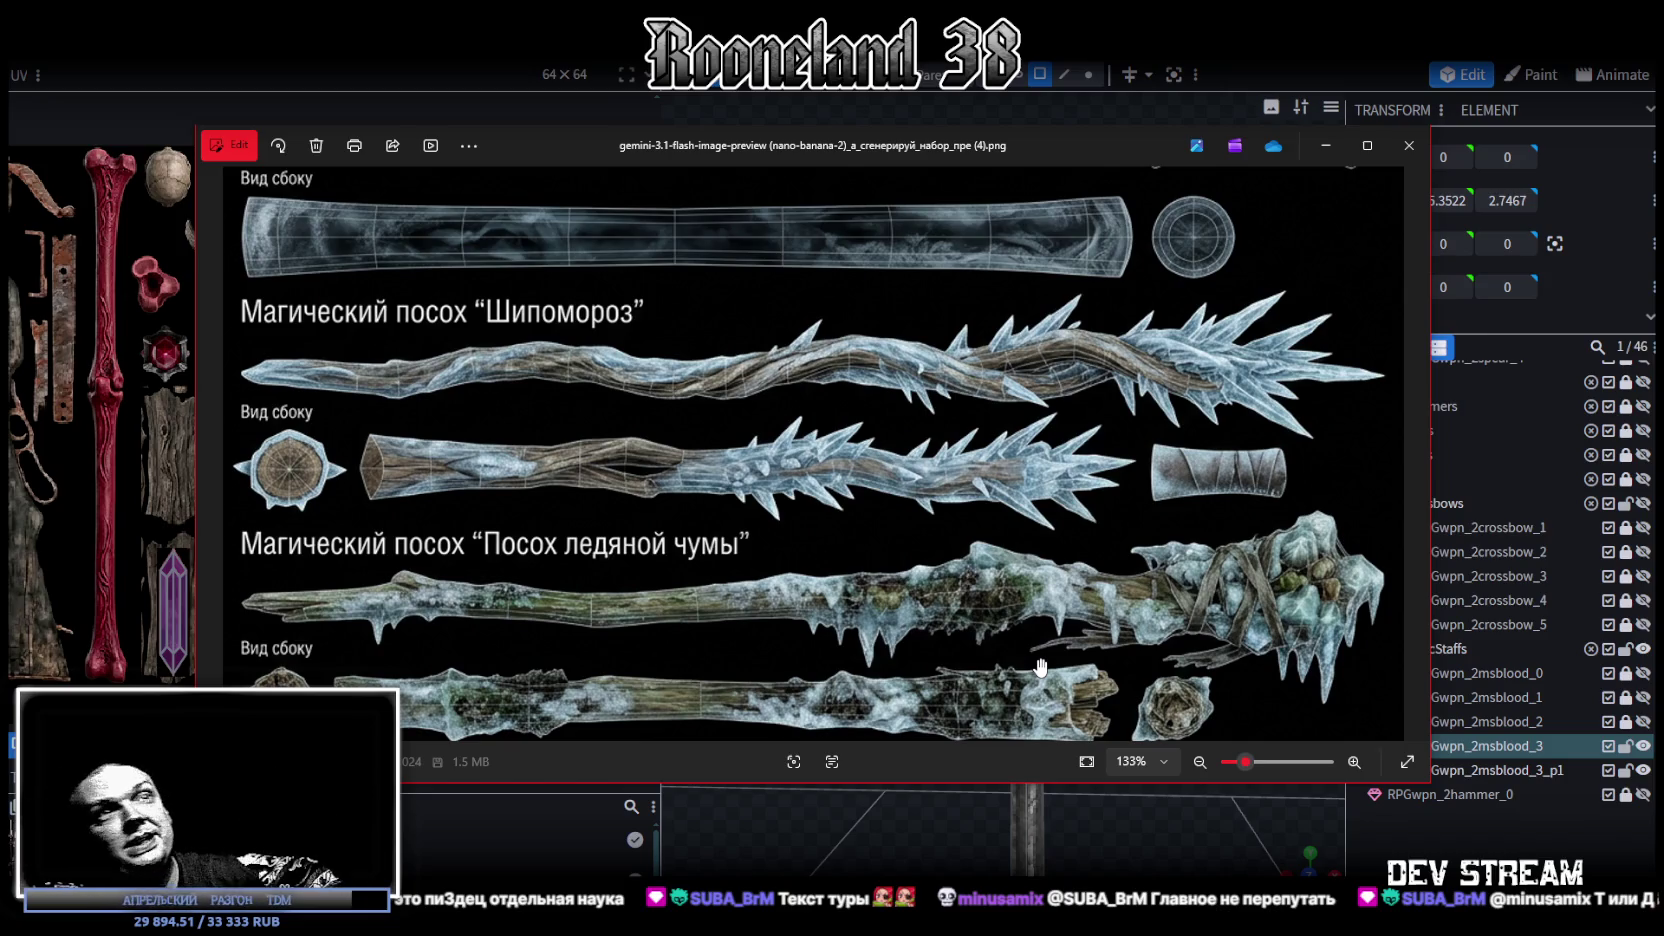
pyautogui.moveTo(1071, 151); pyautogui.dragTo(1058, 202)
# - Switch to the staff model, then drag the ice staff concept sheet back into view
pyautogui.hotkey('alt', 'Tab')
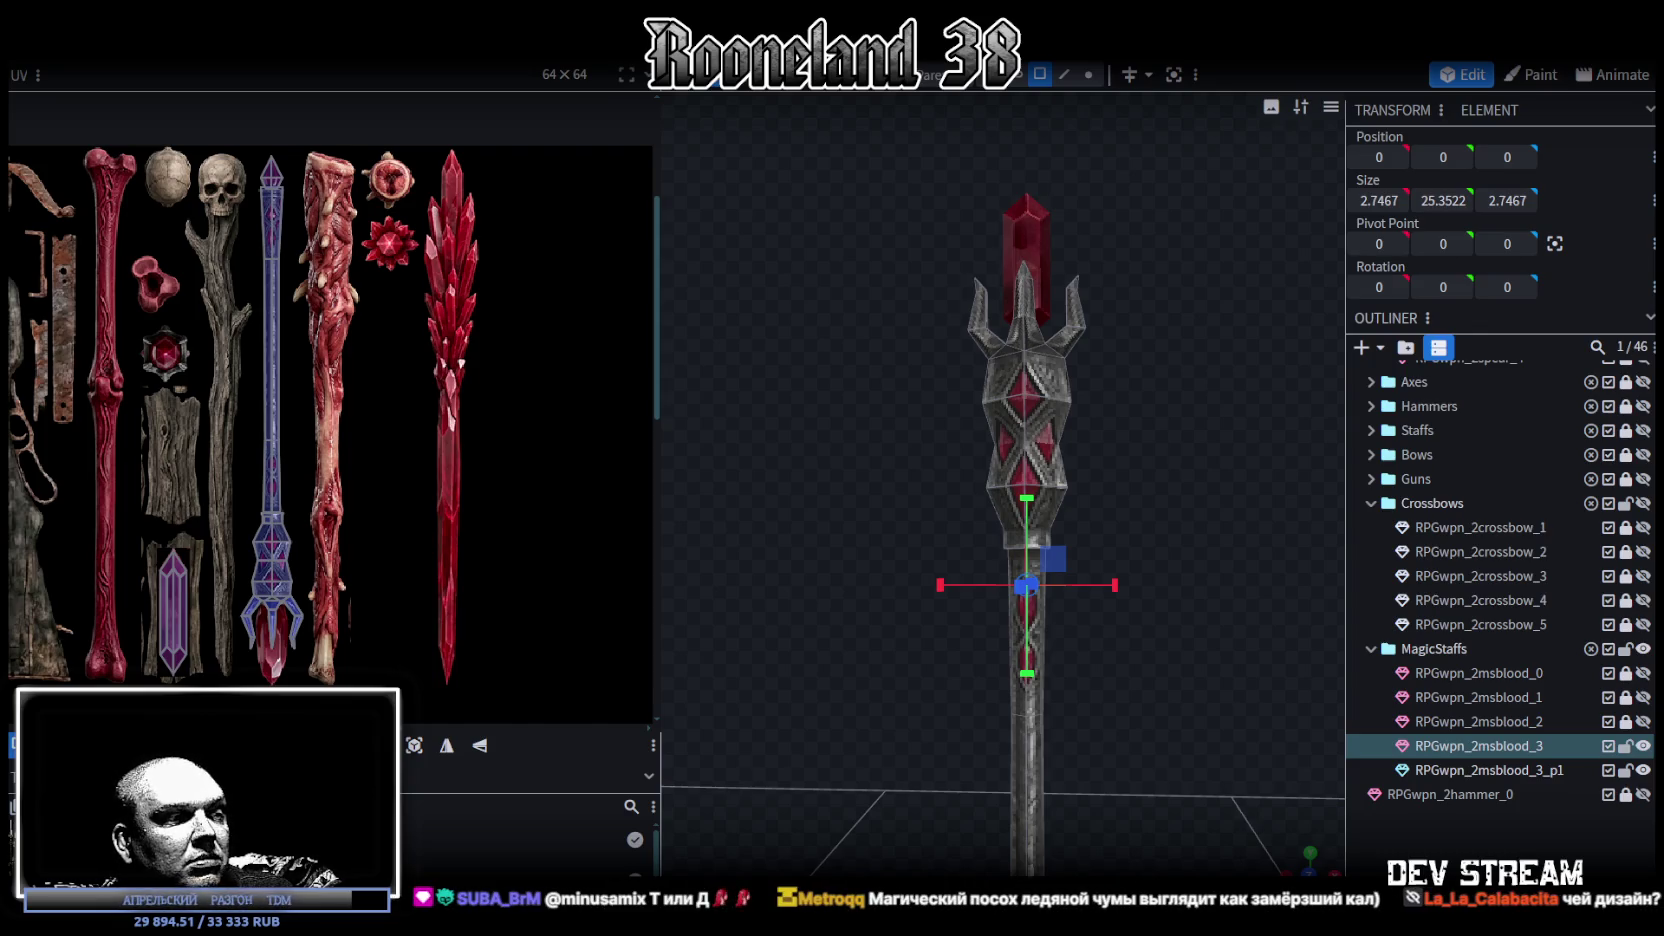
pyautogui.moveTo(738, 413)
pyautogui.mouseDown()
pyautogui.moveTo(738, 241)
pyautogui.moveTo(775, 98)
pyautogui.mouseUp()
pyautogui.scroll(-2, 879, 515)
pyautogui.scroll(-2, 873, 540)
pyautogui.scroll(-2, 854, 637)
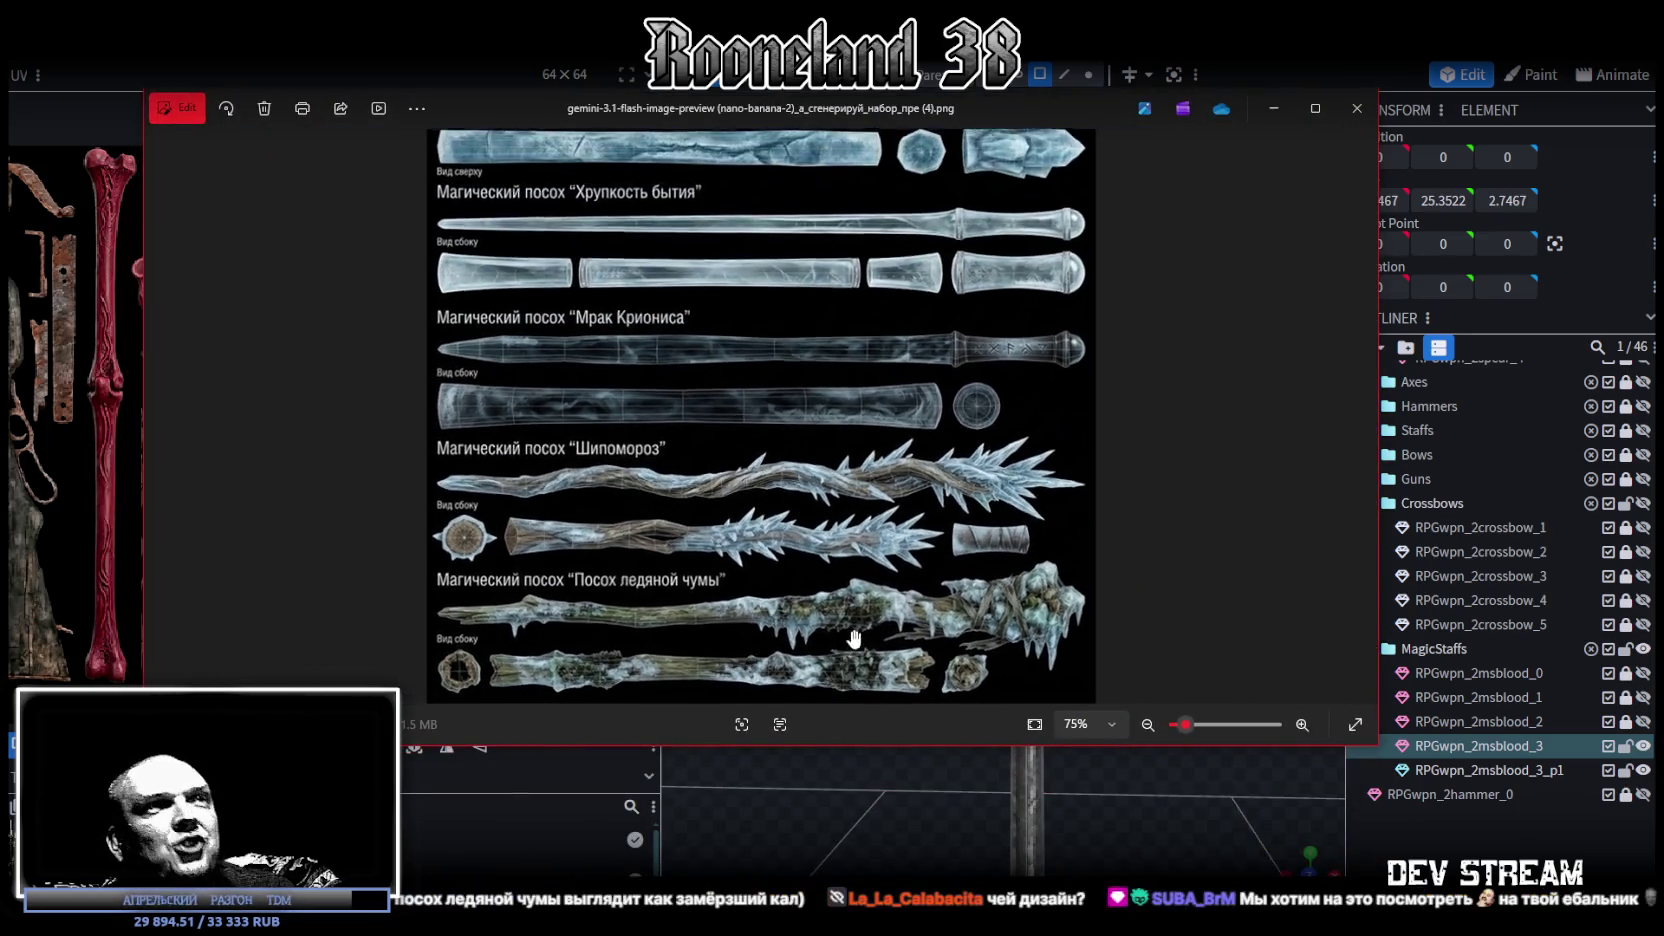
pyautogui.scroll(-1, 850, 625)
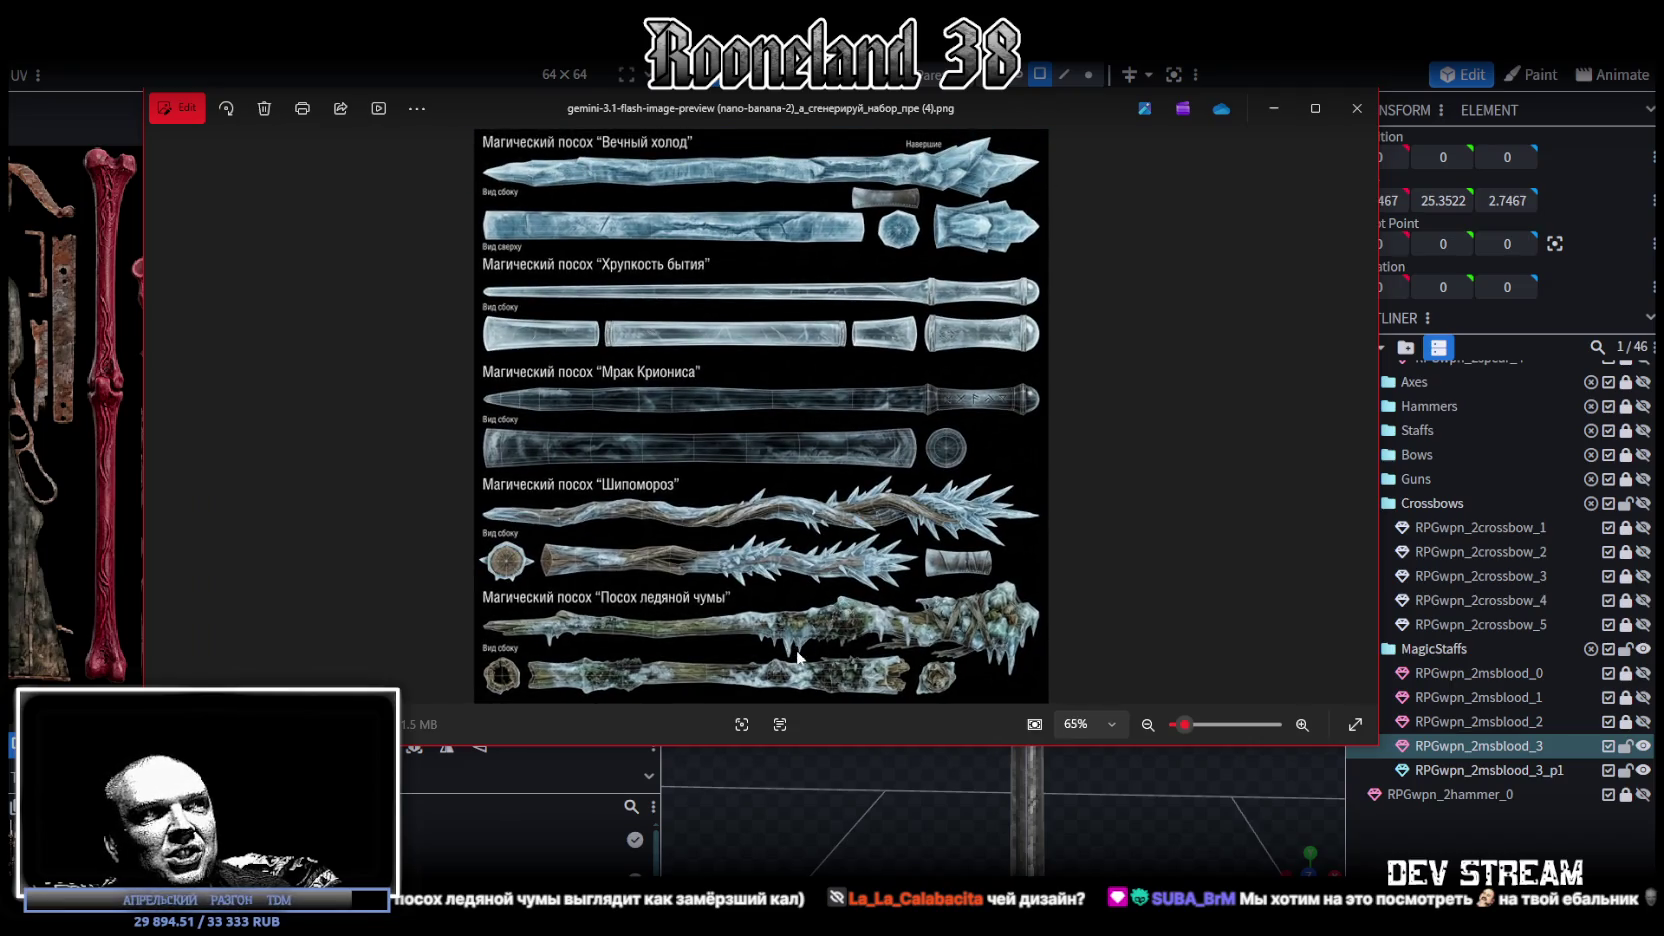
# - Zoom around the ice staff concept sheet, then close it with Escape
pyautogui.scroll(2, 810, 655)
pyautogui.scroll(3, 850, 650)
pyautogui.scroll(1, 900, 645)
pyautogui.scroll(-4, 947, 642)
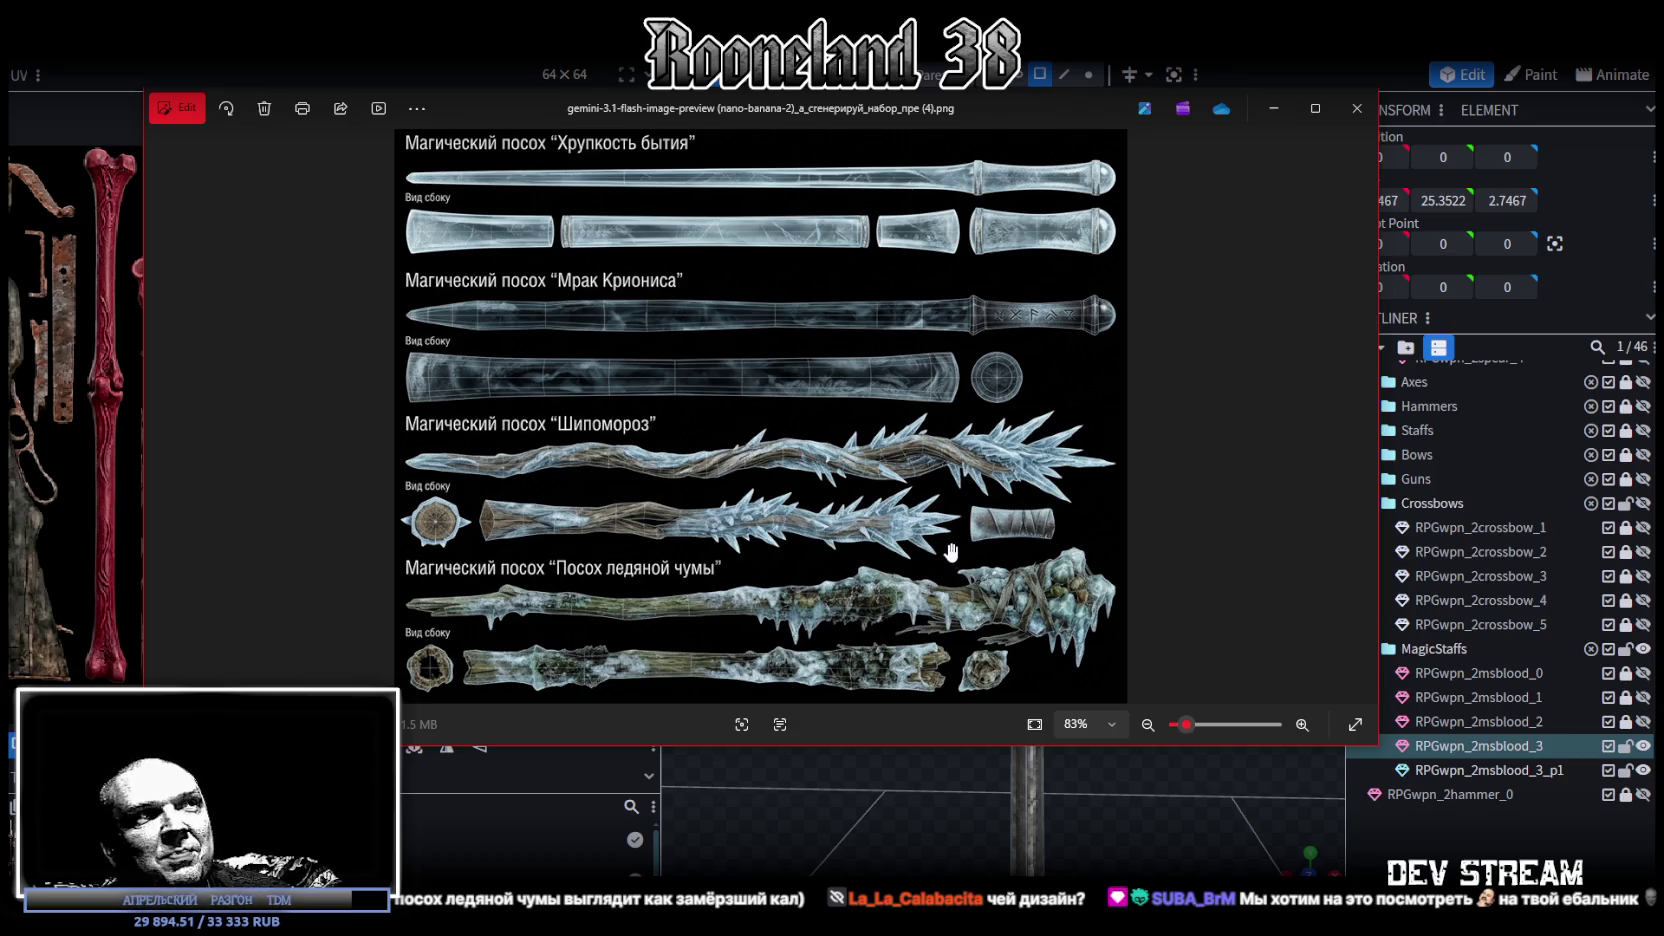
pyautogui.scroll(1, 930, 520)
pyautogui.scroll(-2, 907, 484)
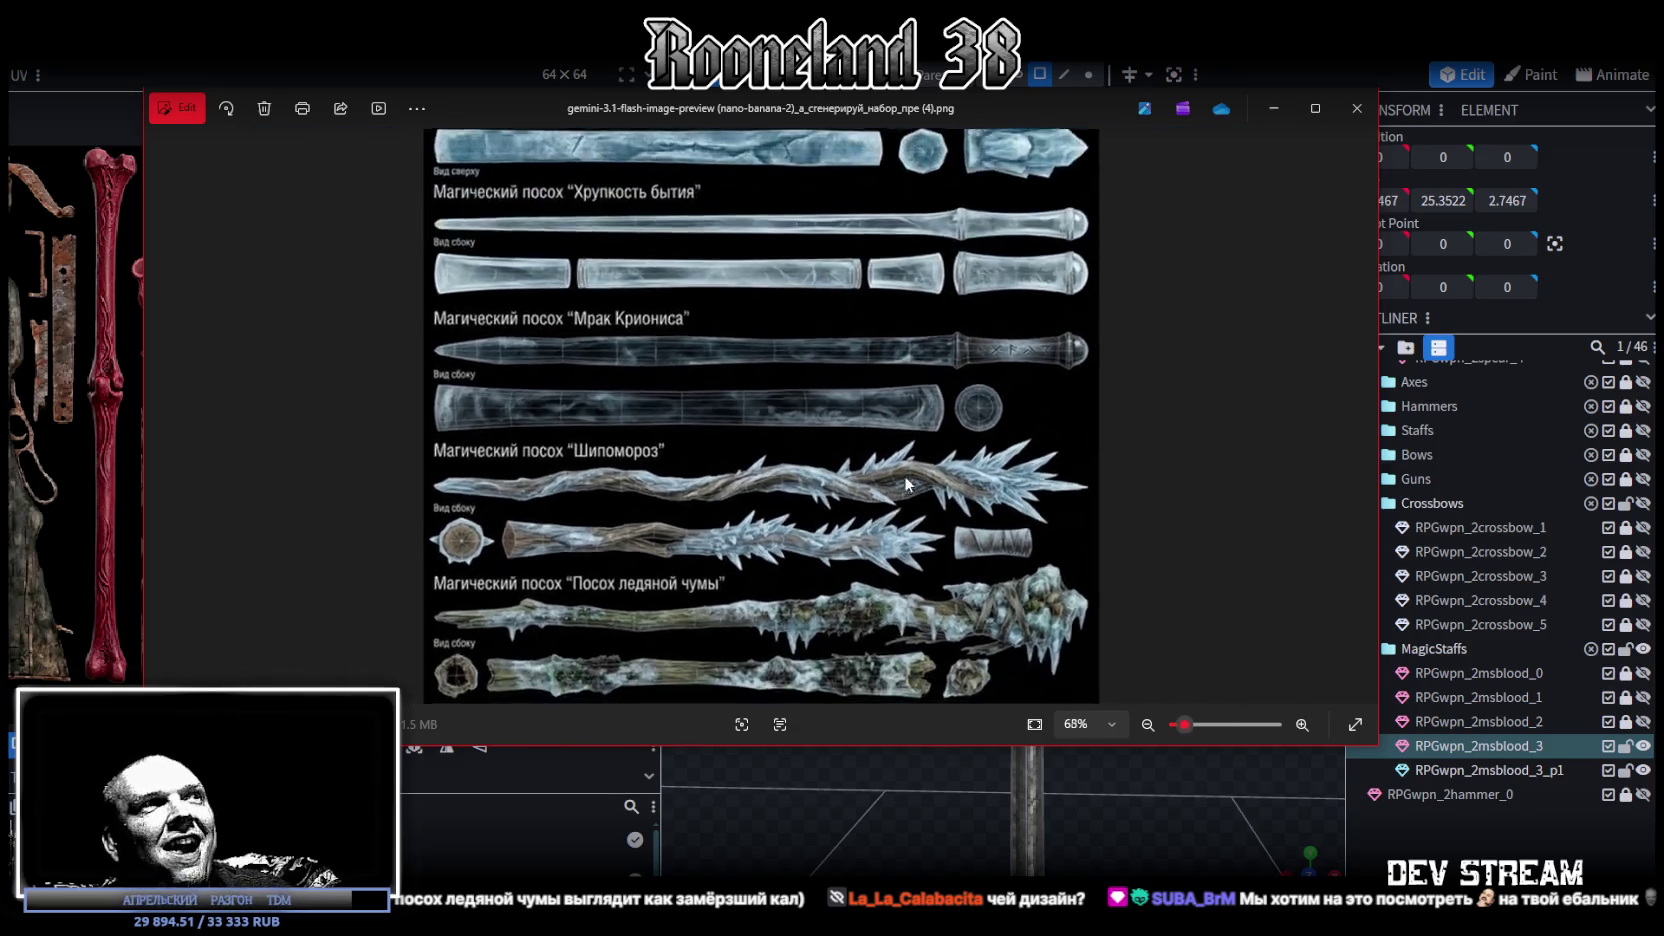
pyautogui.scroll(-1, 905, 480)
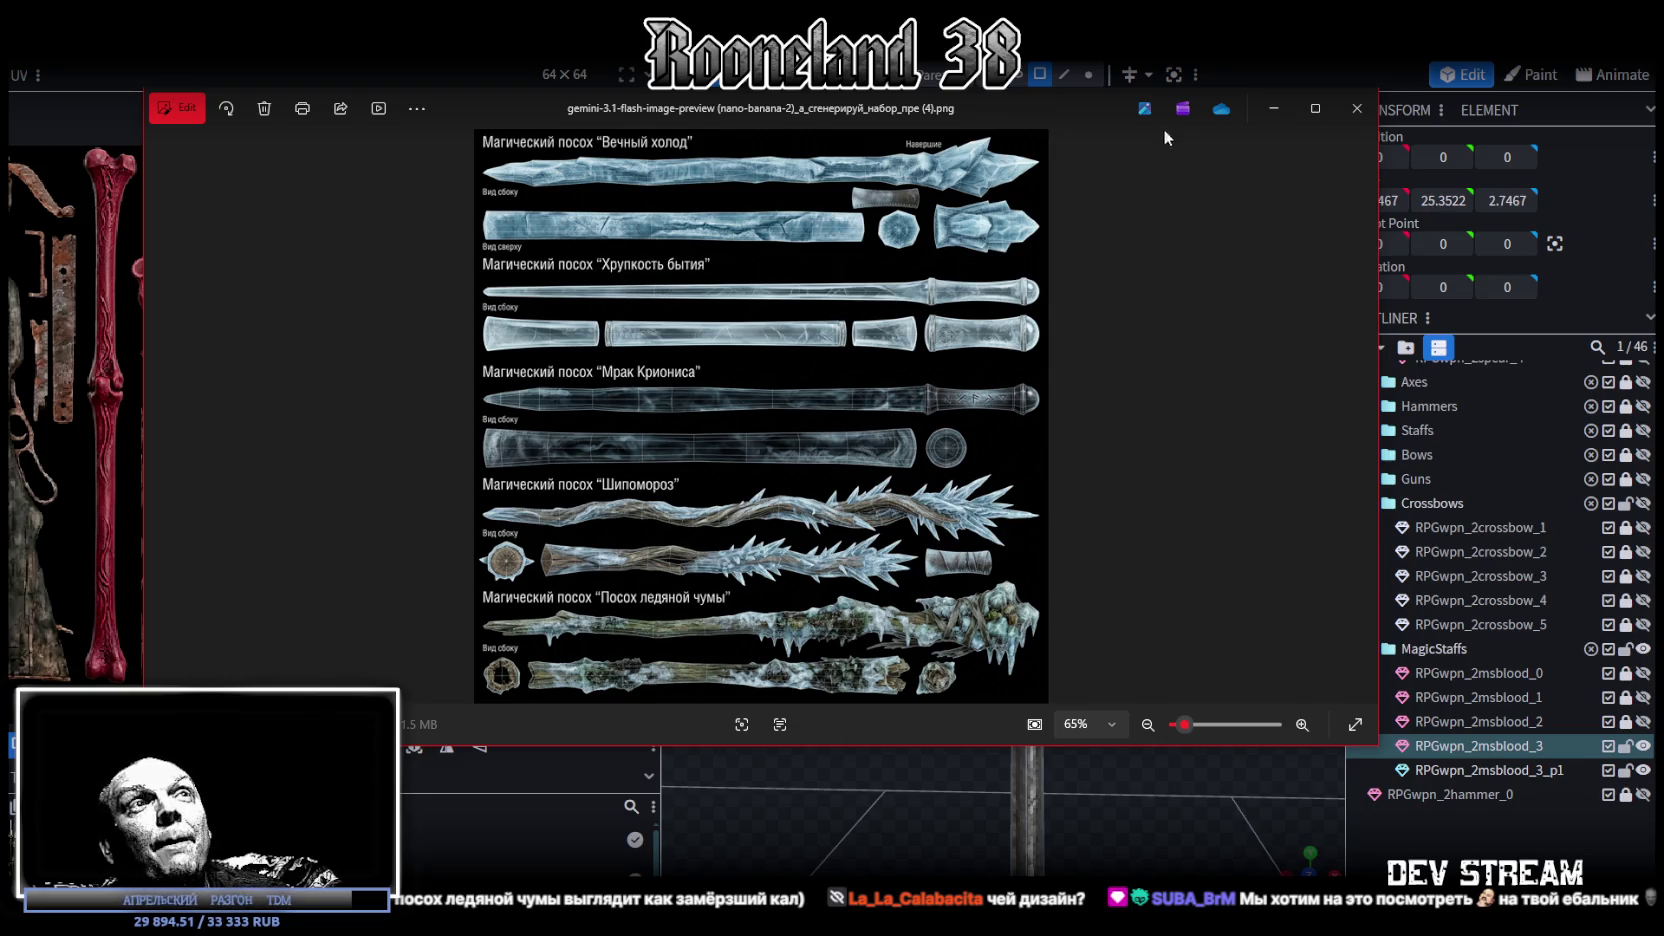
pyautogui.press('Escape')
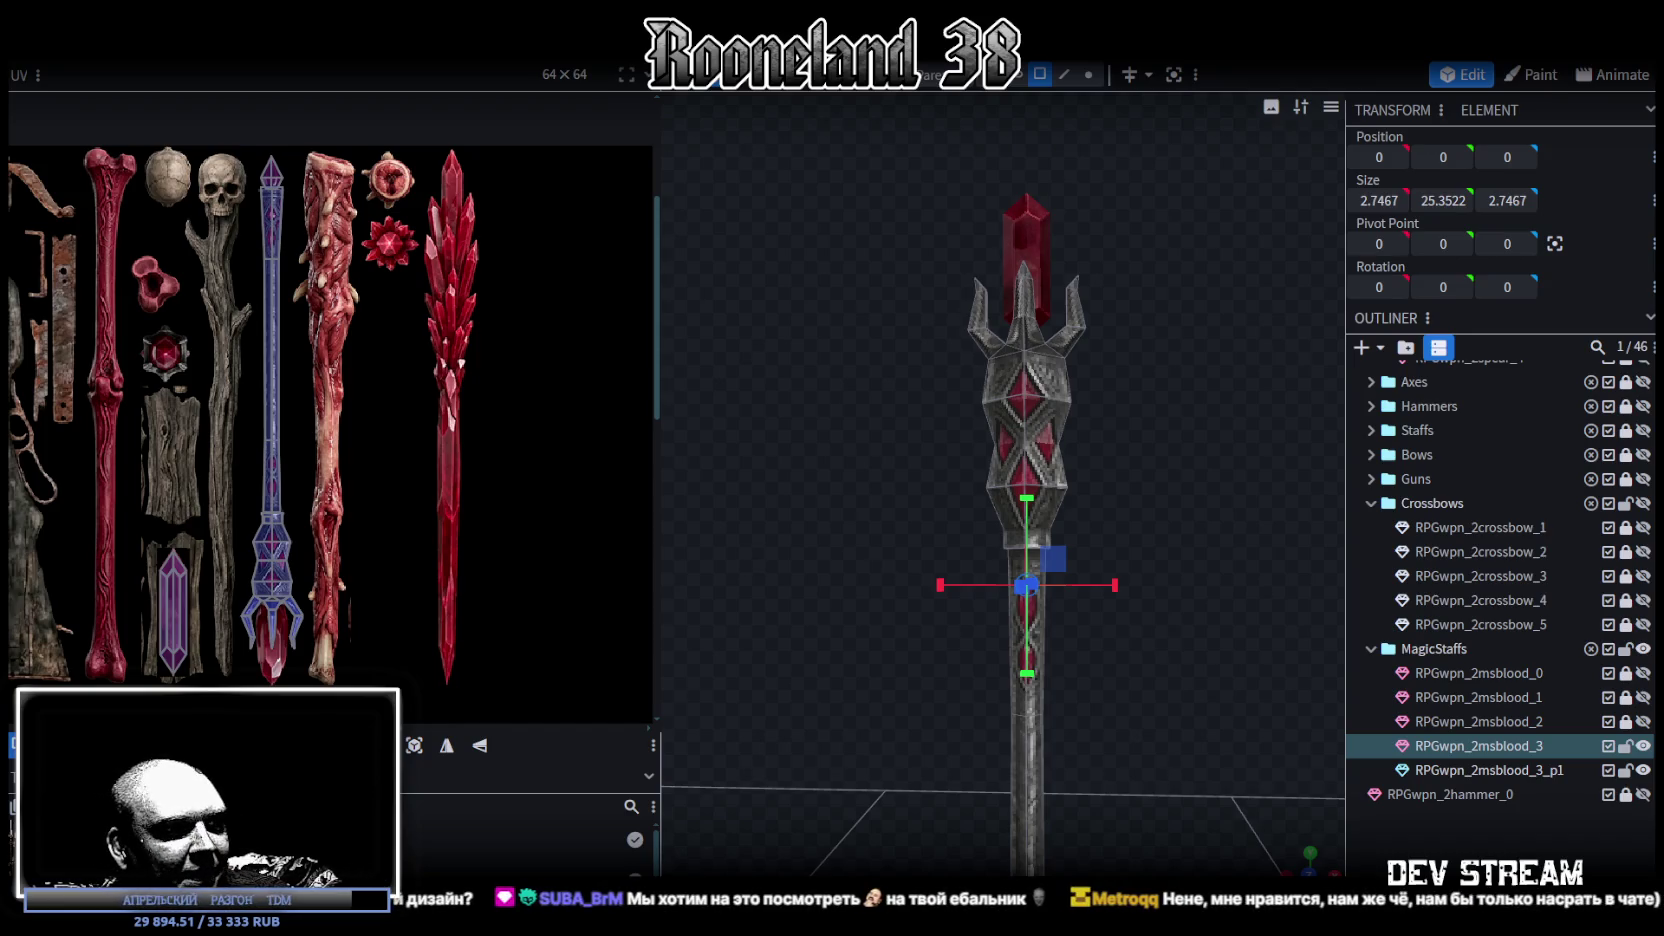
pyautogui.hotkey('alt', 'Tab')
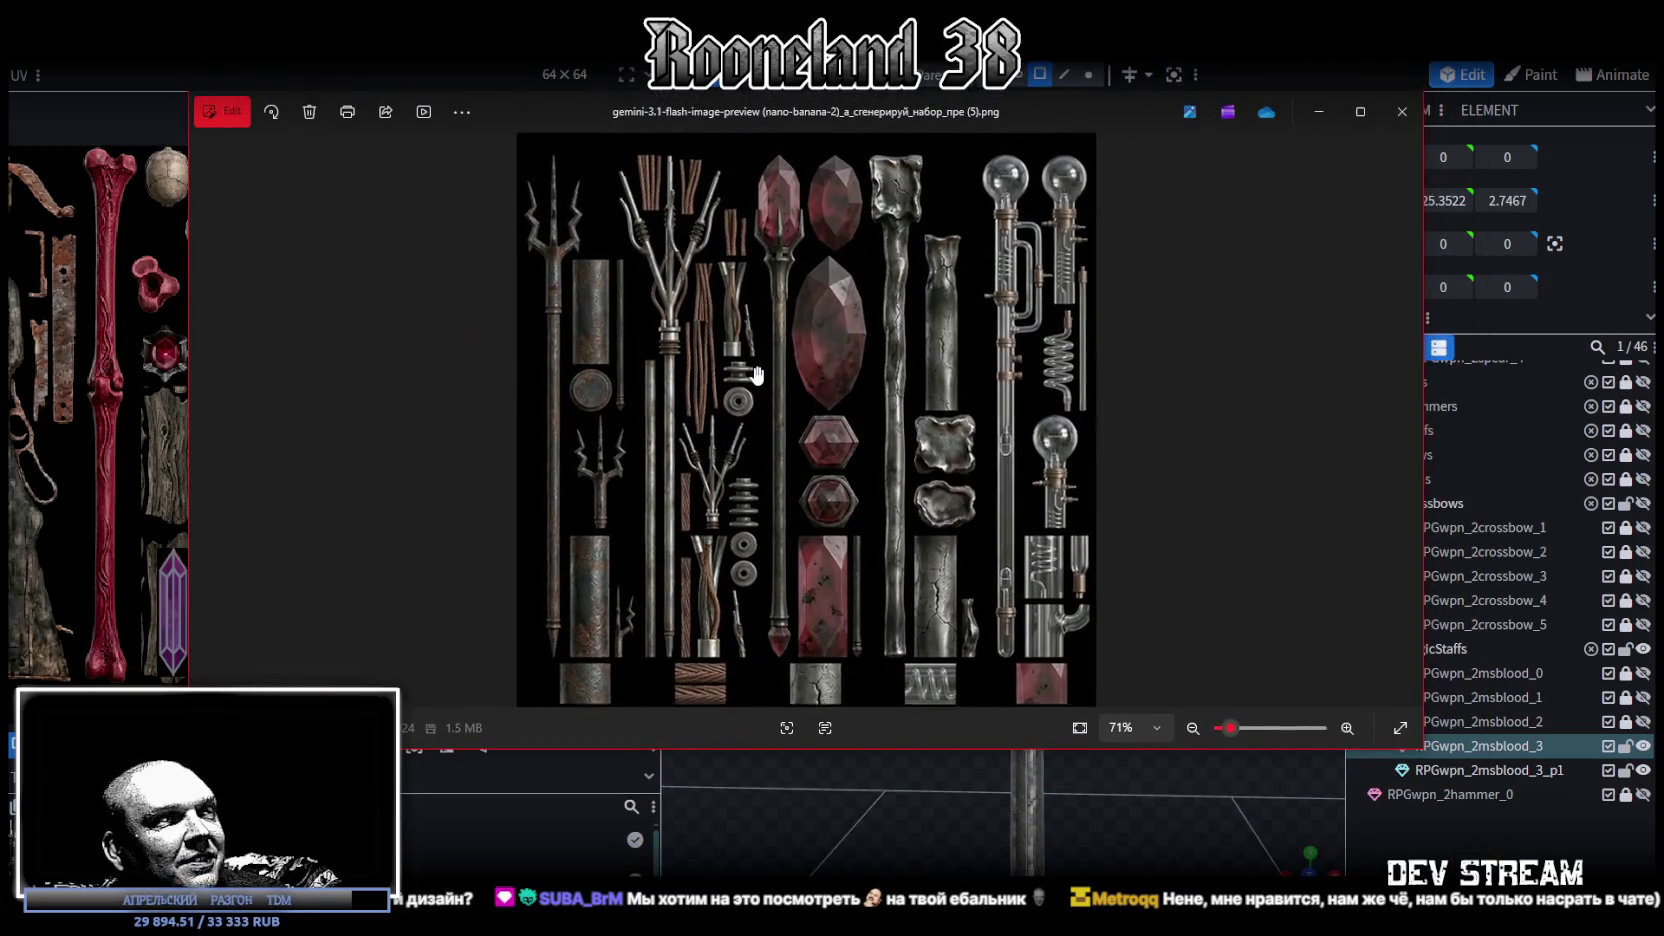
pyautogui.click(1360, 111)
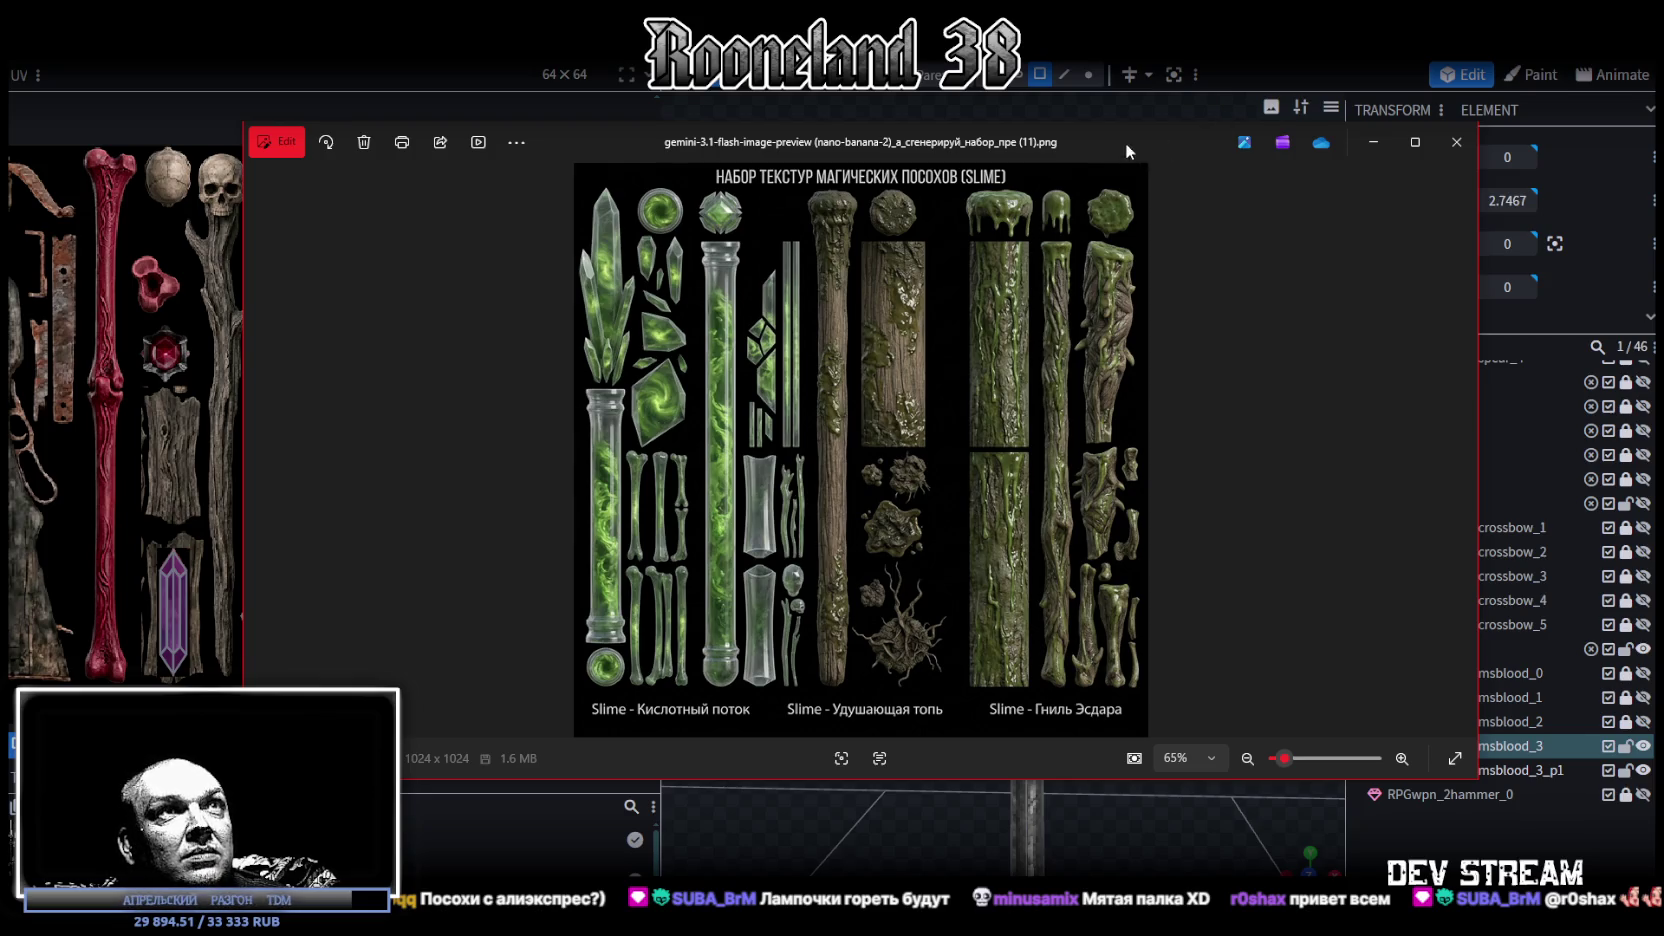
pyautogui.hotkey('alt', 'Tab')
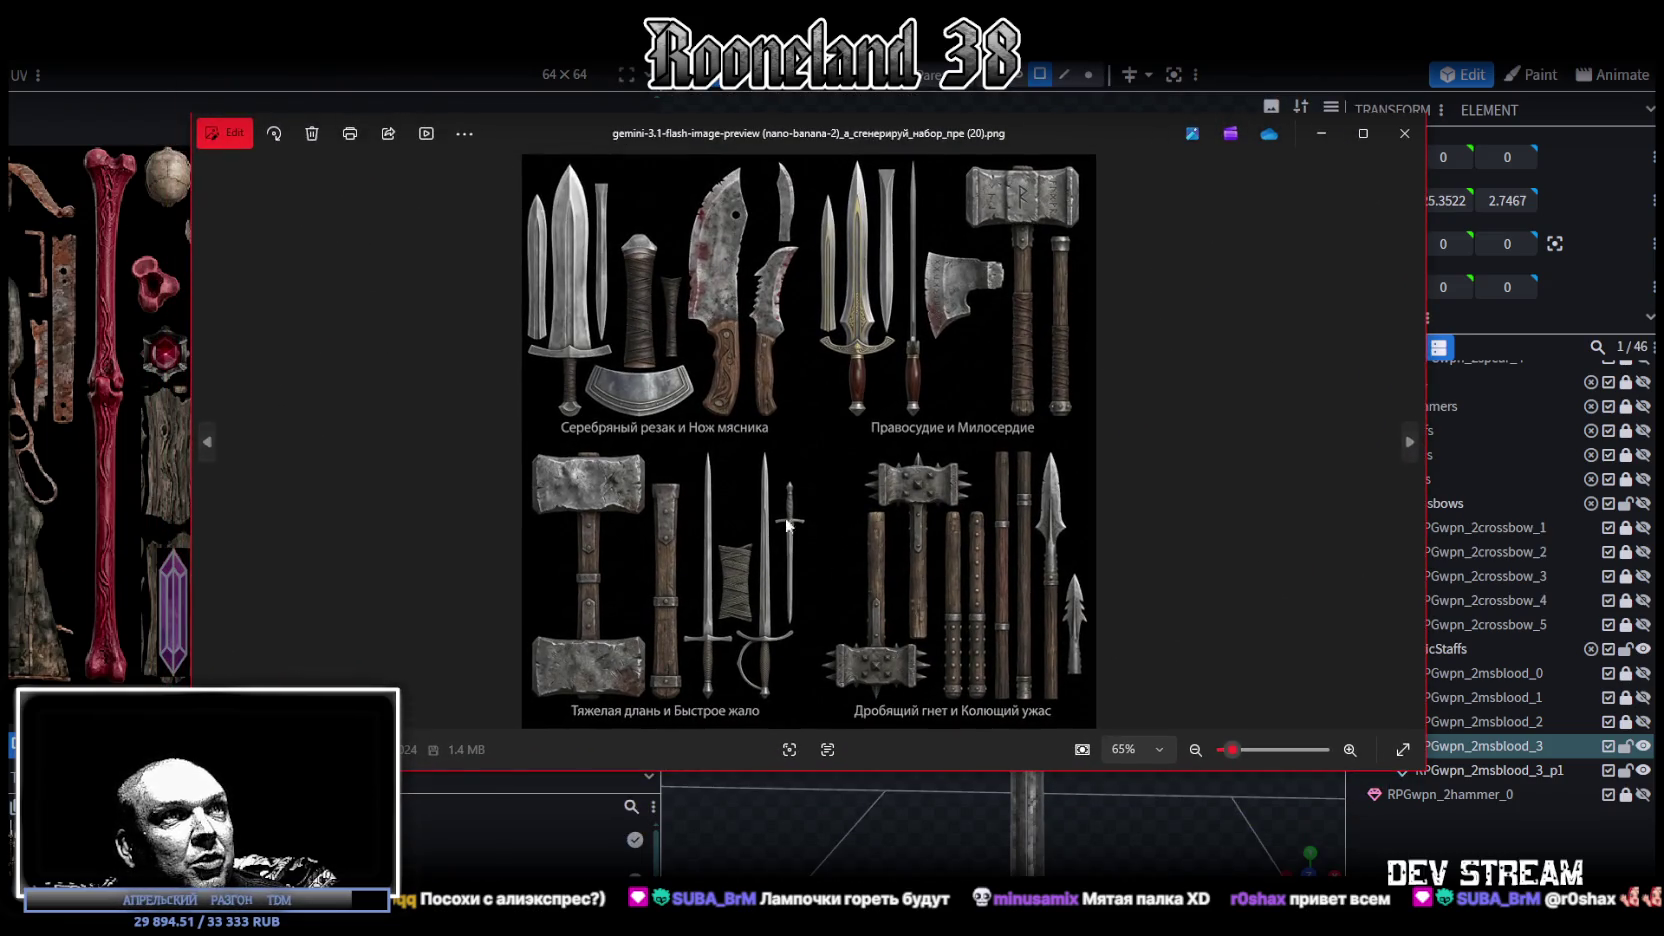
pyautogui.moveTo(1136, 140)
pyautogui.mouseDown()
pyautogui.moveTo(1105, 150)
pyautogui.moveTo(1663, 160)
pyautogui.mouseUp()
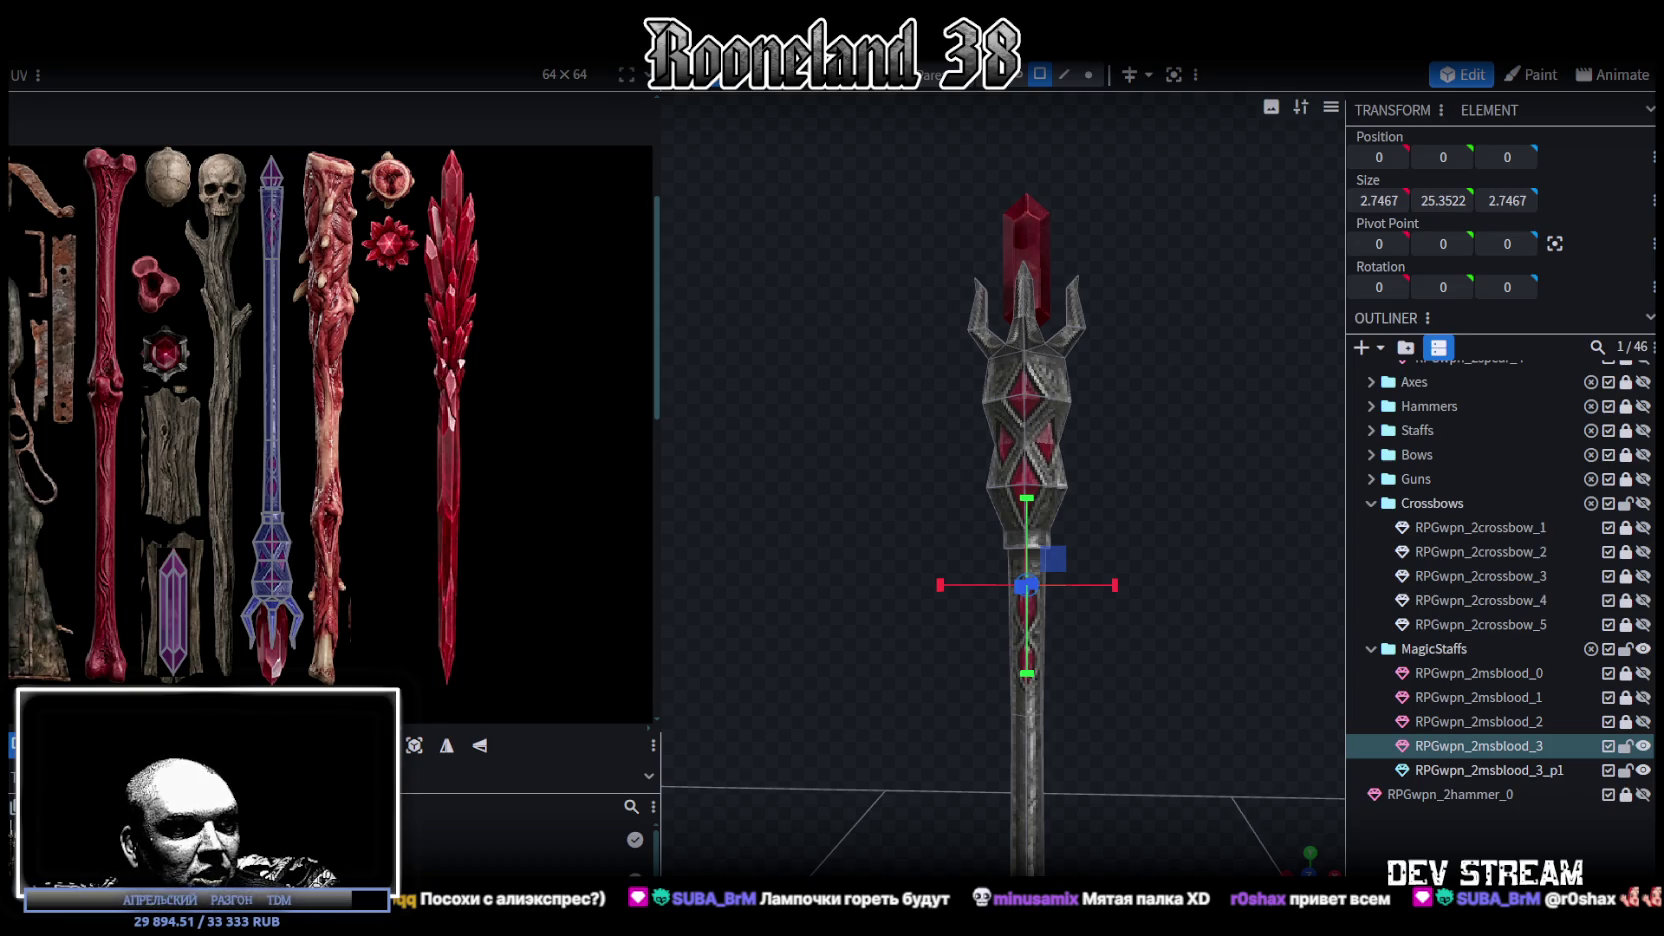
# - Switch back to Photos showing the shield, flail and hammer texture sheet
pyautogui.hotkey('alt', 'Tab')
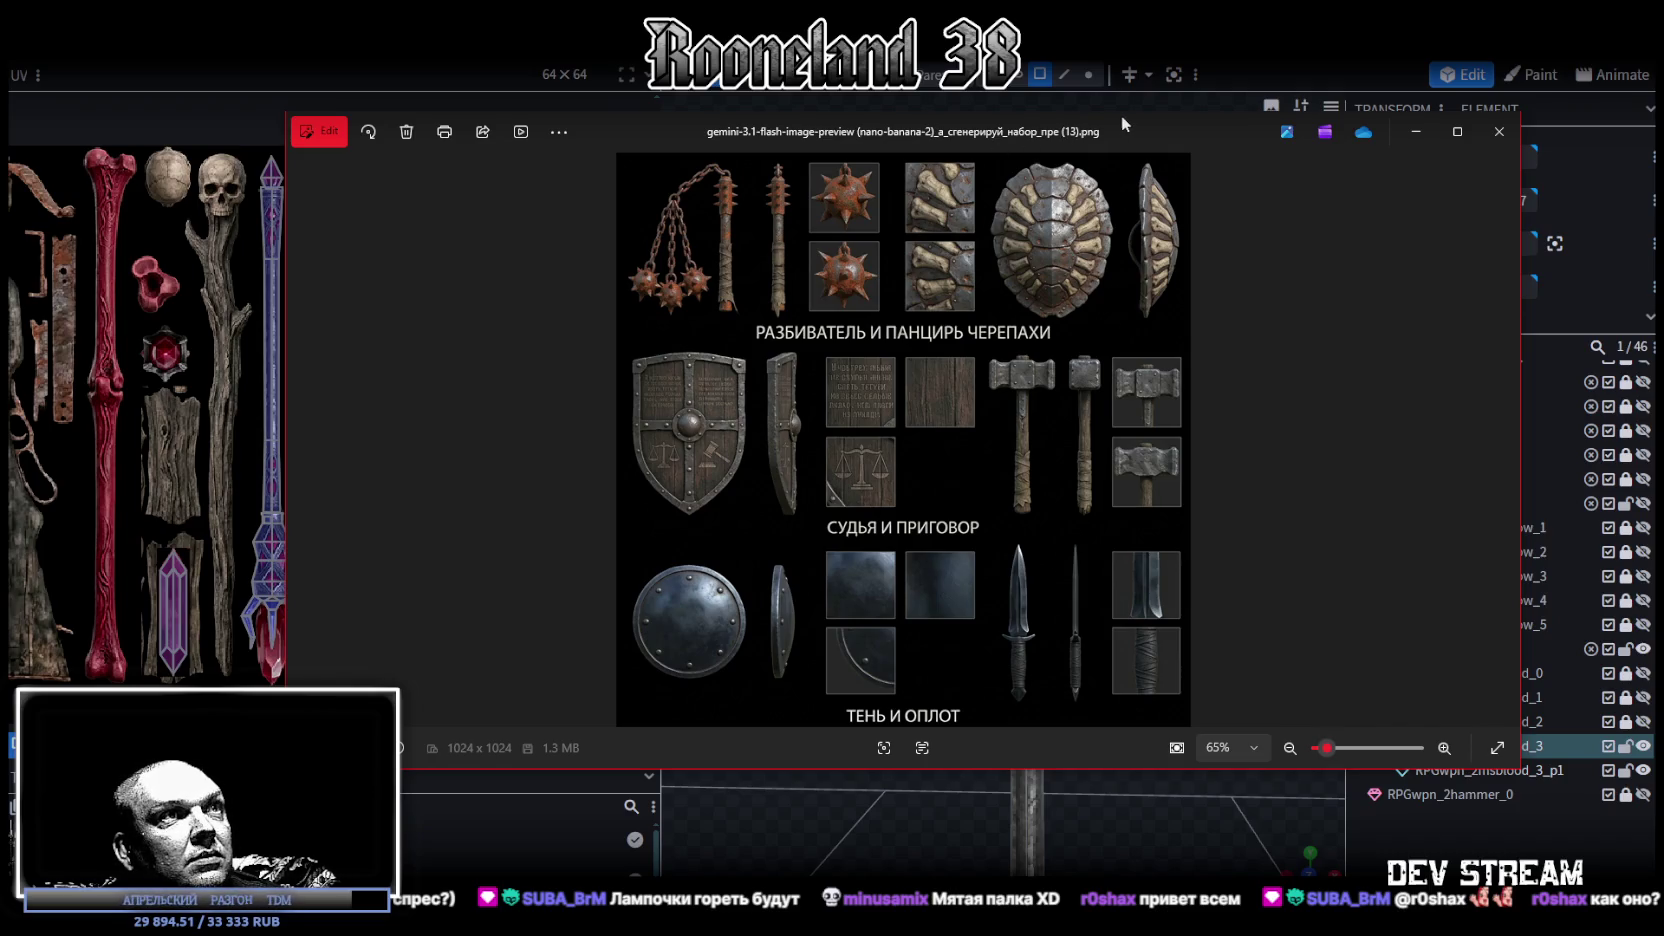
# - Drag the Photos window down off the bottom of the screen
pyautogui.moveTo(1138, 131)
pyautogui.mouseDown()
pyautogui.moveTo(1107, 161)
pyautogui.moveTo(1085, 146)
pyautogui.mouseUp()
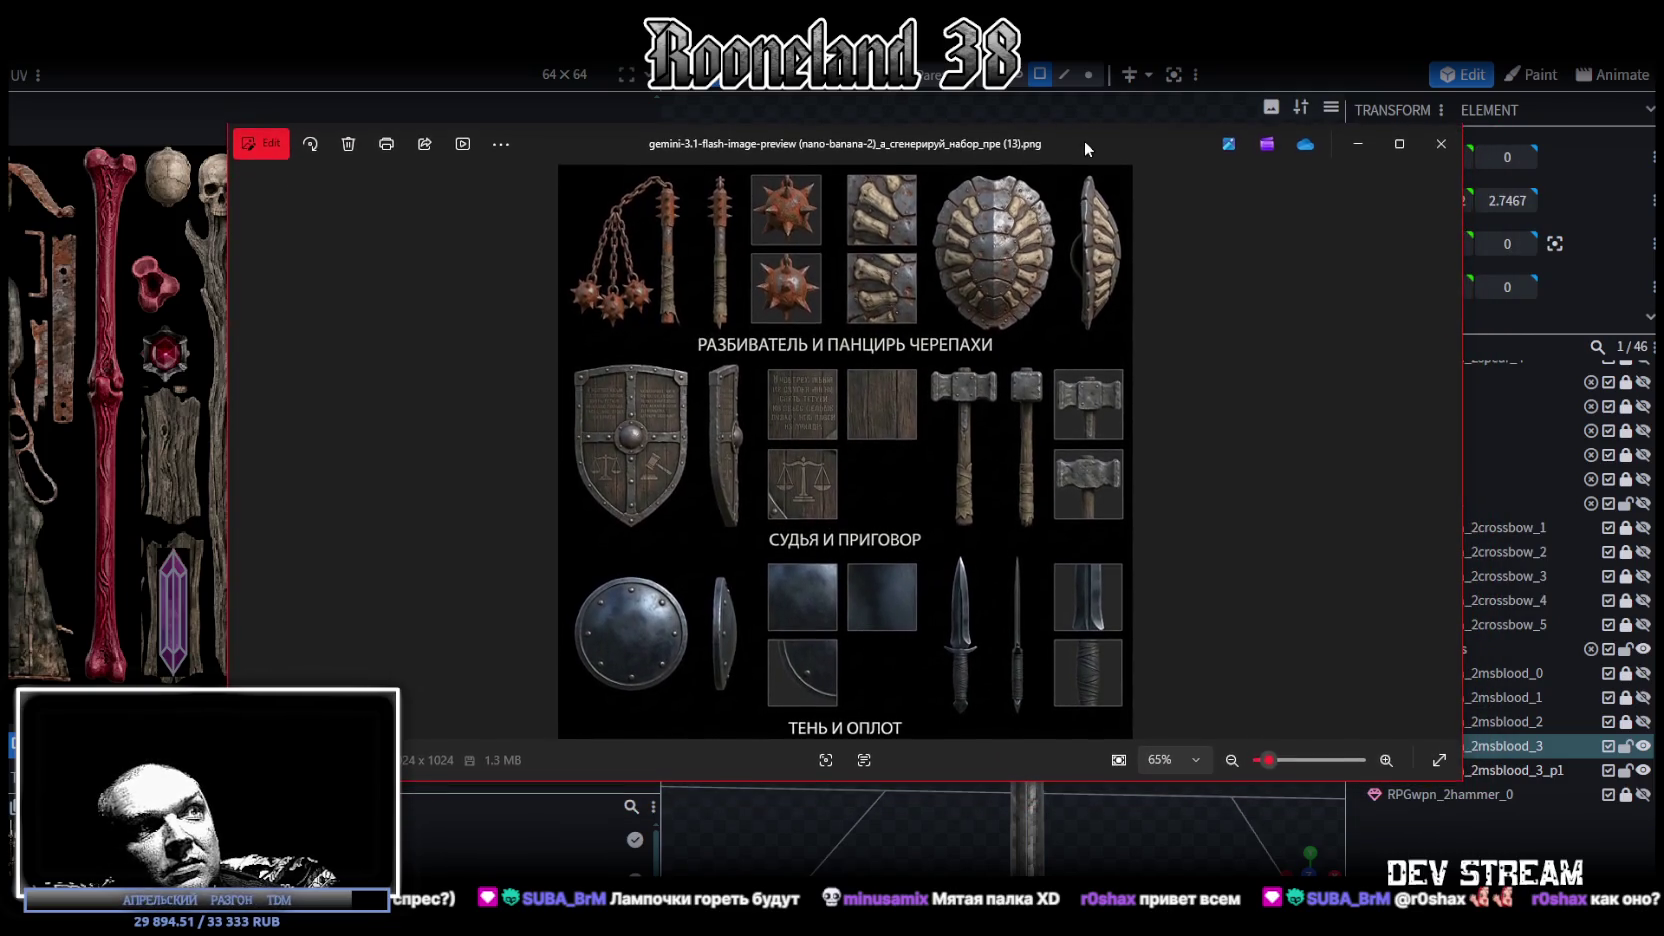
pyautogui.moveTo(1085, 142); pyautogui.dragTo(1069, 935)
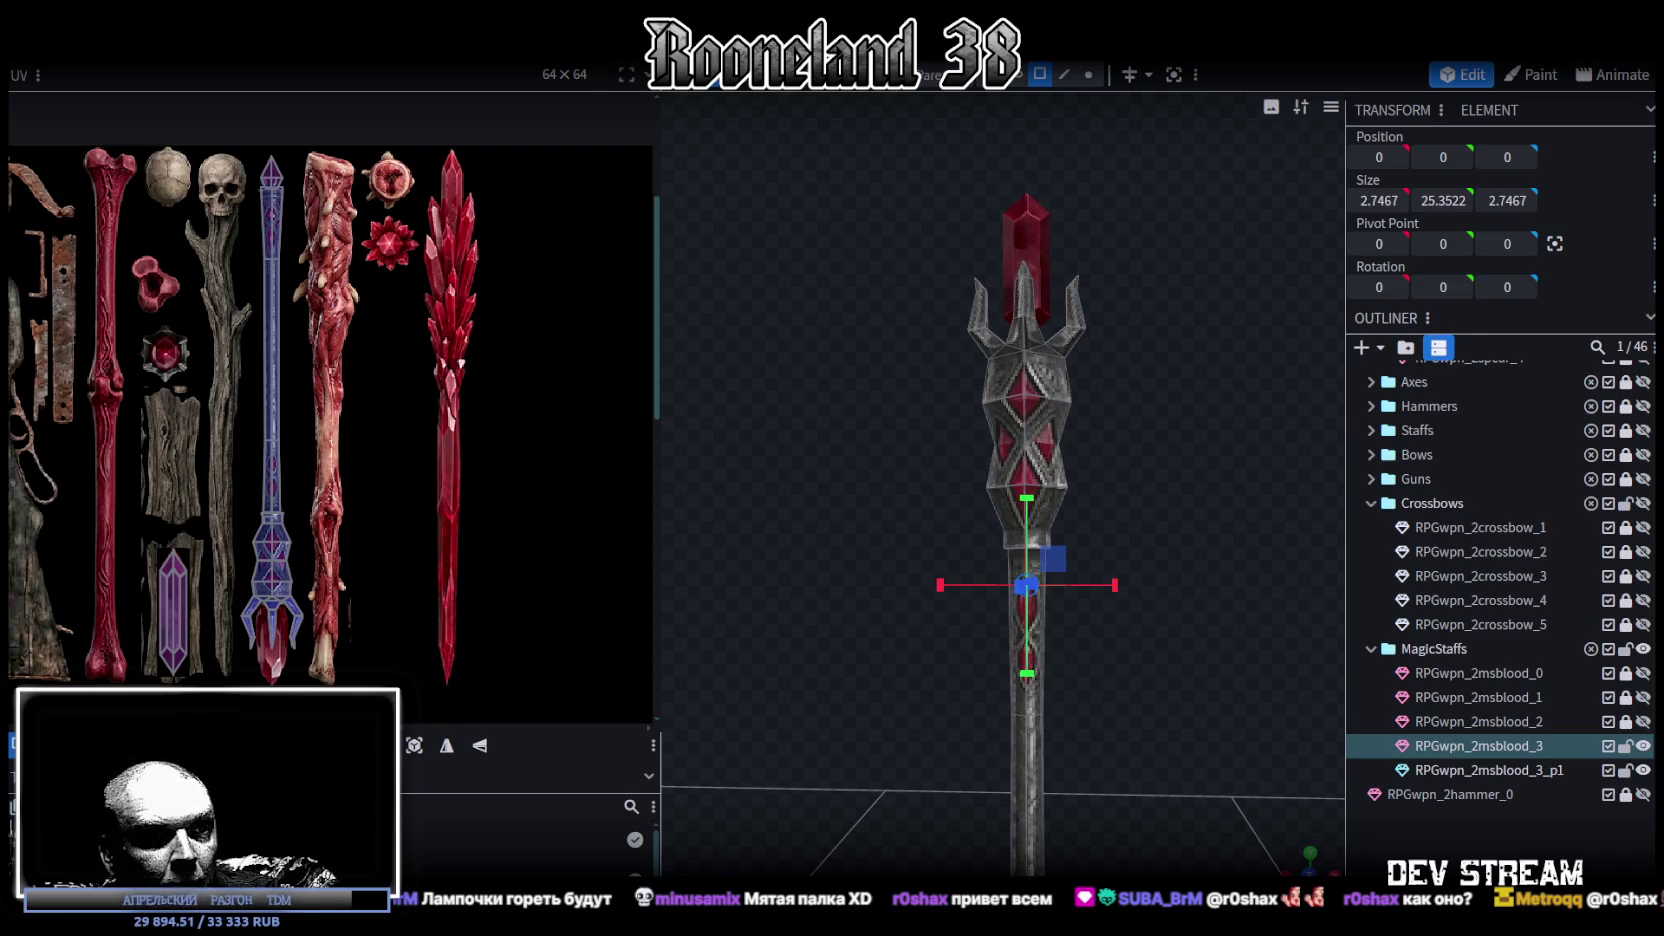
pyautogui.hotkey('alt', 'Tab')
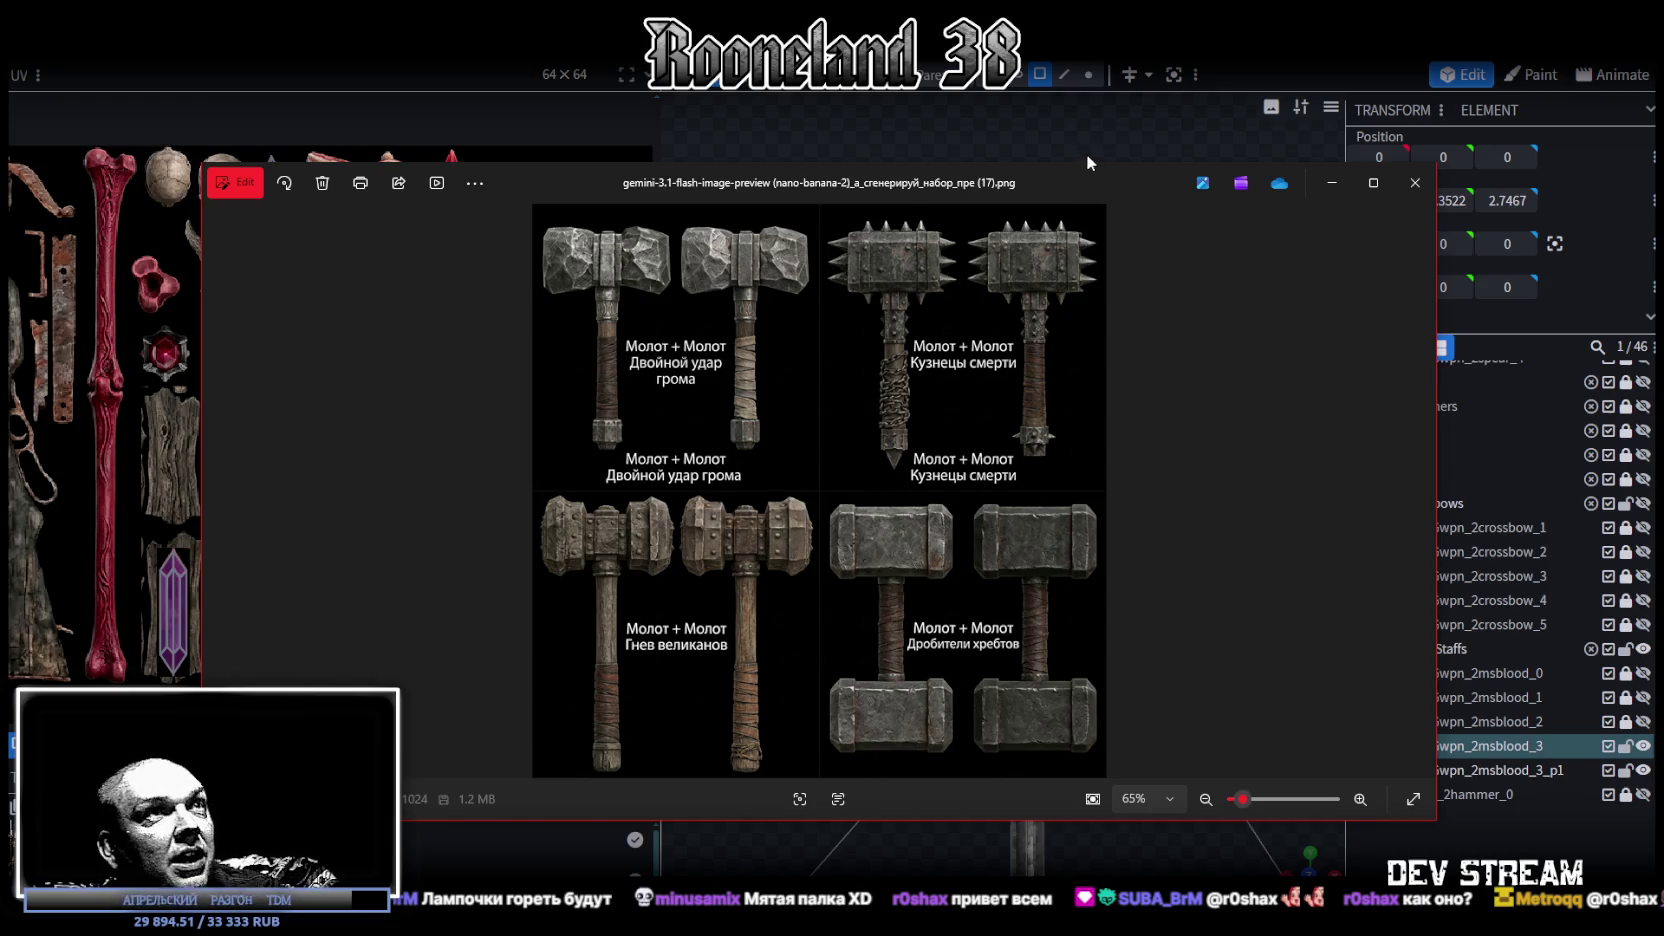
pyautogui.moveTo(1053, 176); pyautogui.dragTo(1017, 162)
pyautogui.hotkey('alt', 'F4')
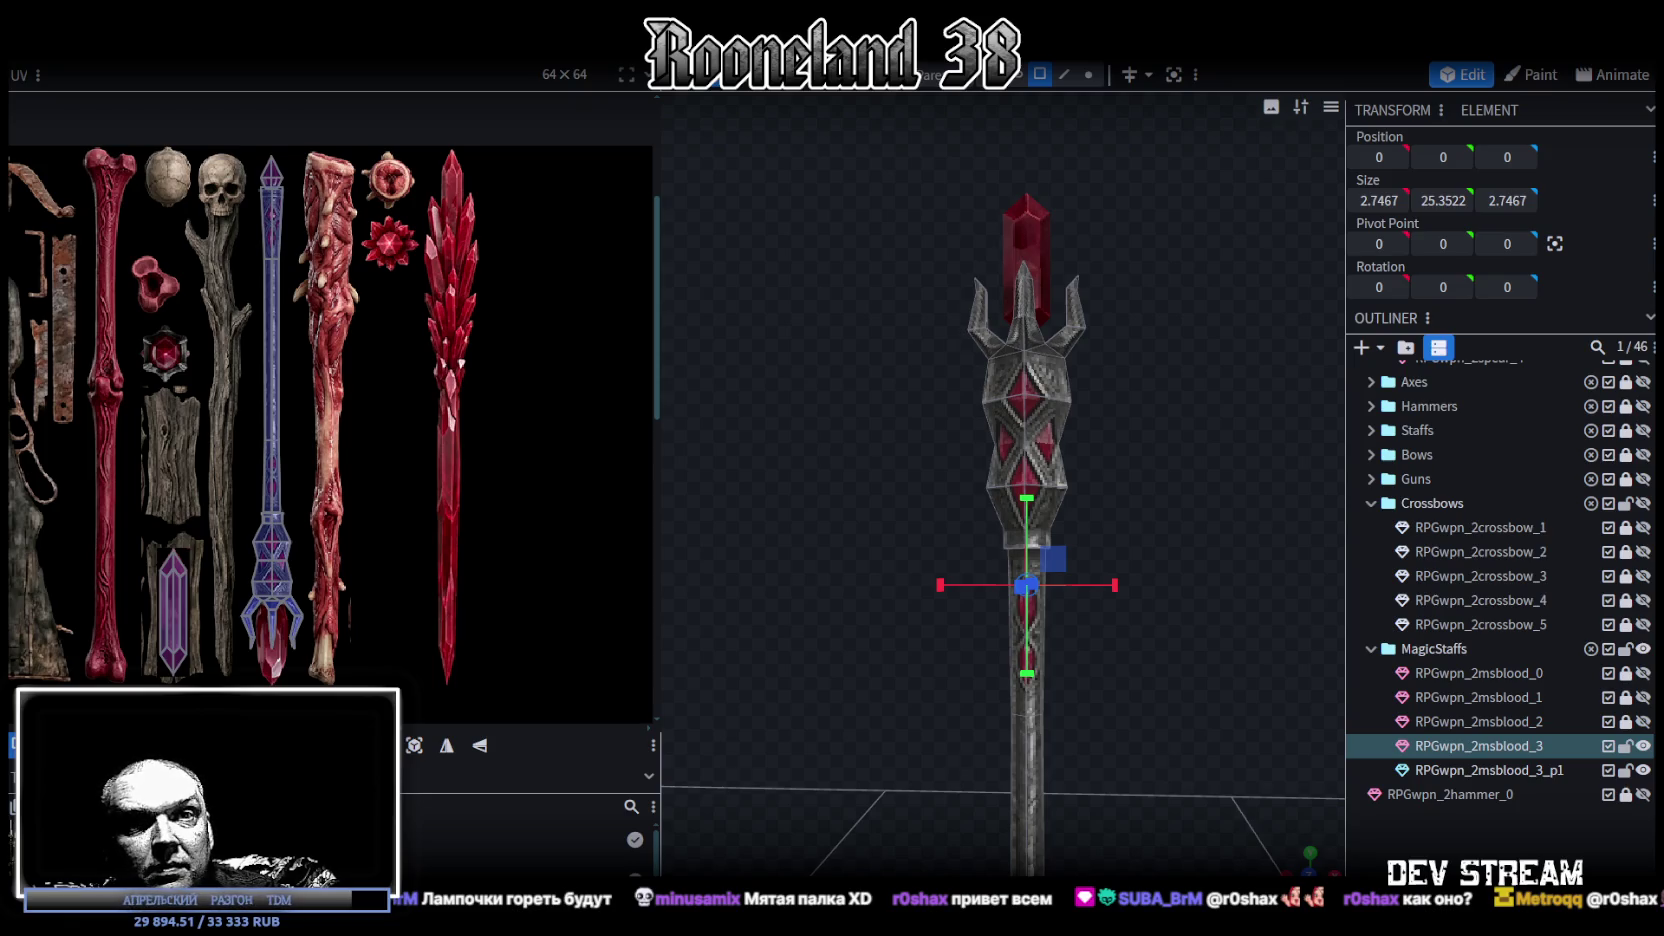
pyautogui.scroll(-3, 983, 494)
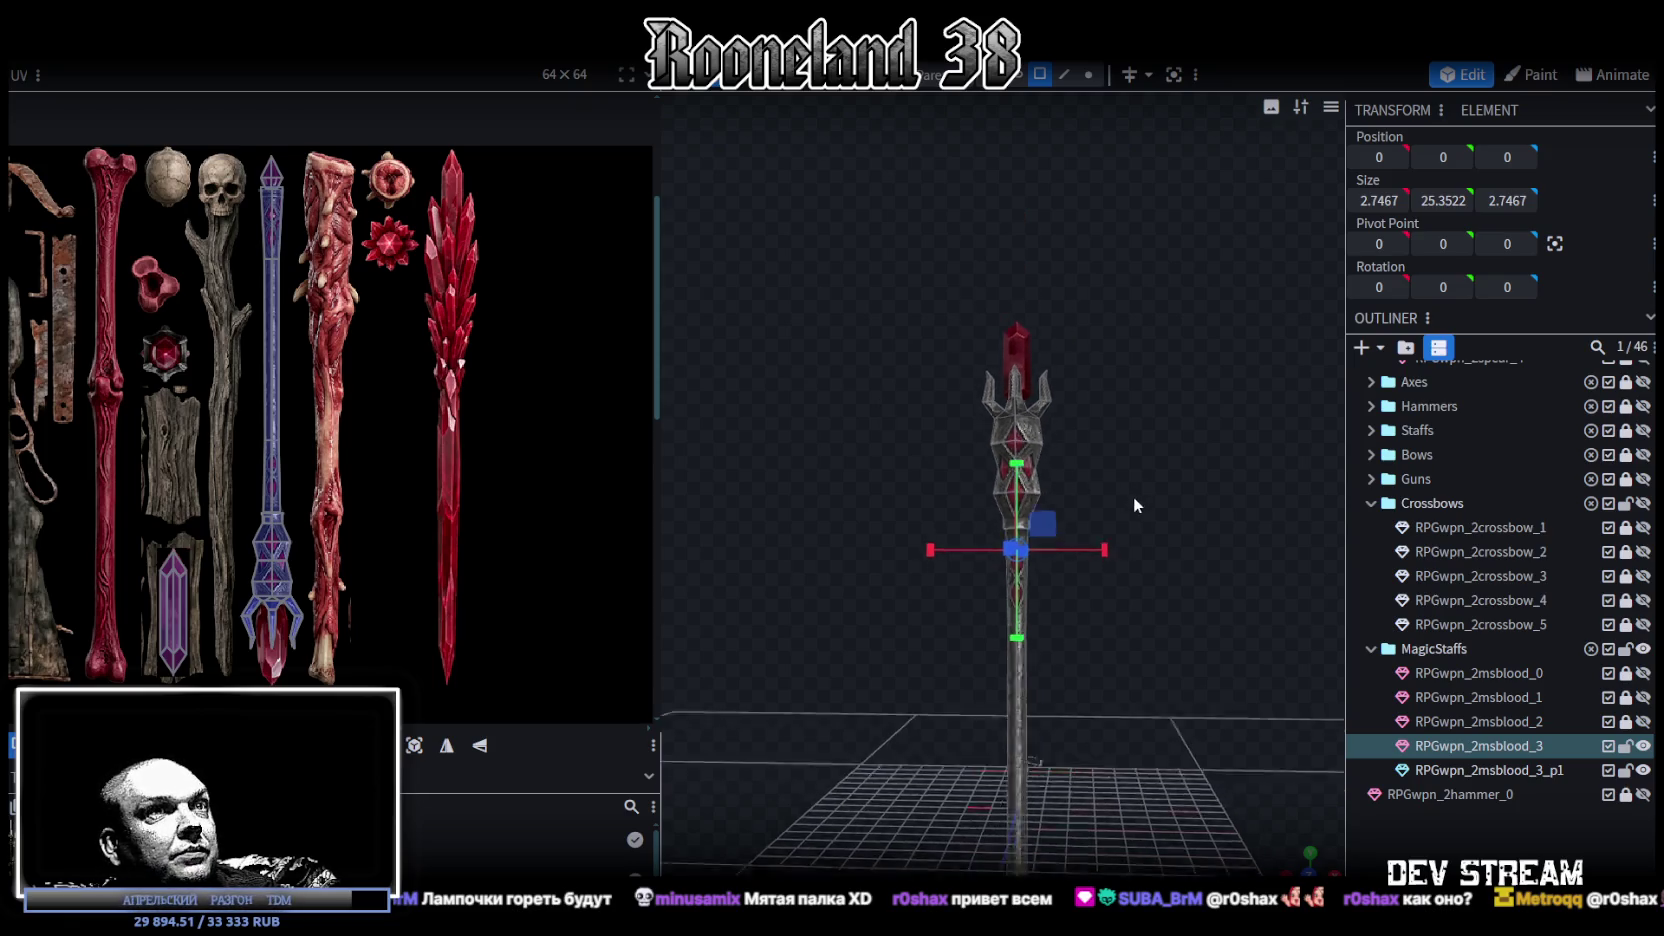
# - Orbit down onto the staff, widen the 3D view, and switch to the hammer reference sheet
pyautogui.moveTo(1134, 497); pyautogui.dragTo(781, 402)
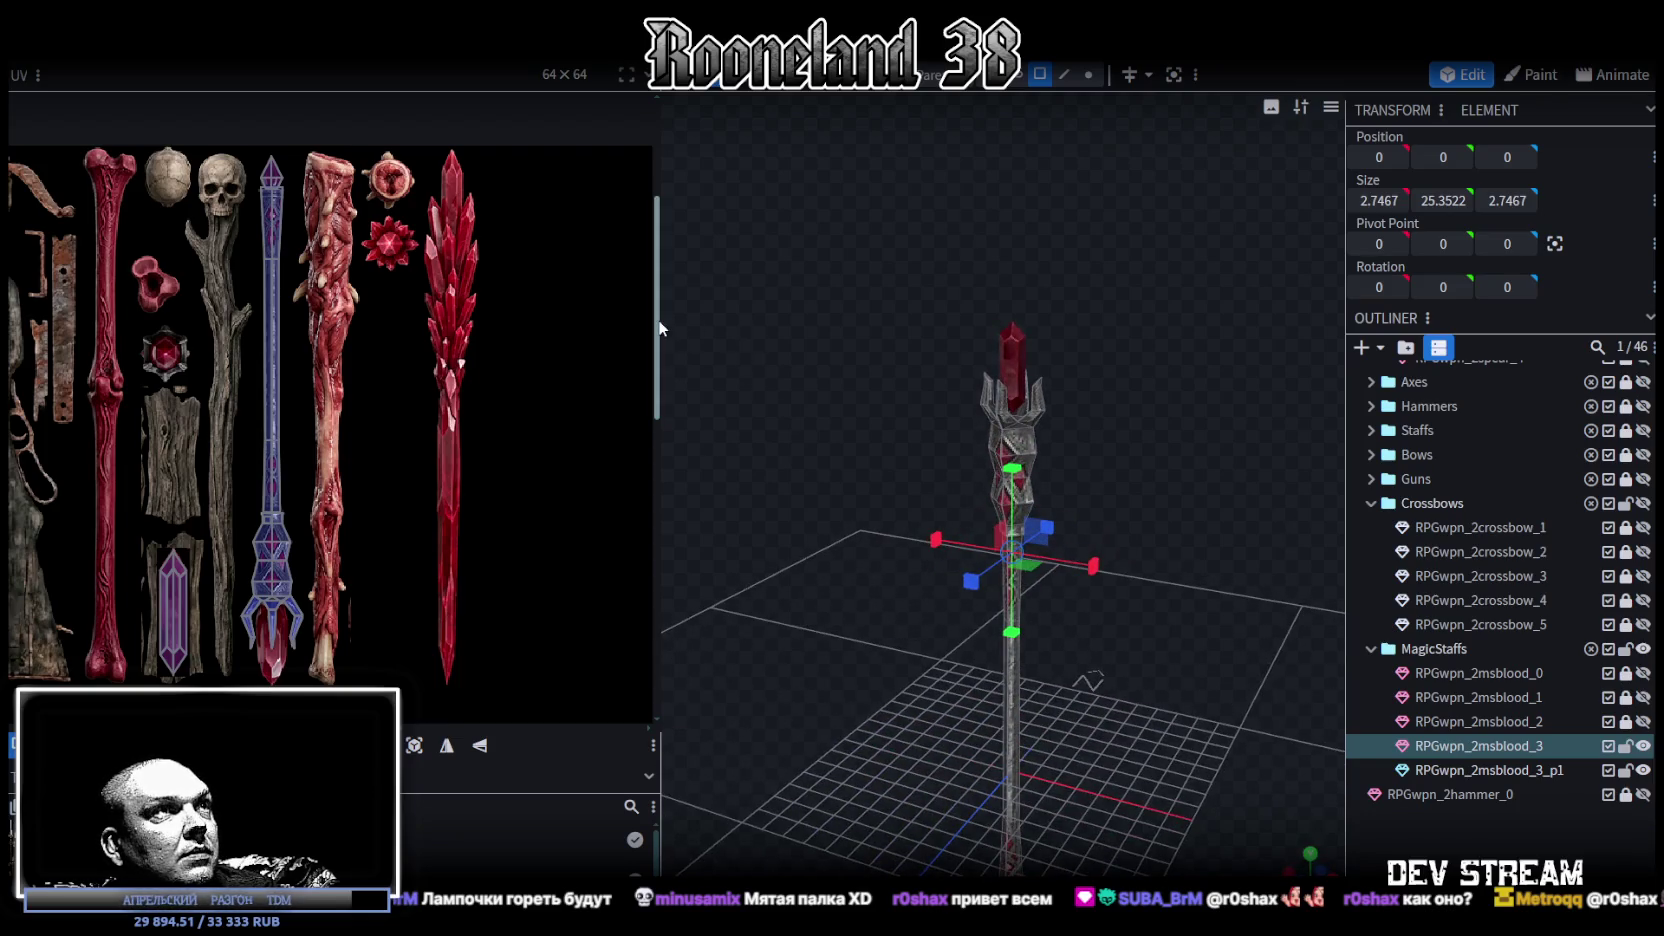
pyautogui.moveTo(657, 325); pyautogui.dragTo(593, 325)
pyautogui.scroll(-2, 368, 389)
pyautogui.scroll(2, 368, 389)
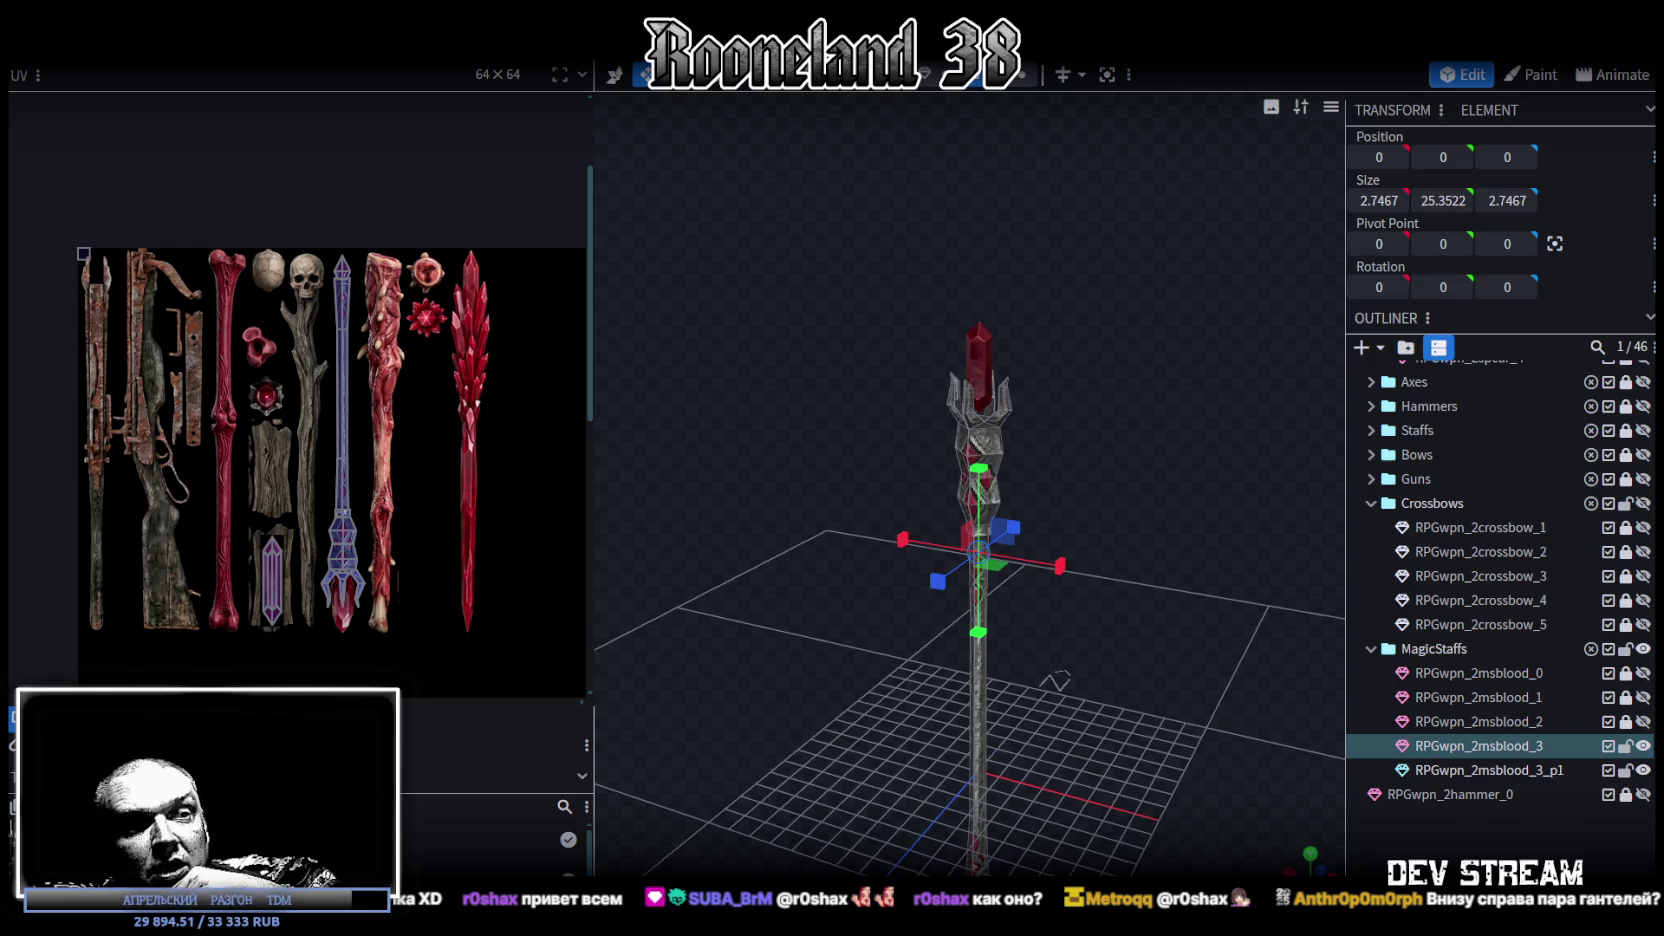
pyautogui.hotkey('alt', 'Tab')
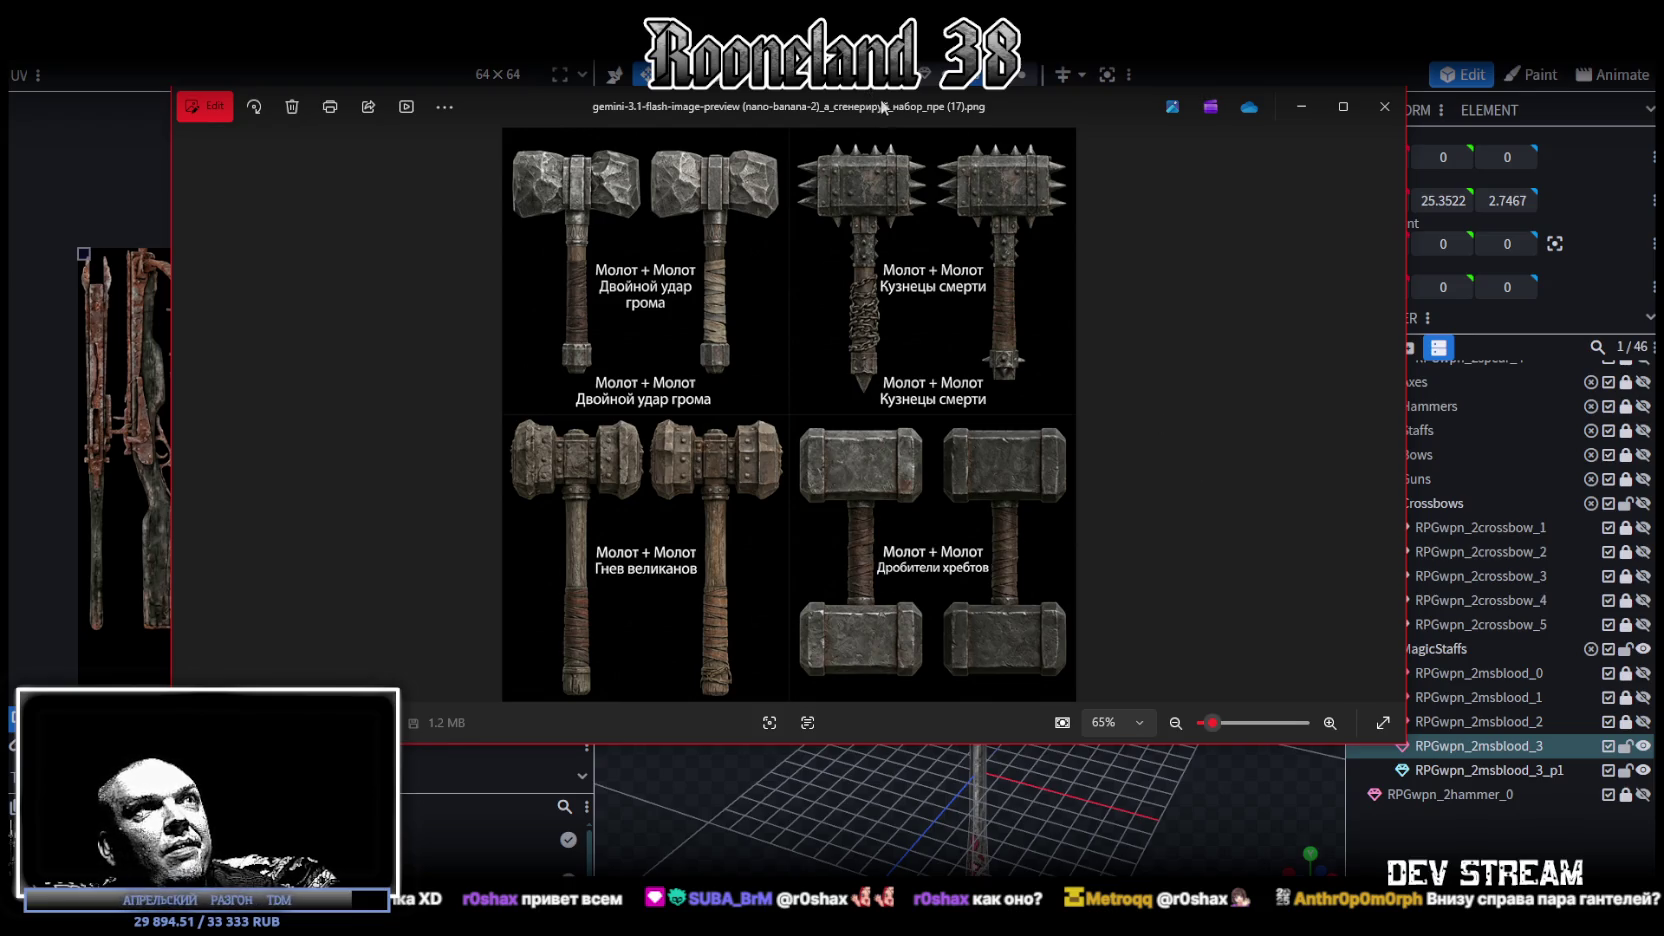
# - Close the hammer sheet, move the axe texture sheet higher and zoom into it
pyautogui.scroll(-2, 1035, 133)
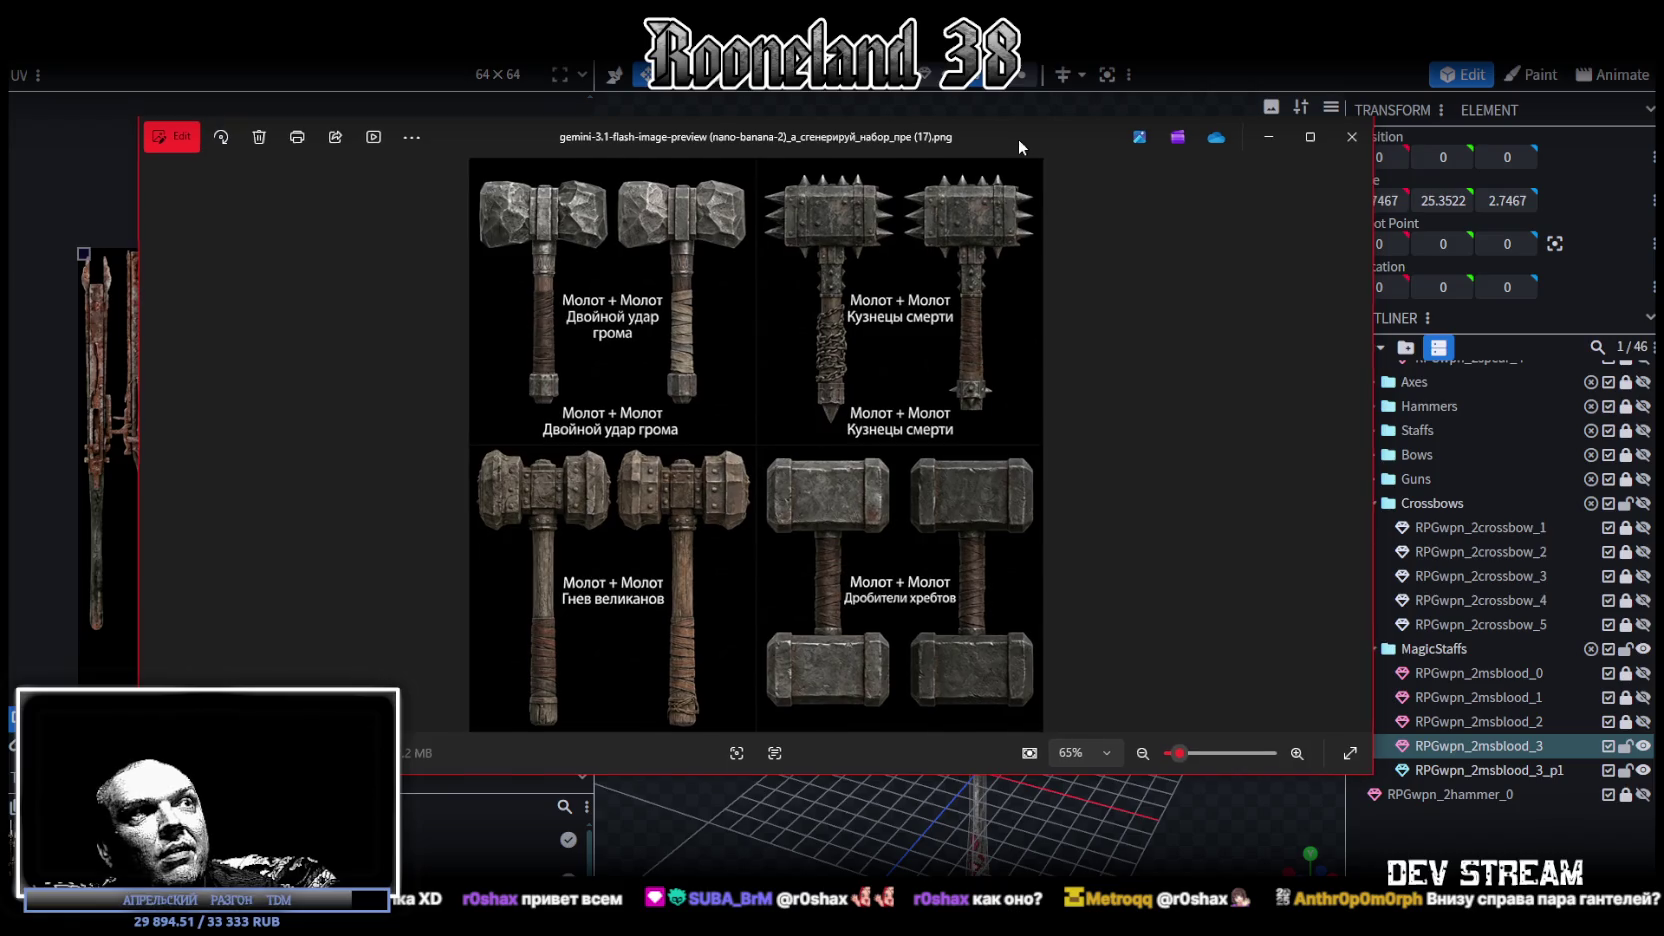
pyautogui.hotkey('alt', 'F4')
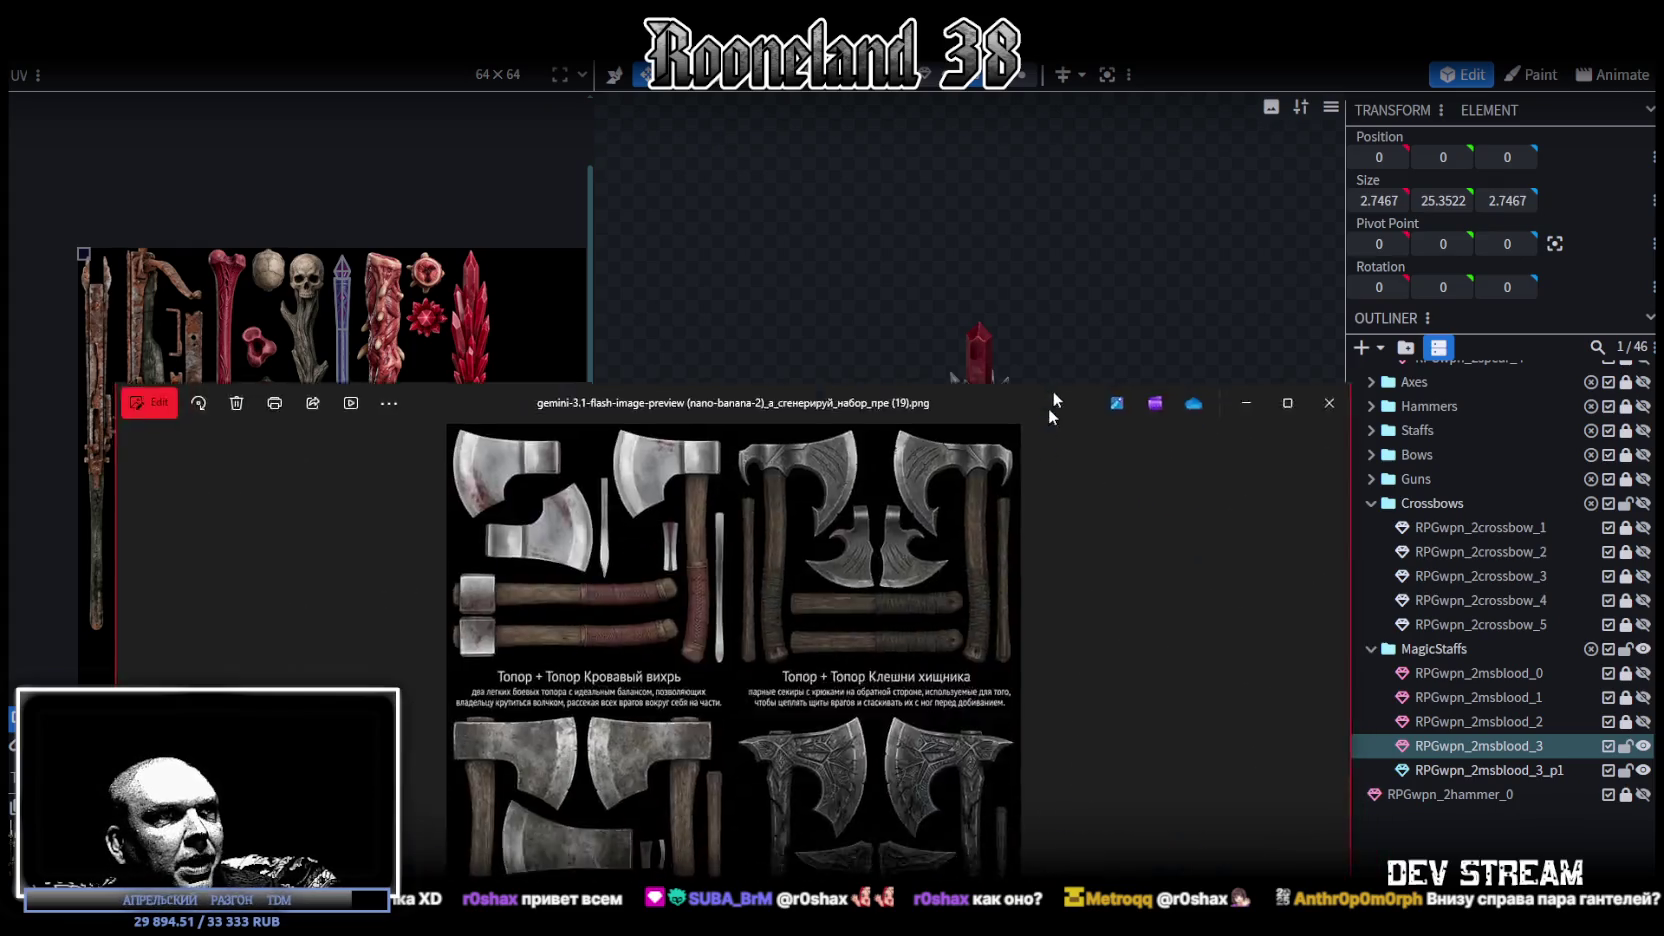
pyautogui.moveTo(1048, 408); pyautogui.dragTo(1131, 88)
pyautogui.scroll(3, 1139, 420)
pyautogui.scroll(1, 1139, 420)
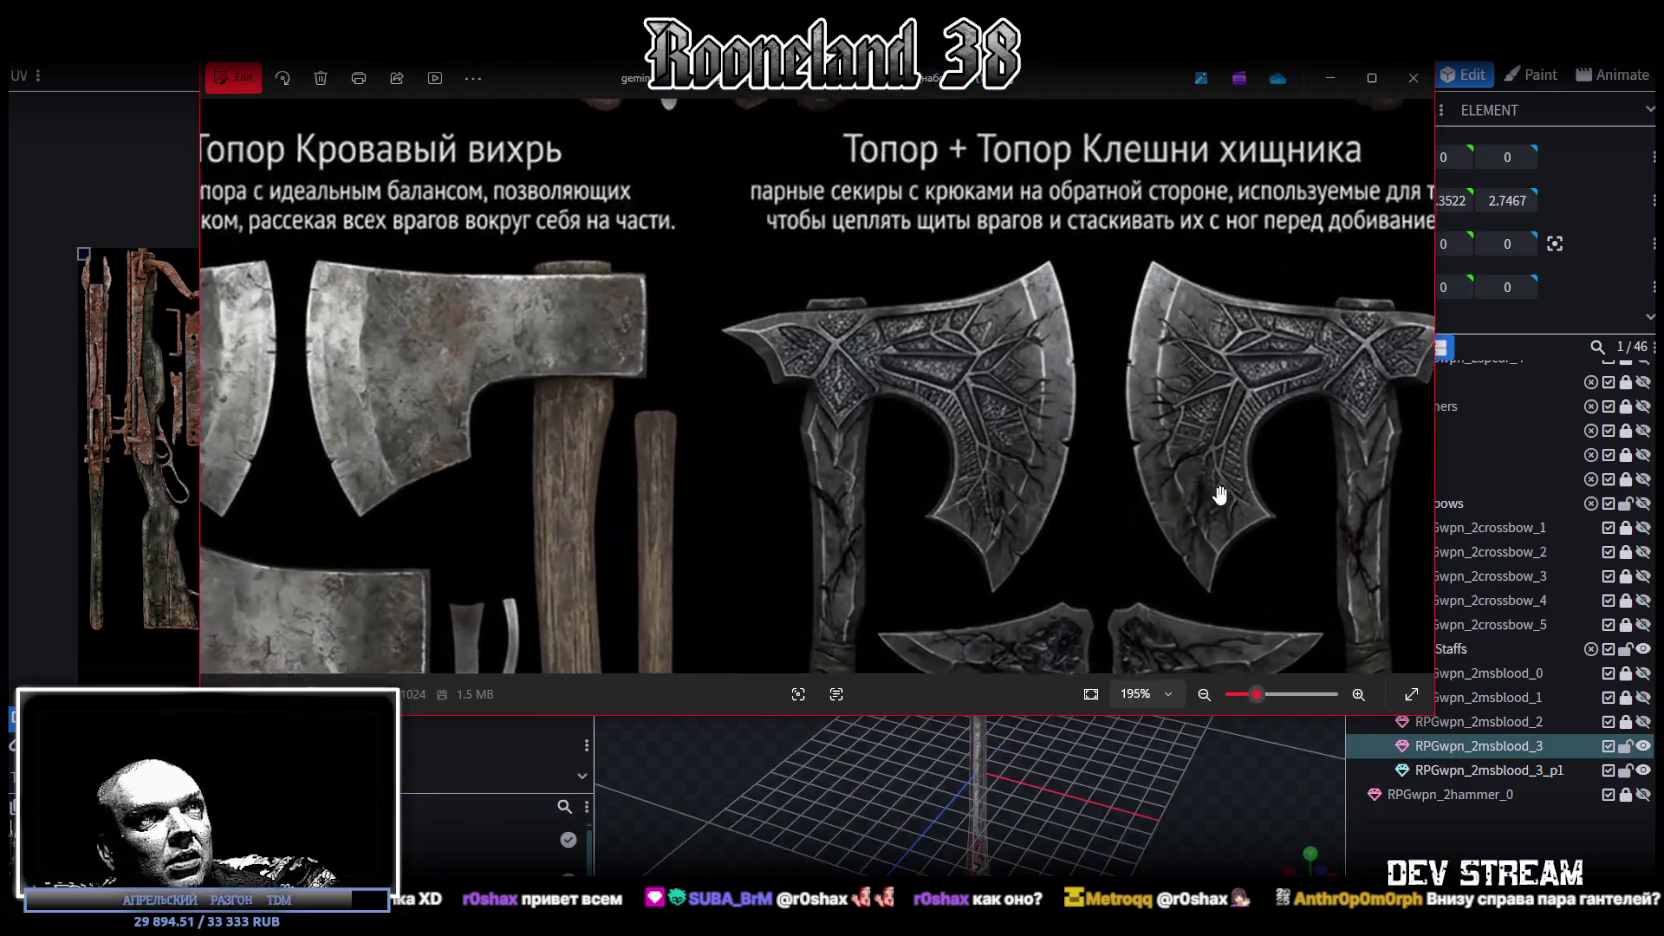
pyautogui.scroll(1, 1150, 450)
pyautogui.scroll(1, 1155, 470)
pyautogui.scroll(-2, 1160, 295)
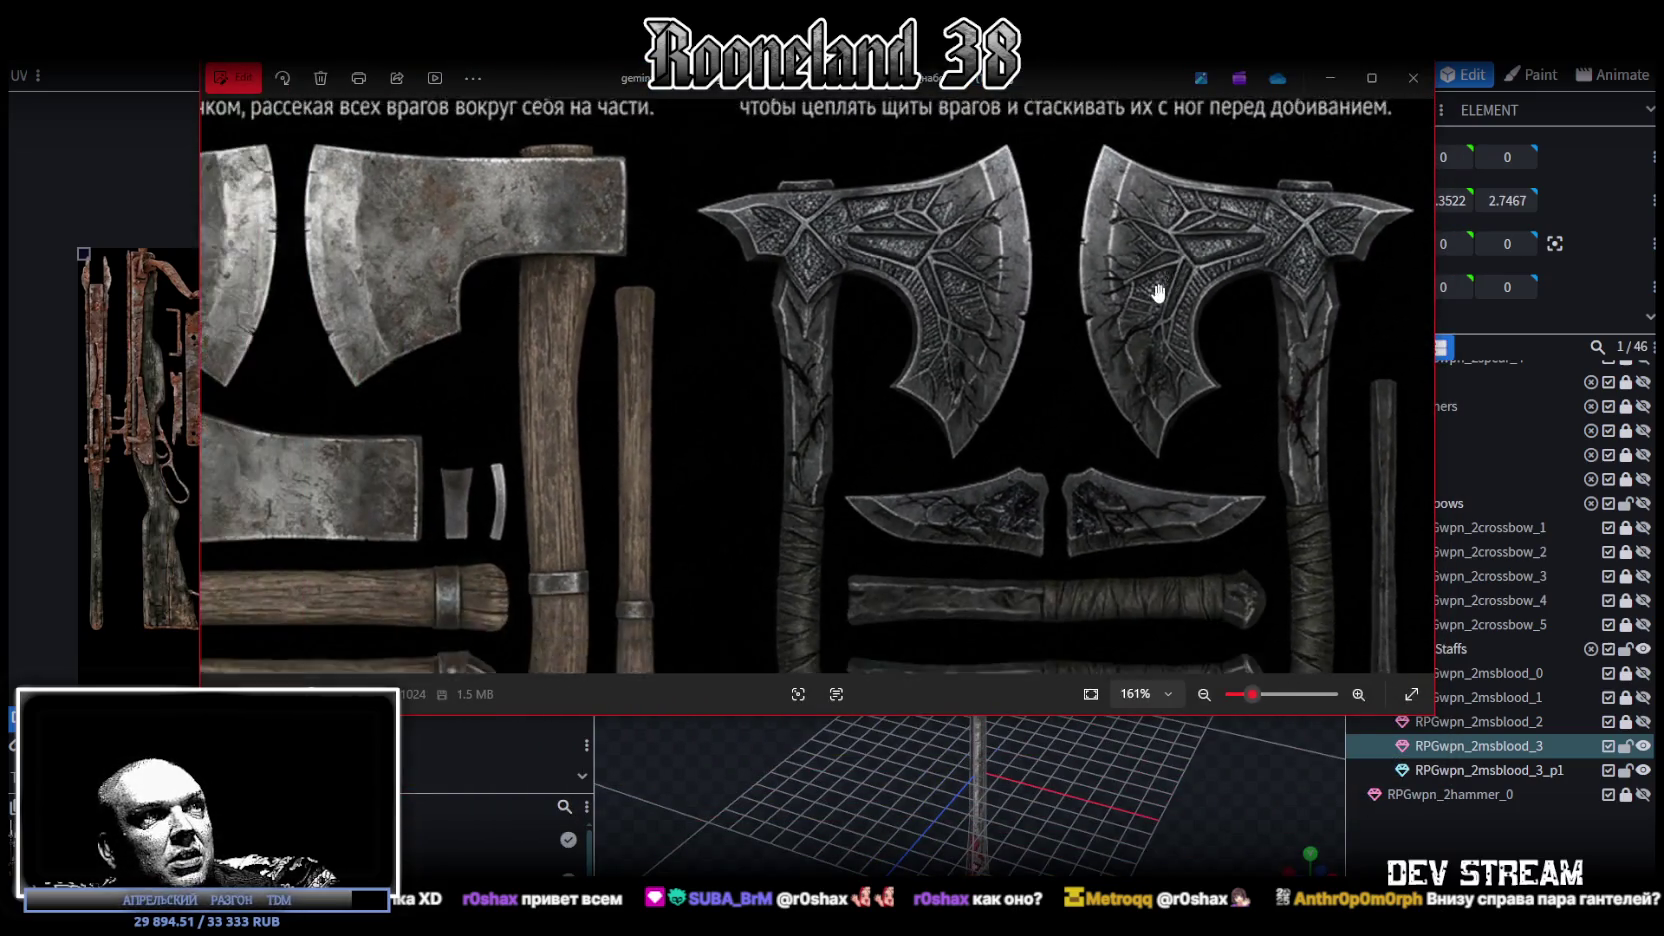
pyautogui.scroll(-3, 1155, 320)
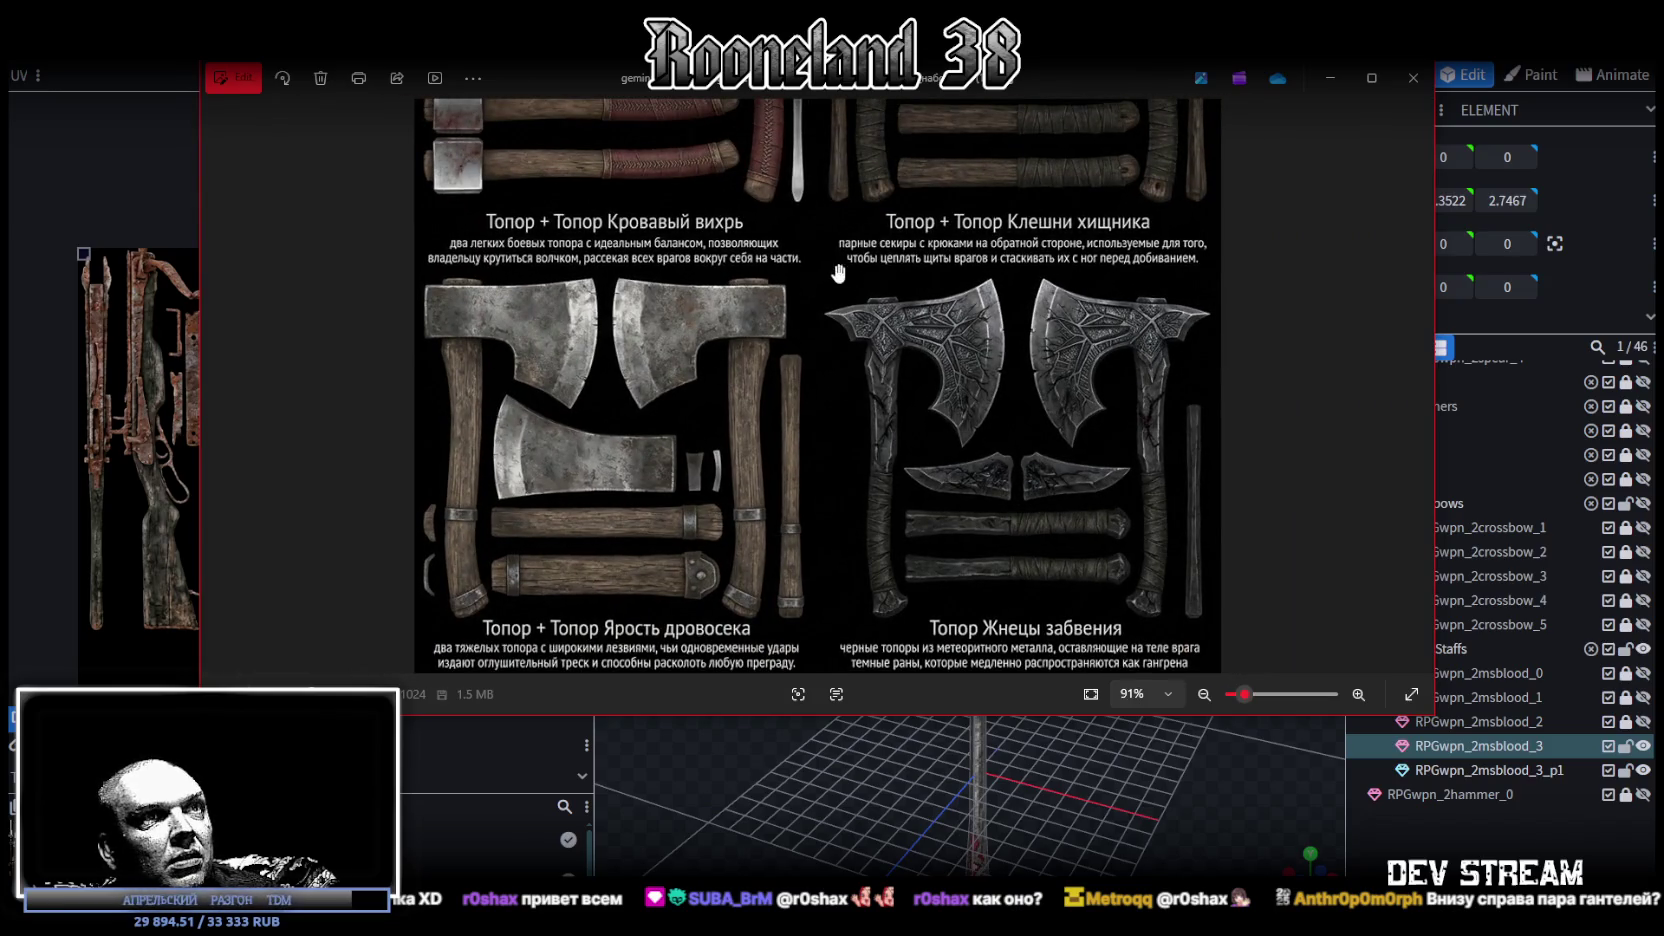
pyautogui.scroll(1, 737, 410)
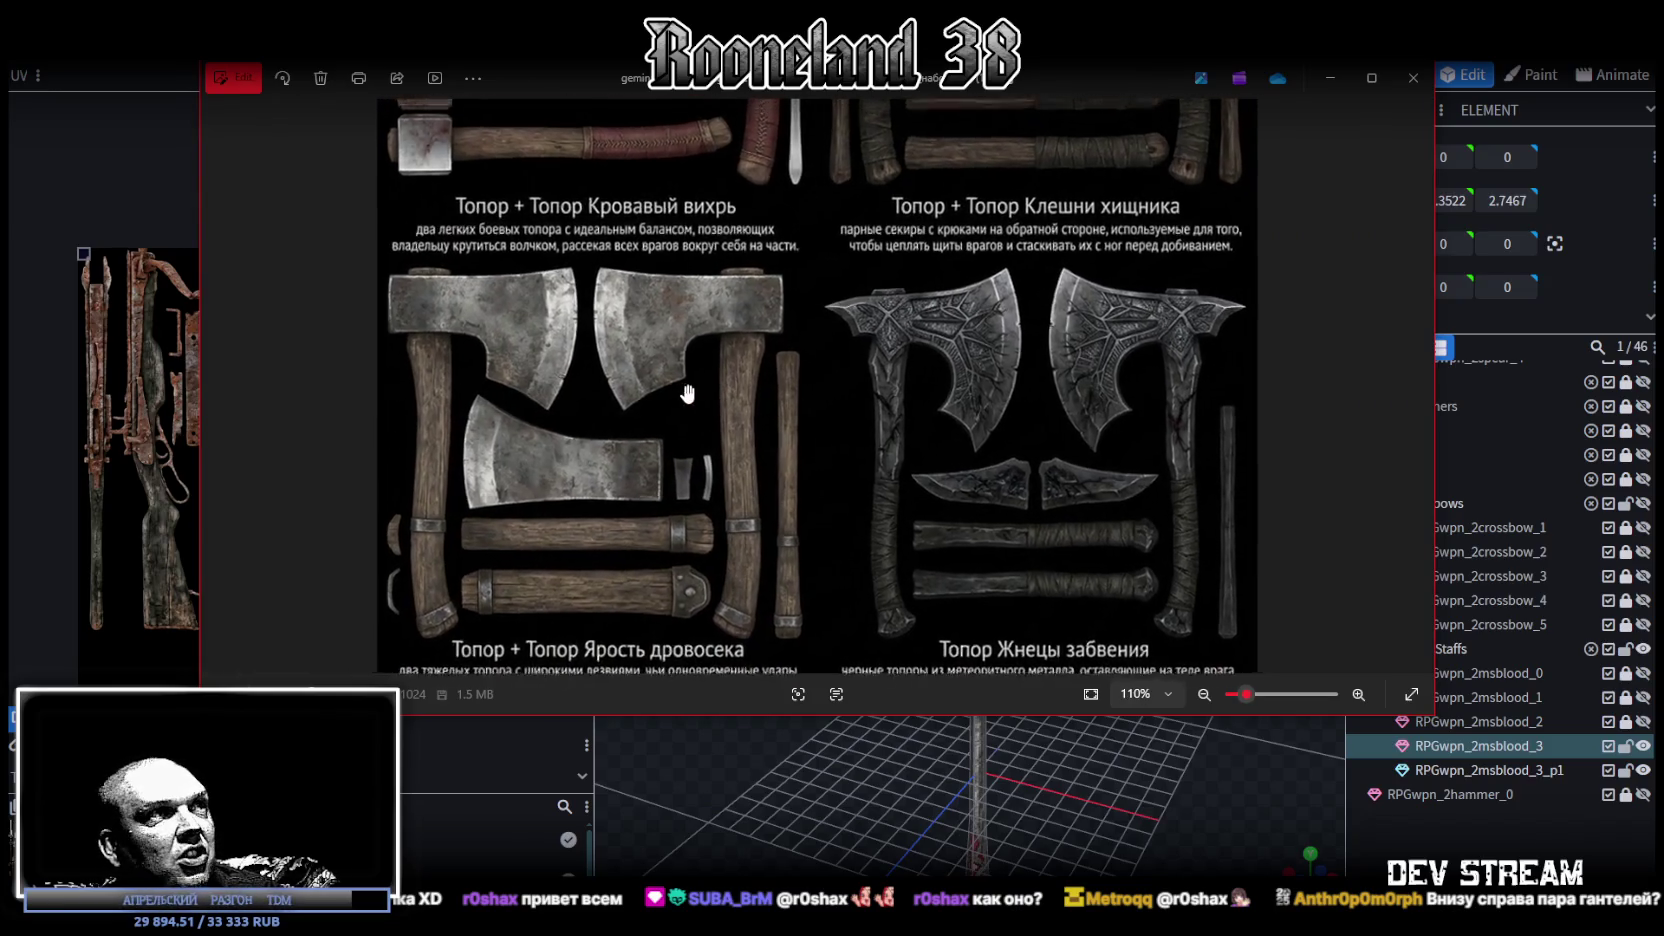
# - Pan the enlarged axe sheet to inspect the axe heads, then close it
pyautogui.moveTo(621, 231); pyautogui.dragTo(719, 433)
pyautogui.moveTo(770, 254); pyautogui.dragTo(860, 305)
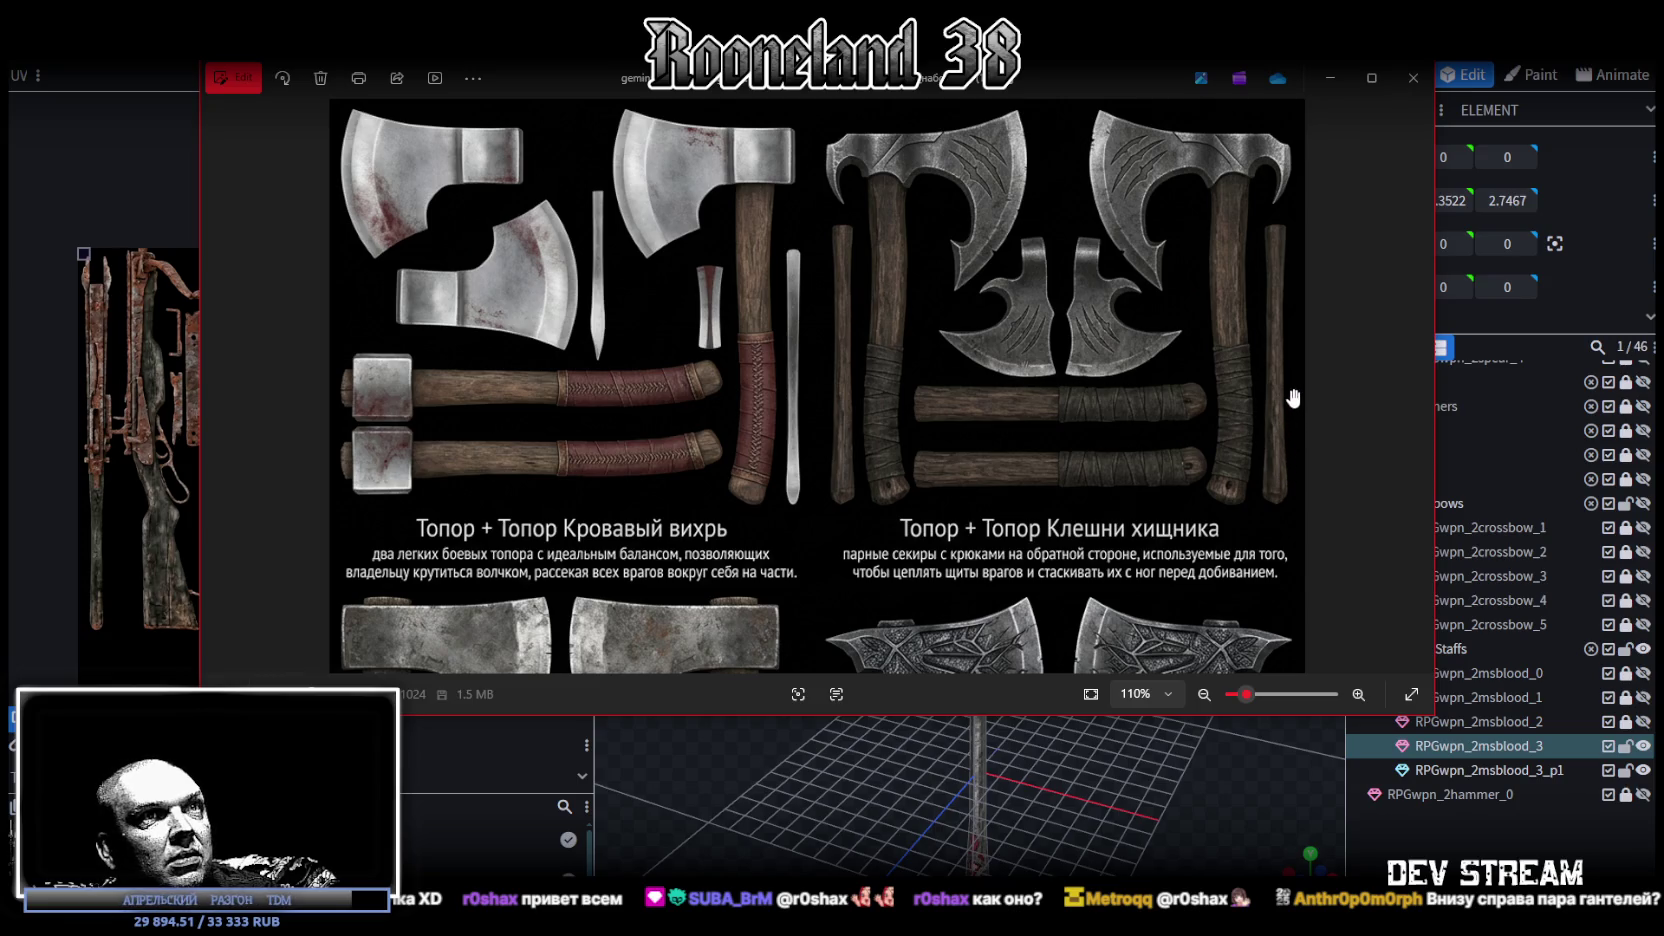
pyautogui.scroll(3, 1294, 400)
pyautogui.moveTo(1294, 400); pyautogui.dragTo(1126, 522)
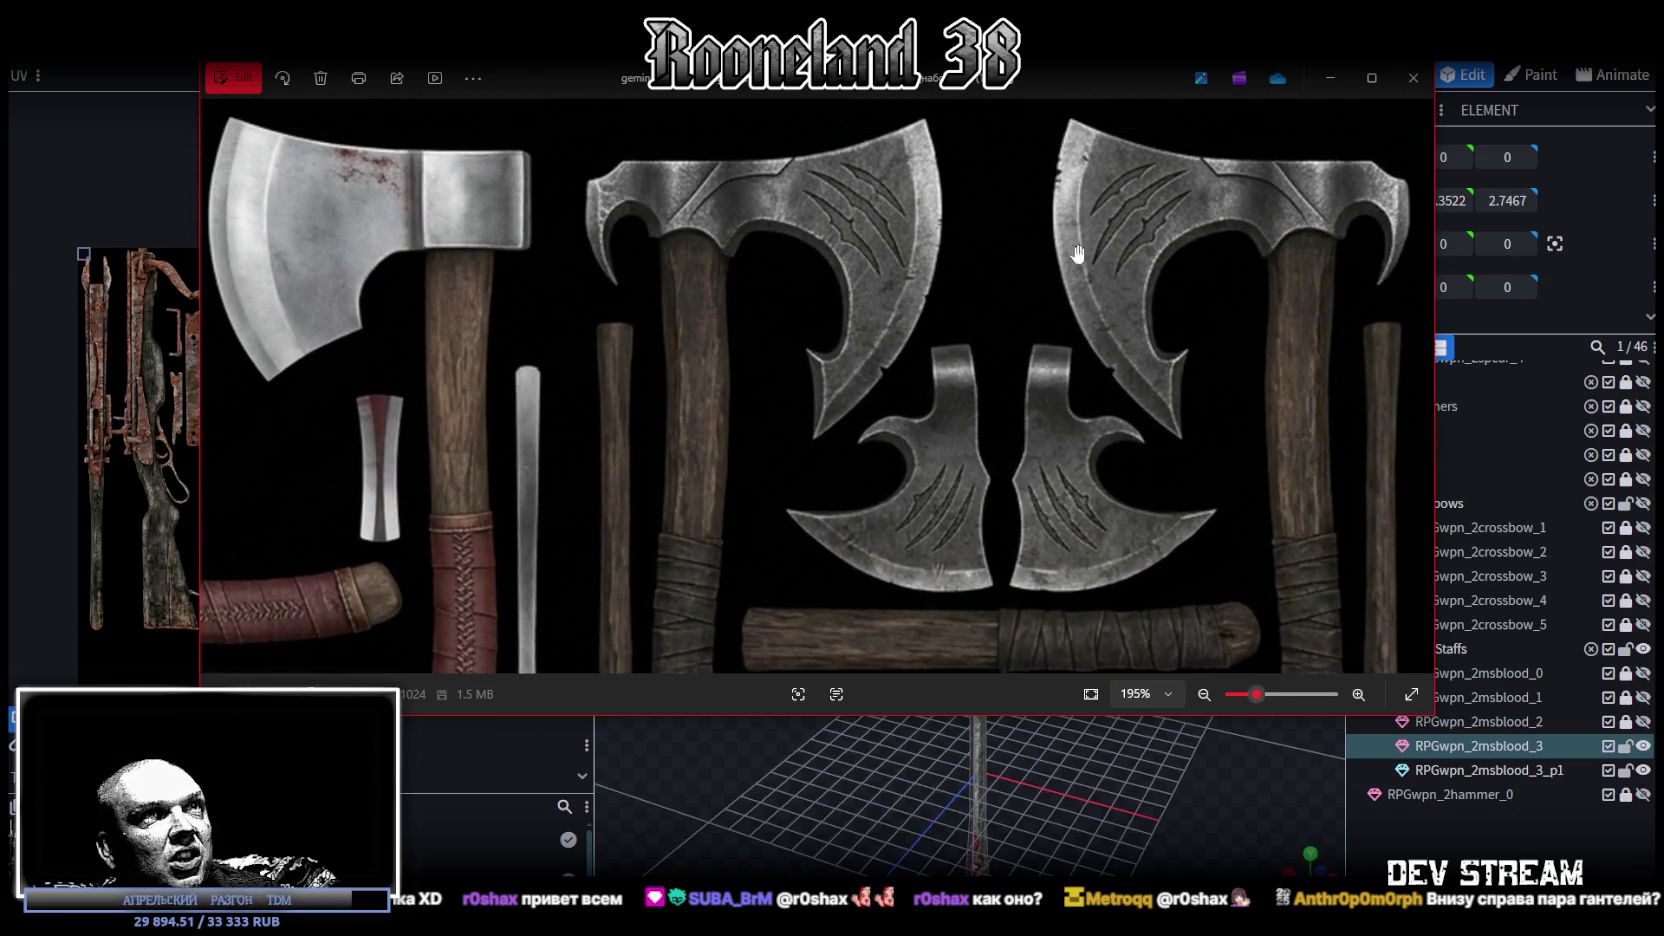
pyautogui.scroll(-3, 1198, 540)
pyautogui.scroll(-2, 1193, 533)
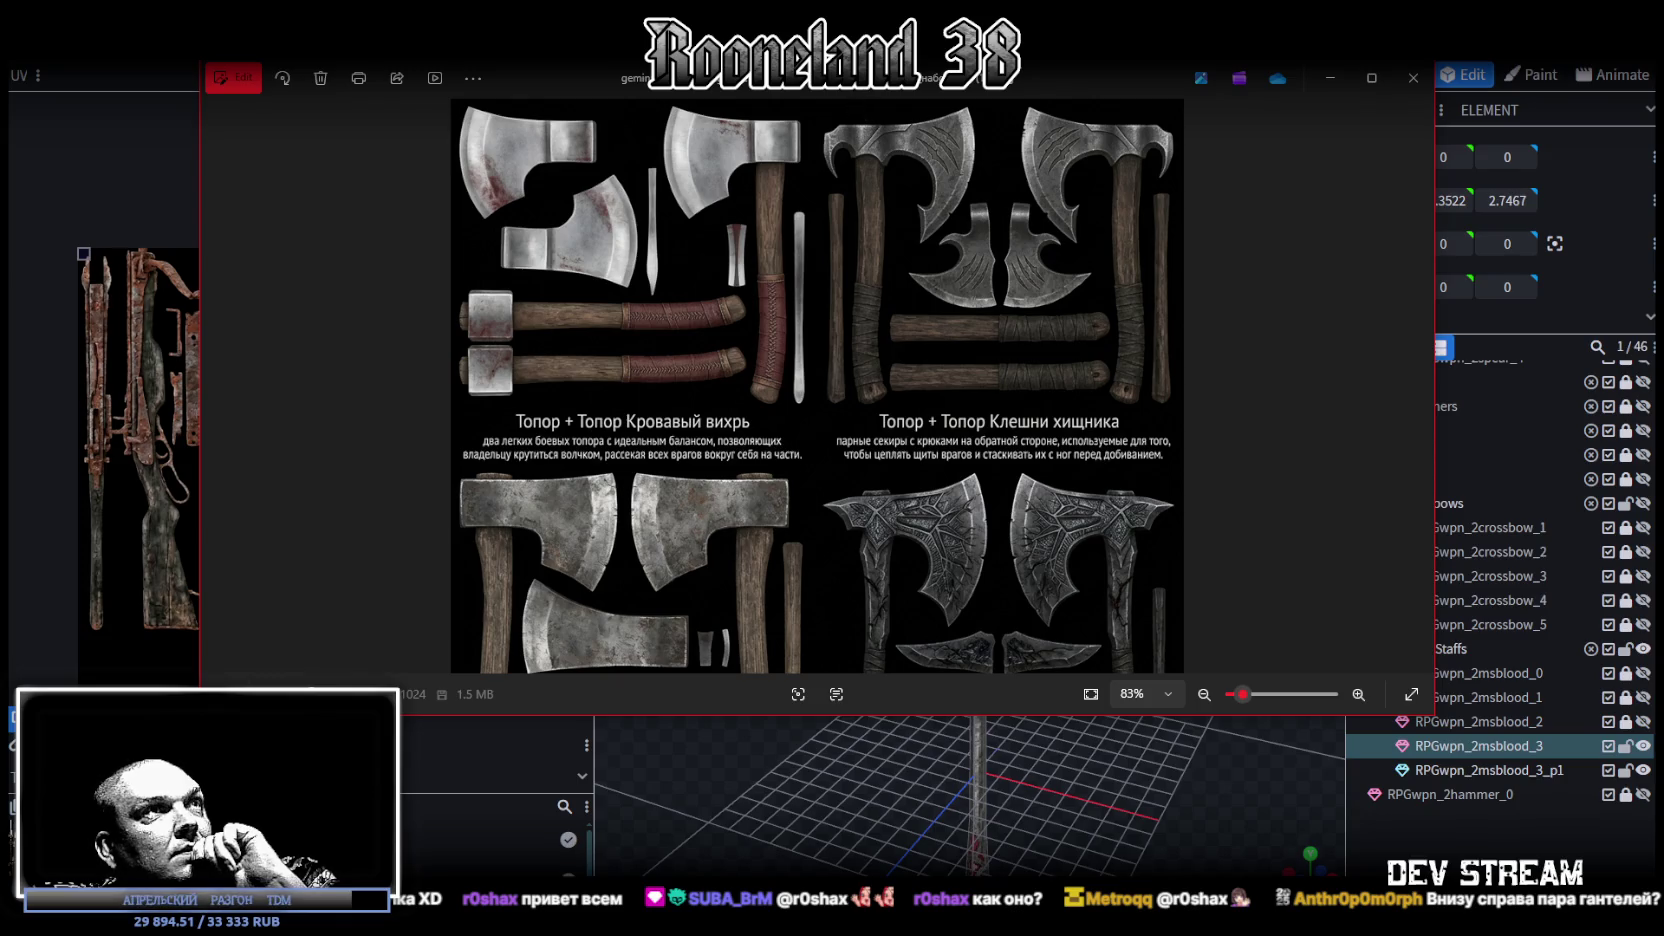
pyautogui.press('Escape')
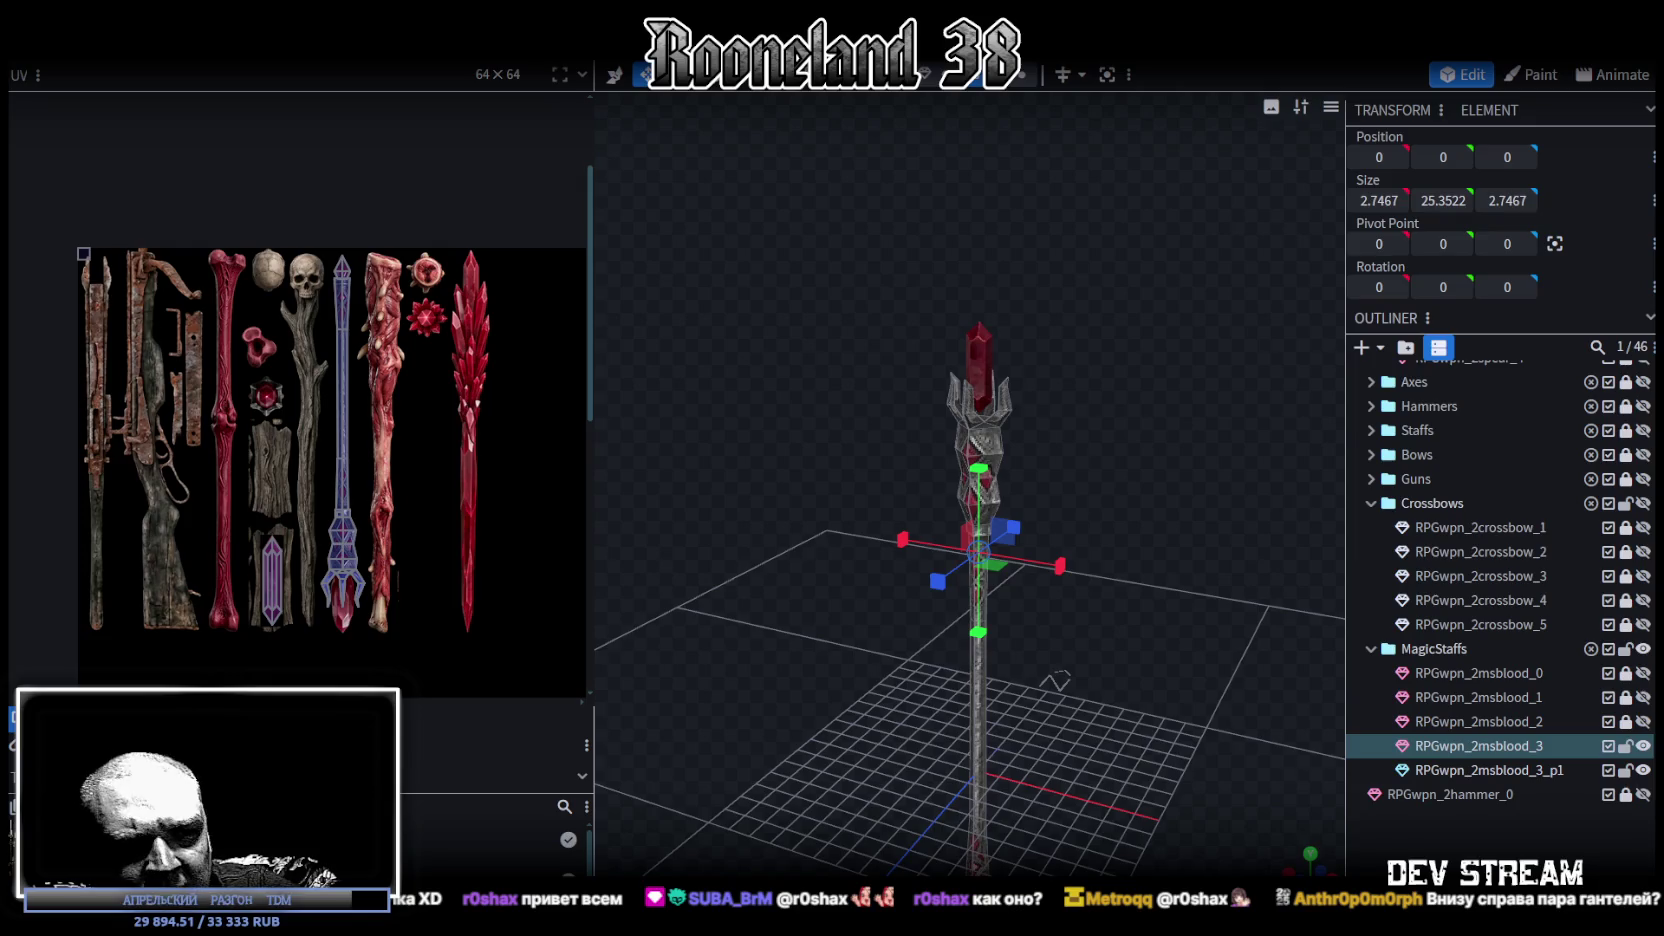
# - Drag the divider left to widen the 3D view and zoom on the staff
pyautogui.scroll(-2, 1056, 490)
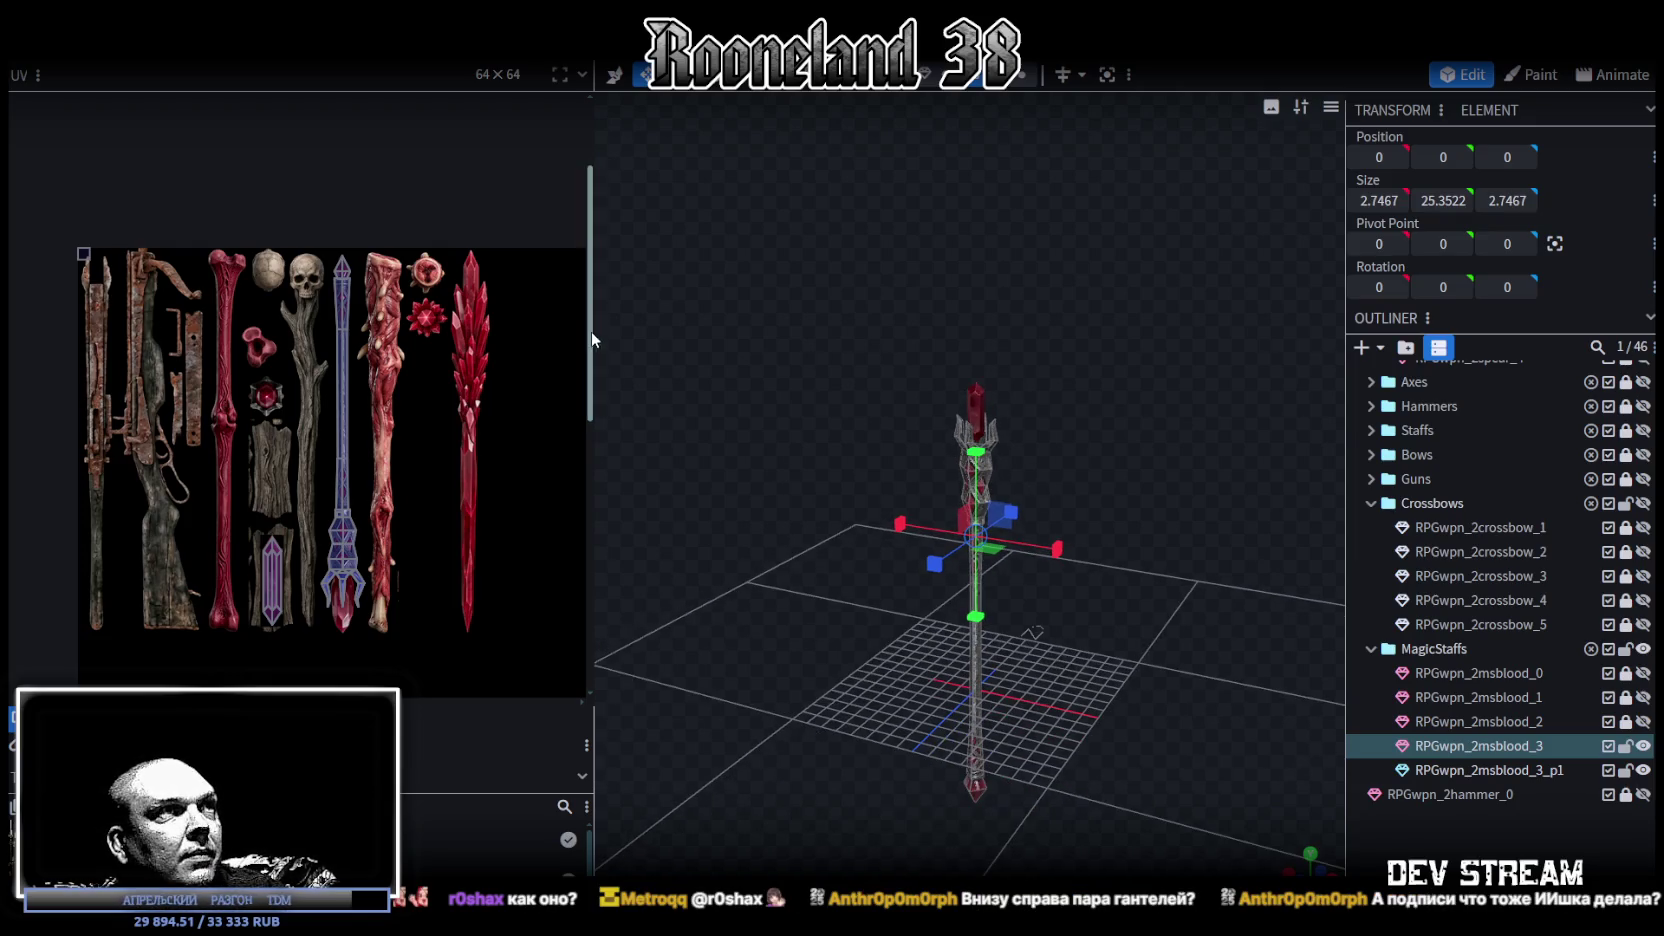
pyautogui.moveTo(592, 336); pyautogui.dragTo(450, 320)
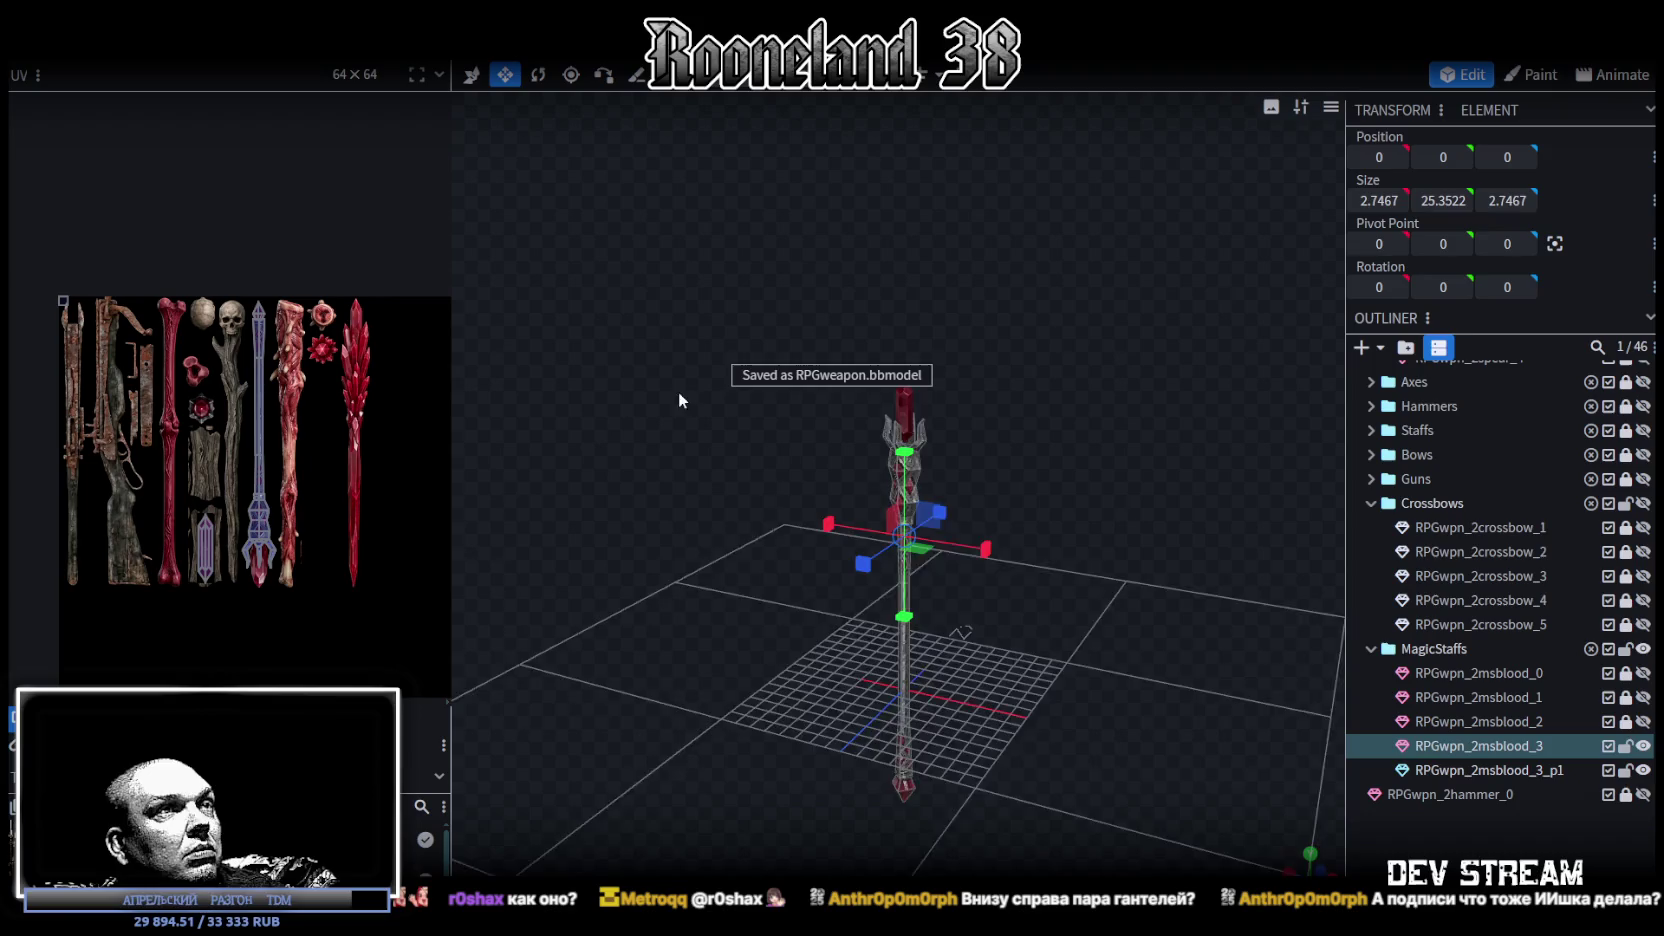
pyautogui.scroll(1, 725, 377)
pyautogui.scroll(1, 419, 344)
pyautogui.scroll(3, 344, 511)
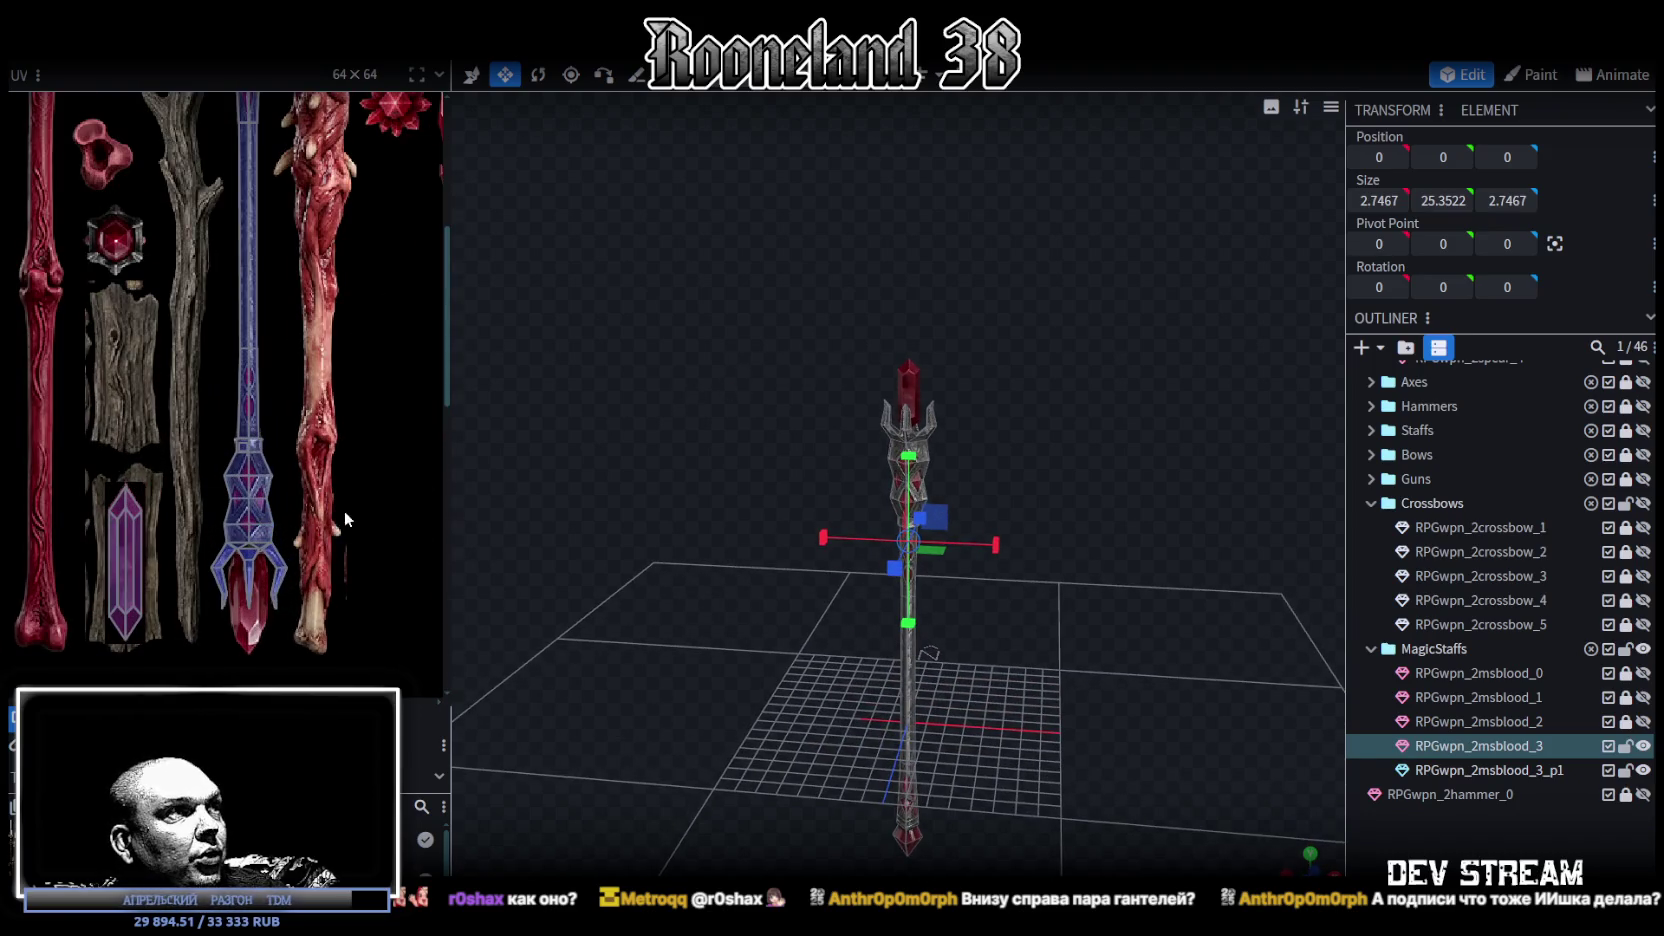
pyautogui.scroll(-1, 350, 477)
pyautogui.scroll(-2, 396, 419)
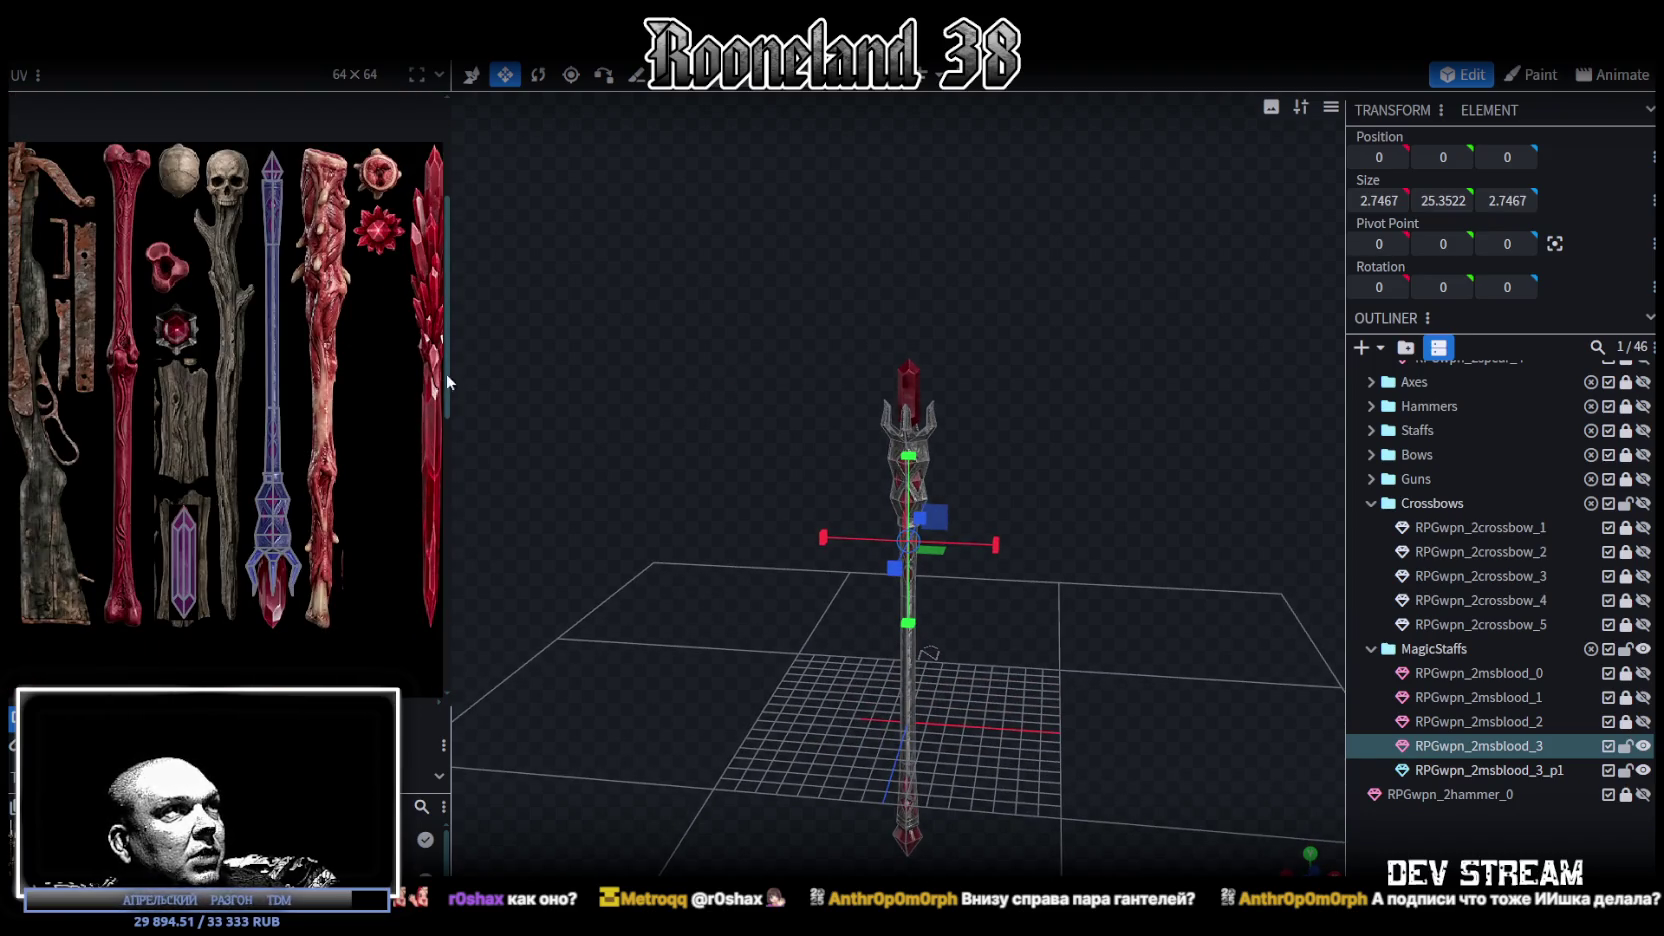
# - Widen the UV panel and reposition and zoom the texture sheet to fit beside the staff
pyautogui.moveTo(455, 360); pyautogui.dragTo(660, 396)
pyautogui.scroll(-1, 585, 396)
pyautogui.scroll(1, 448, 447)
pyautogui.scroll(-1, 448, 445)
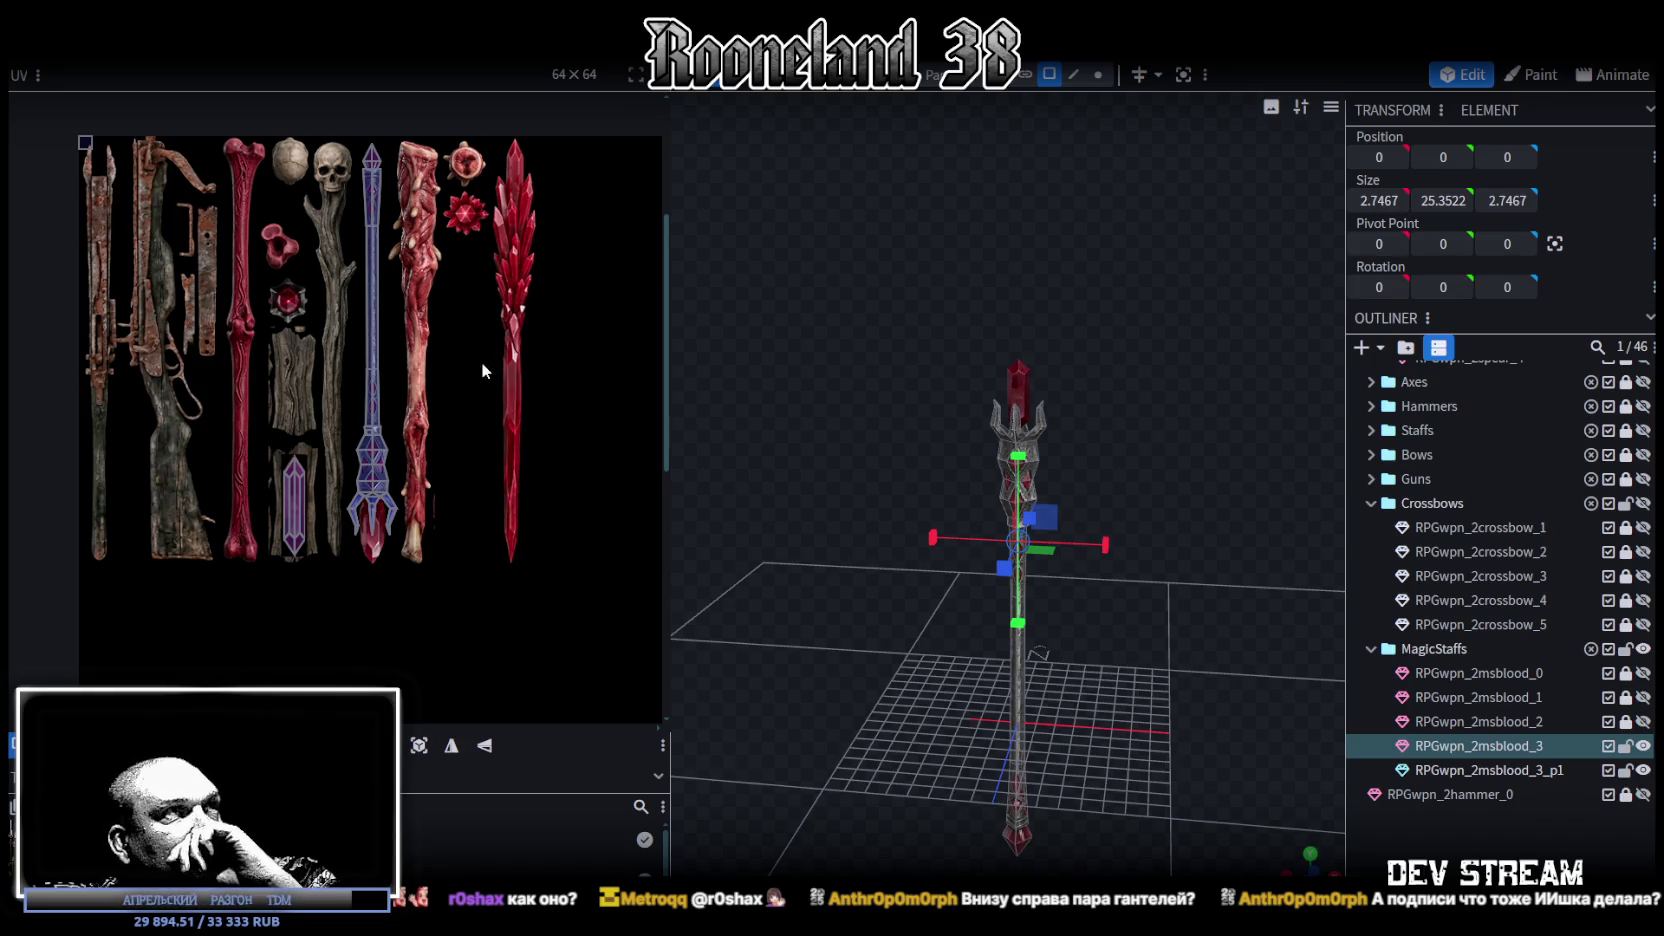
pyautogui.moveTo(471, 384); pyautogui.dragTo(464, 437, button='middle')
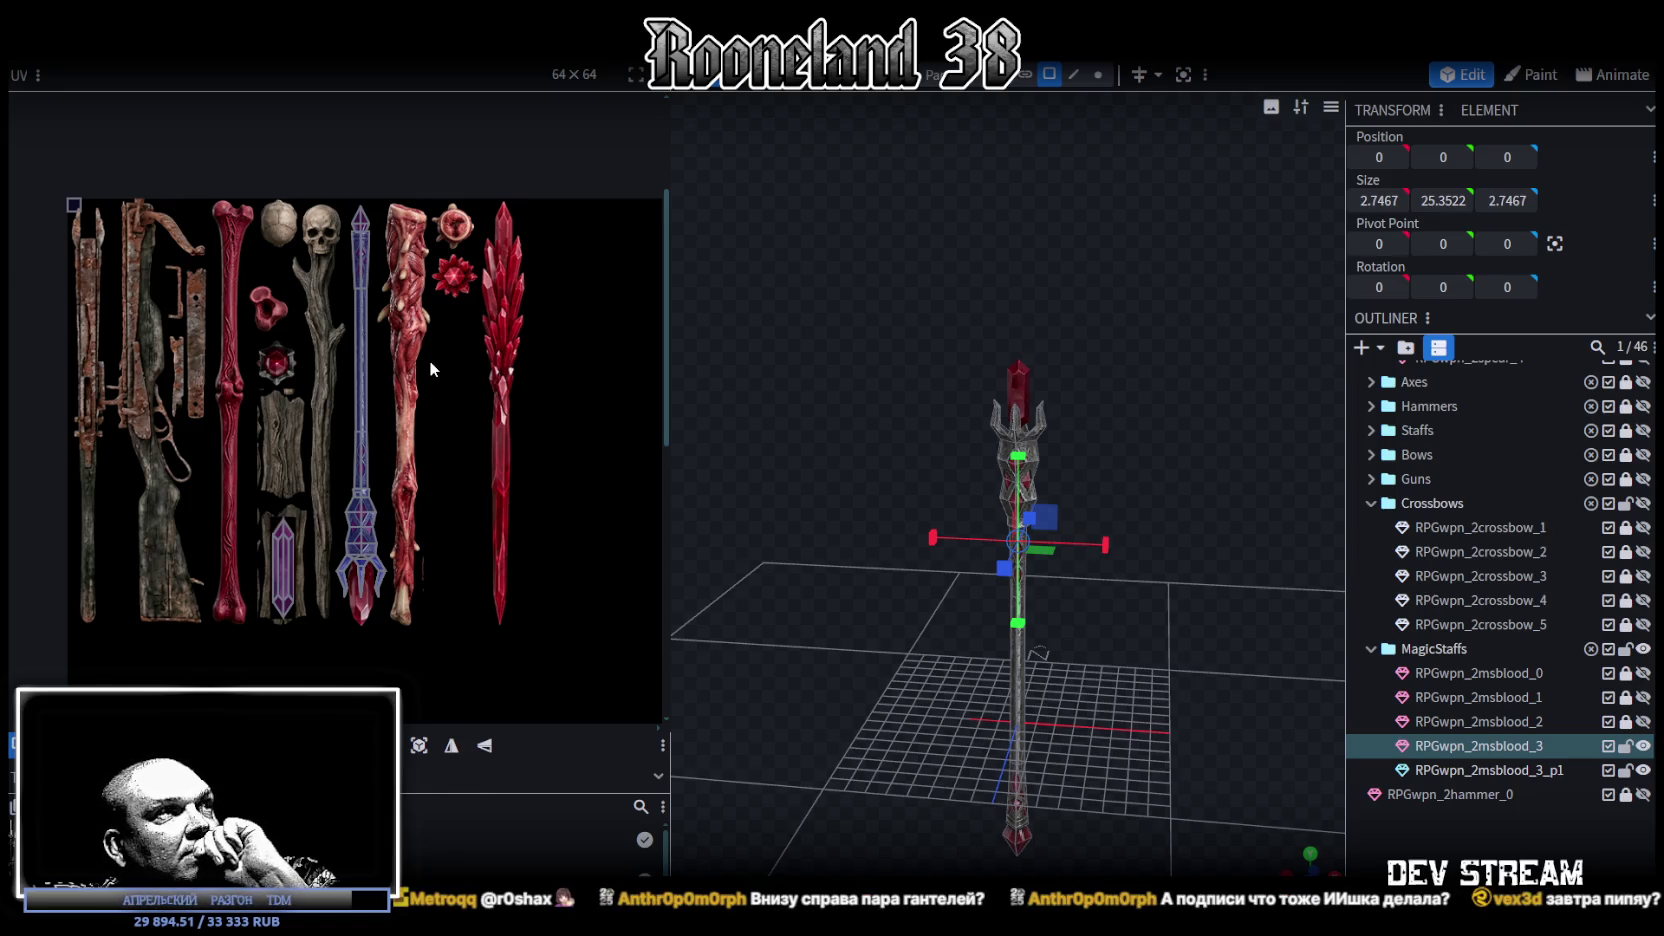
pyautogui.scroll(5, 425, 364)
pyautogui.scroll(-4, 420, 368)
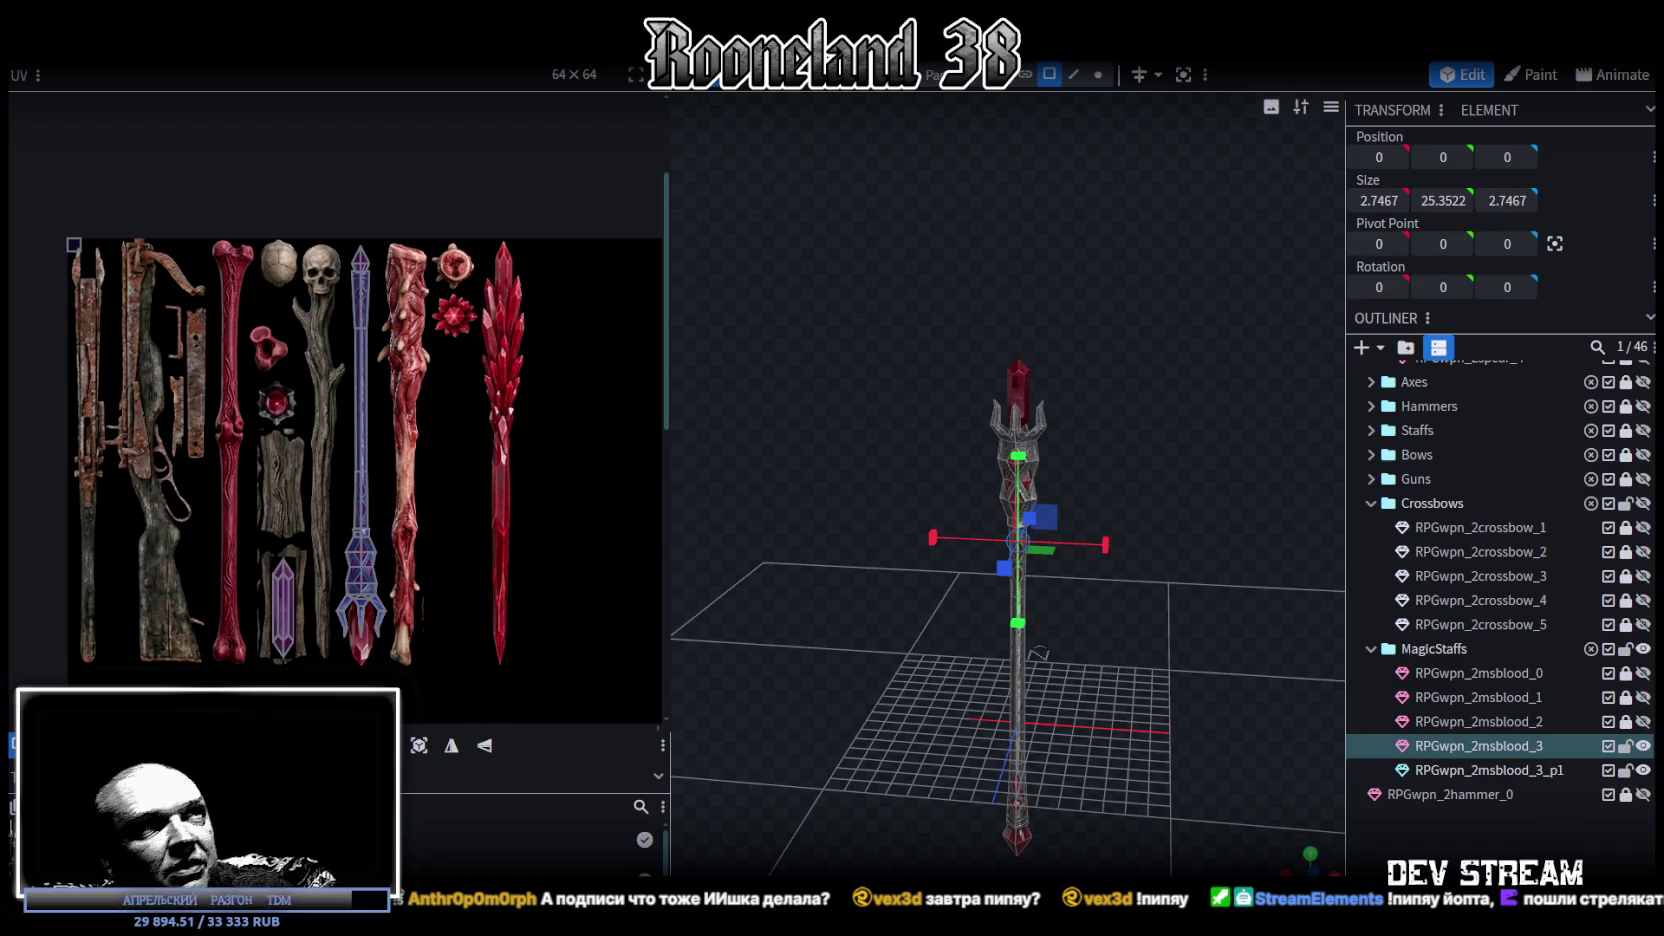
pyautogui.scroll(3, 1155, 385)
# - Inspect the red crystal, staff body RPGwpn_2msblood_3 and crystal piece RPGwpn_2msblood_3_p1, then deselect
pyautogui.moveTo(1153, 377)
pyautogui.mouseDown()
pyautogui.moveTo(1074, 459)
pyautogui.moveTo(985, 474)
pyautogui.moveTo(968, 265)
pyautogui.moveTo(1079, 582)
pyautogui.moveTo(1313, 477)
pyautogui.moveTo(1086, 608)
pyautogui.moveTo(900, 500)
pyautogui.moveTo(1004, 516)
pyautogui.moveTo(944, 530)
pyautogui.moveTo(989, 514)
pyautogui.moveTo(928, 478)
pyautogui.moveTo(725, 527)
pyautogui.moveTo(884, 549)
pyautogui.moveTo(914, 531)
pyautogui.mouseUp()
pyautogui.click(968, 265)
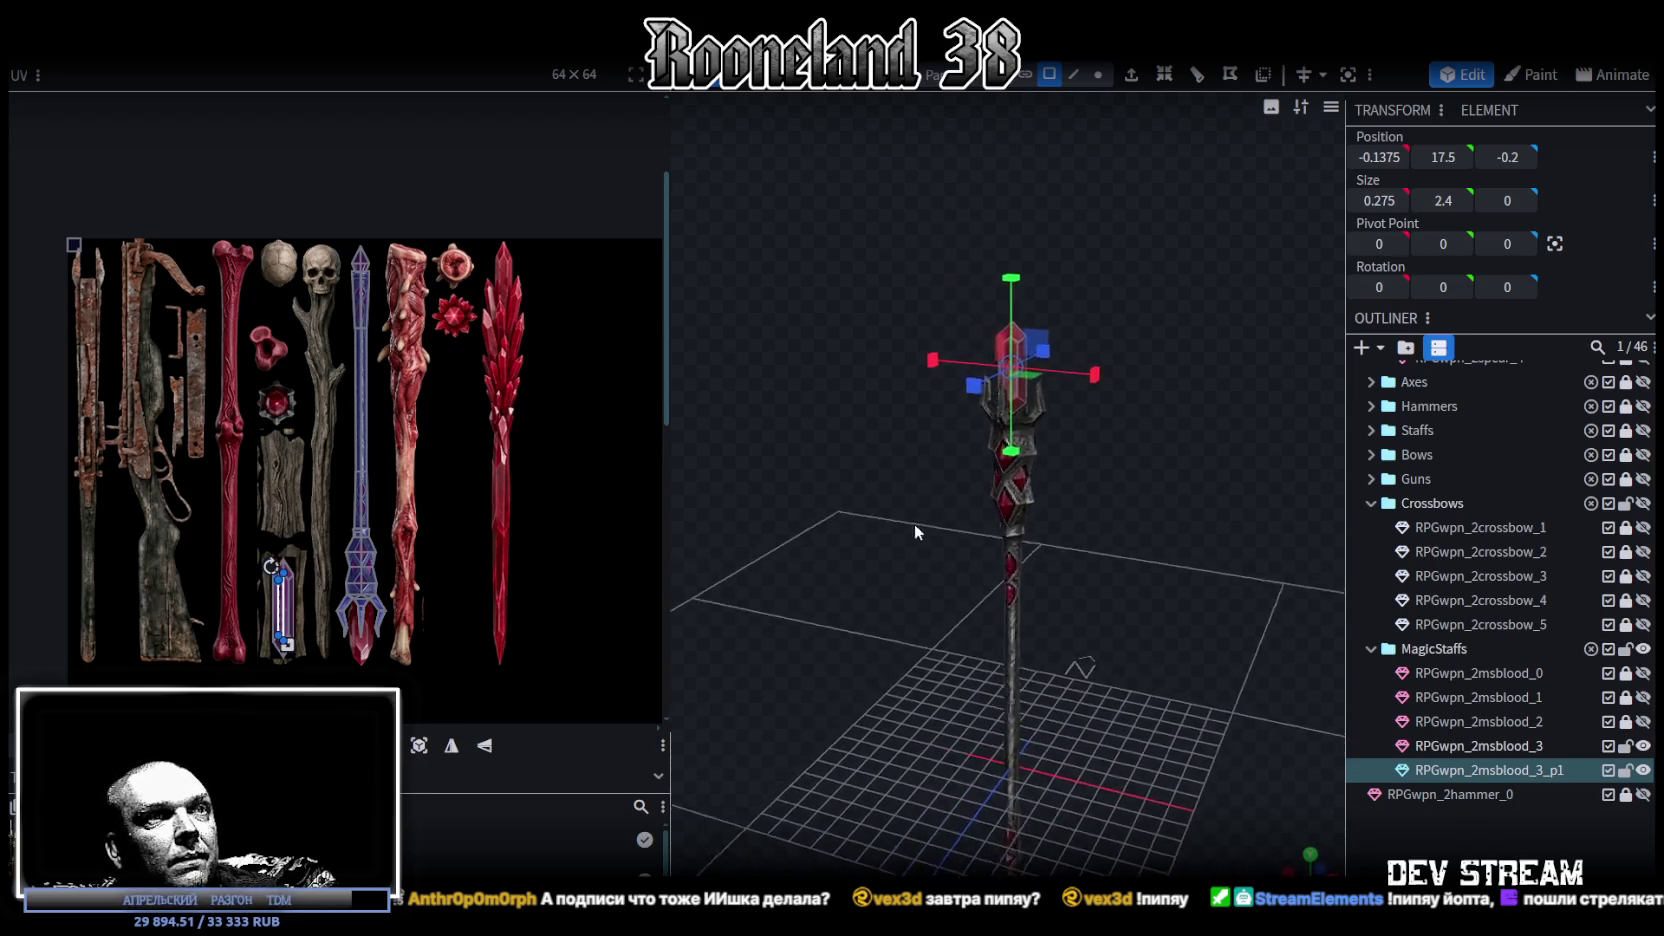
pyautogui.click(1502, 745)
pyautogui.click(1497, 770)
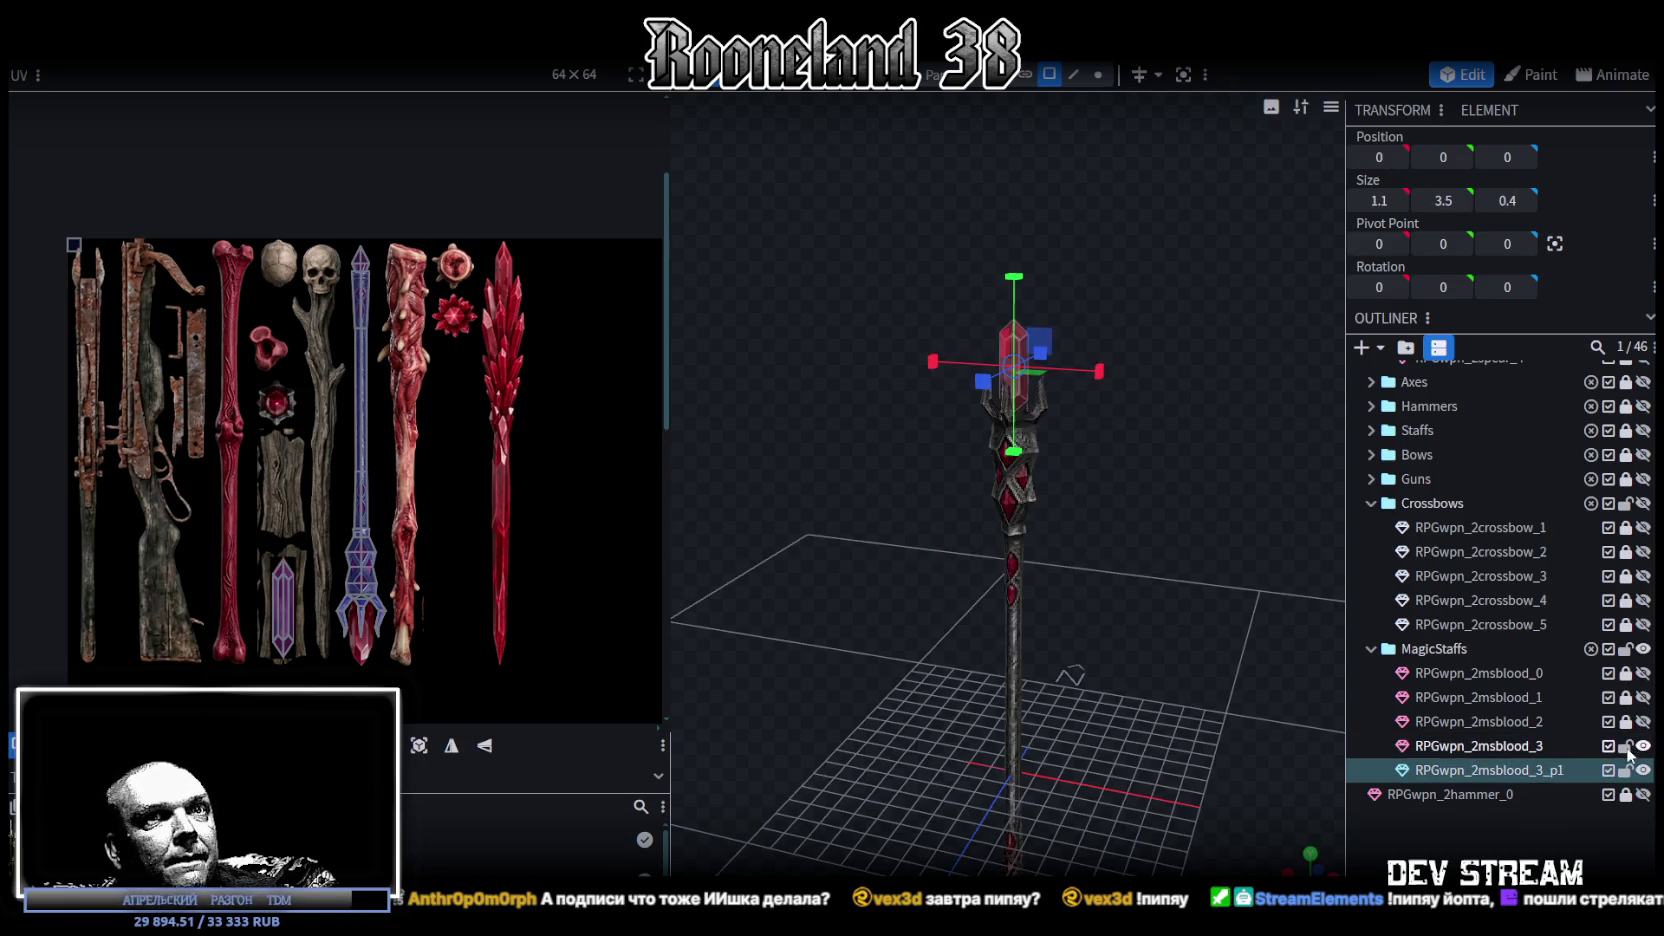
pyautogui.click(1126, 645)
# - Widen the 3D viewport by shrinking the UV panel and orbit to a level, closer staff view
pyautogui.moveTo(1126, 645); pyautogui.dragTo(838, 562)
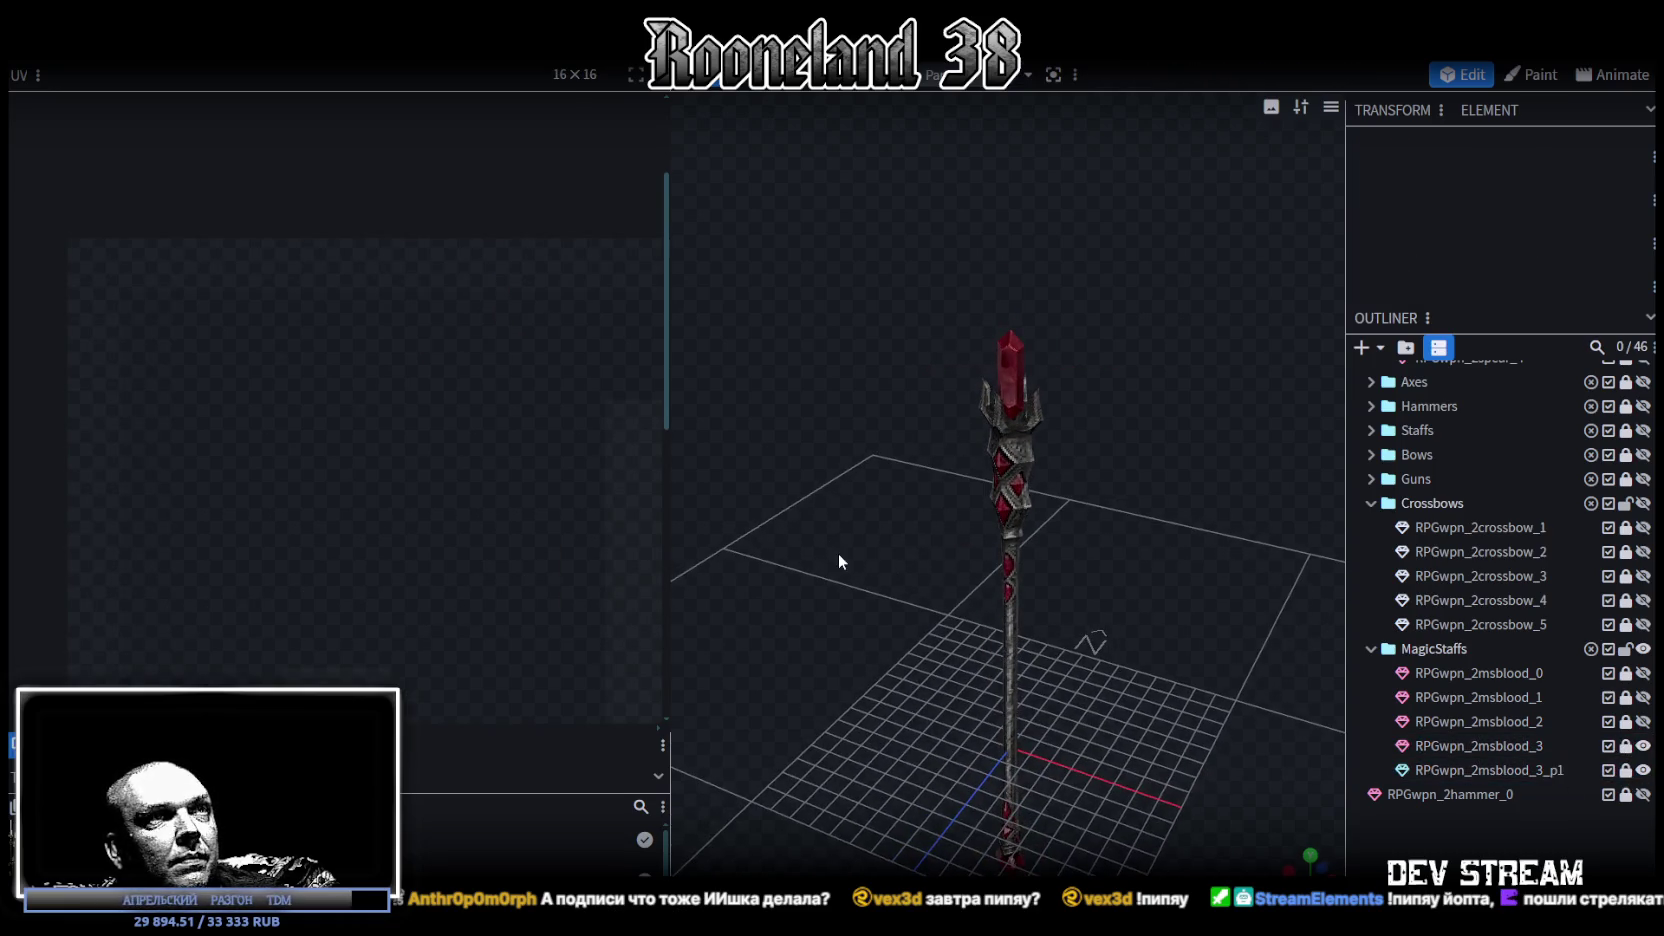
pyautogui.moveTo(667, 345)
pyautogui.mouseDown()
pyautogui.moveTo(546, 323)
pyautogui.moveTo(385, 400)
pyautogui.mouseUp()
pyautogui.moveTo(668, 575)
pyautogui.mouseDown()
pyautogui.moveTo(786, 543)
pyautogui.moveTo(701, 572)
pyautogui.moveTo(705, 630)
pyautogui.mouseUp()
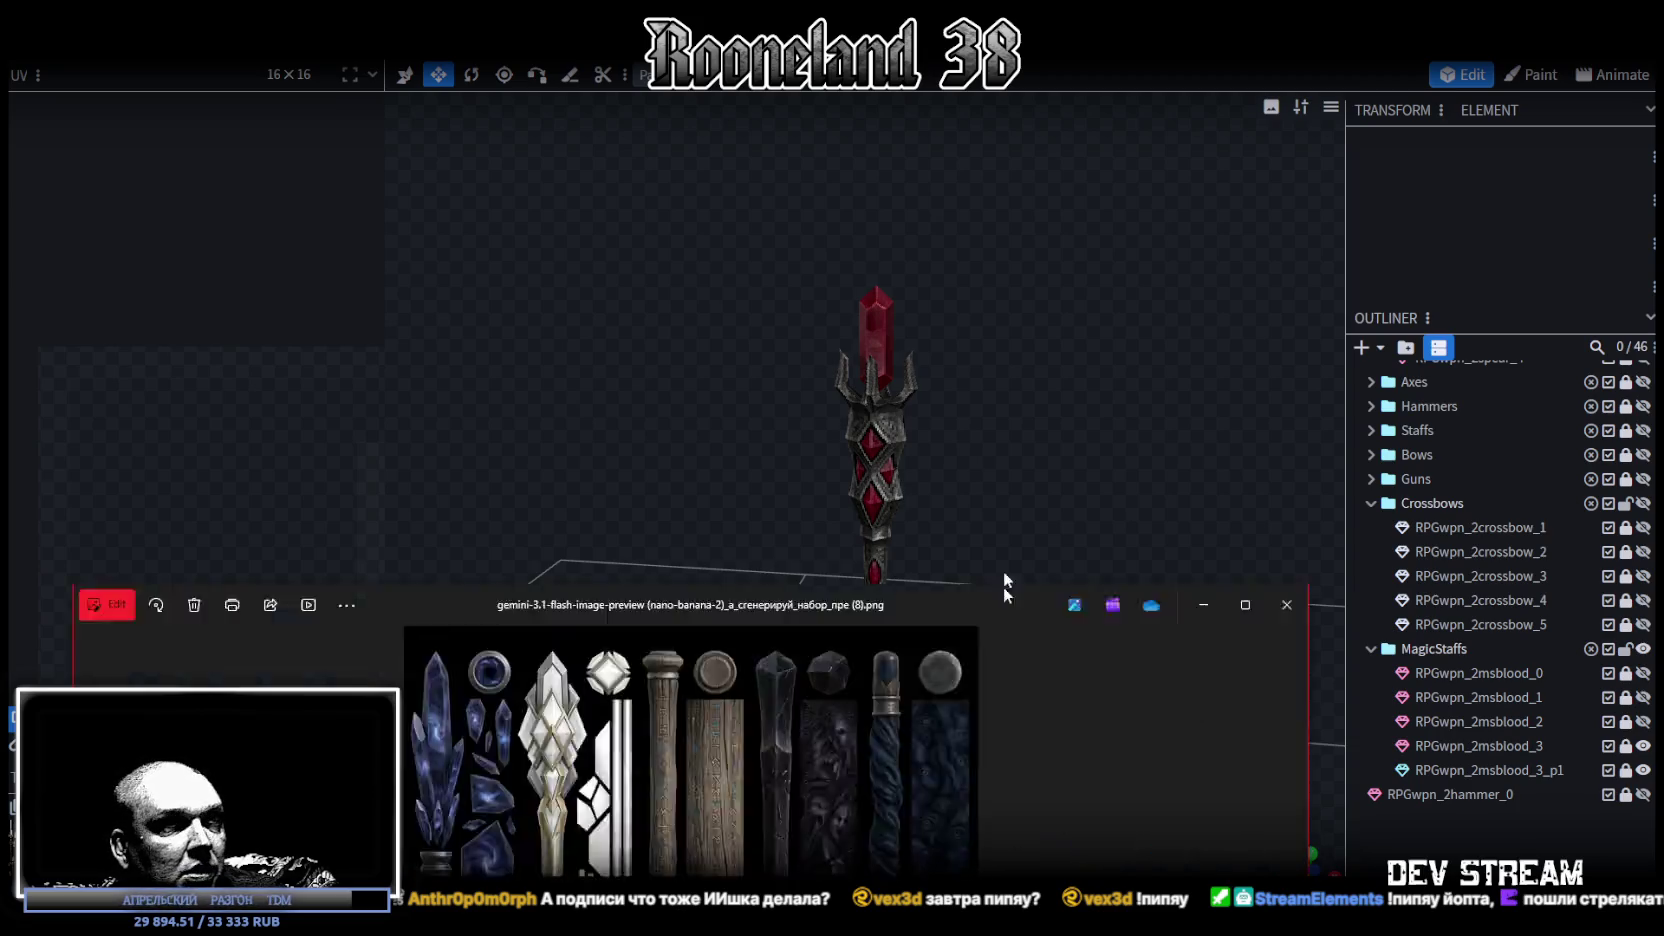
# - Review the five-staff texture reference sheet in Photos, then close it to return to the model
pyautogui.hotkey('alt', 'Tab')
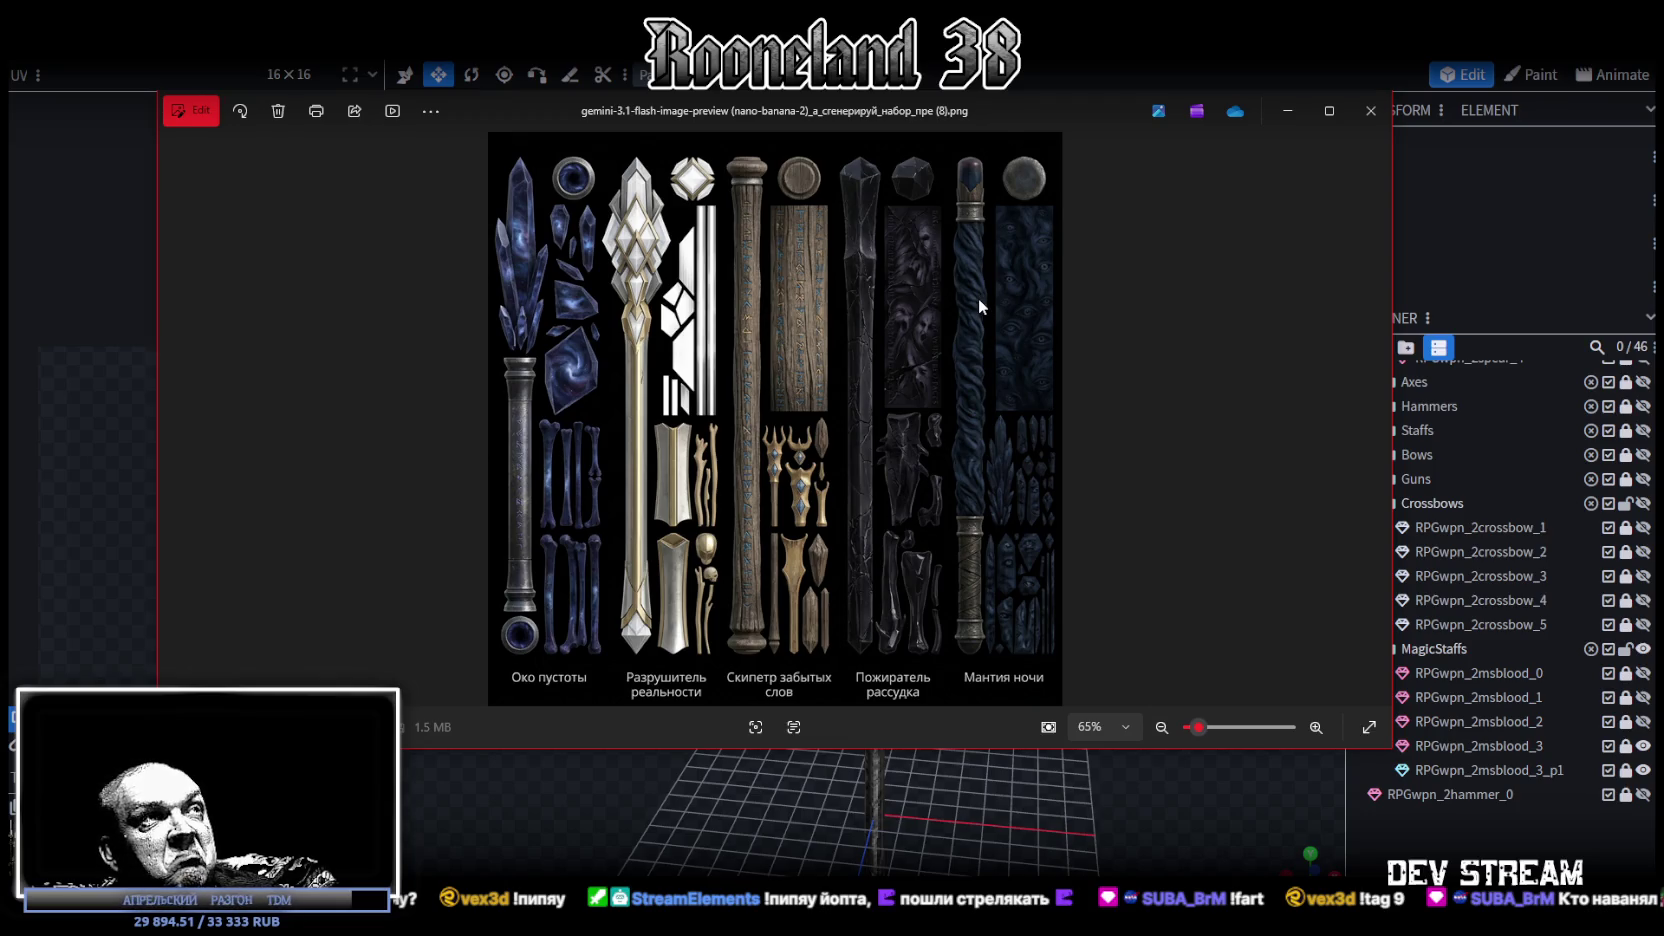
pyautogui.press('Escape')
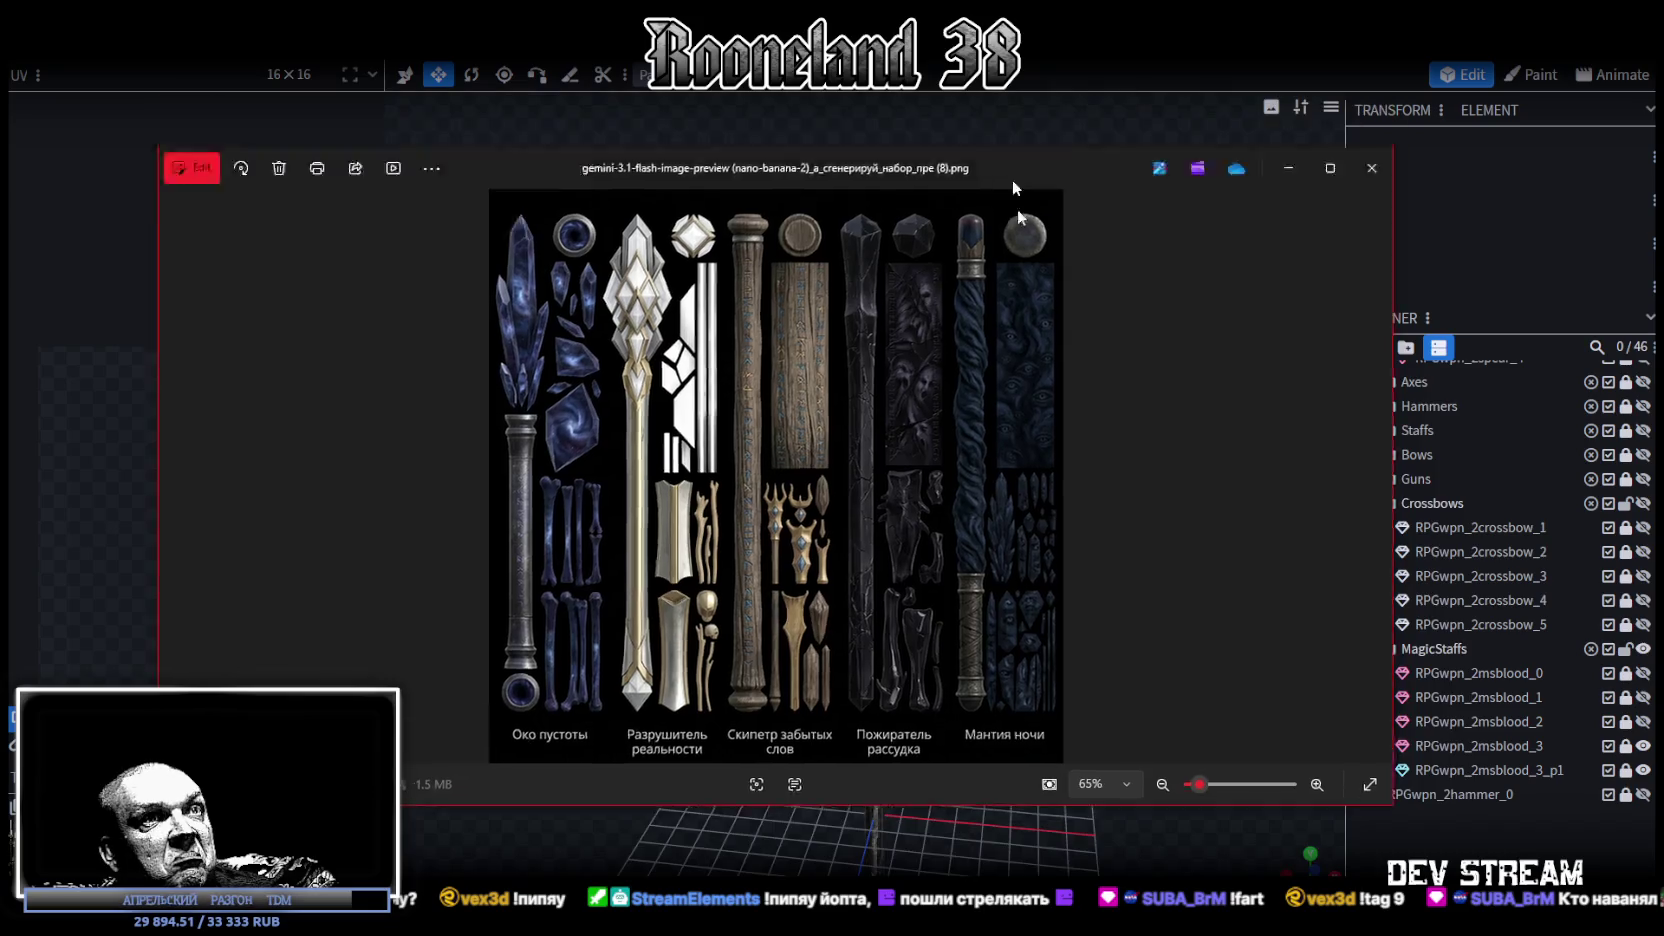